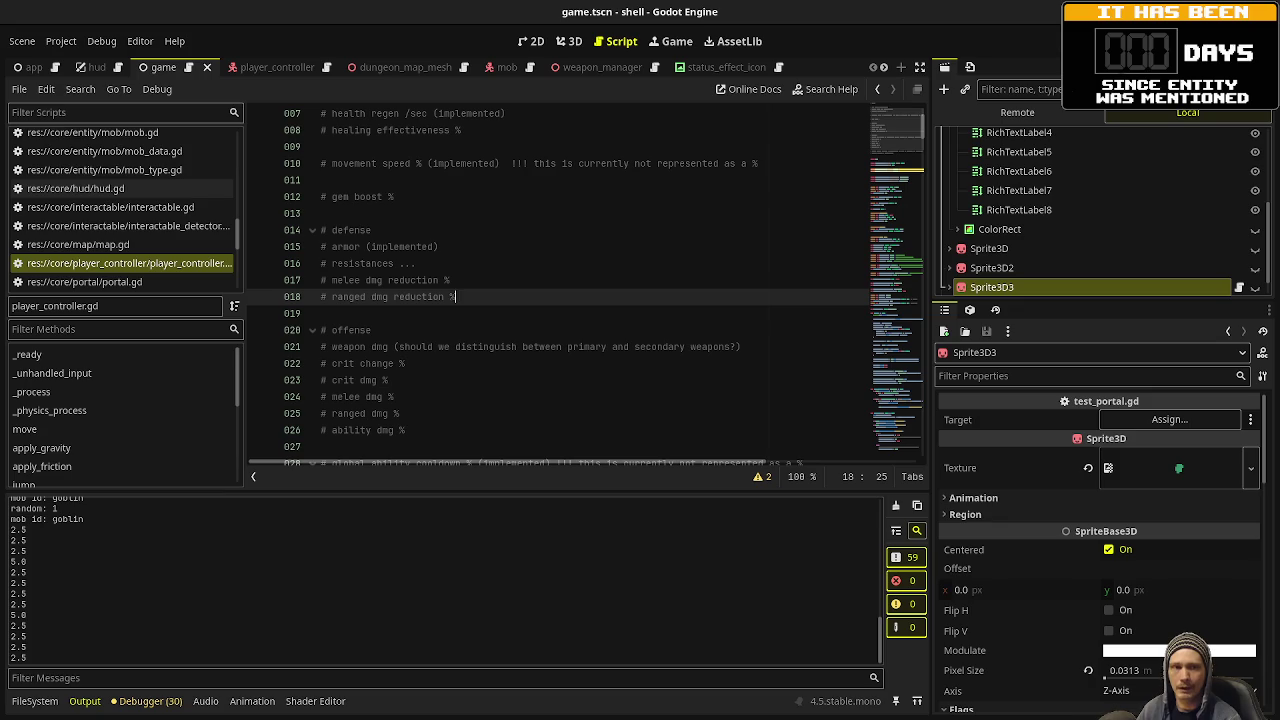
Read the stats comments around line 22 of player_controller.gd, then open the character stats note in Obsidian.
left_click(720, 363)
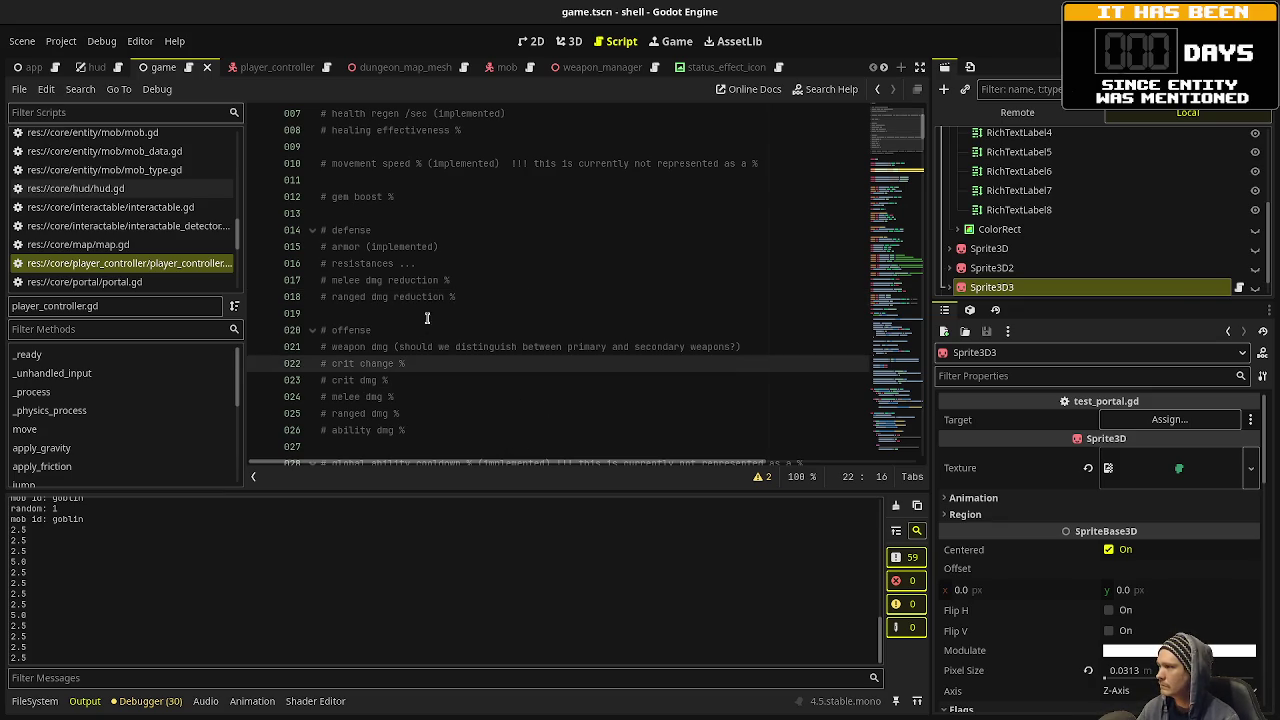
scroll(430, 353, "up", 2)
scroll(430, 353, "down", 3)
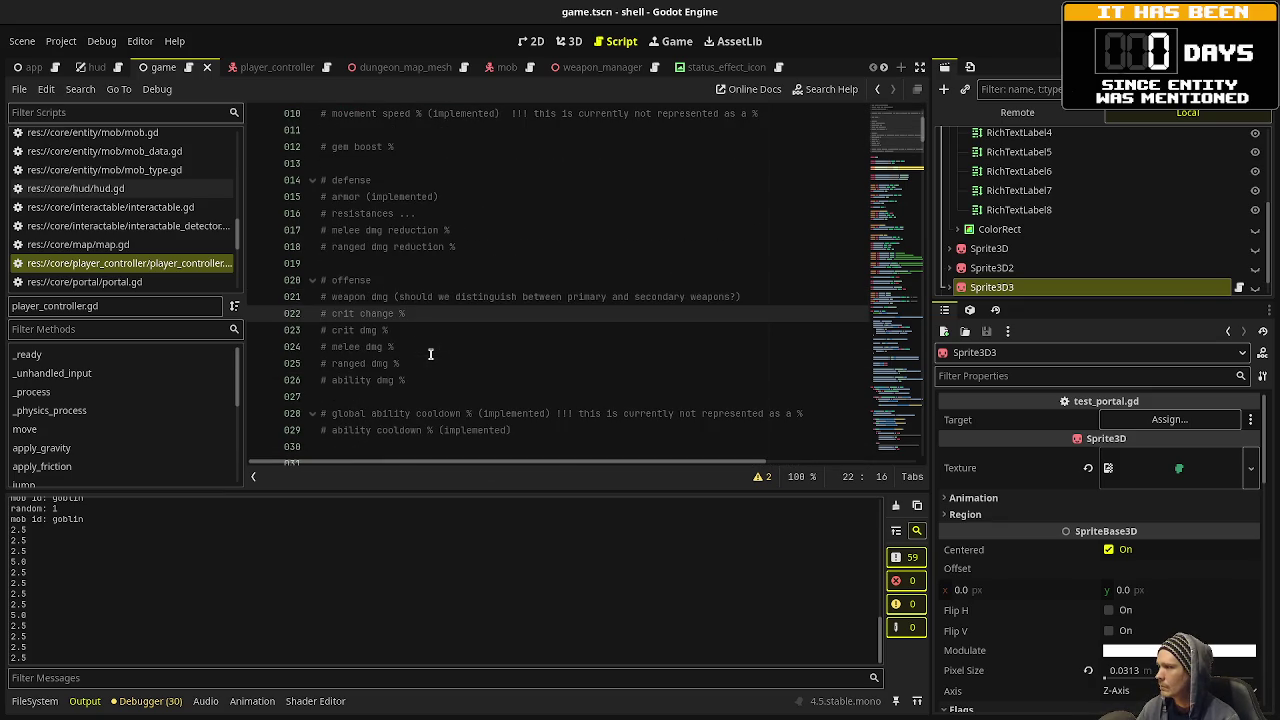
scroll(388, 308, "down", 2)
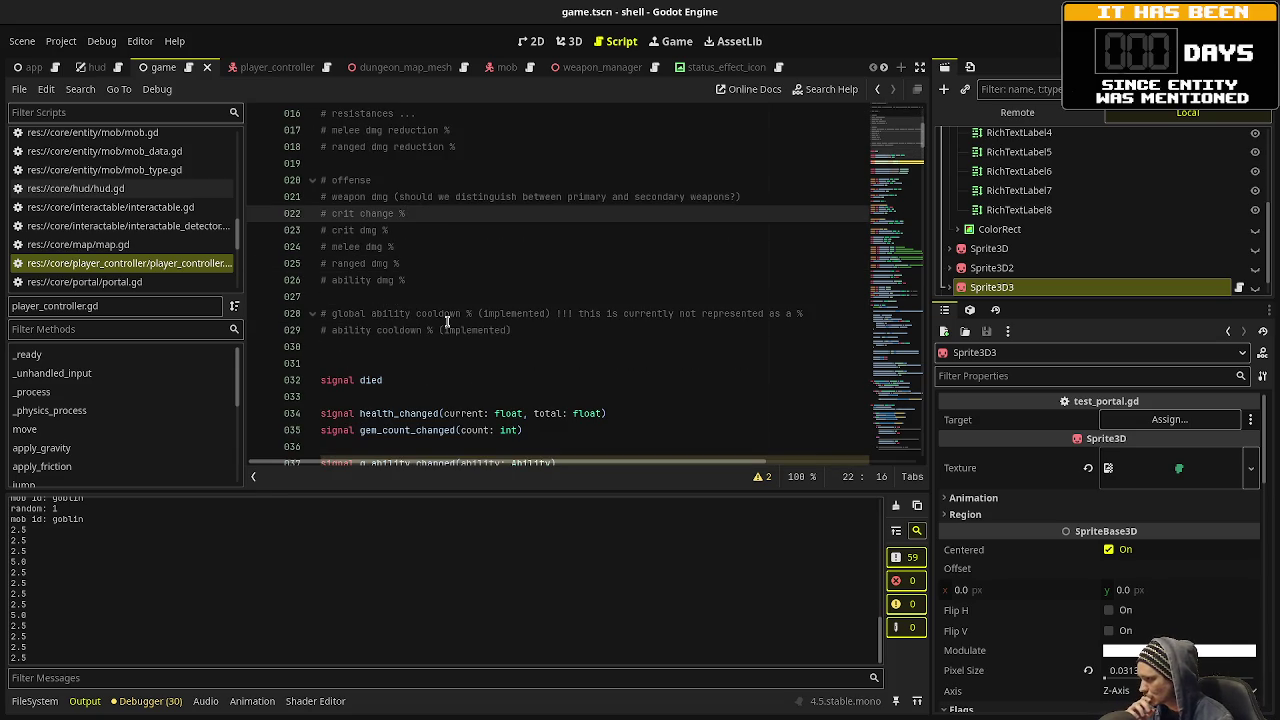
key("alt+Tab")
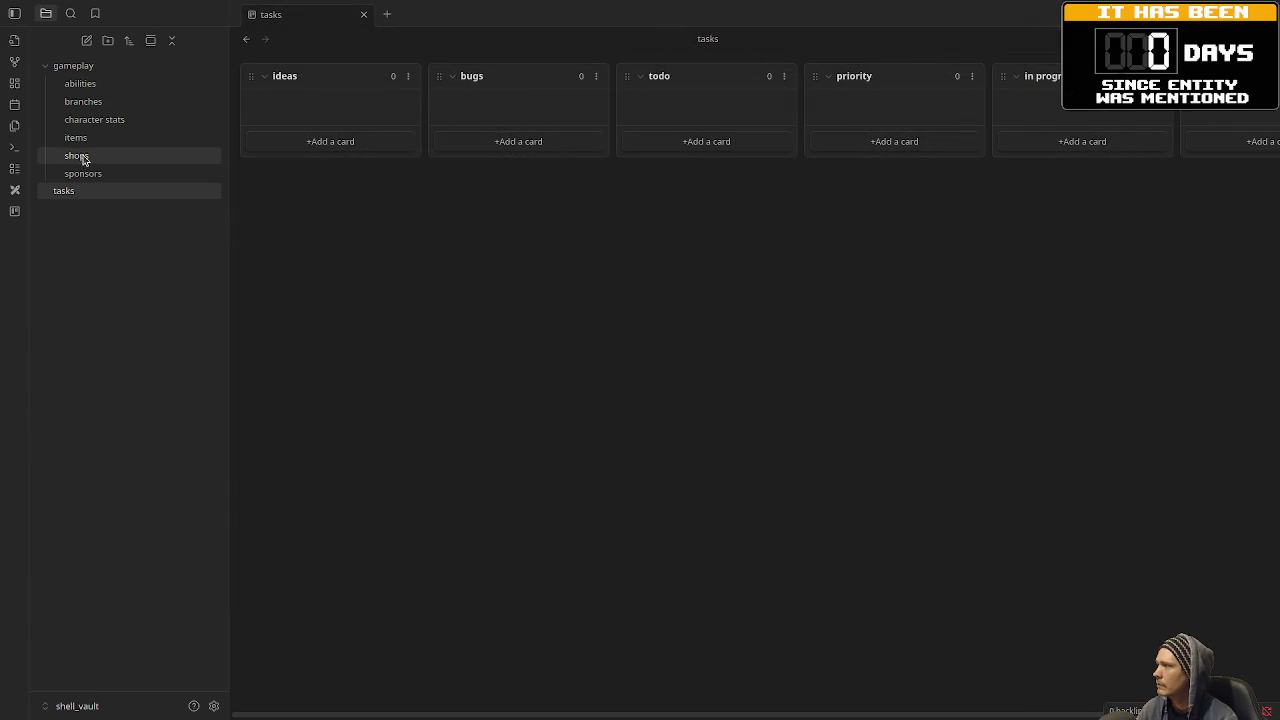
left_click(88, 122)
Insert 'Global Ability Cooldown %' and 'Ability Cooldown %' as new lines right after Gem Boost %.
left_click(697, 573)
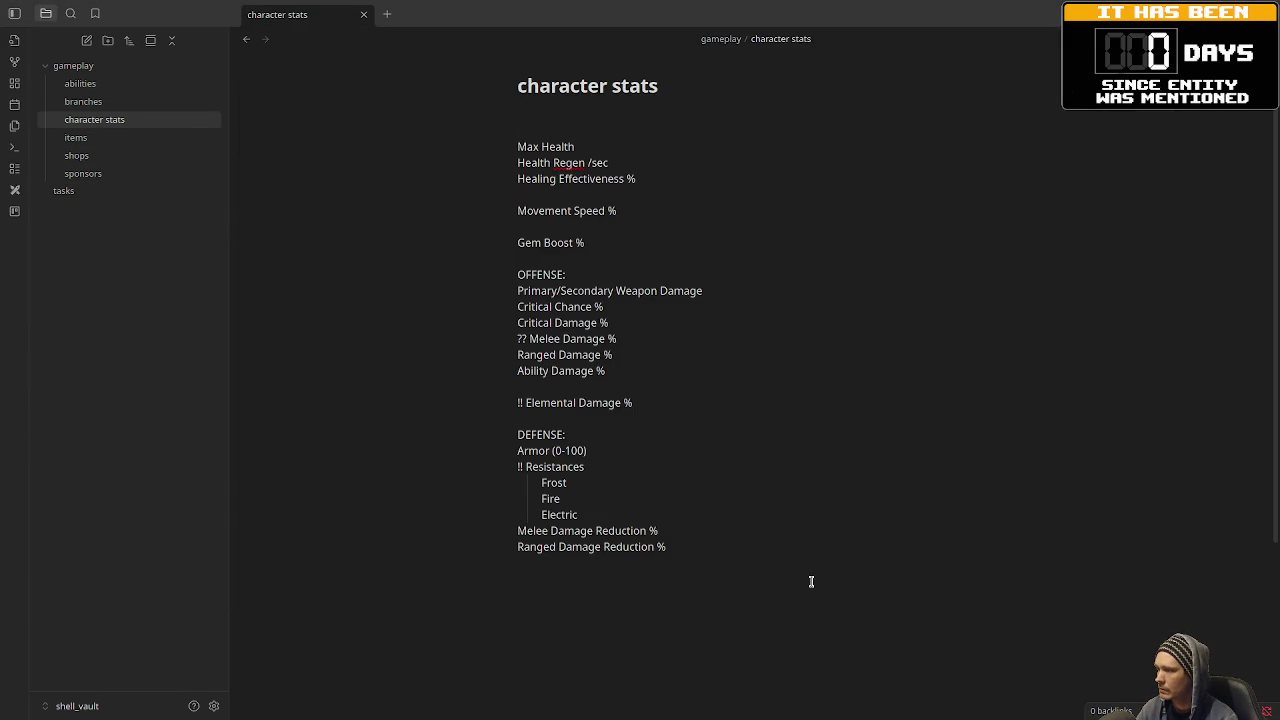
left_click(603, 243)
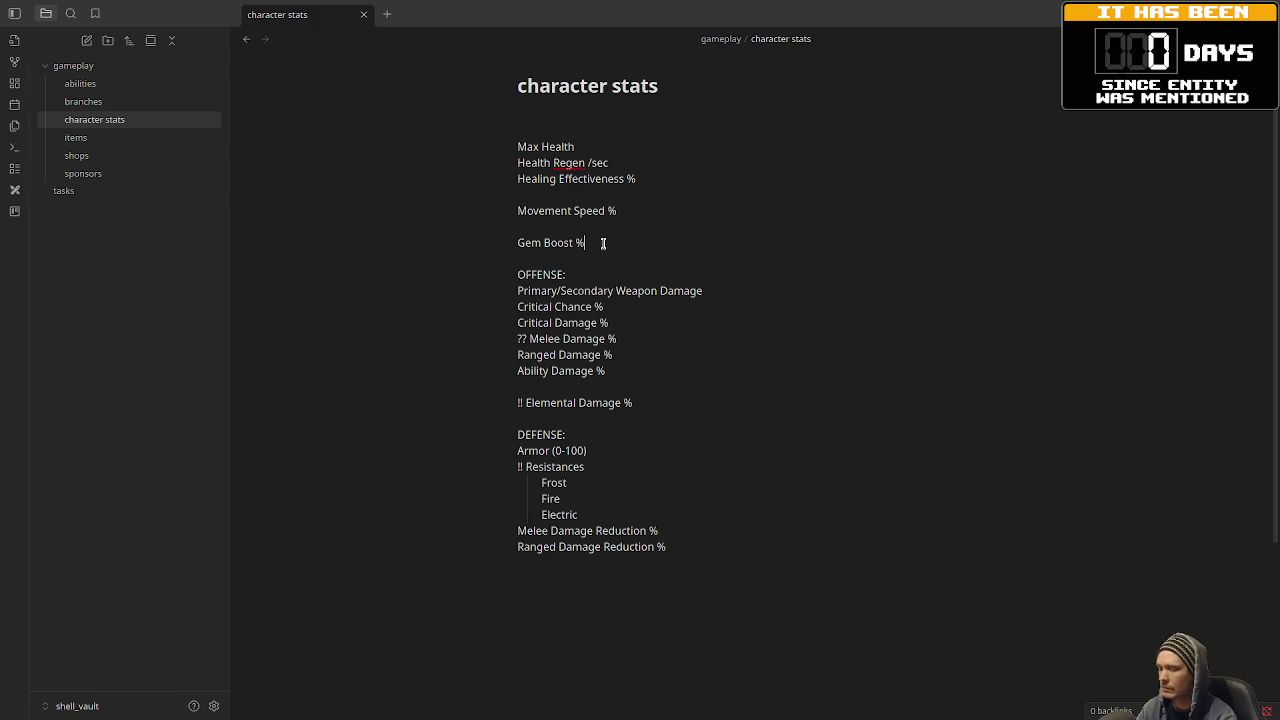
key("Return")
key("Return")
type("AGlobal Abi")
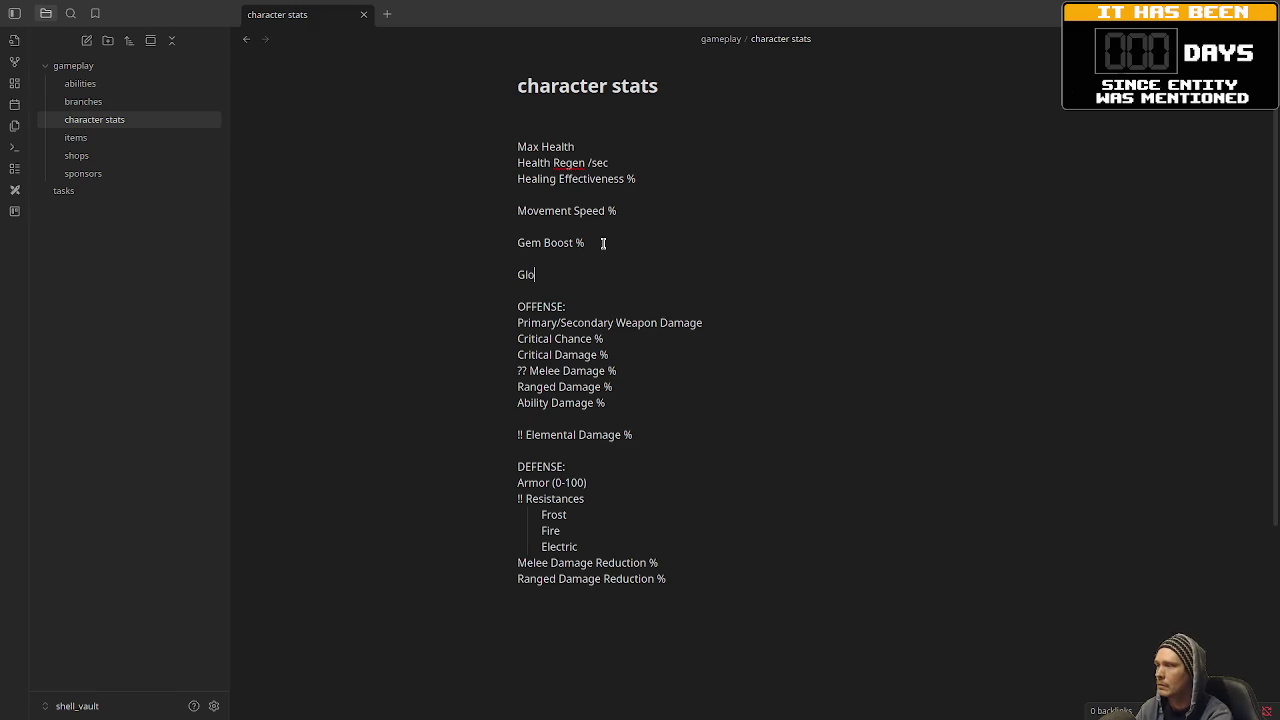
type("Cooldown %")
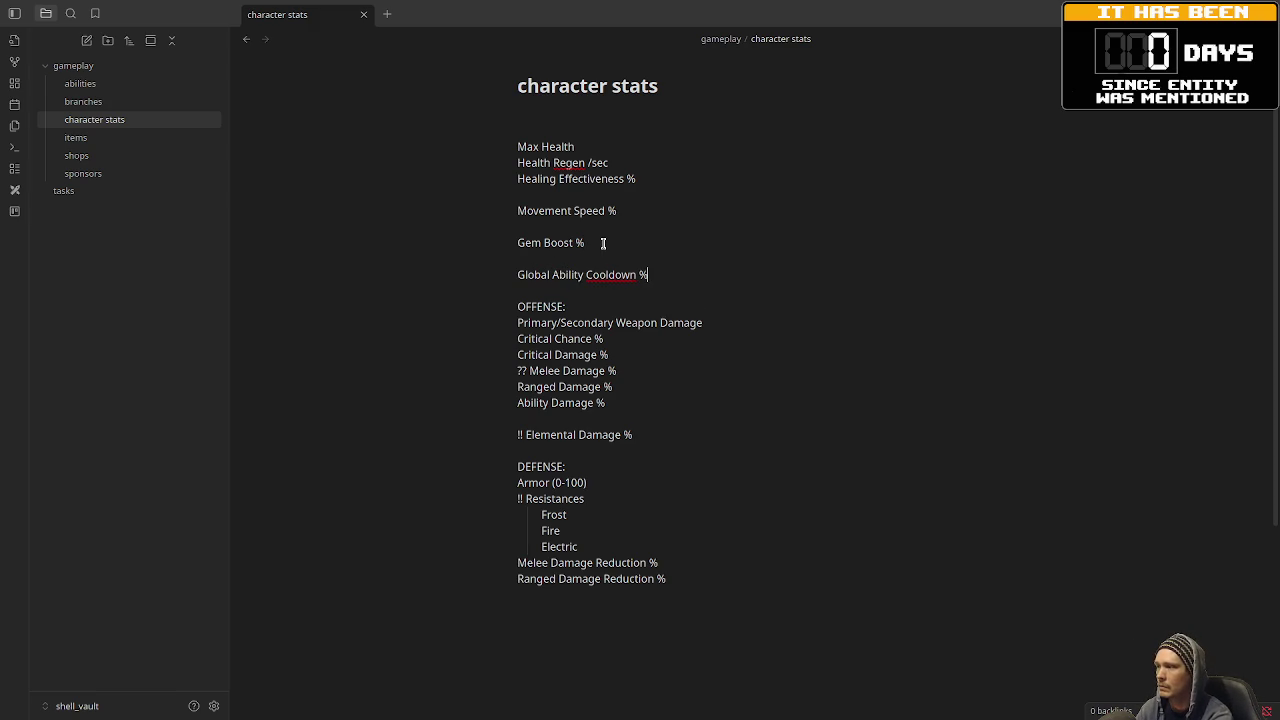
key("Return")
type("Ability Cooldown %")
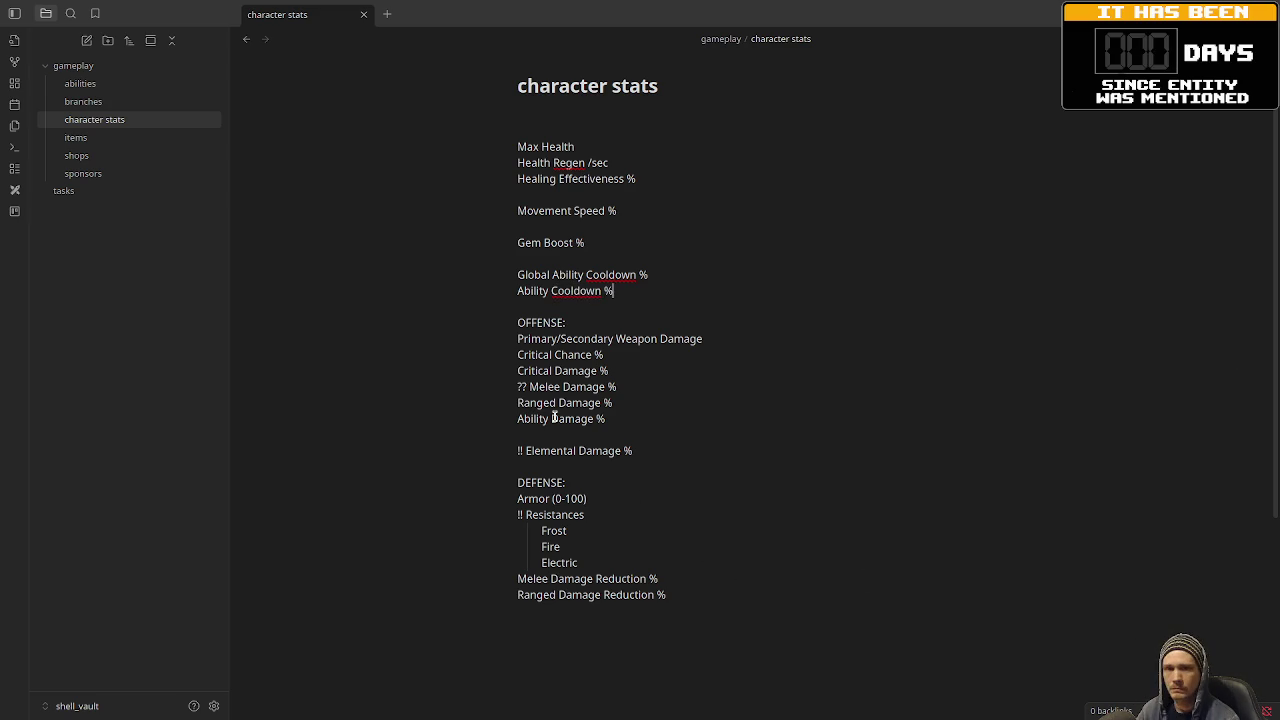
key("alt+Tab")
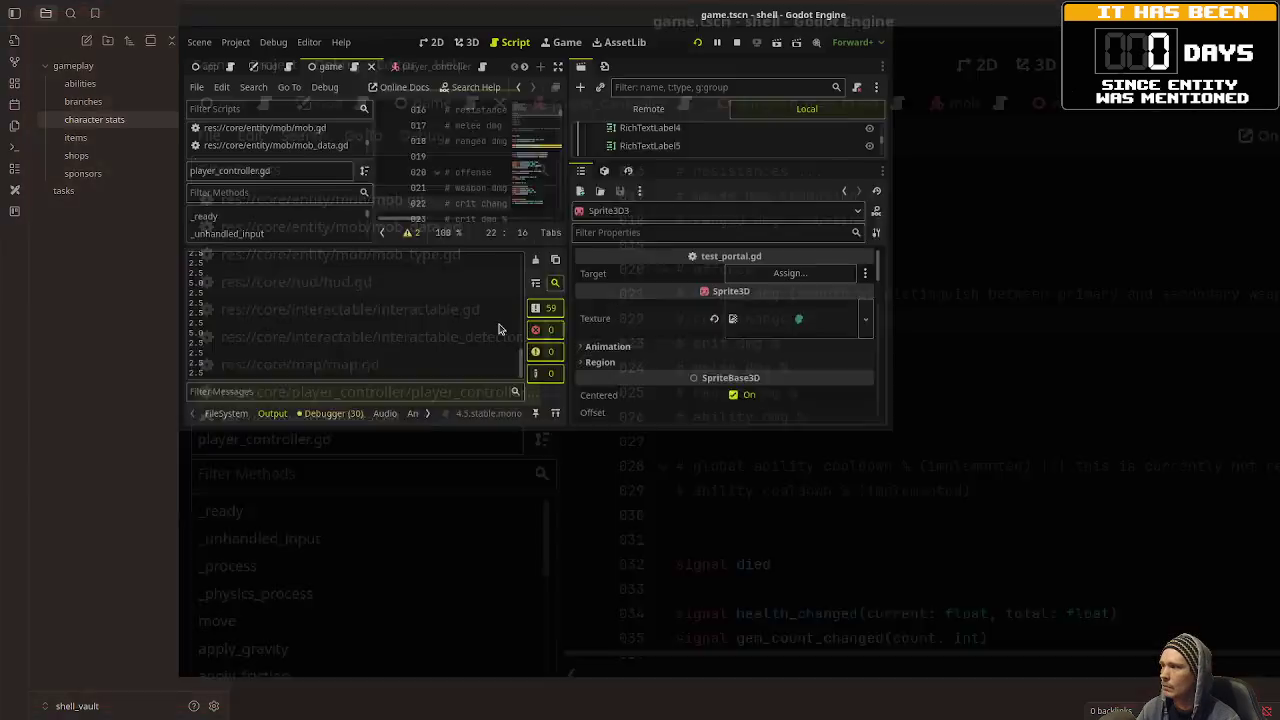
Save the current scene in the Godot script editor with Ctrl+S.
scroll(506, 399, "down", 2)
scroll(506, 399, "up", 2)
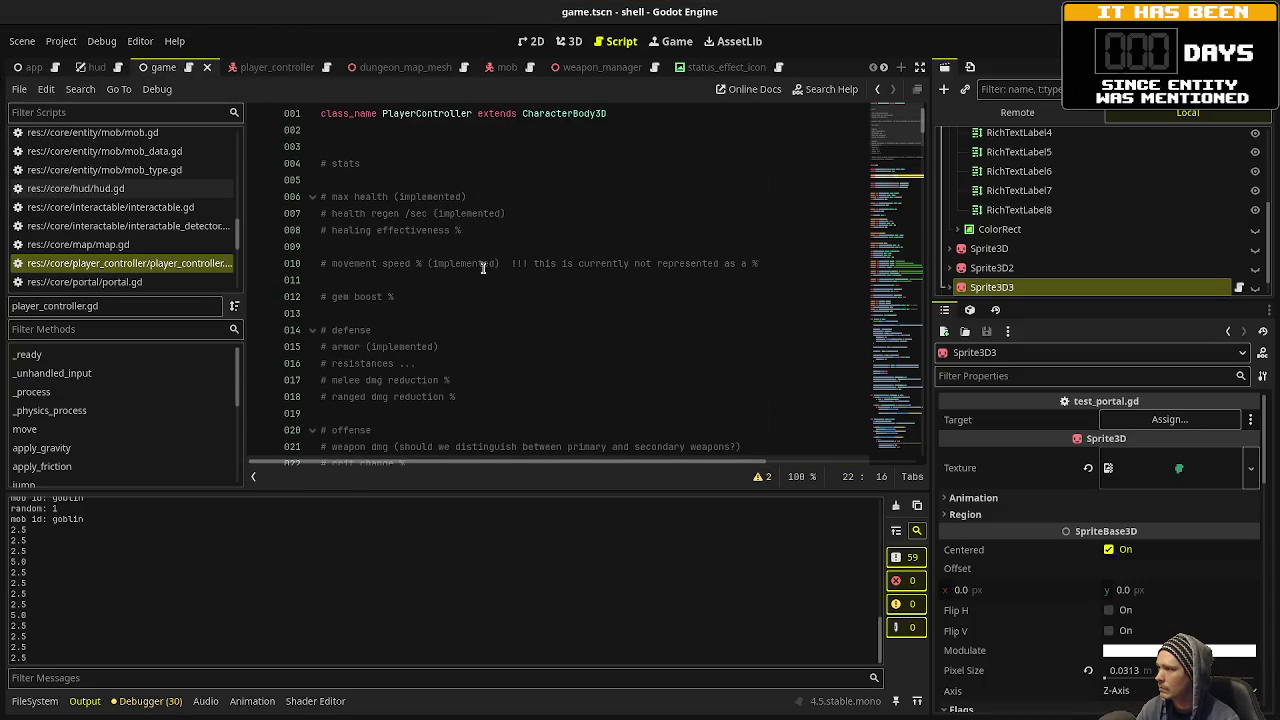
scroll(429, 244, "down", 3)
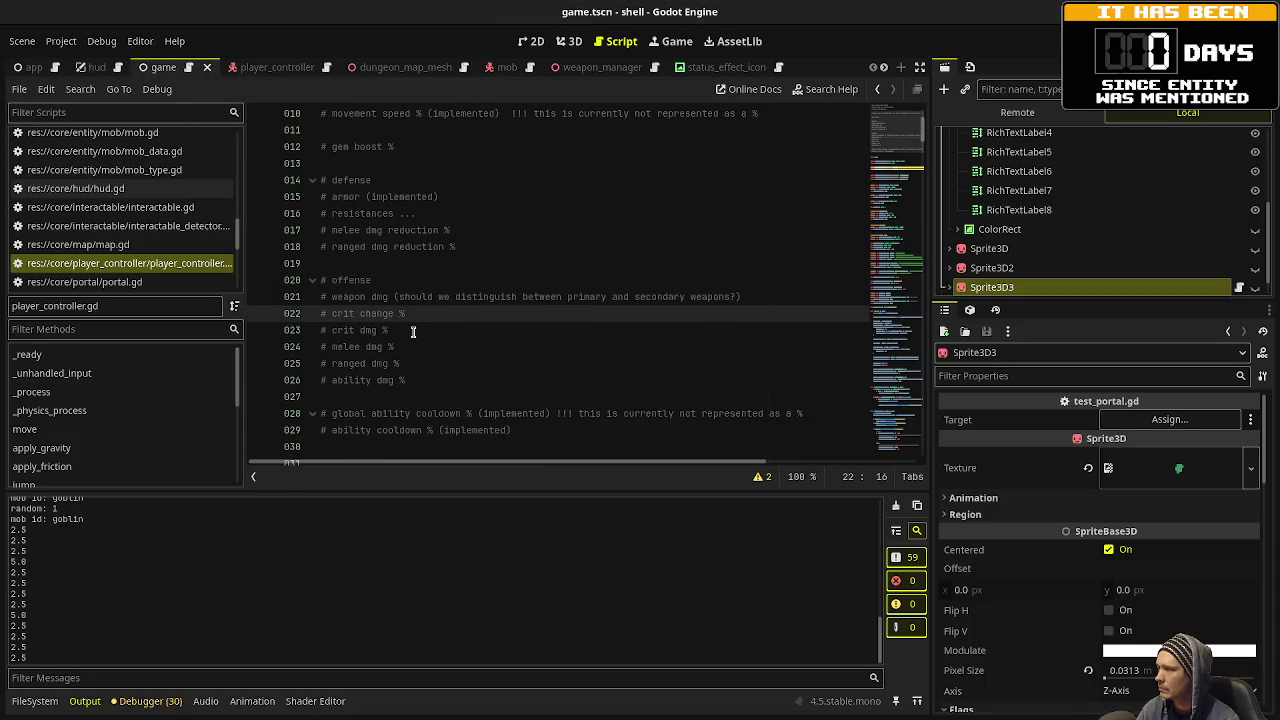
scroll(429, 244, "down", 3)
left_click(460, 346)
key("ctrl+s")
Open game.gd, then playtest the game into Main Dungeon: Depth 1 and close it.
scroll(135, 212, "up", 10)
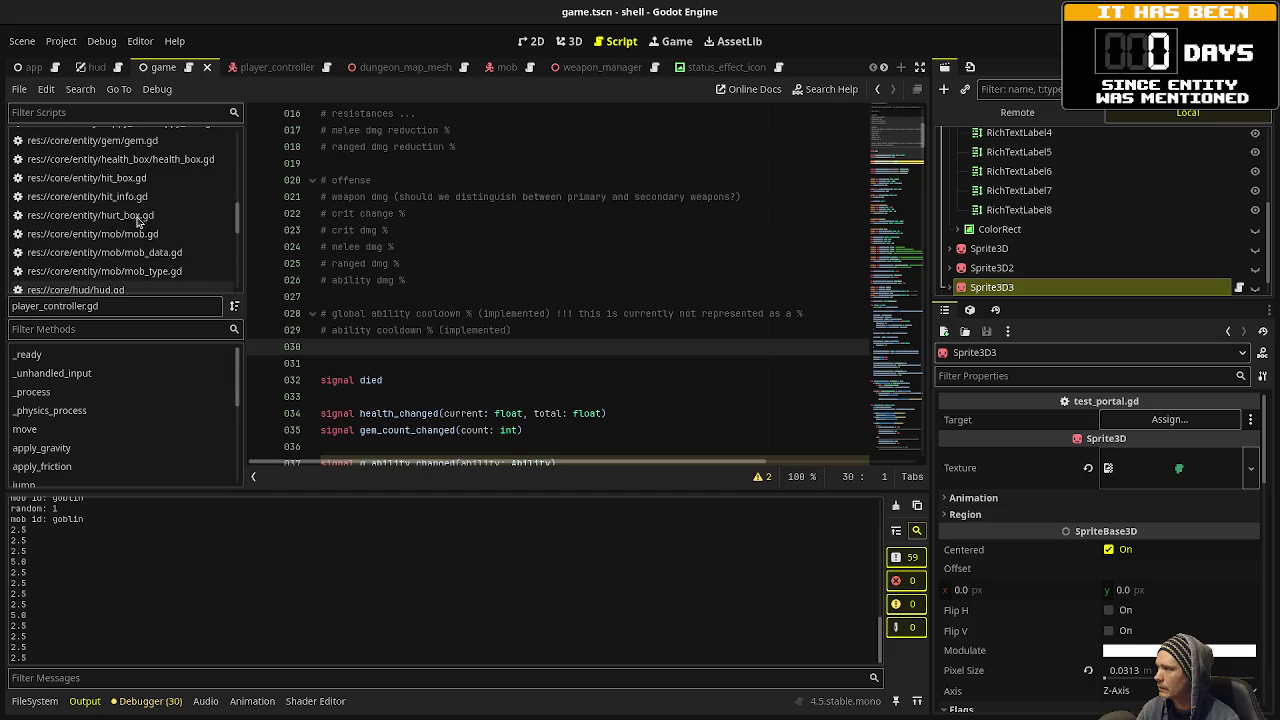
scroll(140, 222, "up", 3)
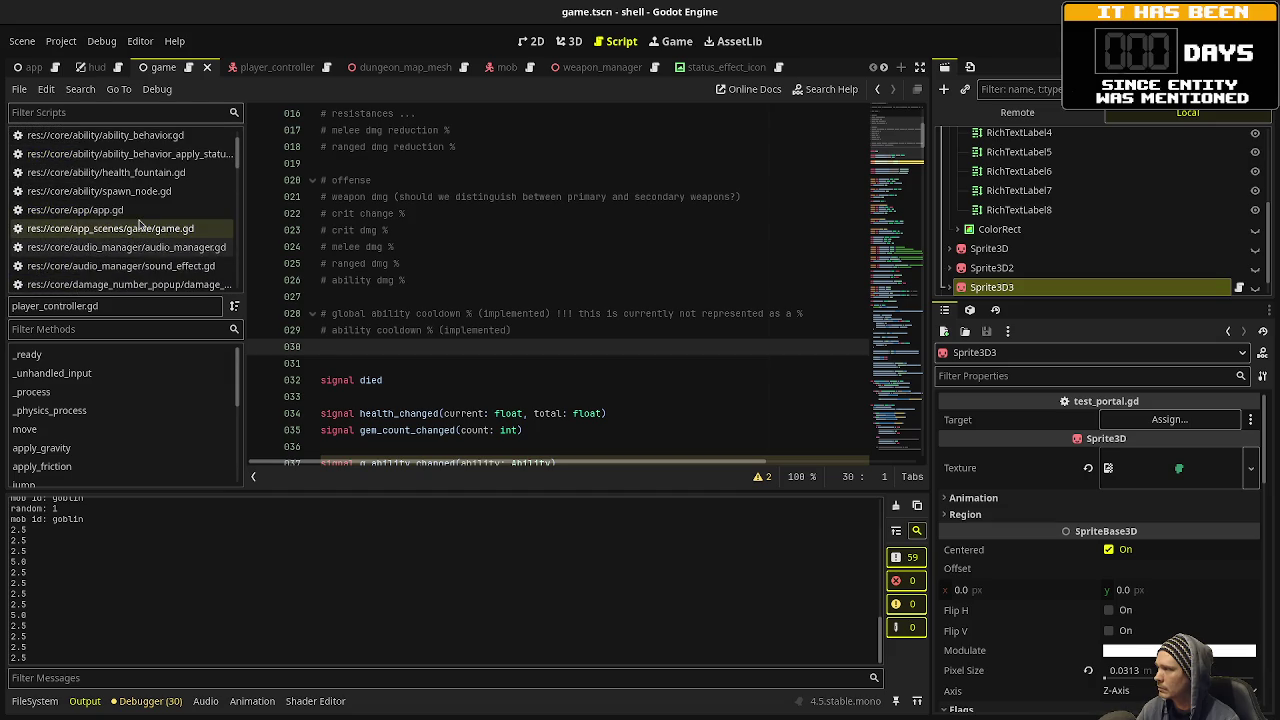
left_click(140, 228)
scroll(397, 245, "down", 3)
scroll(410, 203, "up", 4)
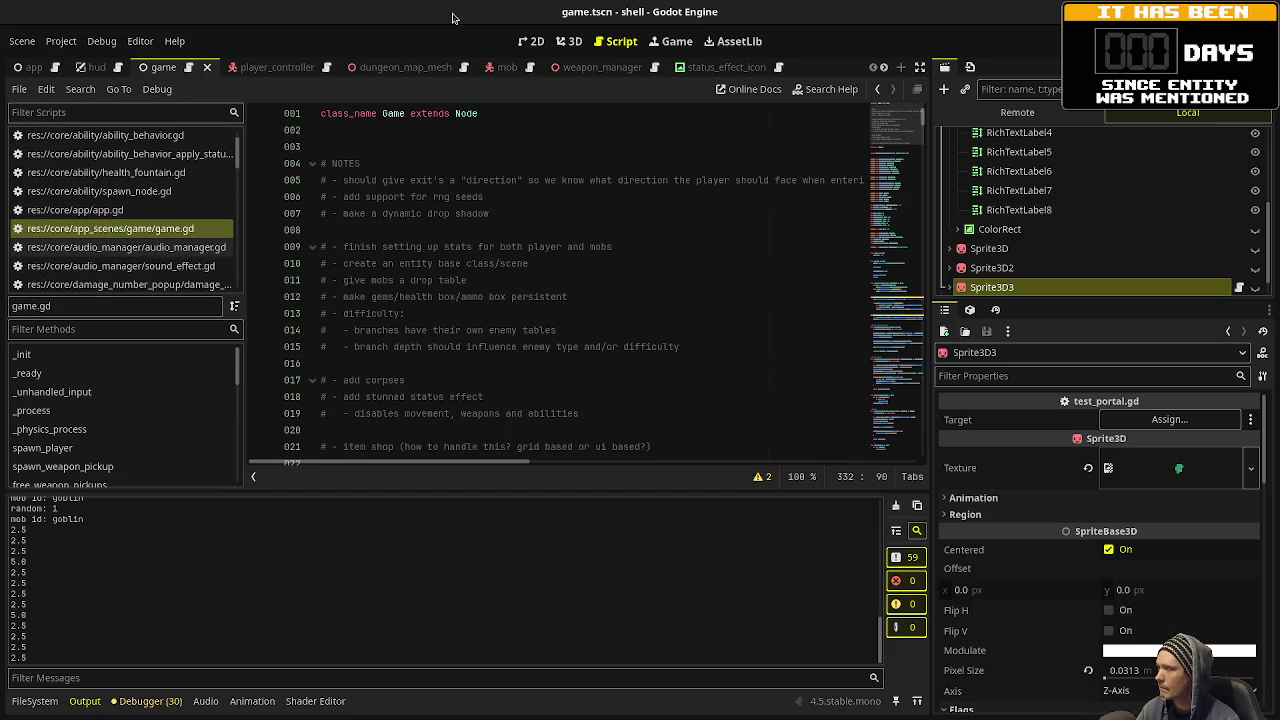
key("alt+Tab")
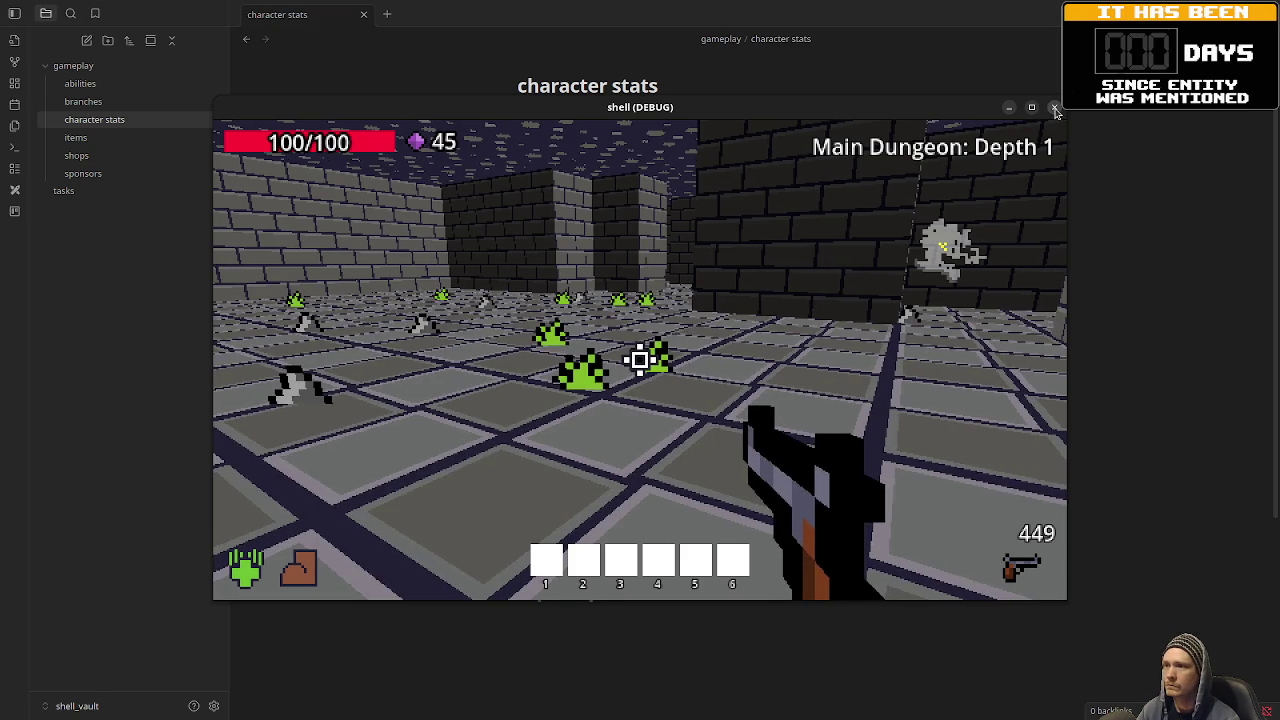
left_click(1055, 108)
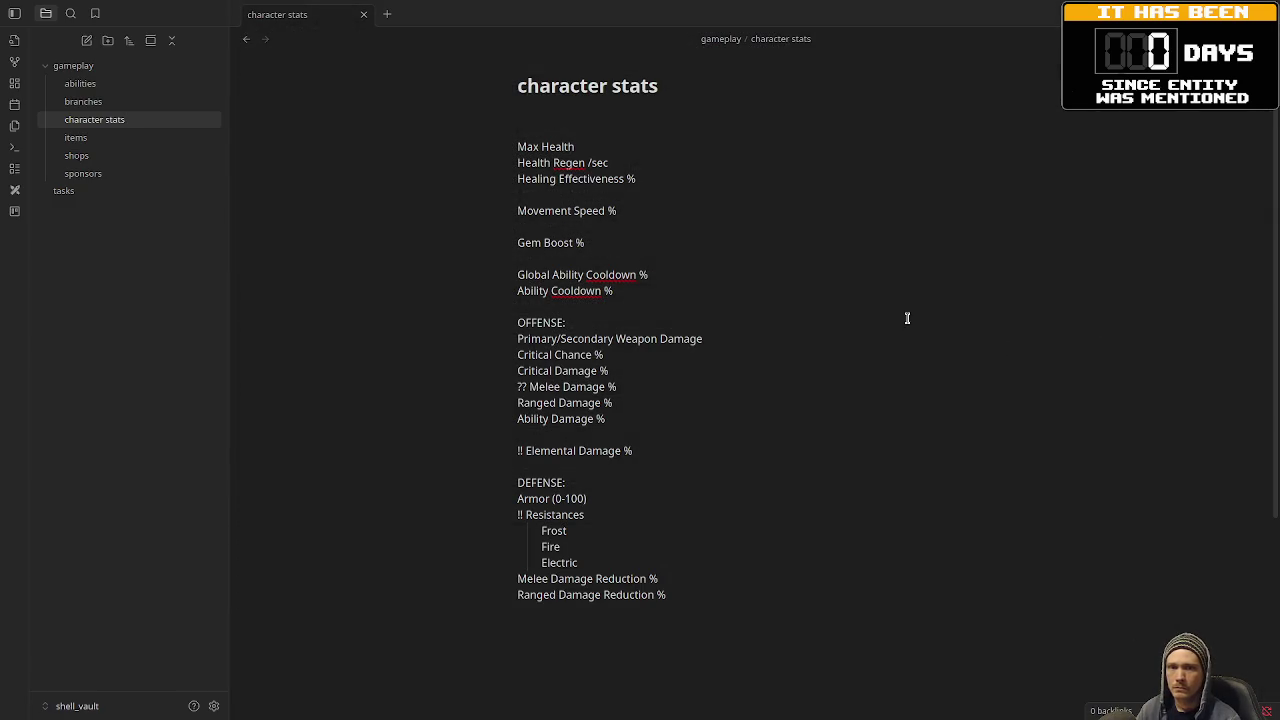
Add an ideas card '?? should exits have "direction" or "spawn point"', noting players shouldn't spawn inside portals.
left_click(82, 192)
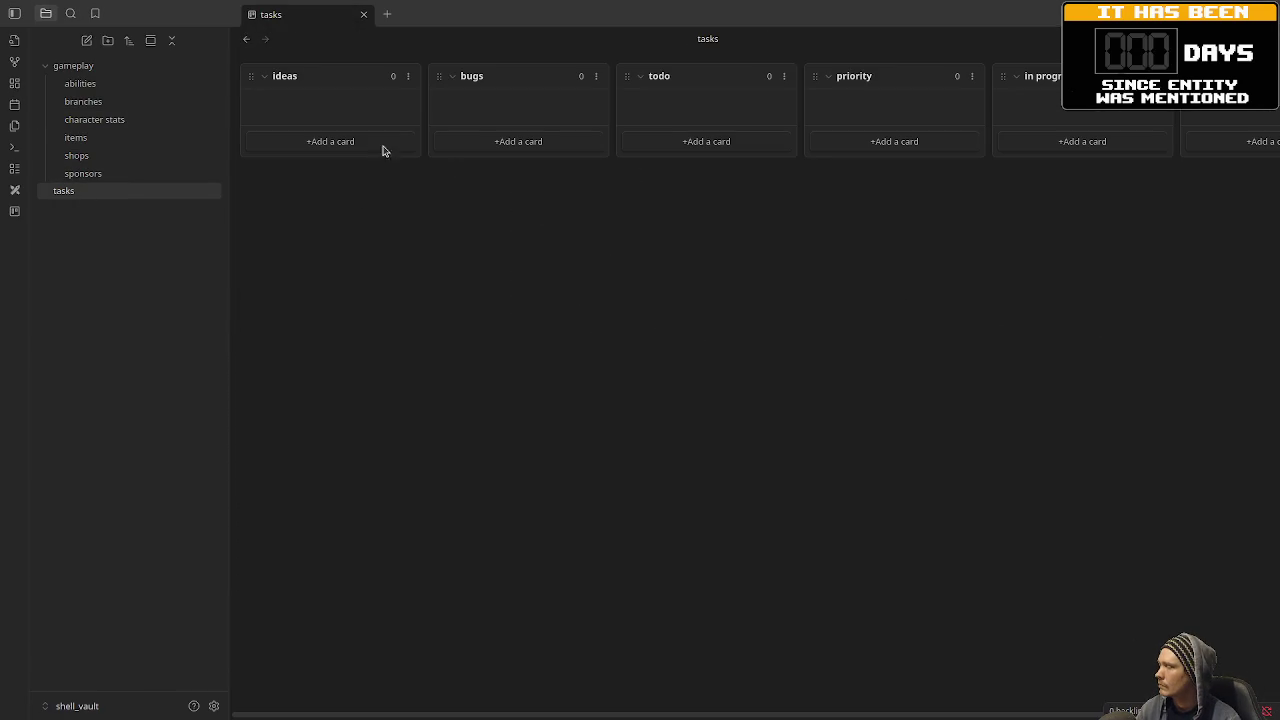
left_click(333, 141)
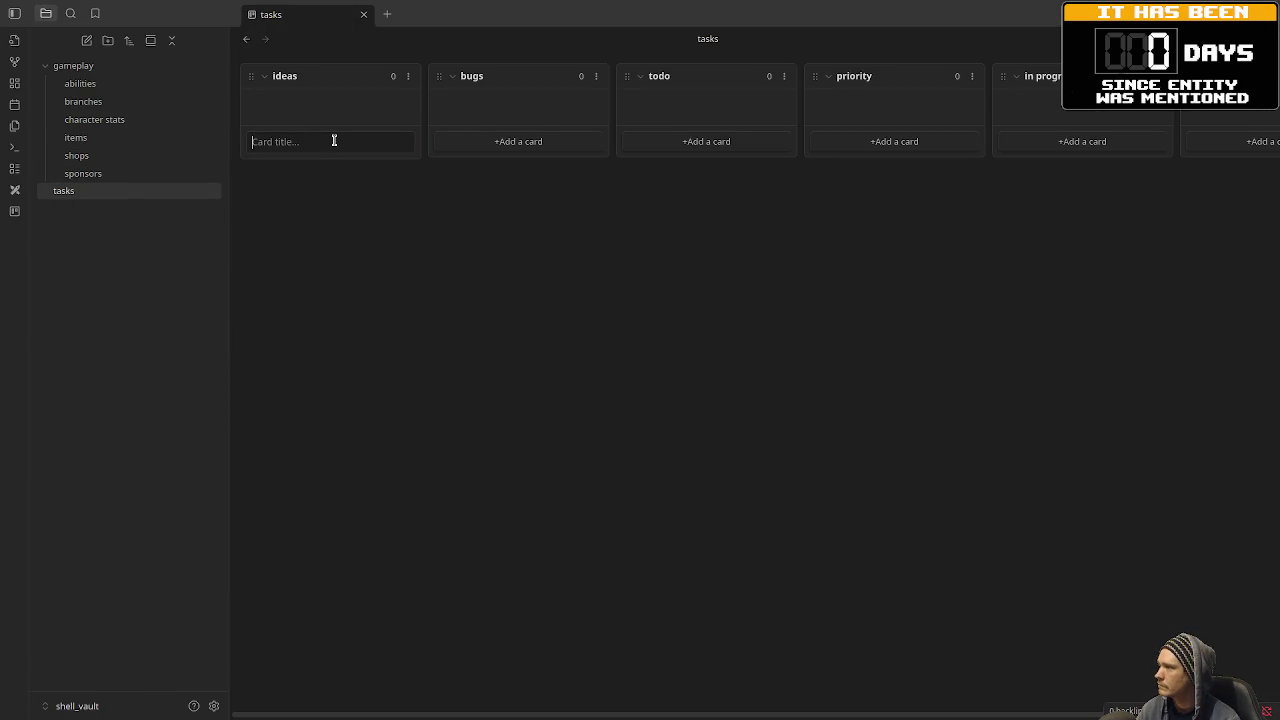
type("should ")
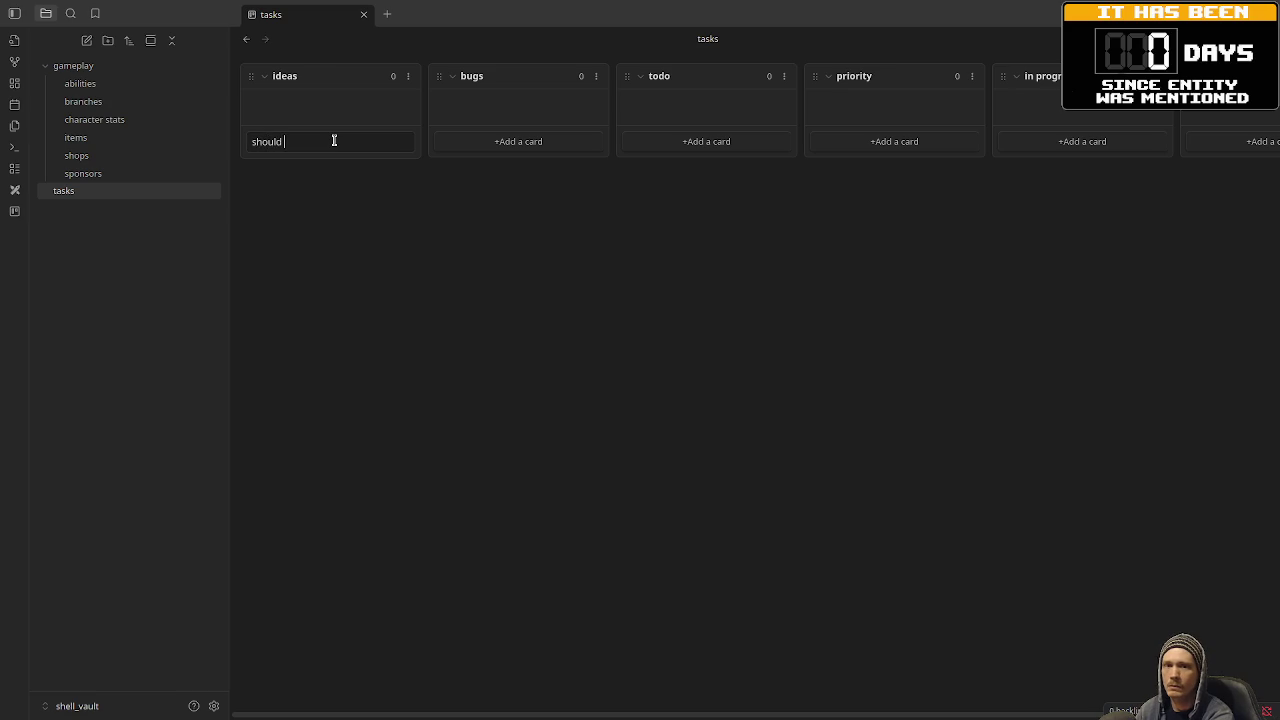
type("exits ")
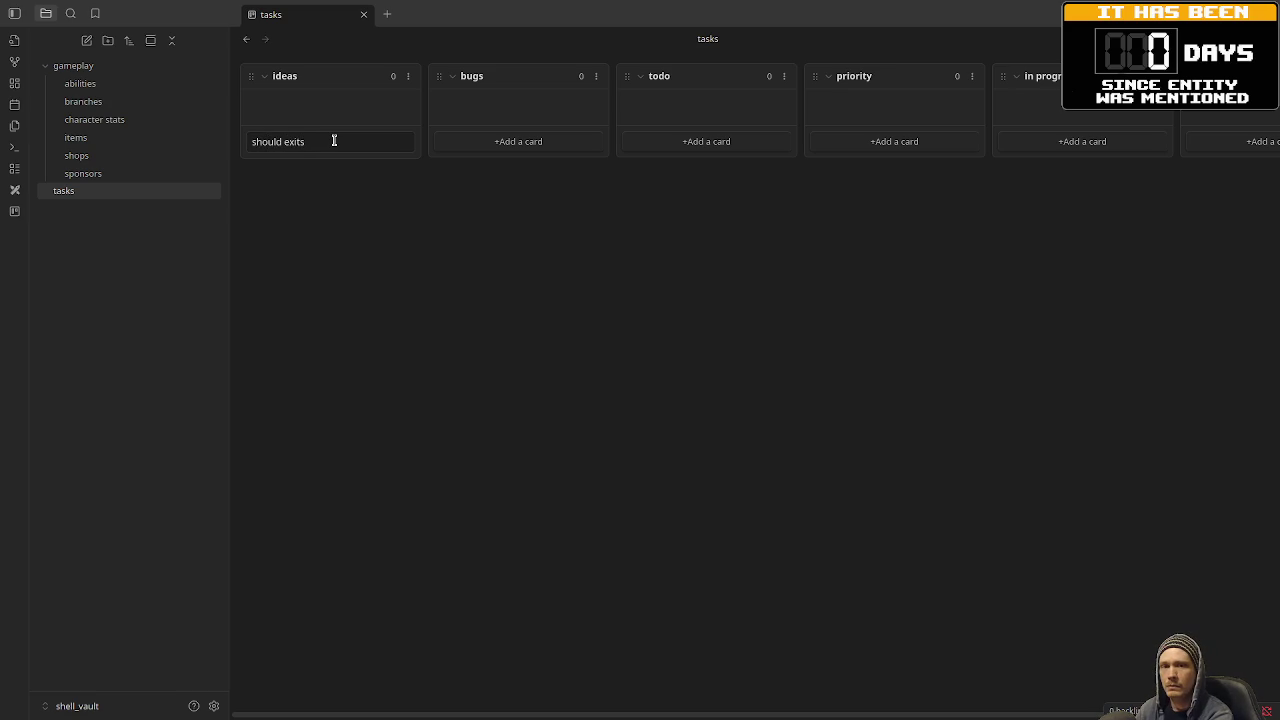
type("have ")
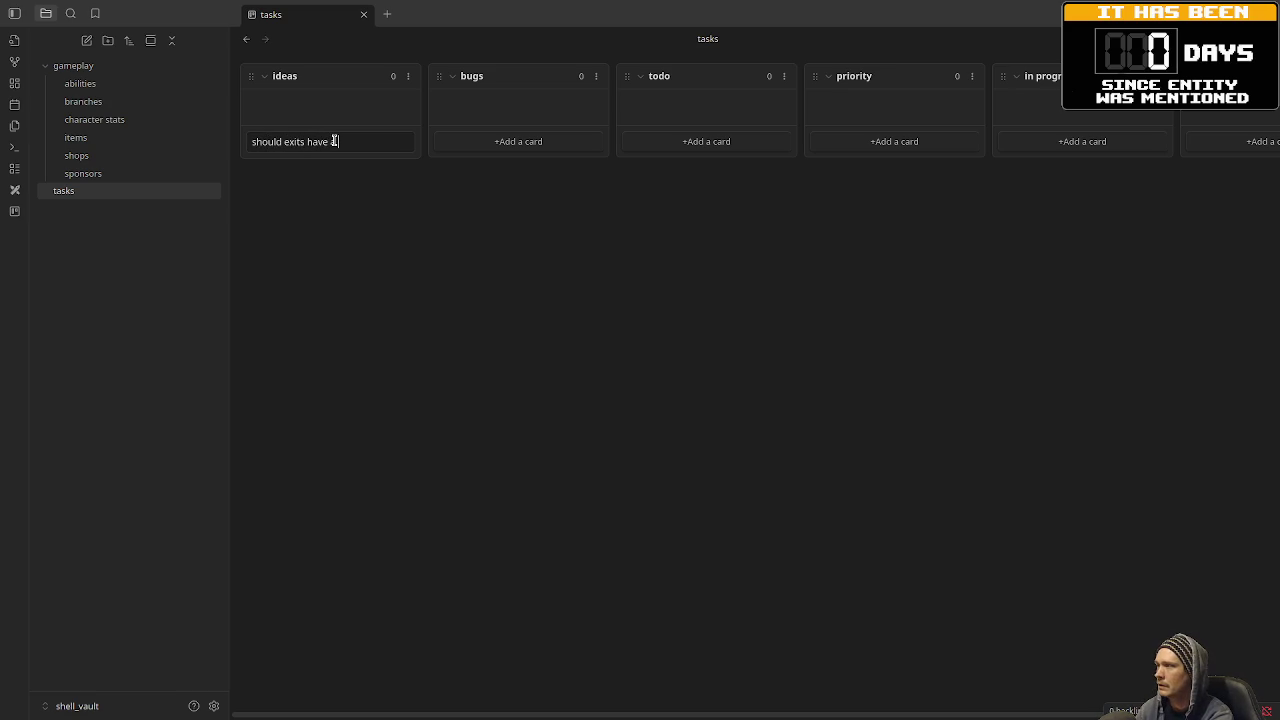
type("\"directio")
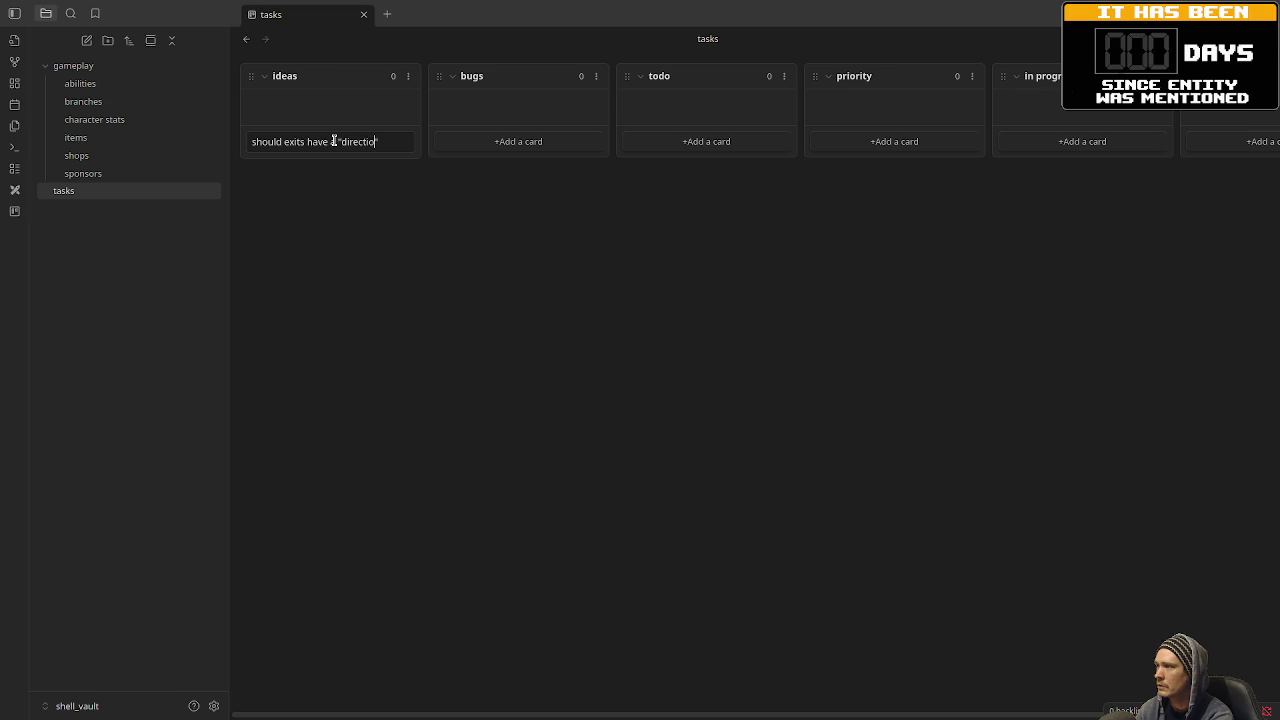
type("n\" or \"spawn")
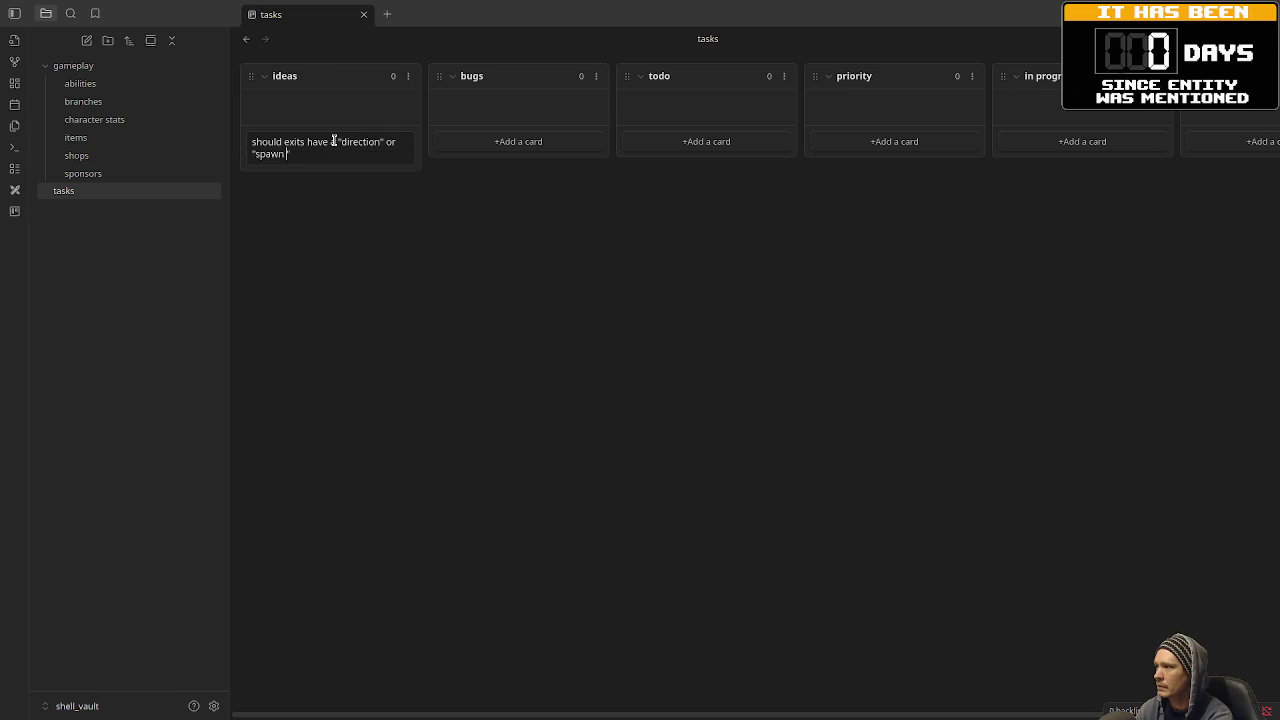
type(" point\"")
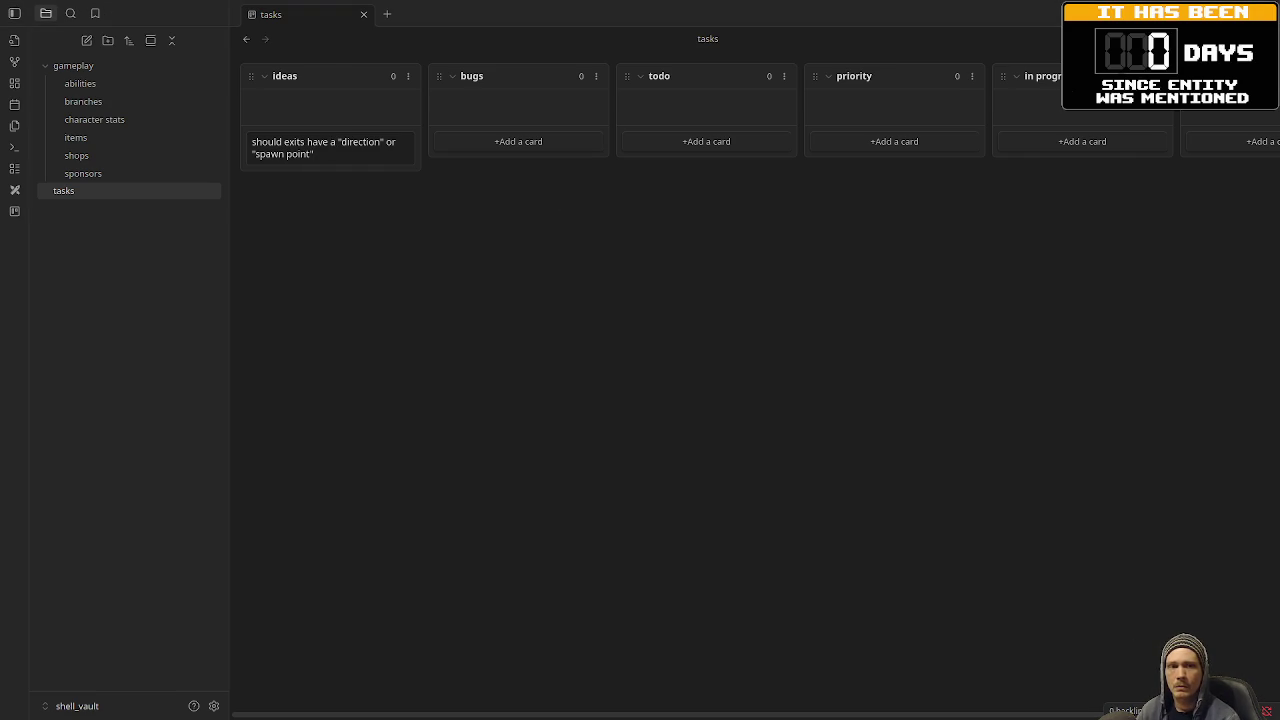
left_click(373, 154)
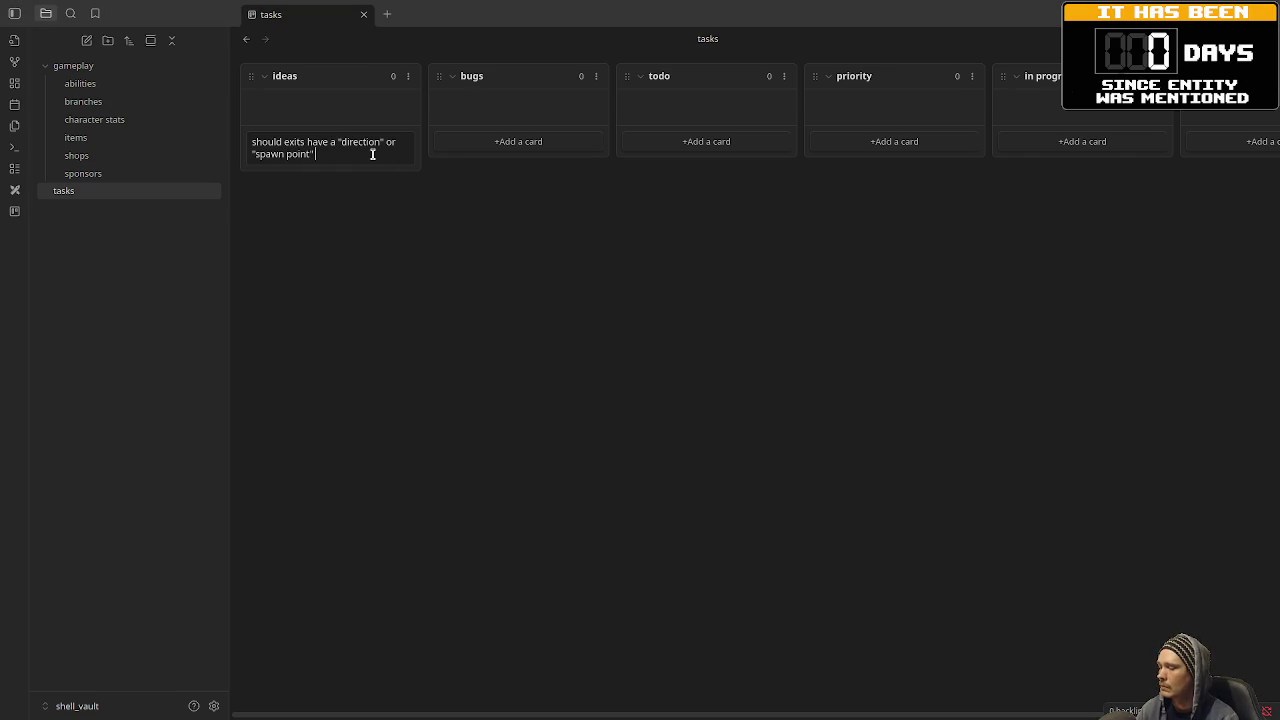
type("so the")
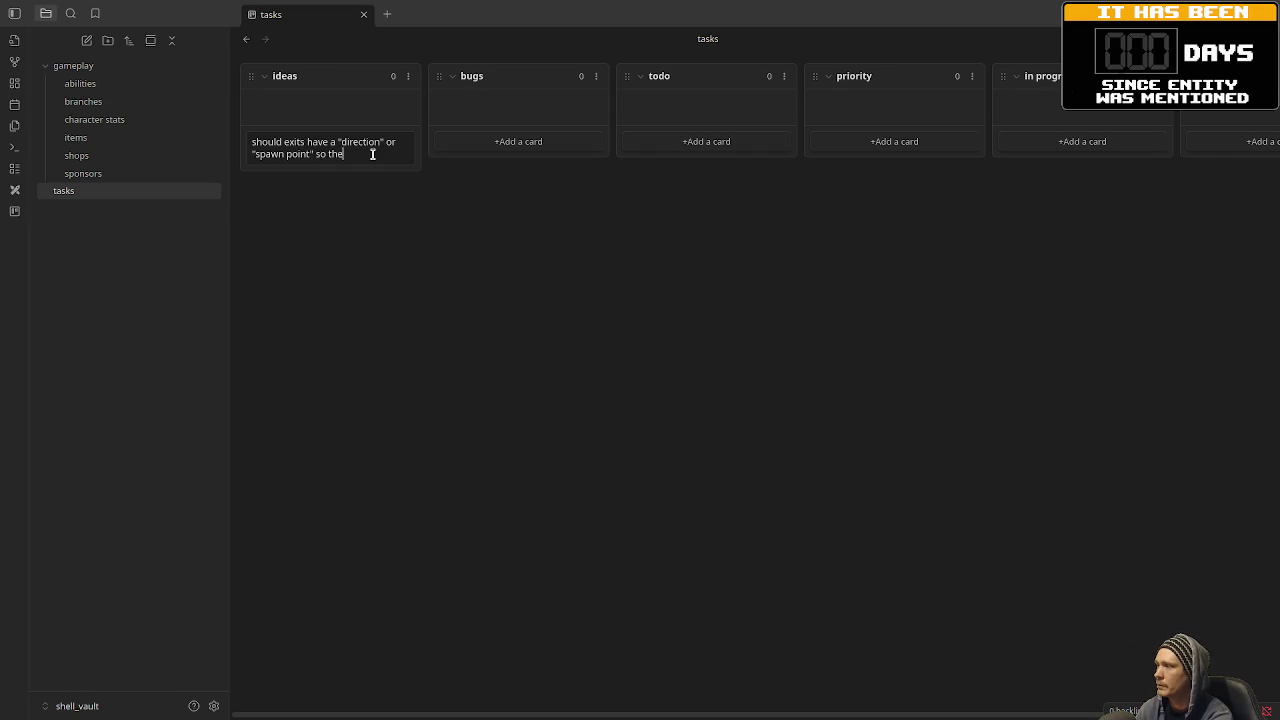
type(" player doesn't spawn in t")
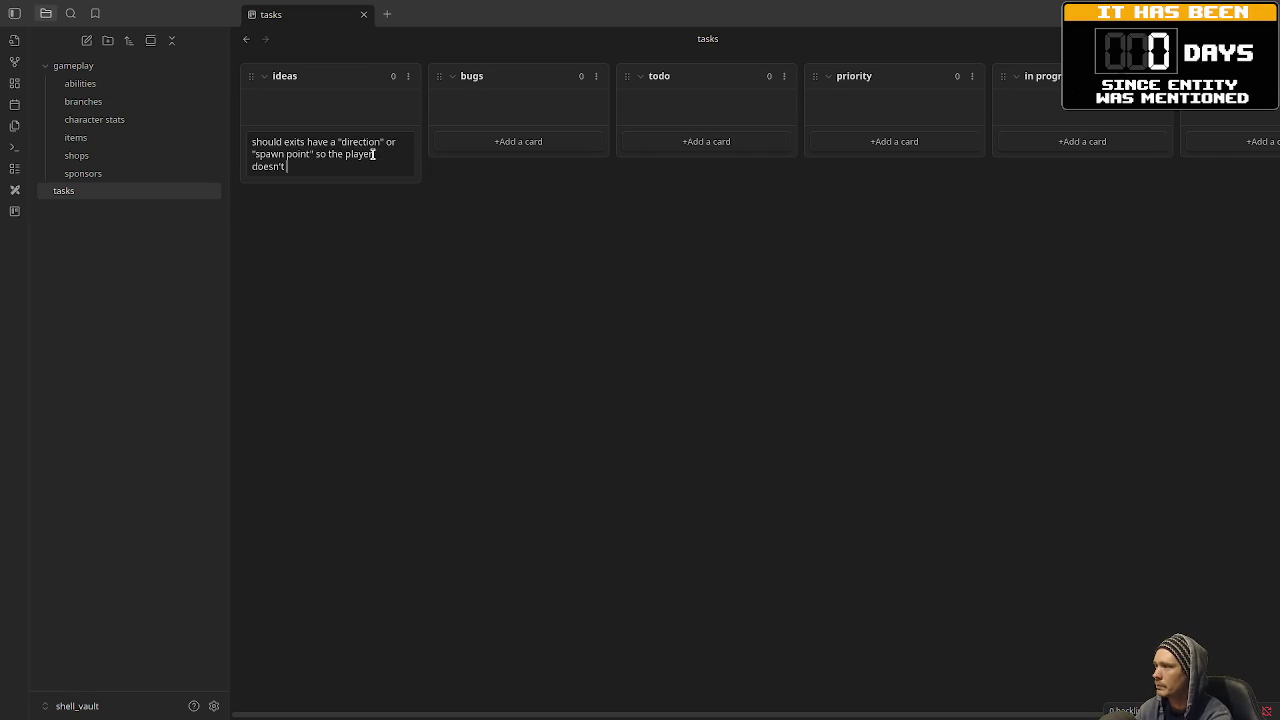
type("he mi")
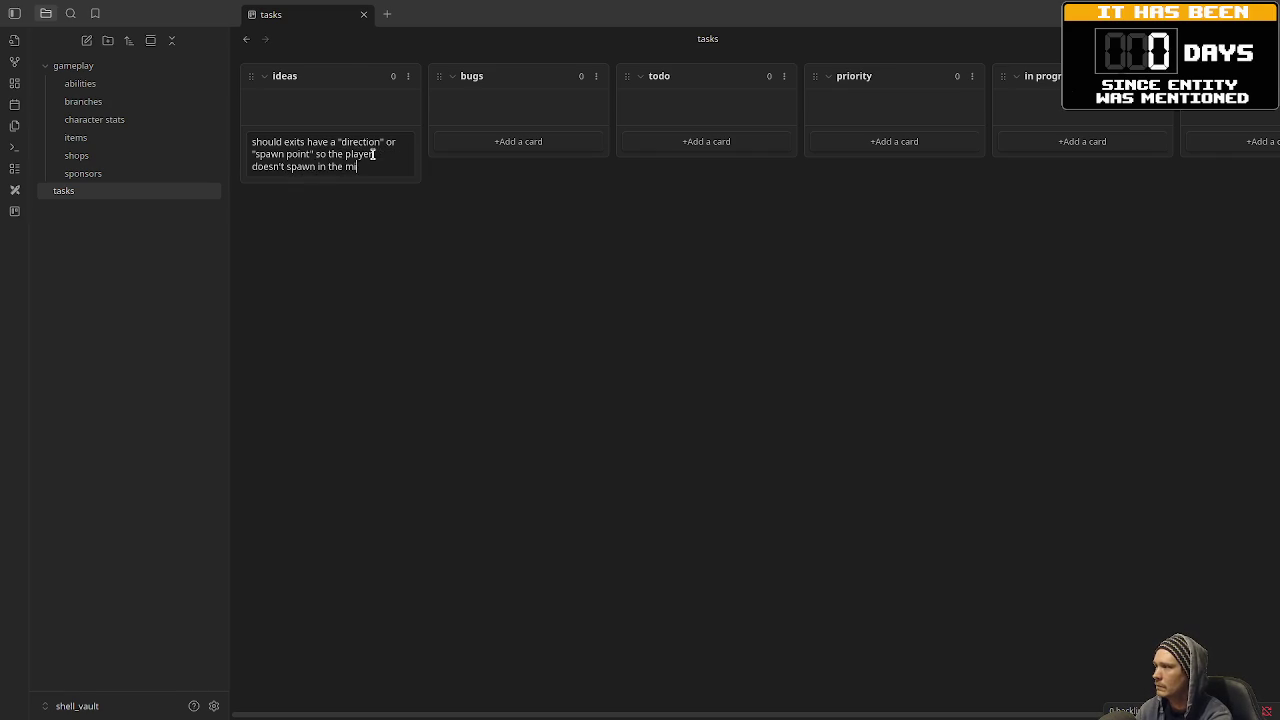
type("ddle of a ")
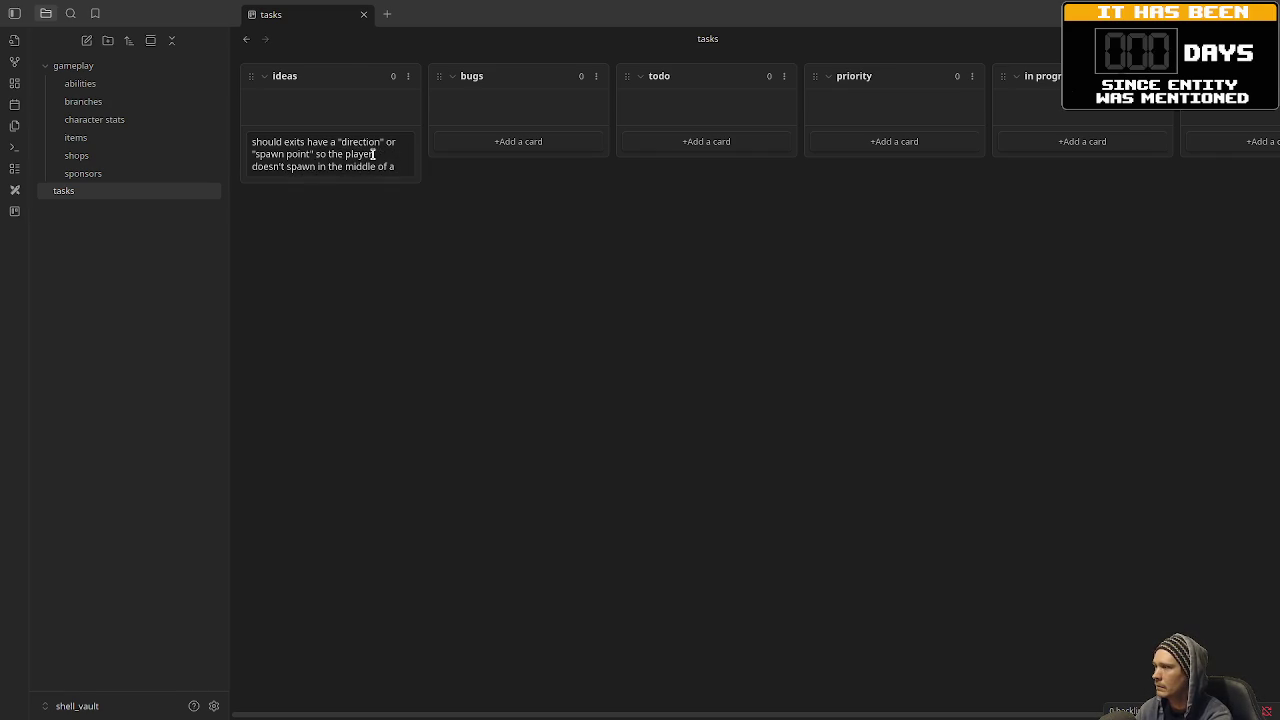
type("portal")
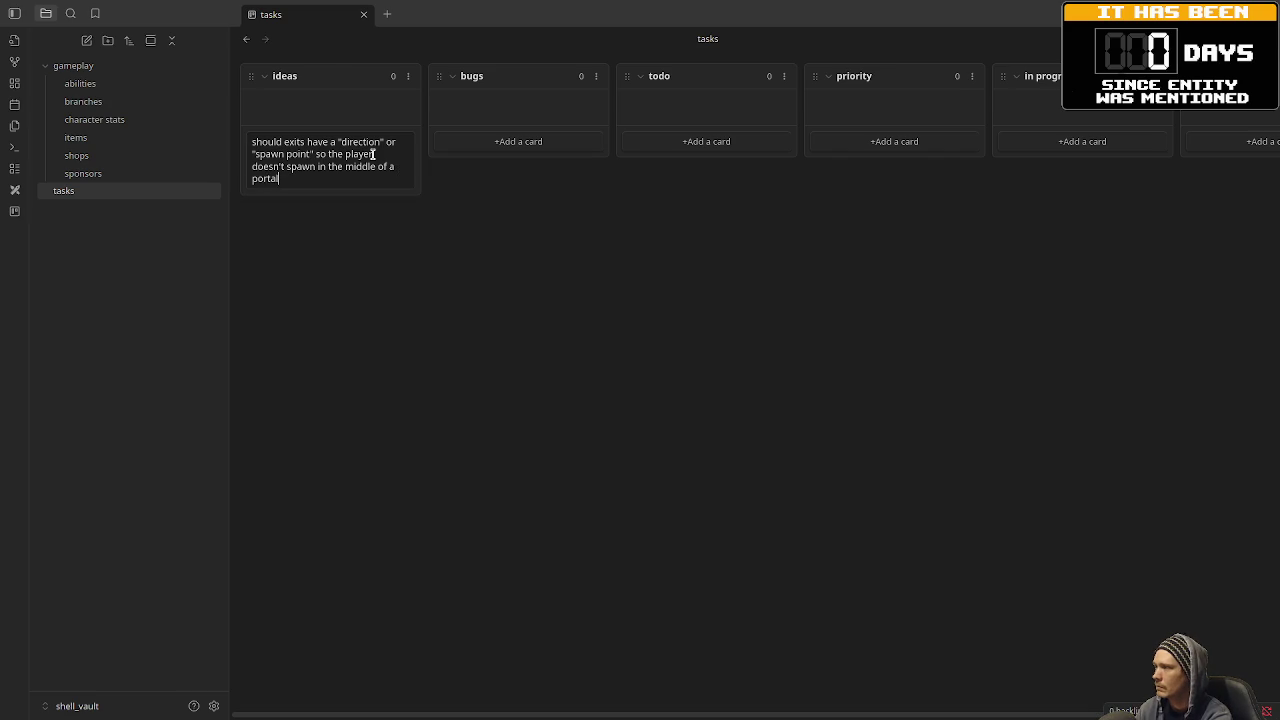
type(" and so we know wha")
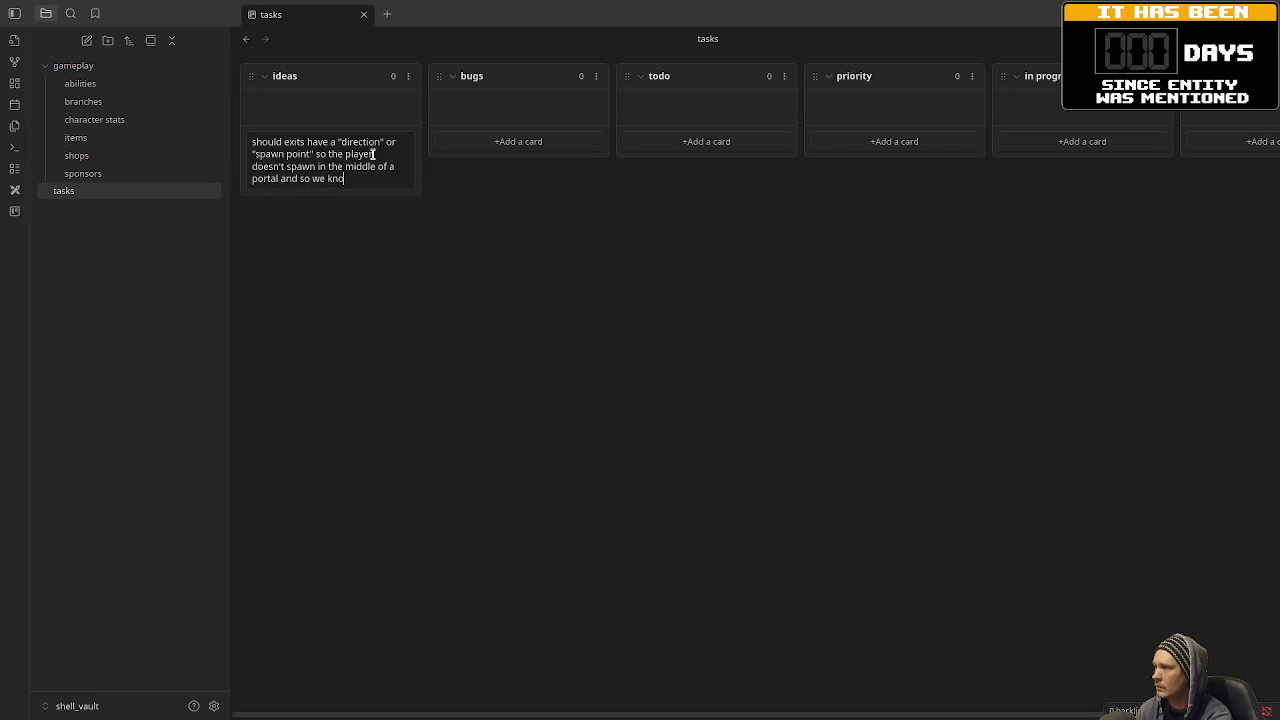
type("t direction to face the player")
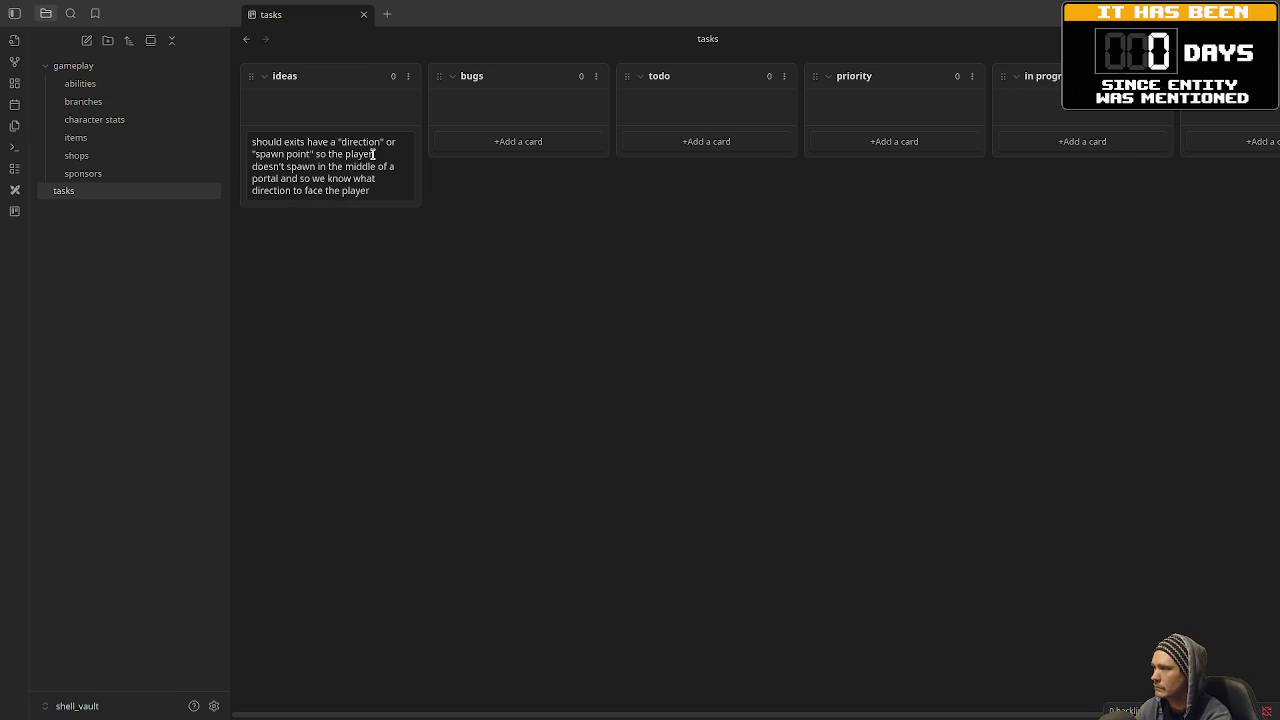
type("??")
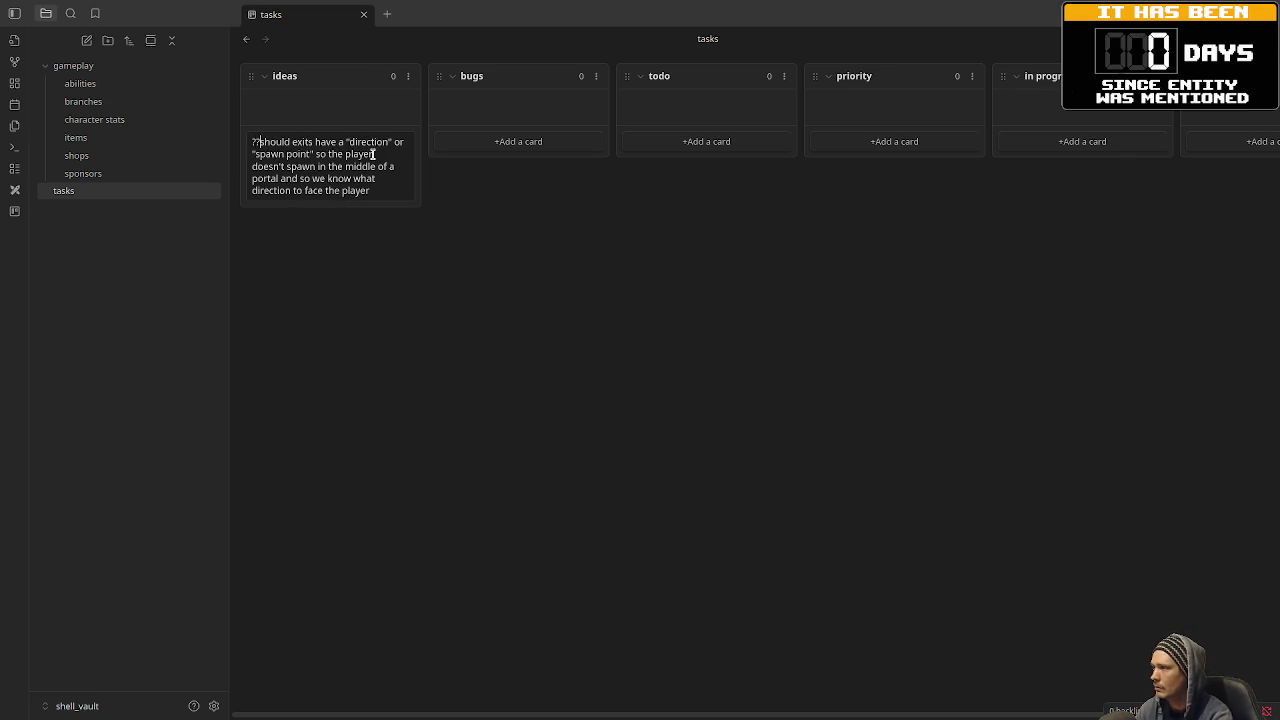
key("Return")
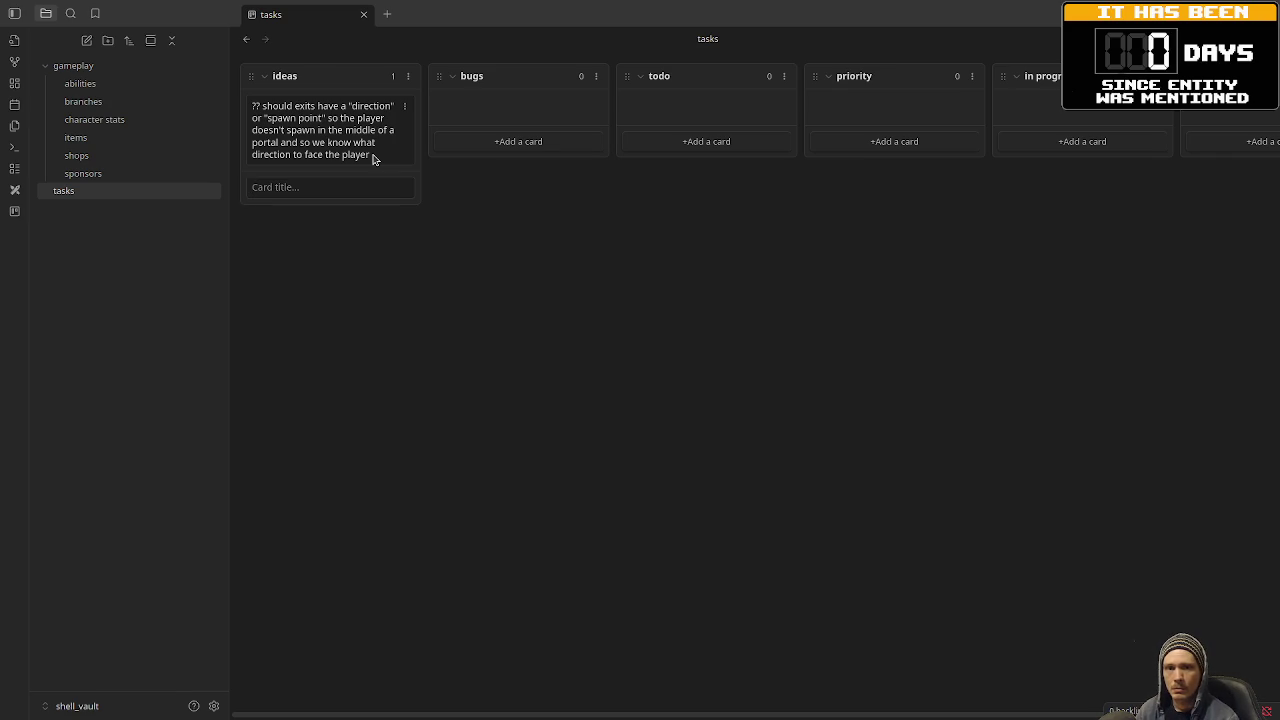
Add todo cards 'add support for RNG seeds' and 'make a dynamic drop shadow', tagging the latter #task/programming.
left_click(726, 141)
type("add supp")
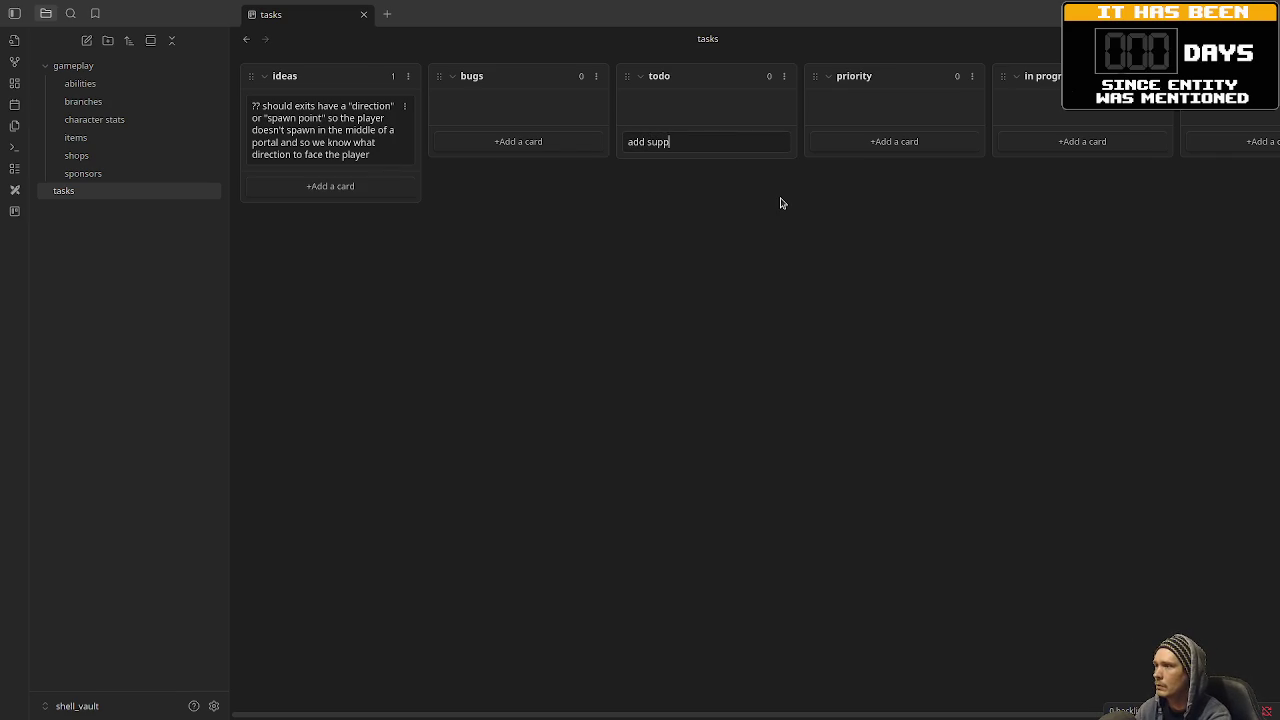
type("ort for RNG")
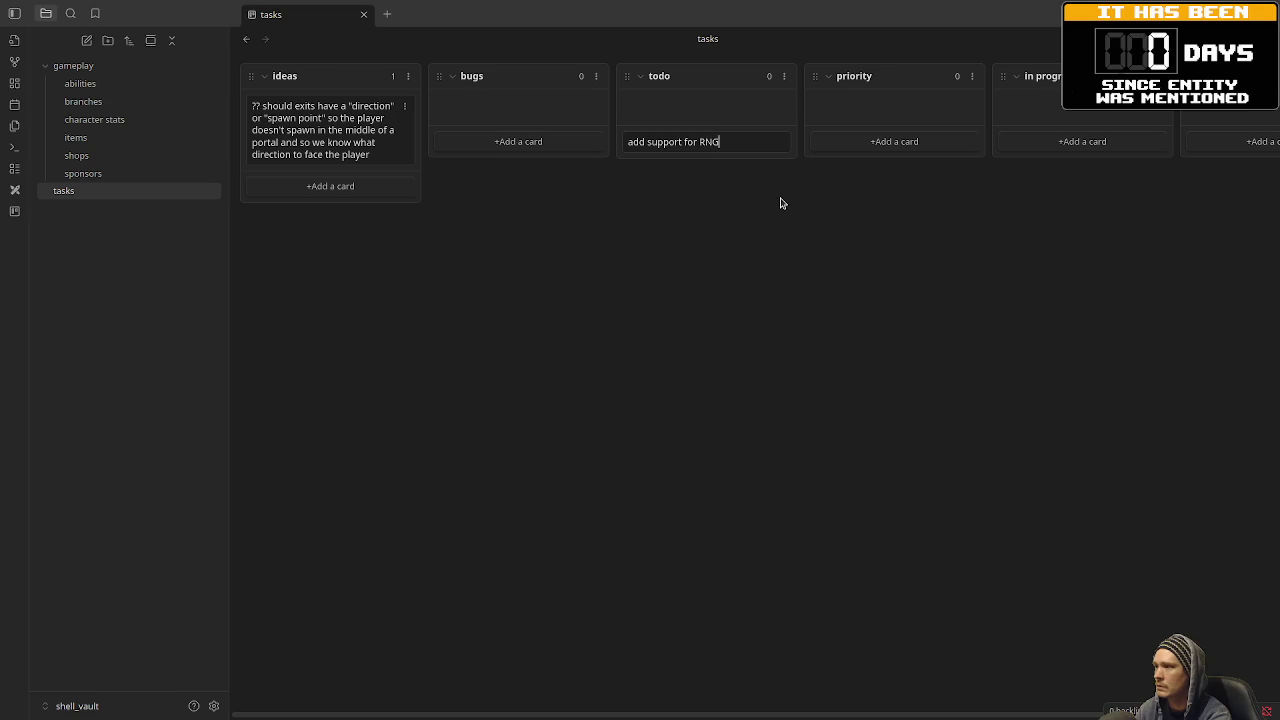
type(" seeds")
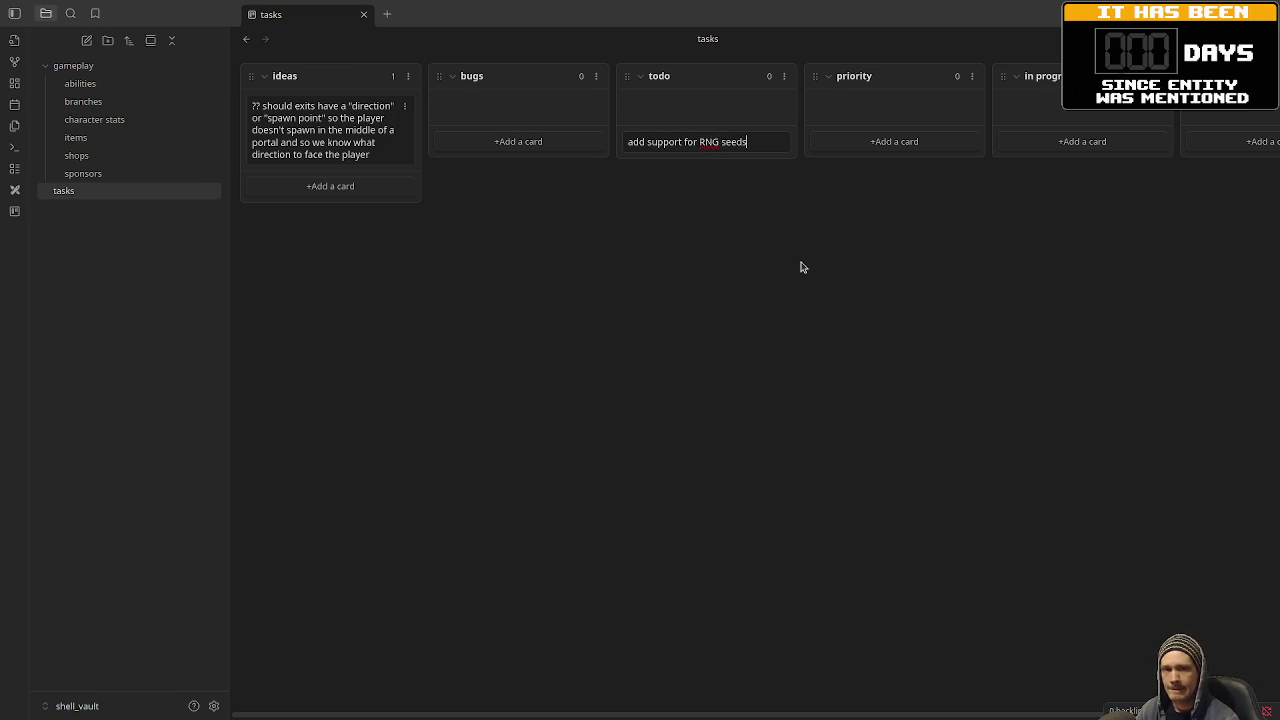
key("Return")
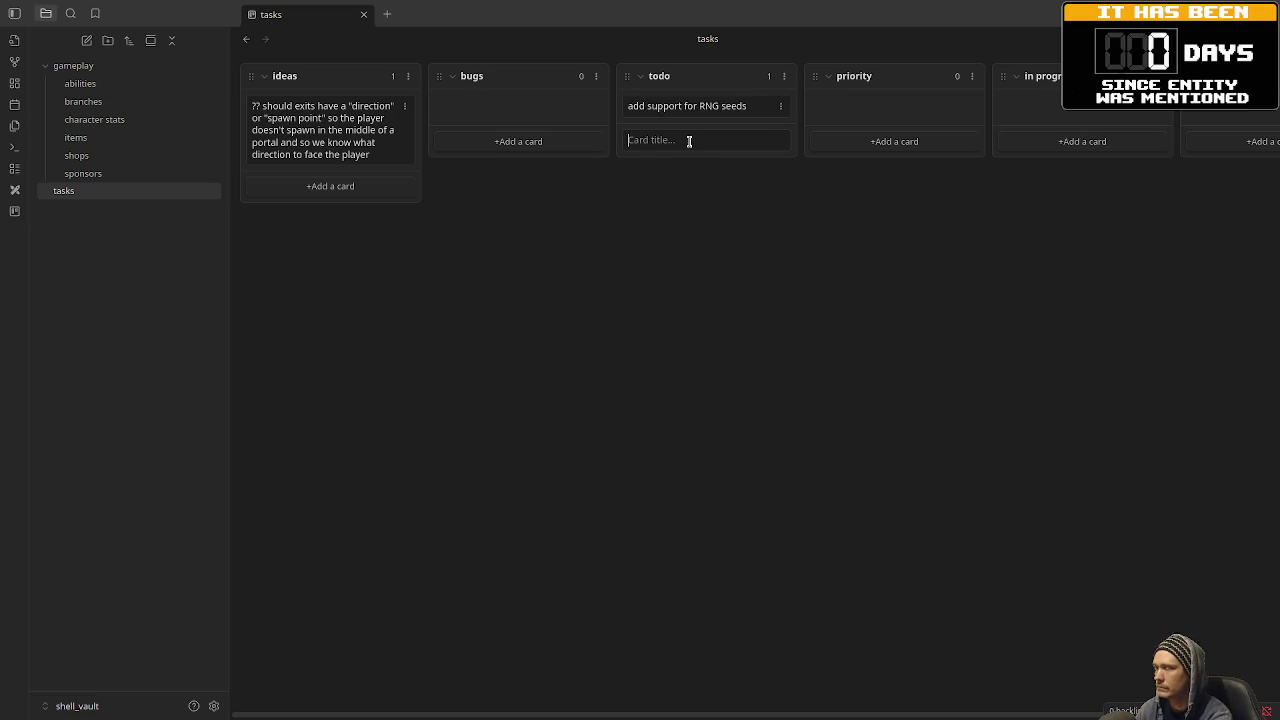
type("make a dynamic dr")
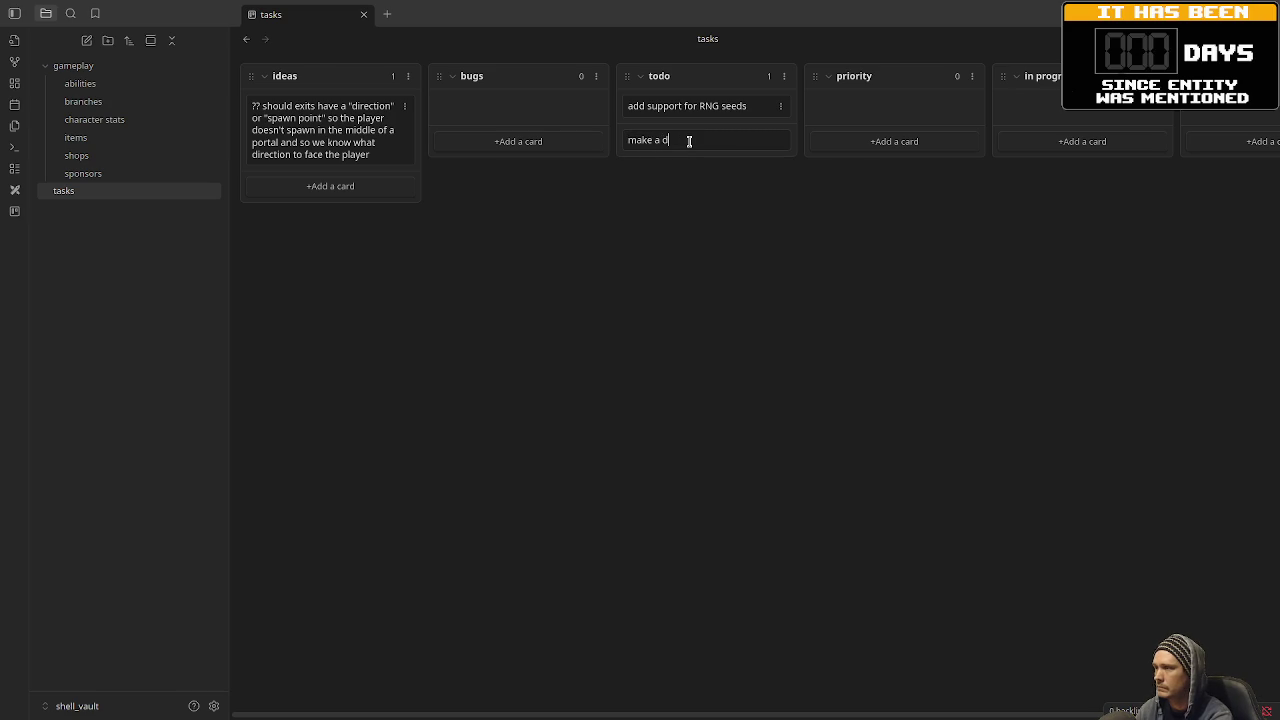
type("op shadow")
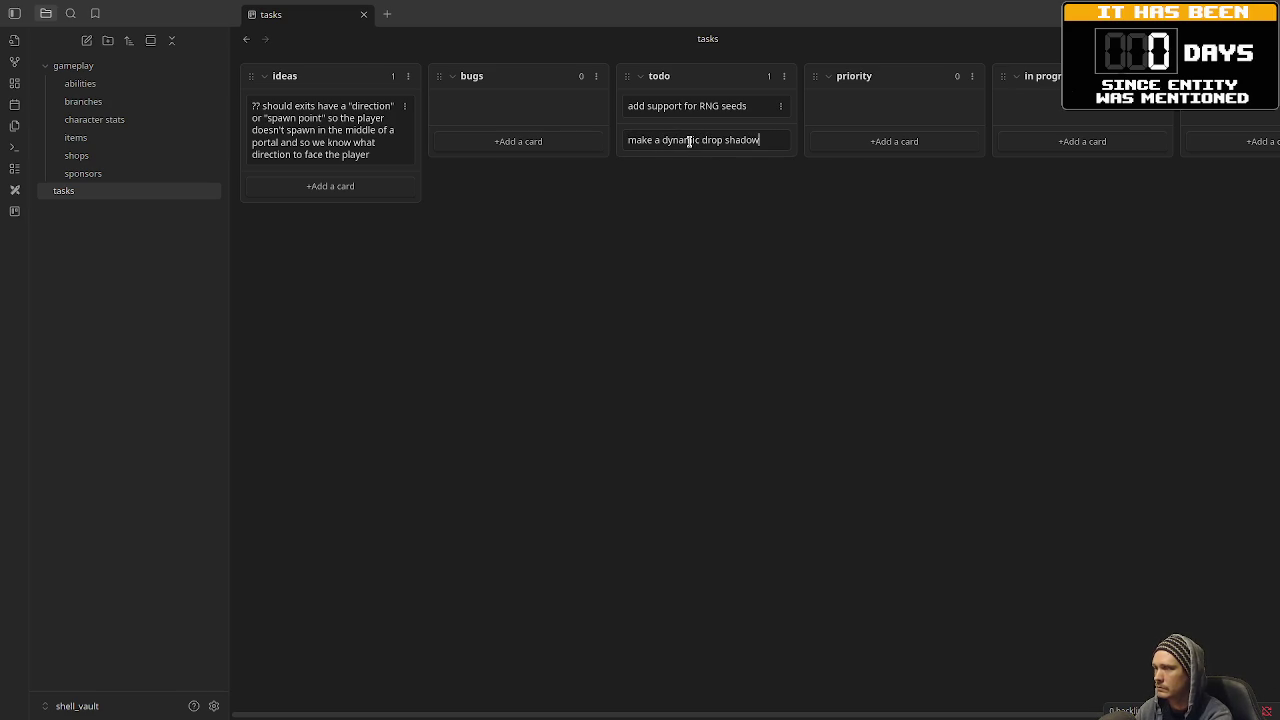
key("shift+Return")
type("#task/")
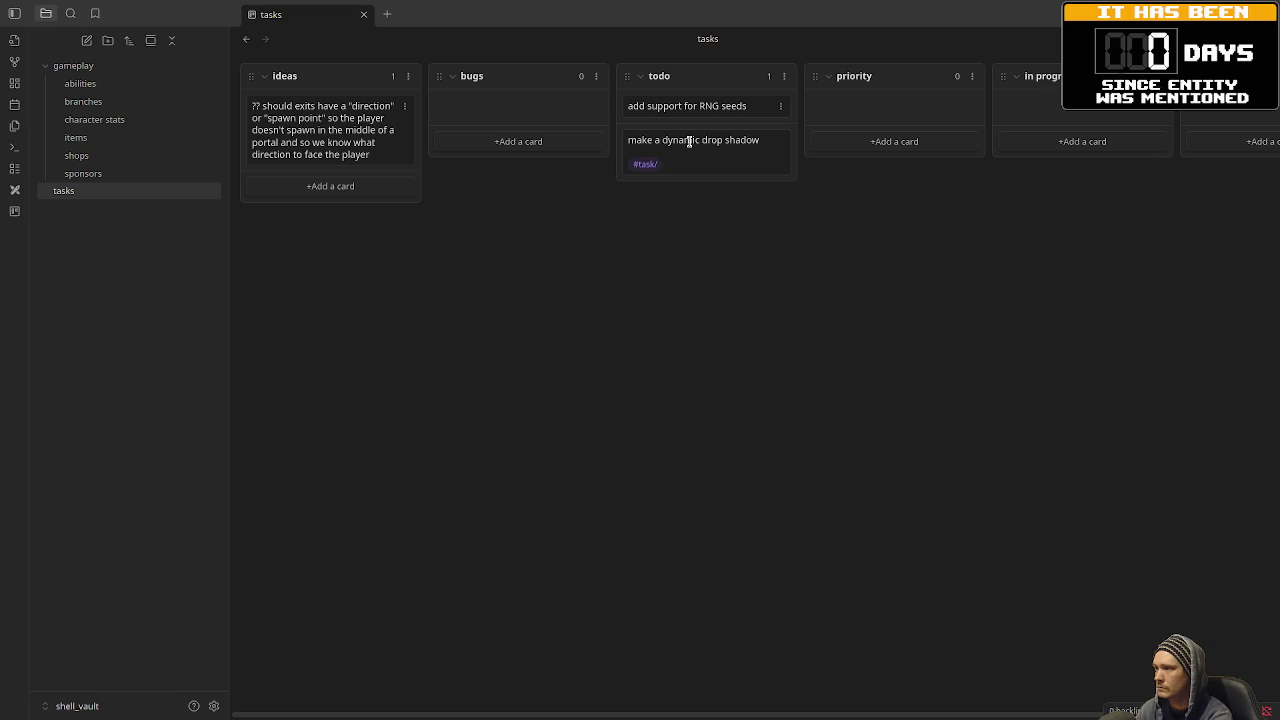
type("programming")
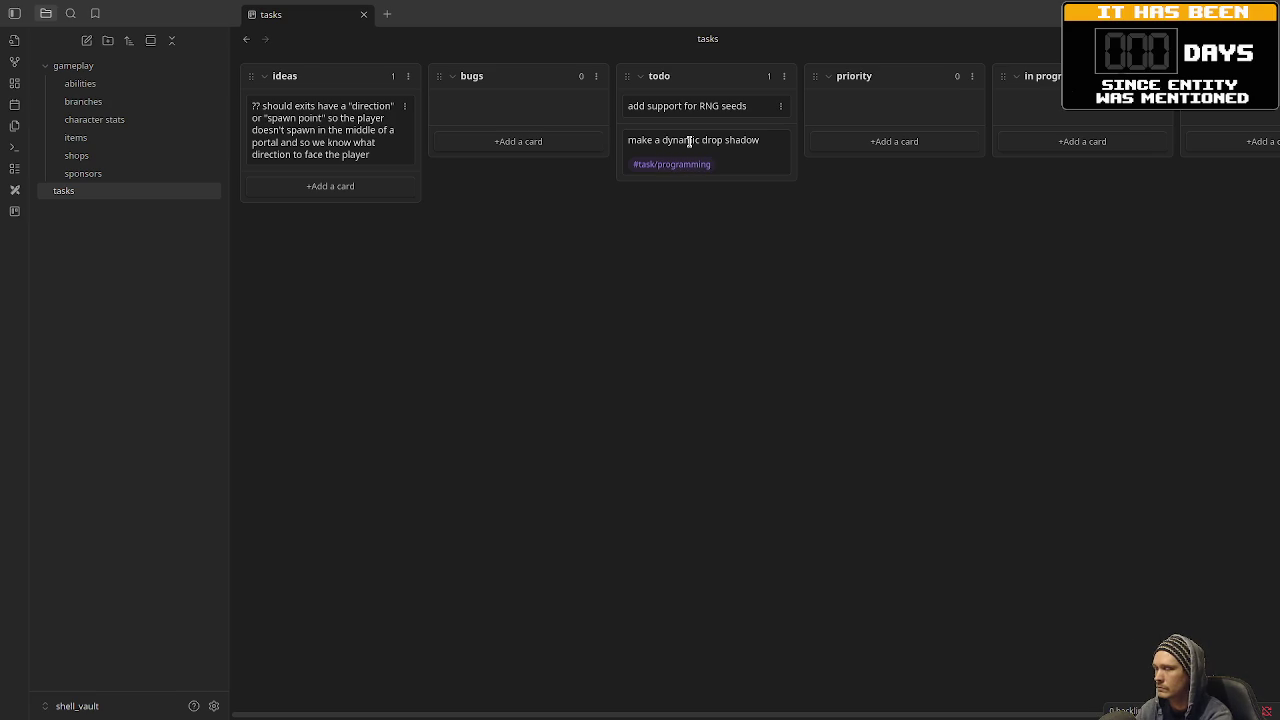
key("Return")
Tag the 'add support for RNG seeds' card with #task/programming.
double_click(746, 104)
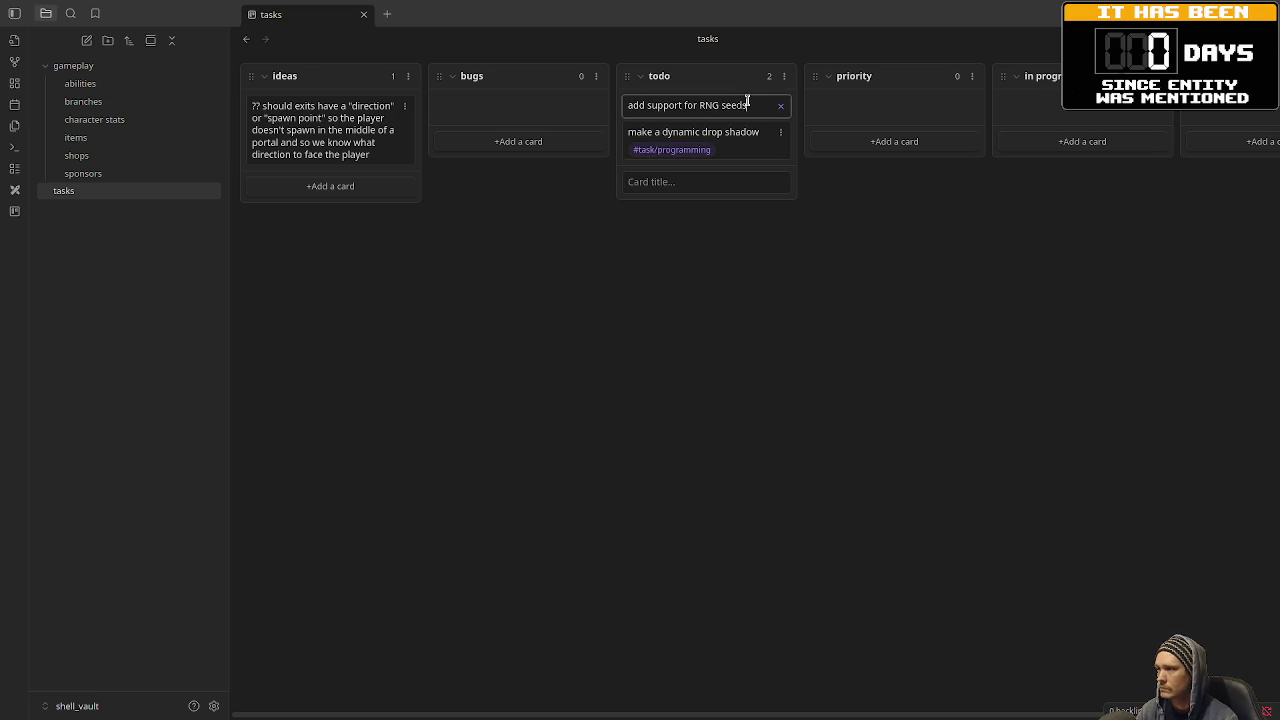
key("shift+Return")
type("#task")
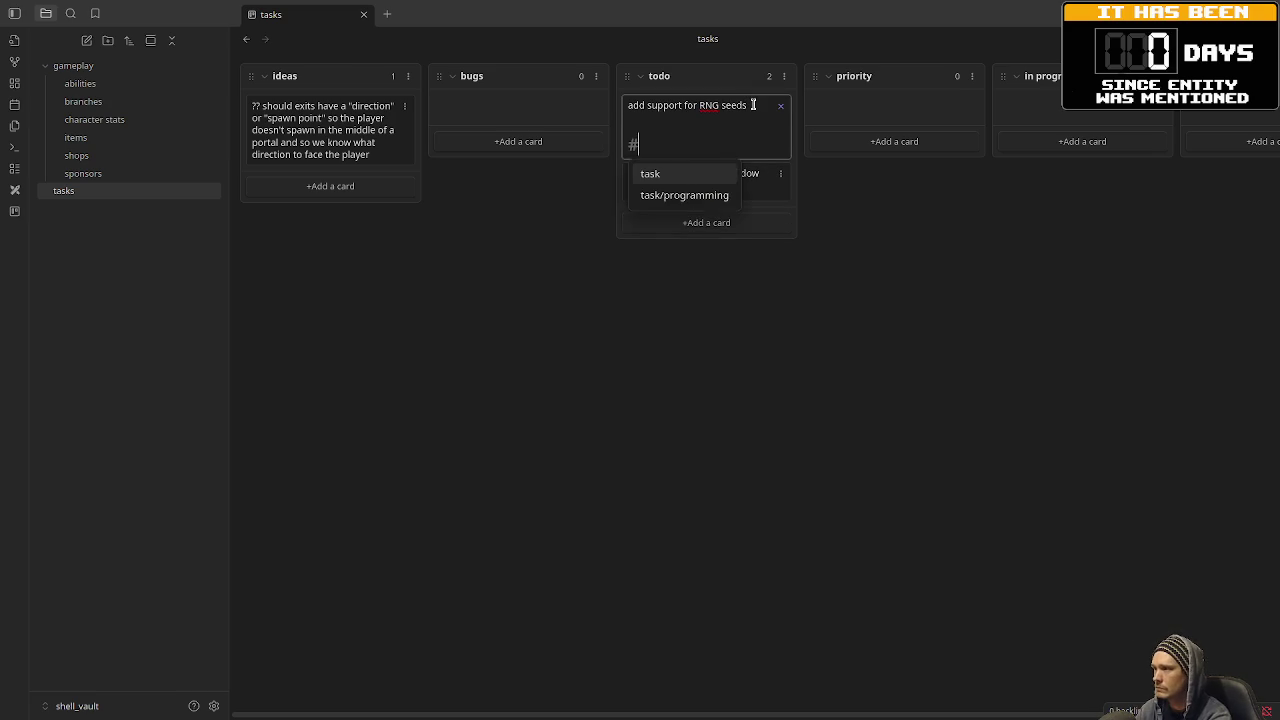
key("BackSpace")
type("/programmin")
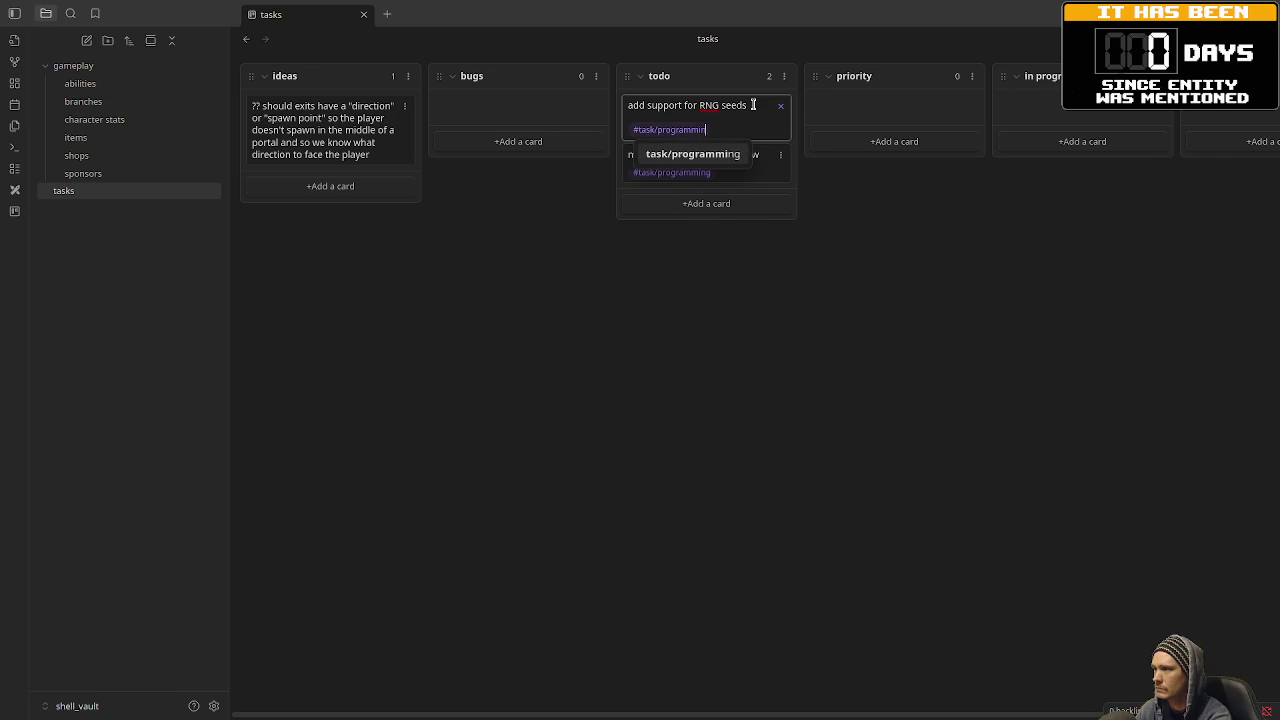
key("Return")
key("Return")
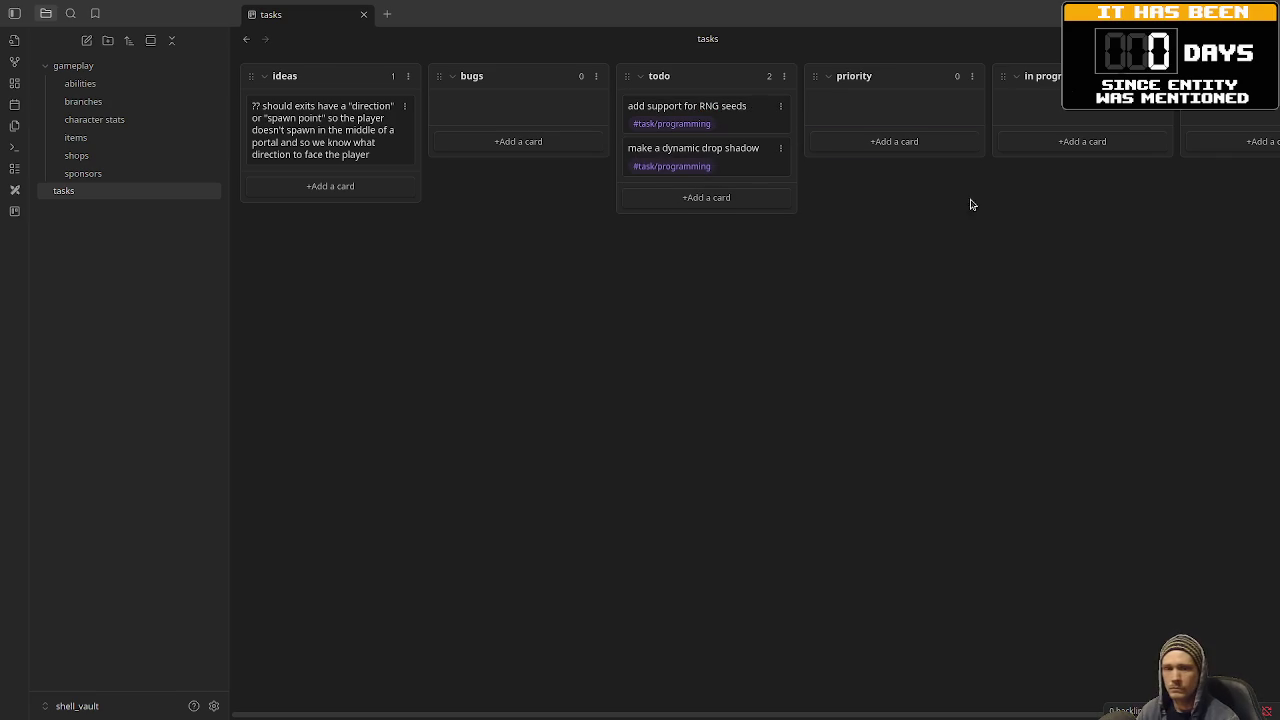
left_click(746, 200)
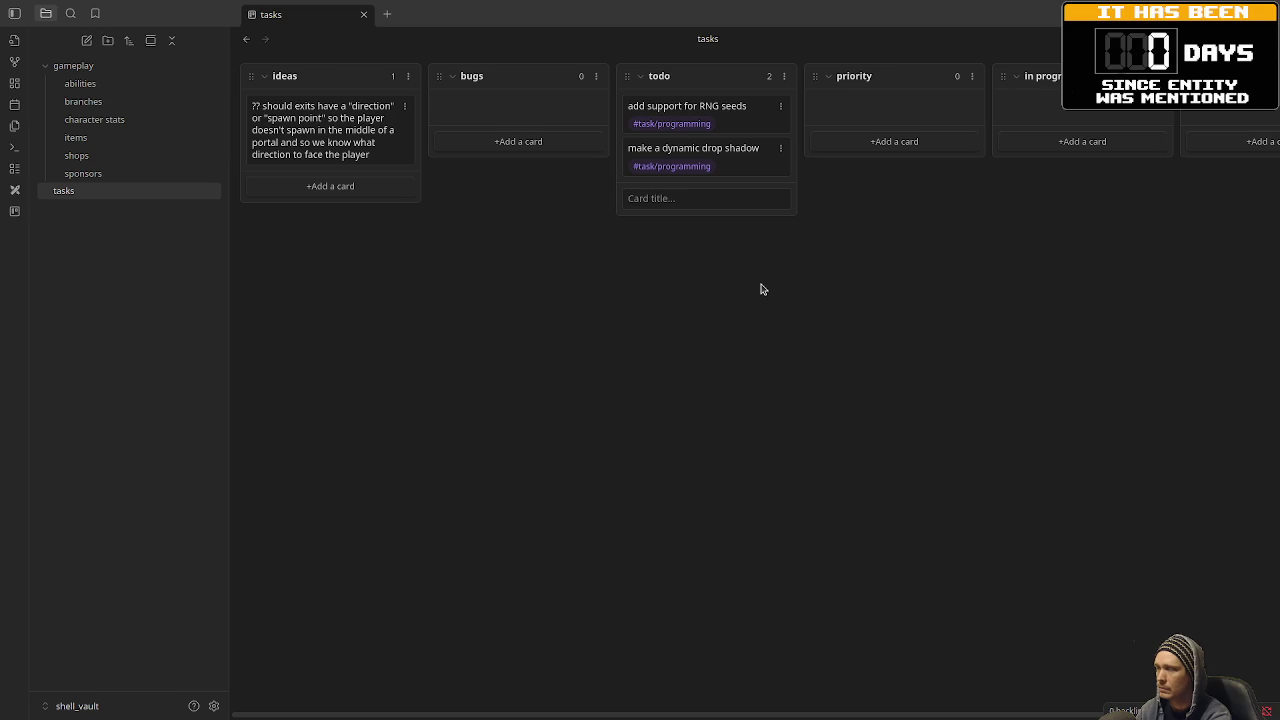
Add a #task/programming card: pull common player/mob functionality into an 'entity' base class.
type("pull out common functionality")
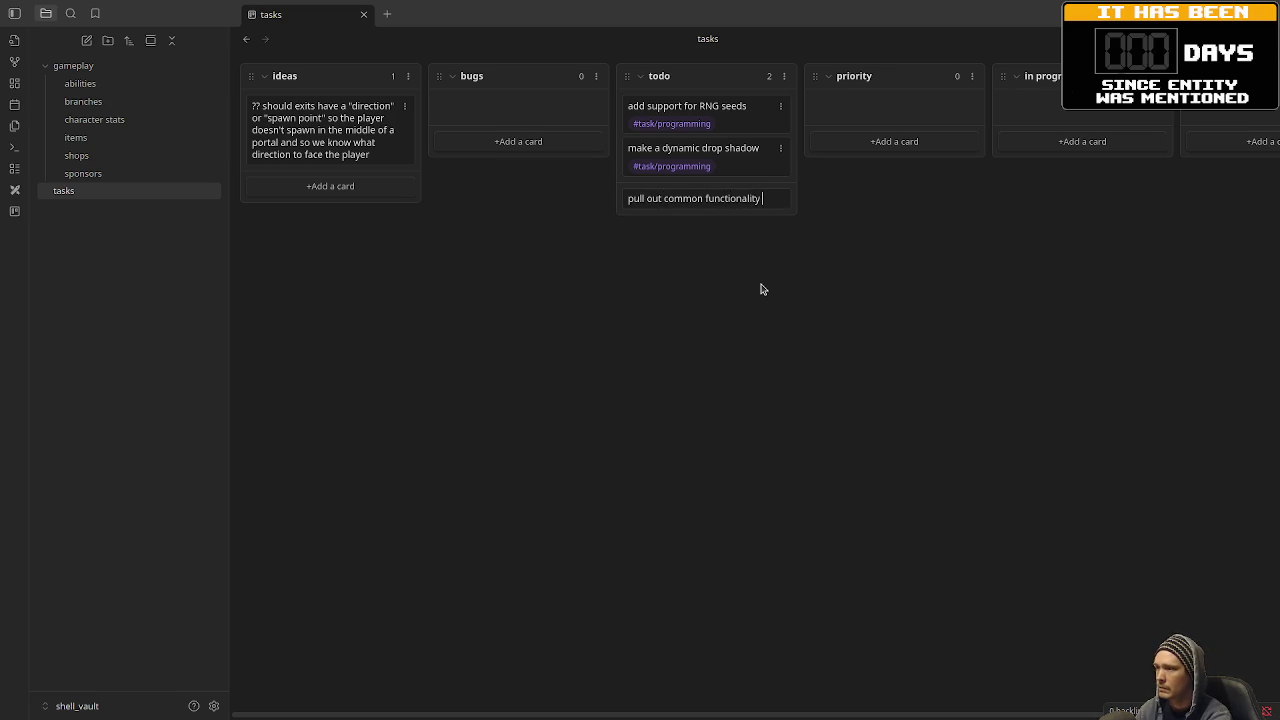
type(" from player/mobs")
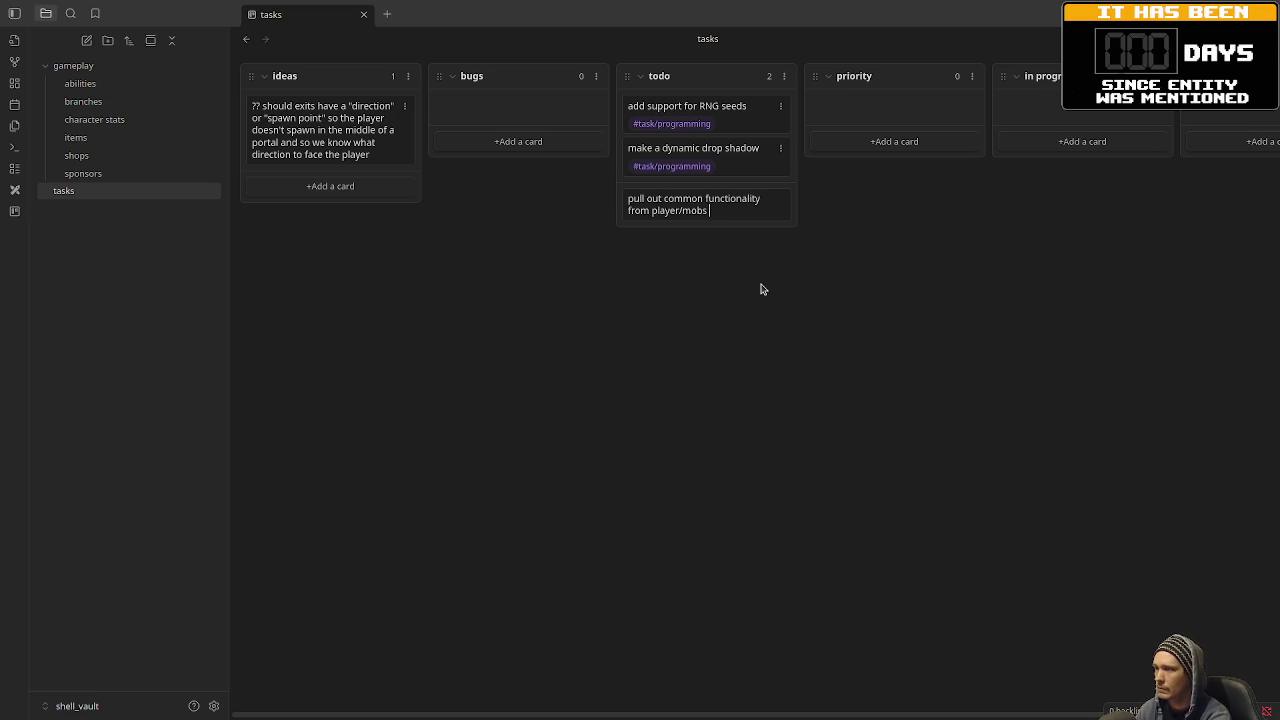
type("and put into \"enti")
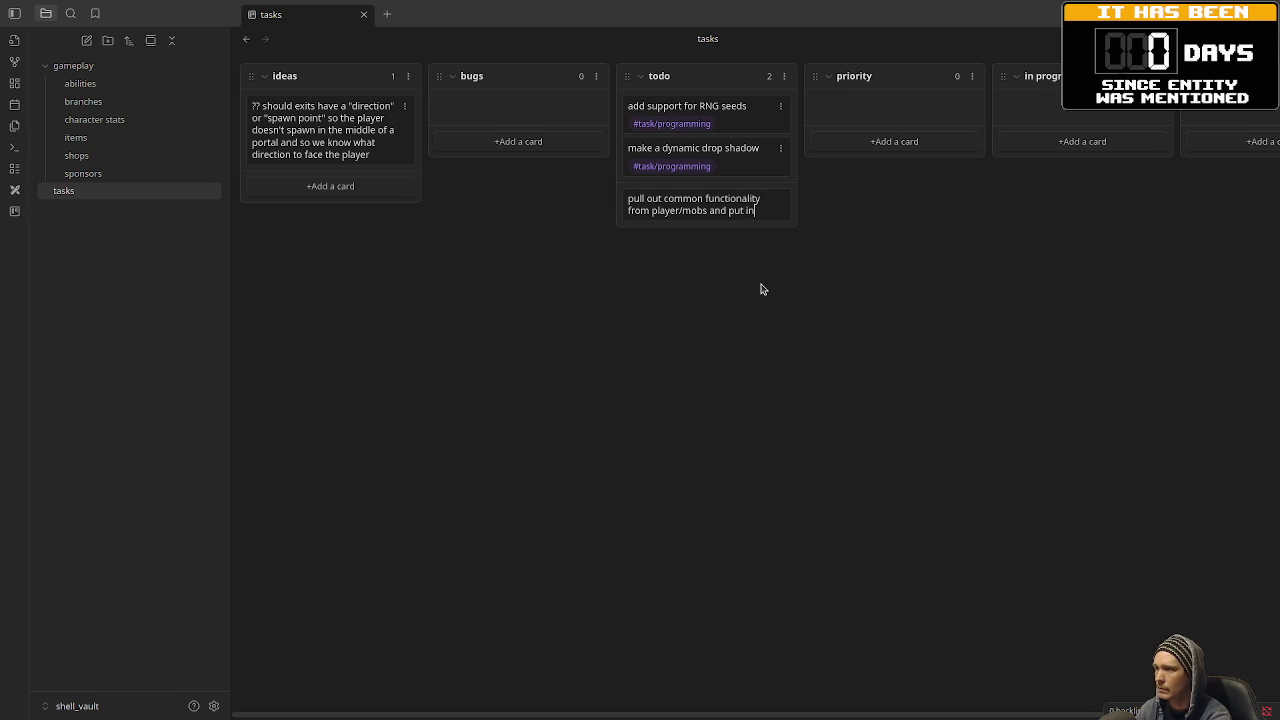
type("ty\" b")
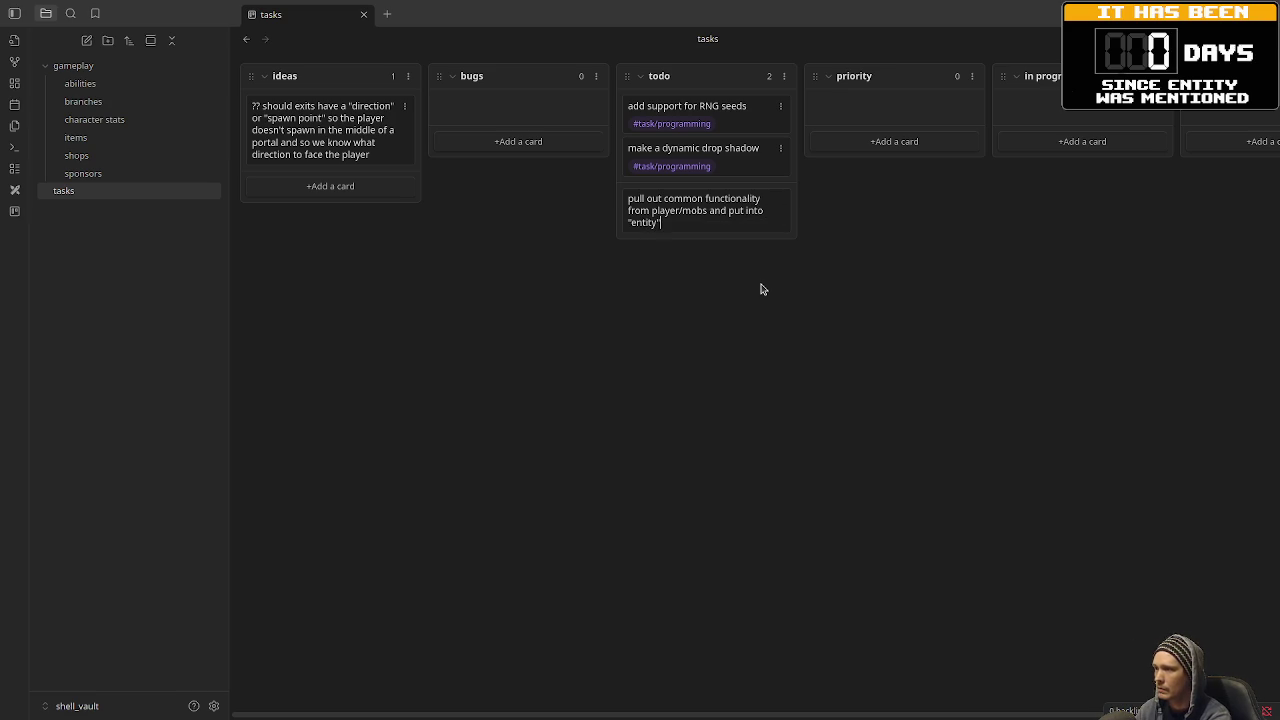
type("ase c")
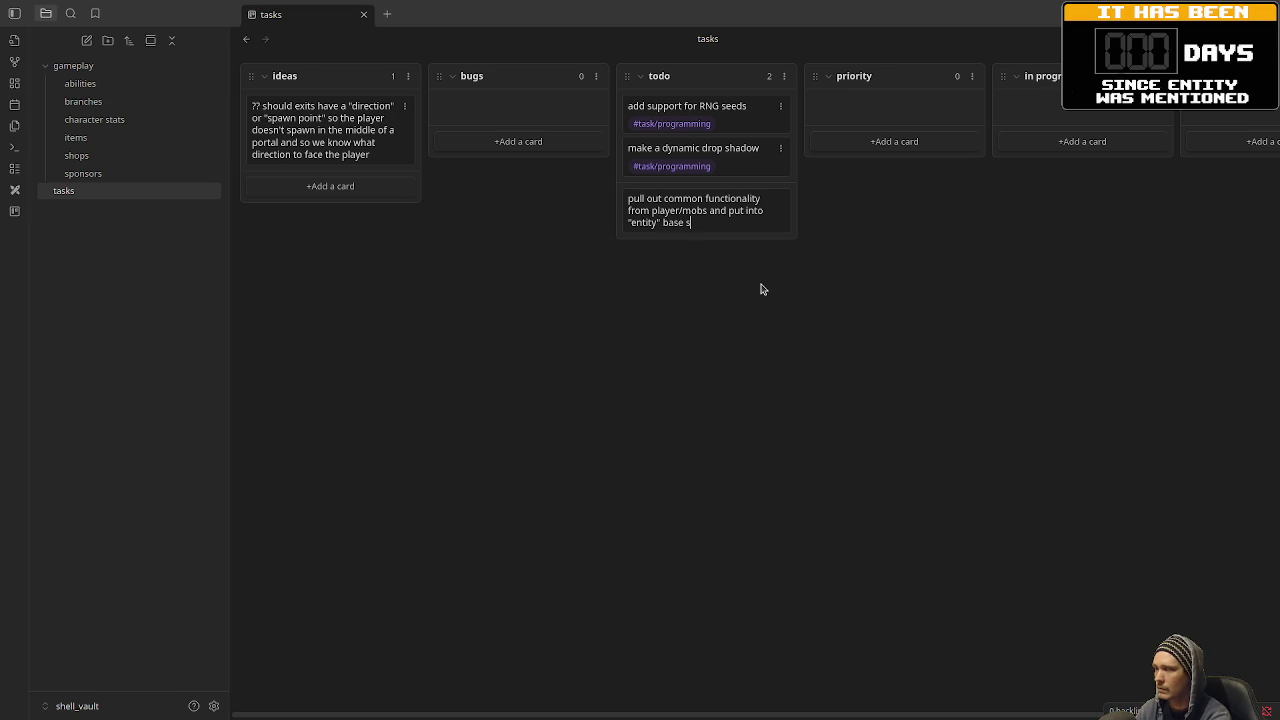
type("lass")
key("Return")
key("Return")
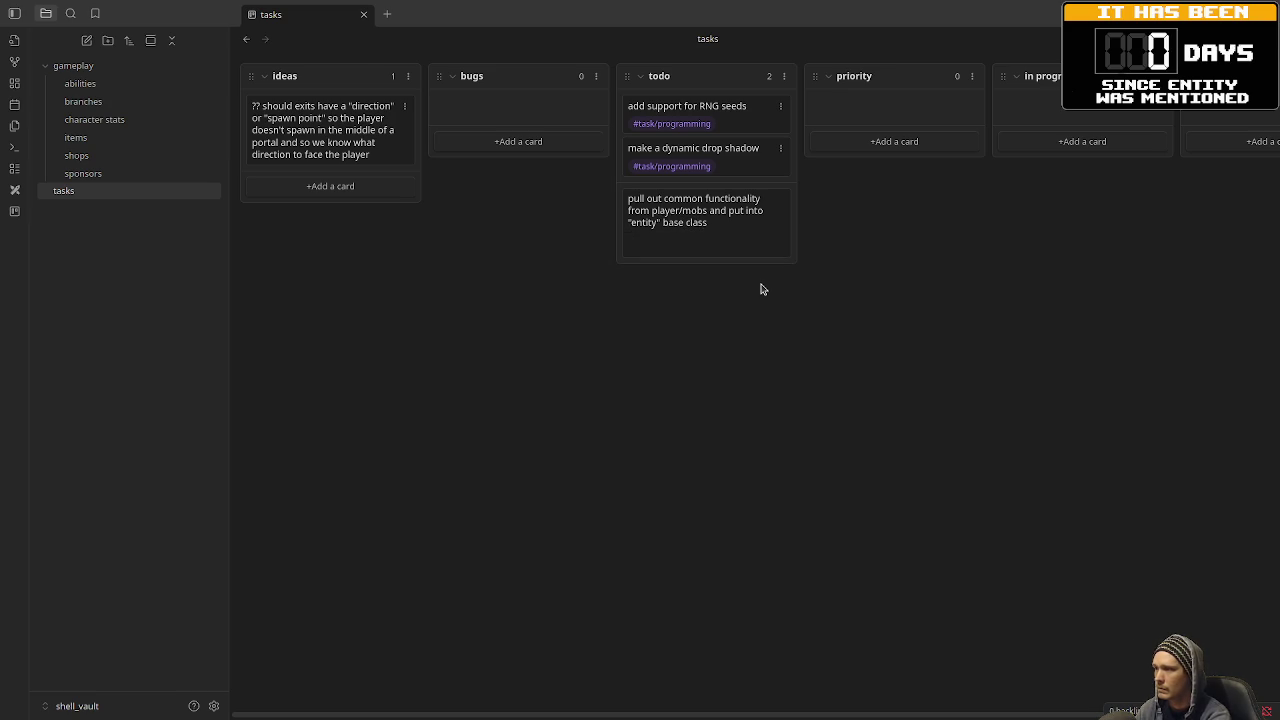
type("#task/programm")
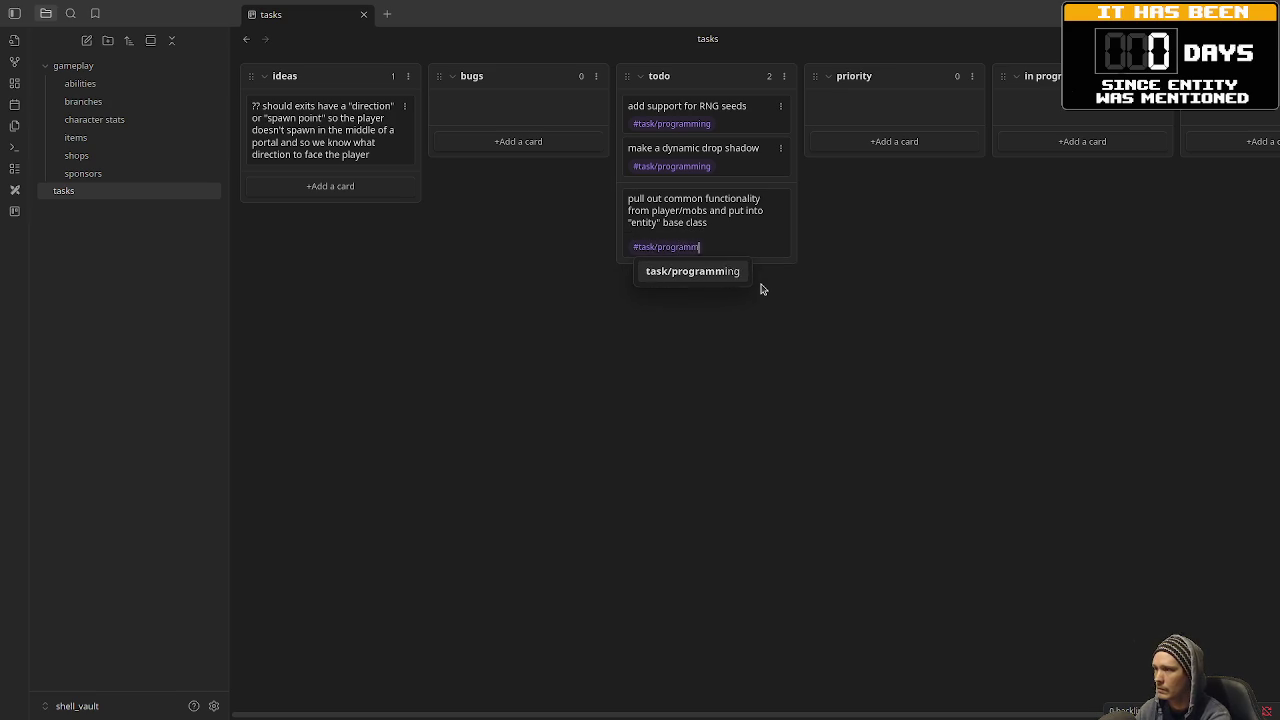
key("Return")
key("Return")
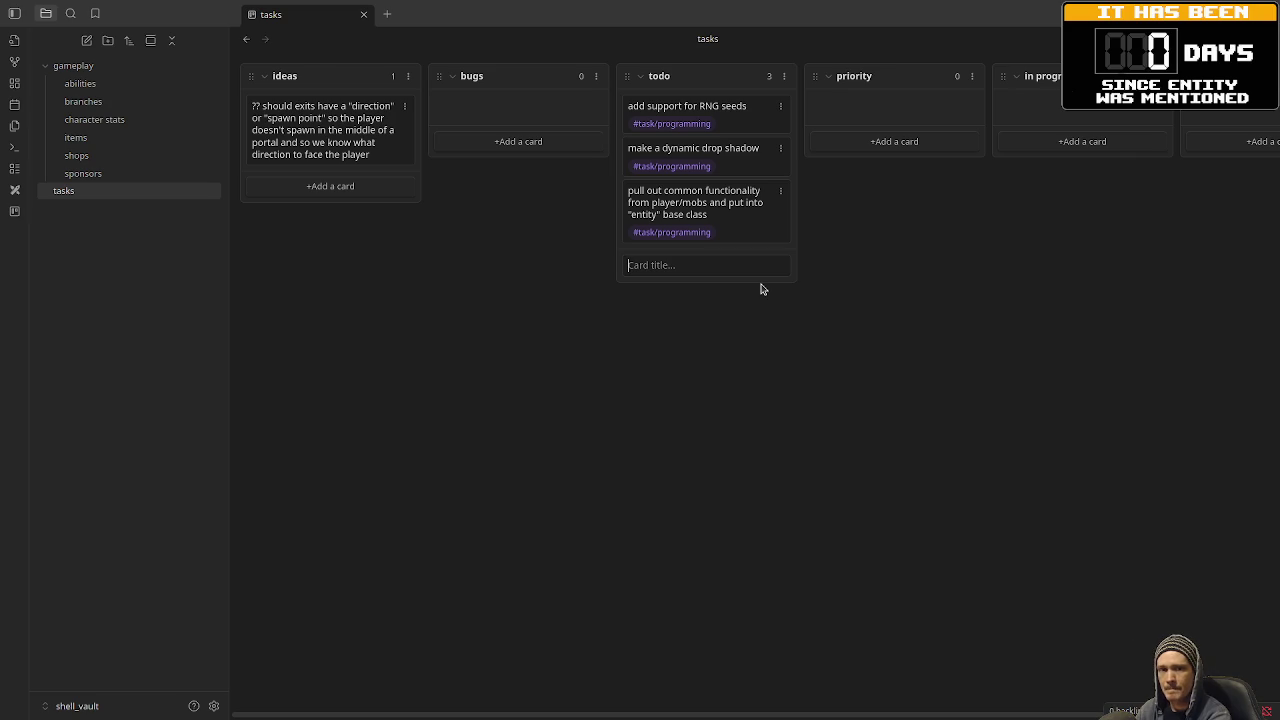
Add a 'set up mobs/entity with stats' todo card tagged #task/programming.
type("g")
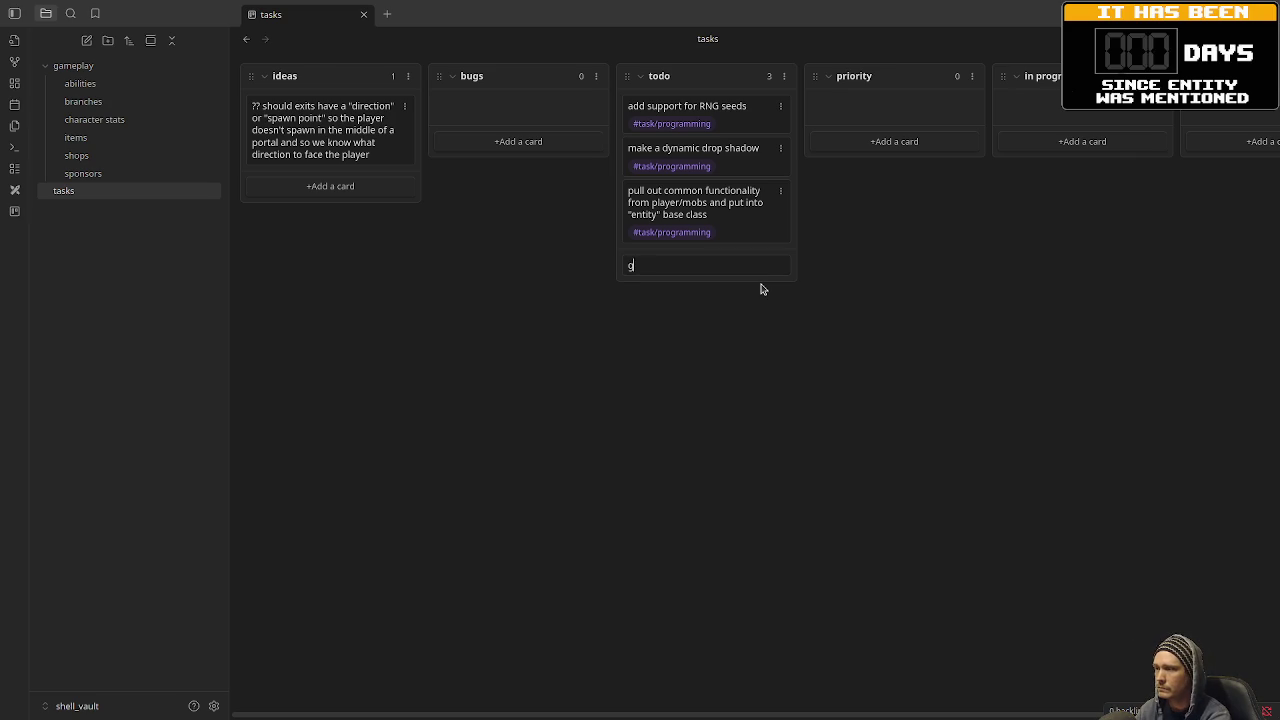
type(" player")
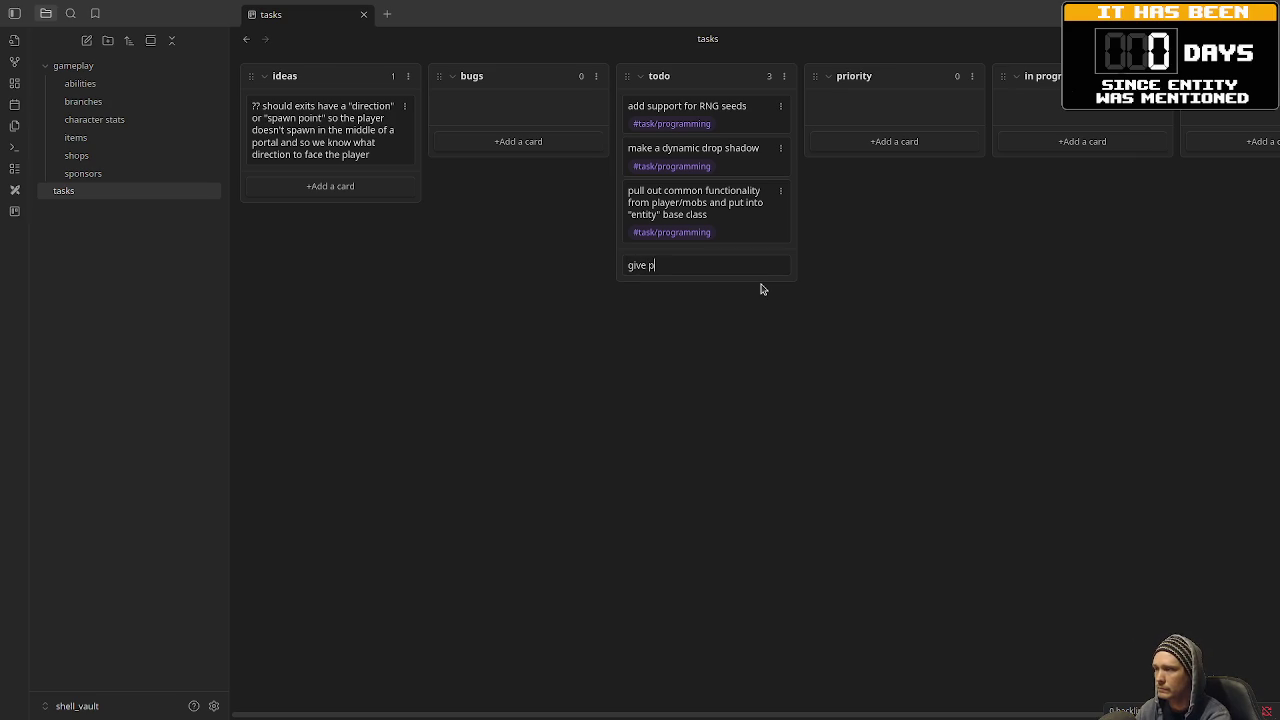
key("BackSpace")
key("BackSpace")
key("BackSpace")
key("BackSpace")
key("BackSpace")
key("BackSpace")
type("set u")
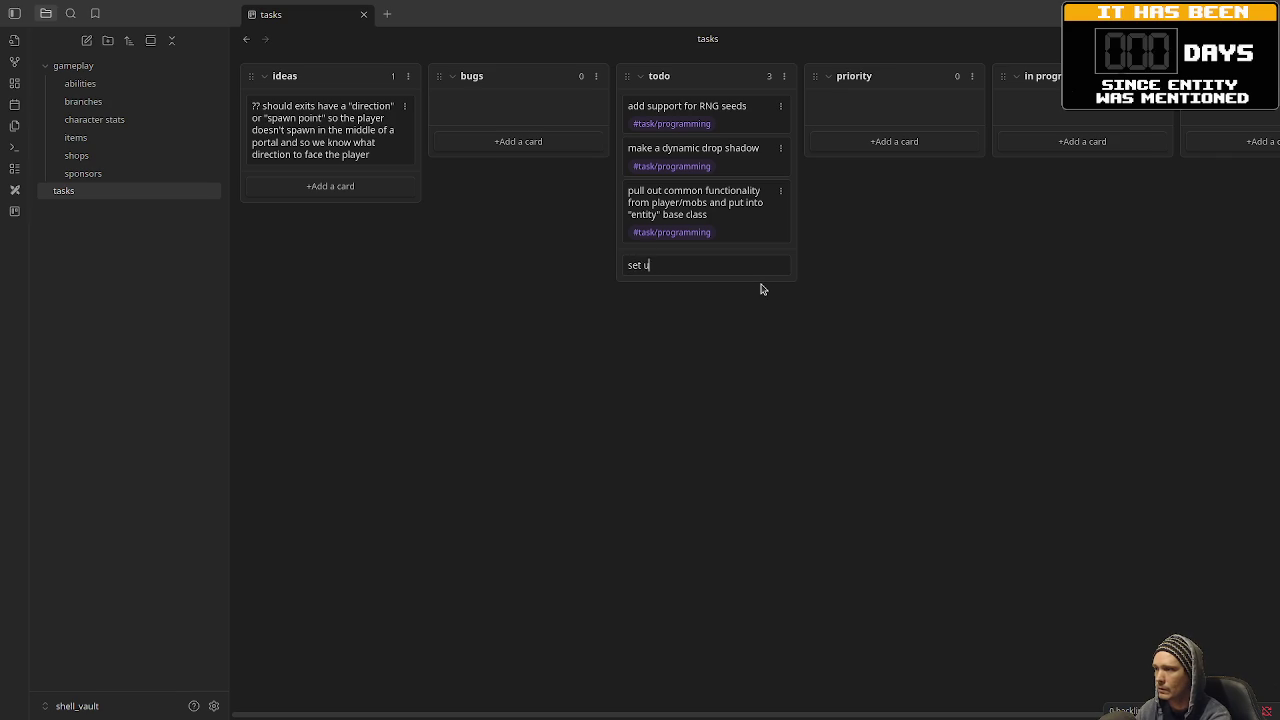
type("p mobs/")
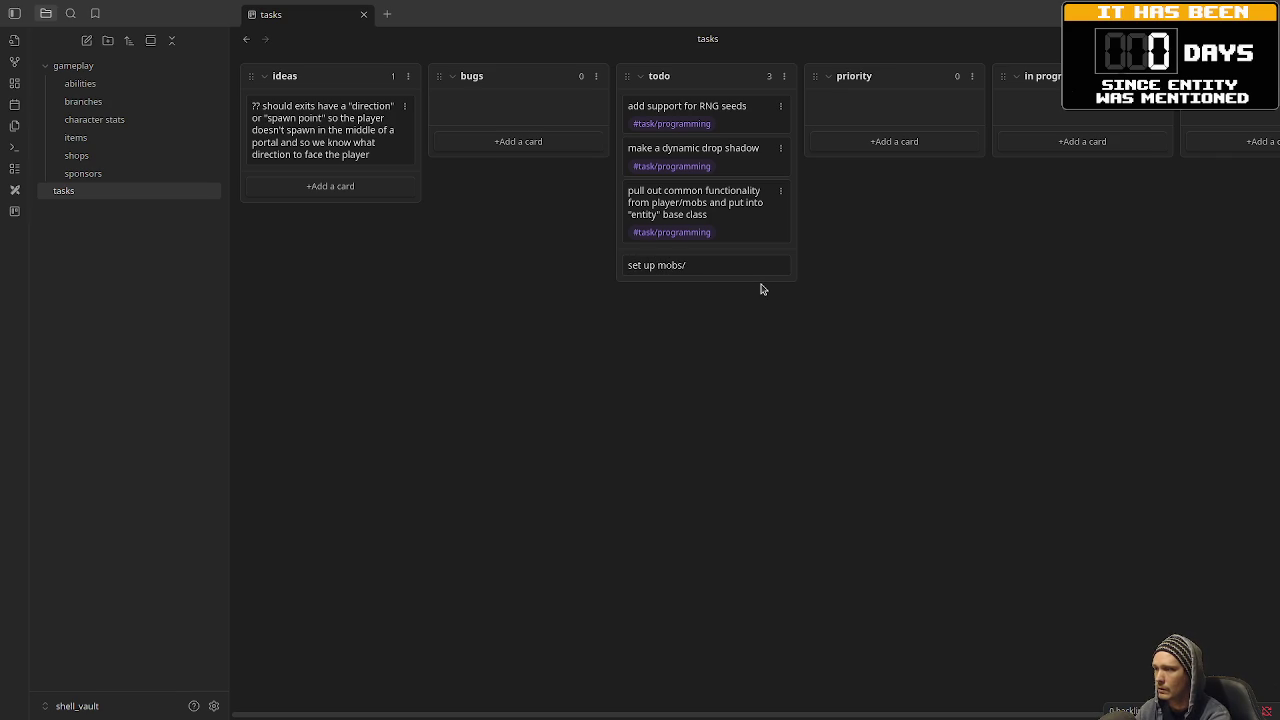
type("entity")
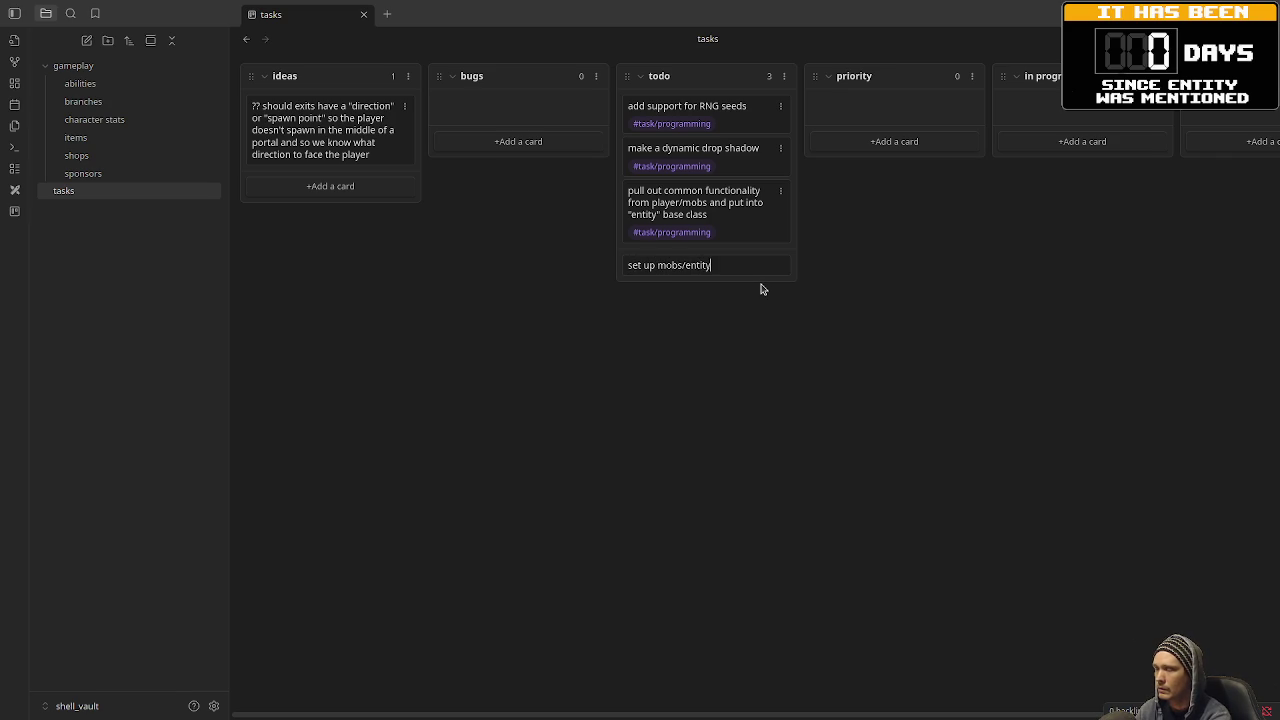
type(" with stats too")
key("BackSpace")
key("BackSpace")
key("BackSpace")
key("shift+Return")
key("shift+Return")
type("#task/pr")
key("Return")
key("Return")
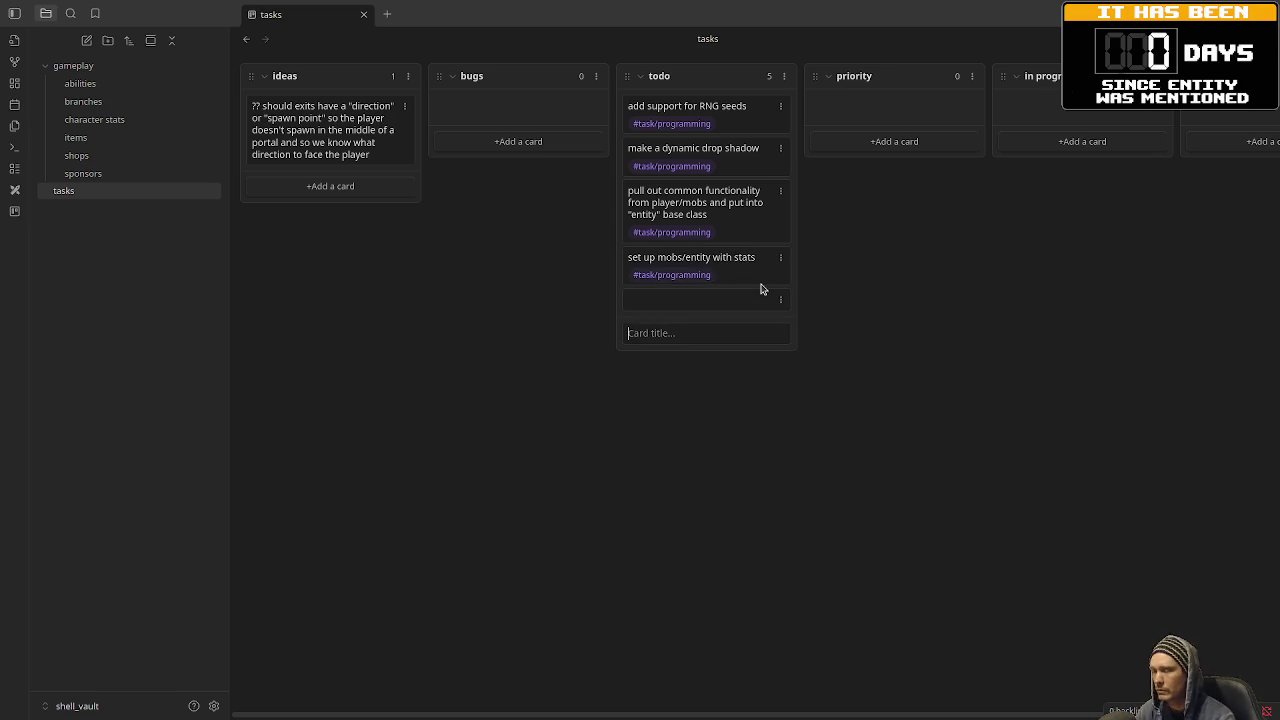
left_click(780, 300)
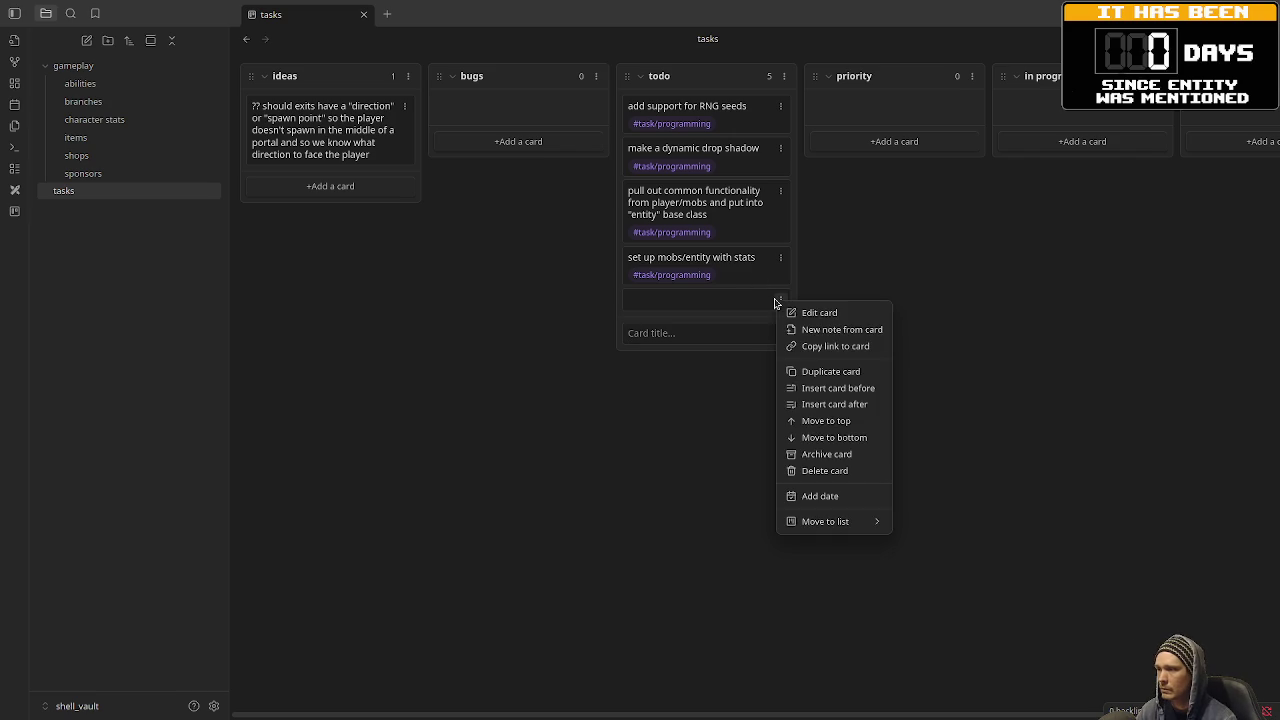
Delete the blank todo card and write '?? give mobs an item/ability drop table' with a #task/programming tag.
left_click(826, 471)
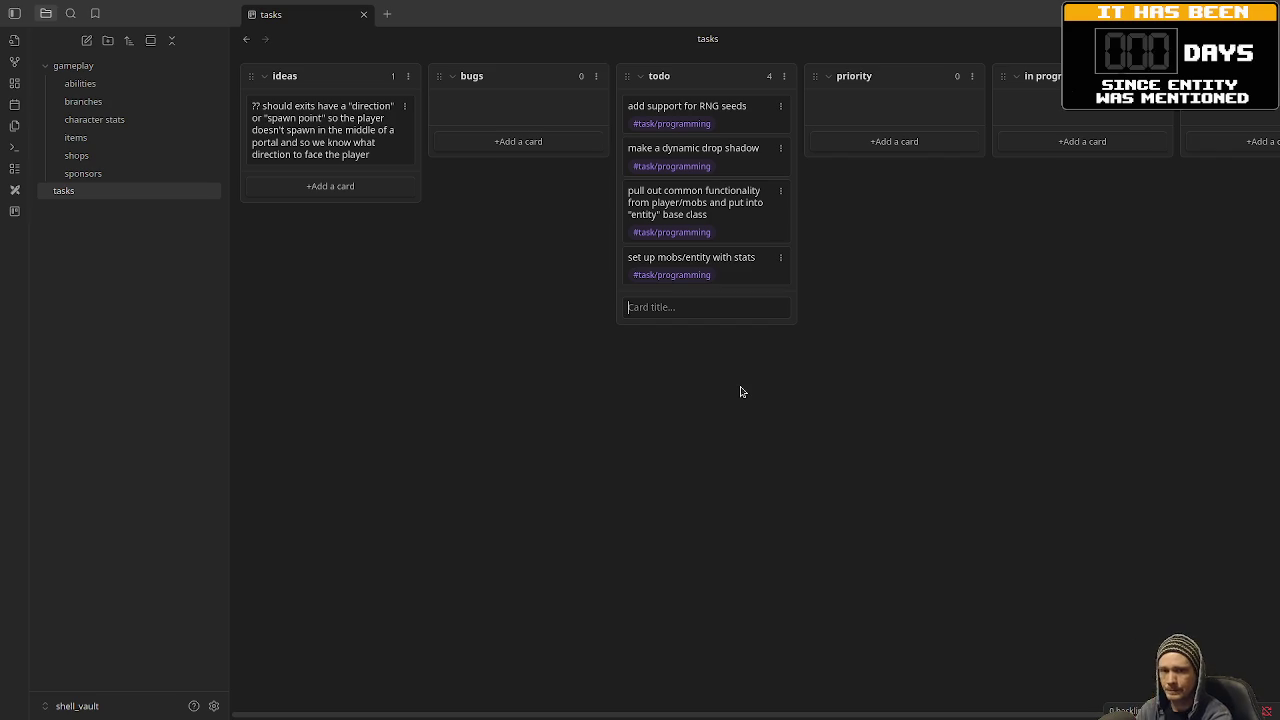
type("??")
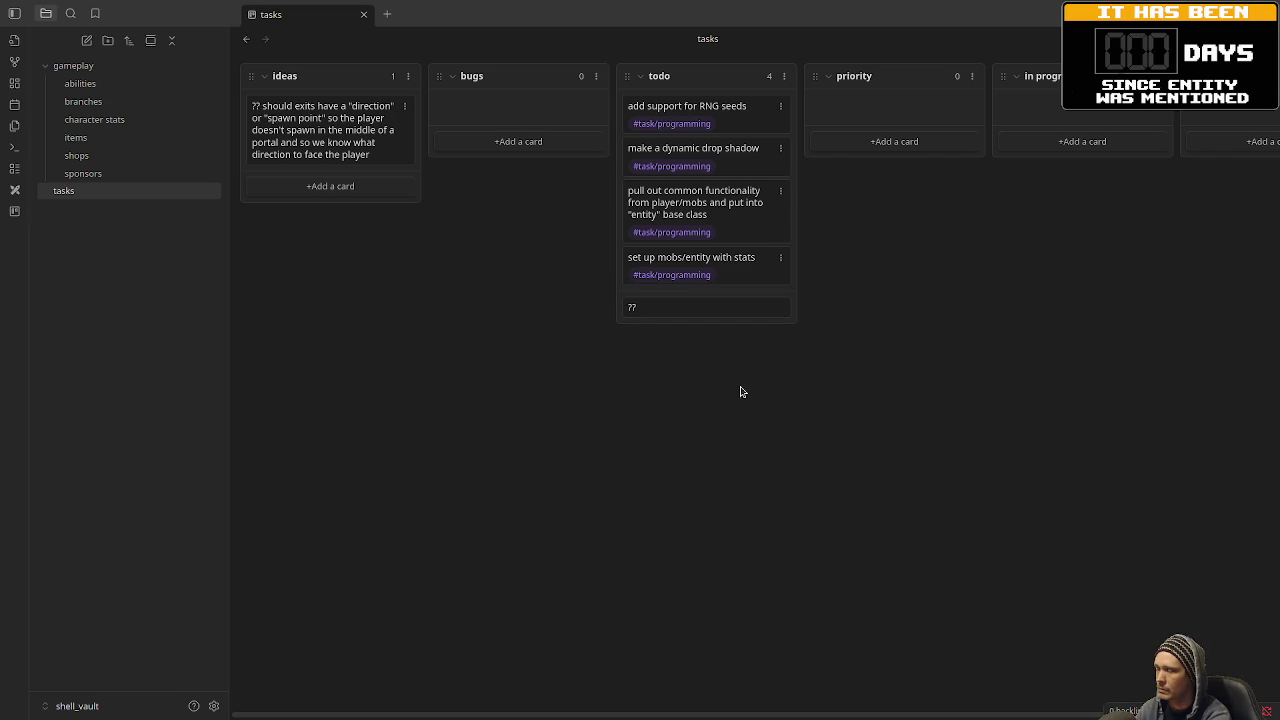
type(" give m")
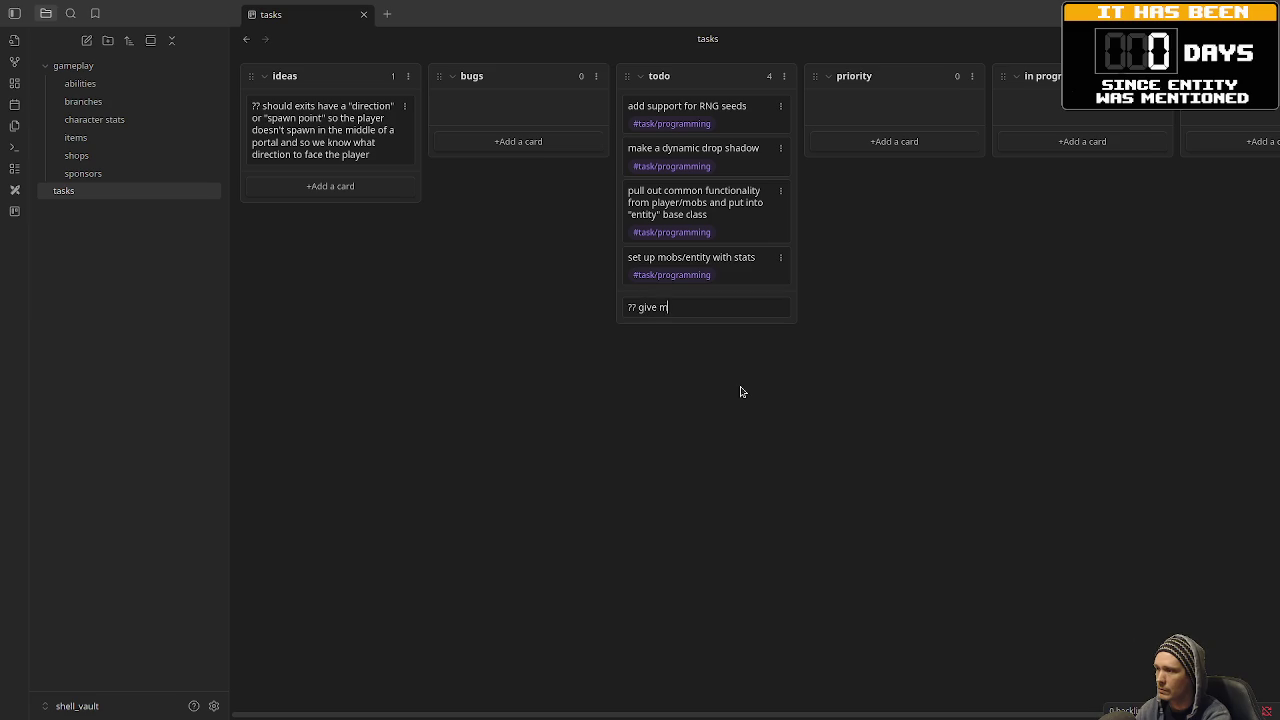
type("obs an ")
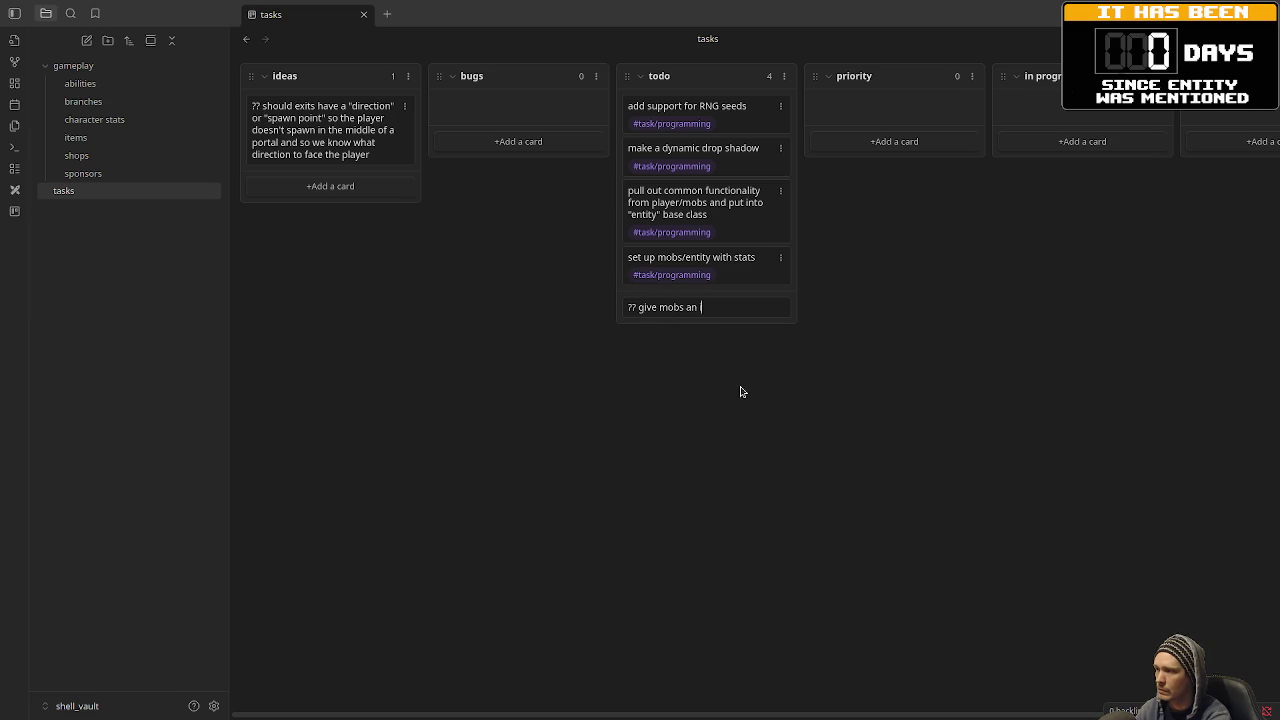
type("item/ability")
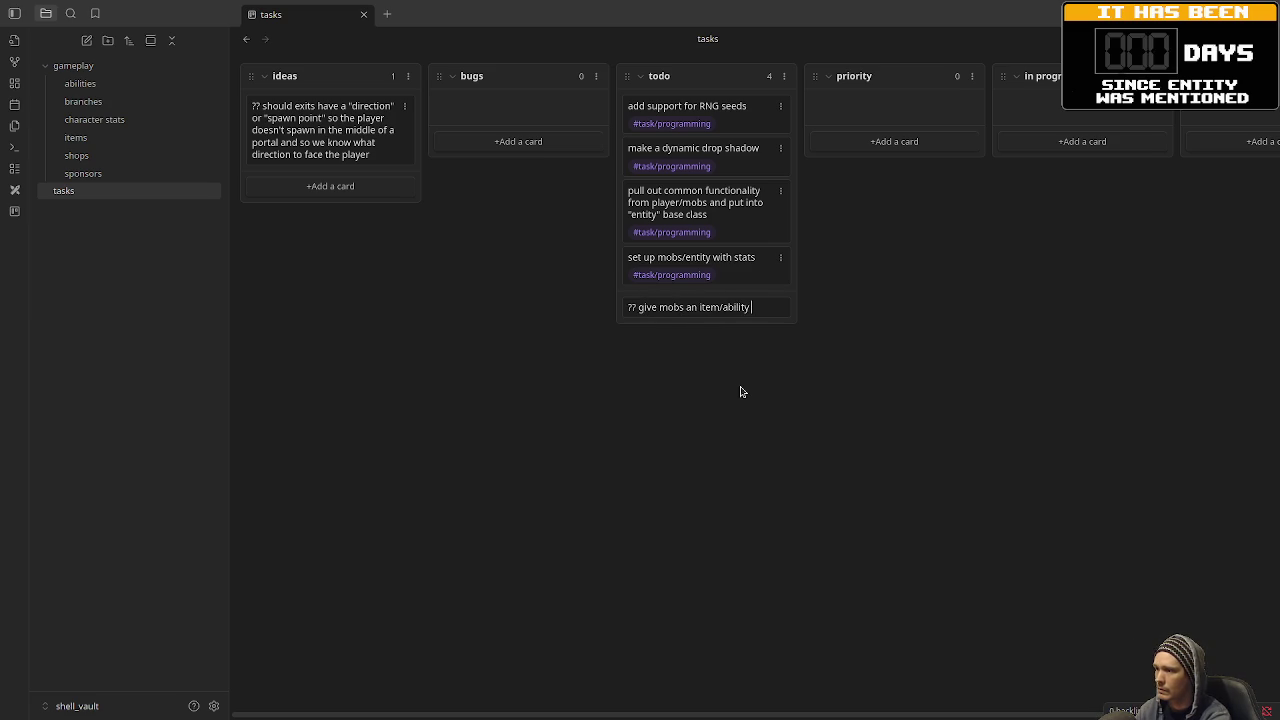
type(" drop table")
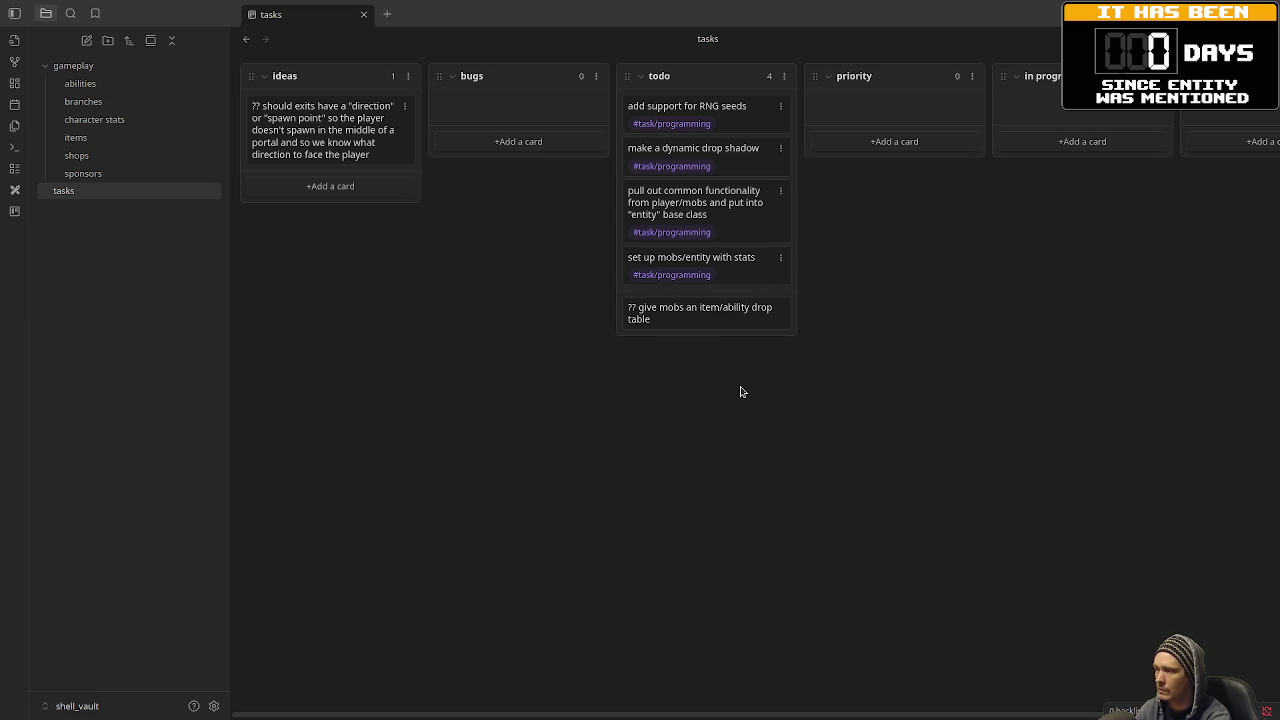
key("shift+Return")
key("shift+Return")
type("#t")
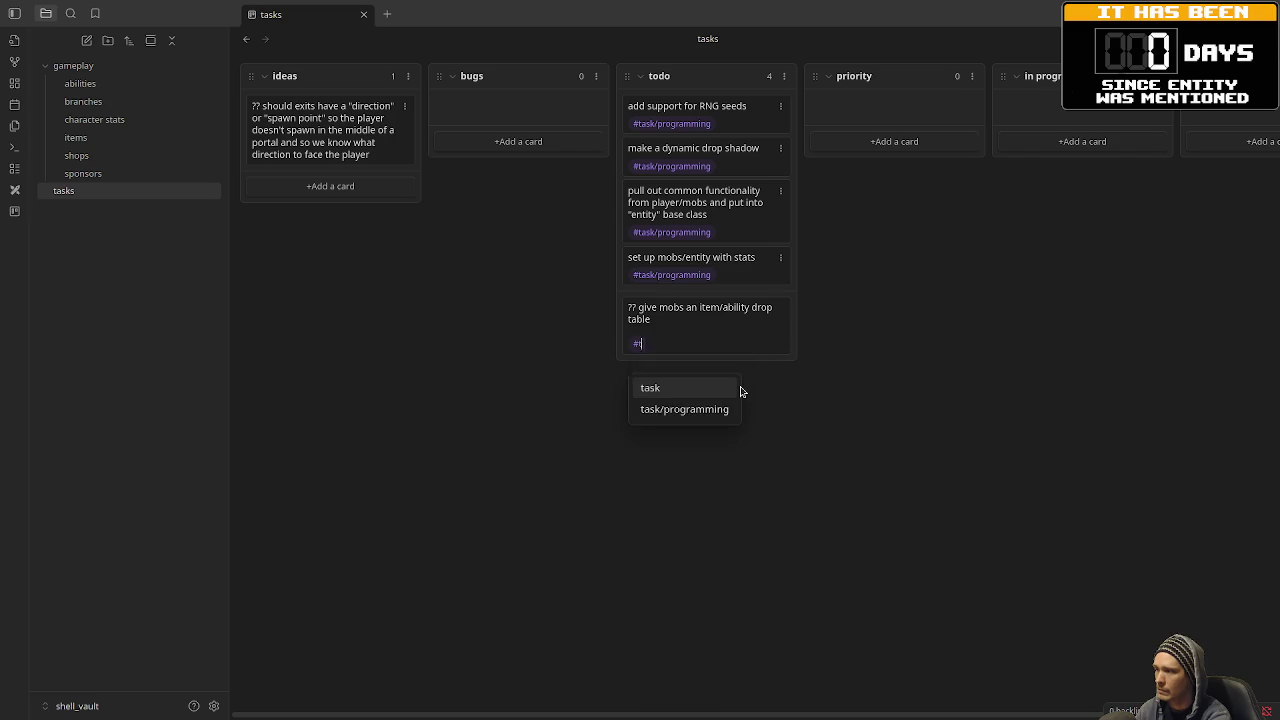
type("ask/programming")
key("Return")
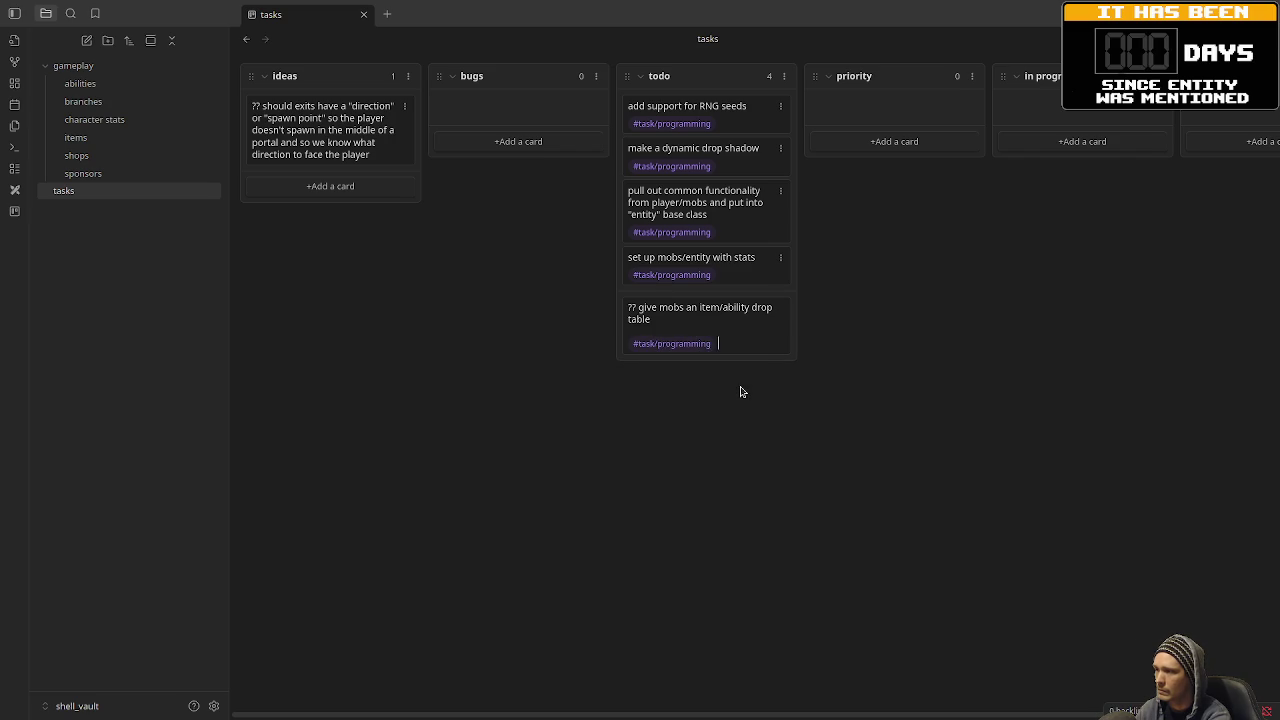
Save the drop table card to todo and close the leftover empty card input.
key("Return")
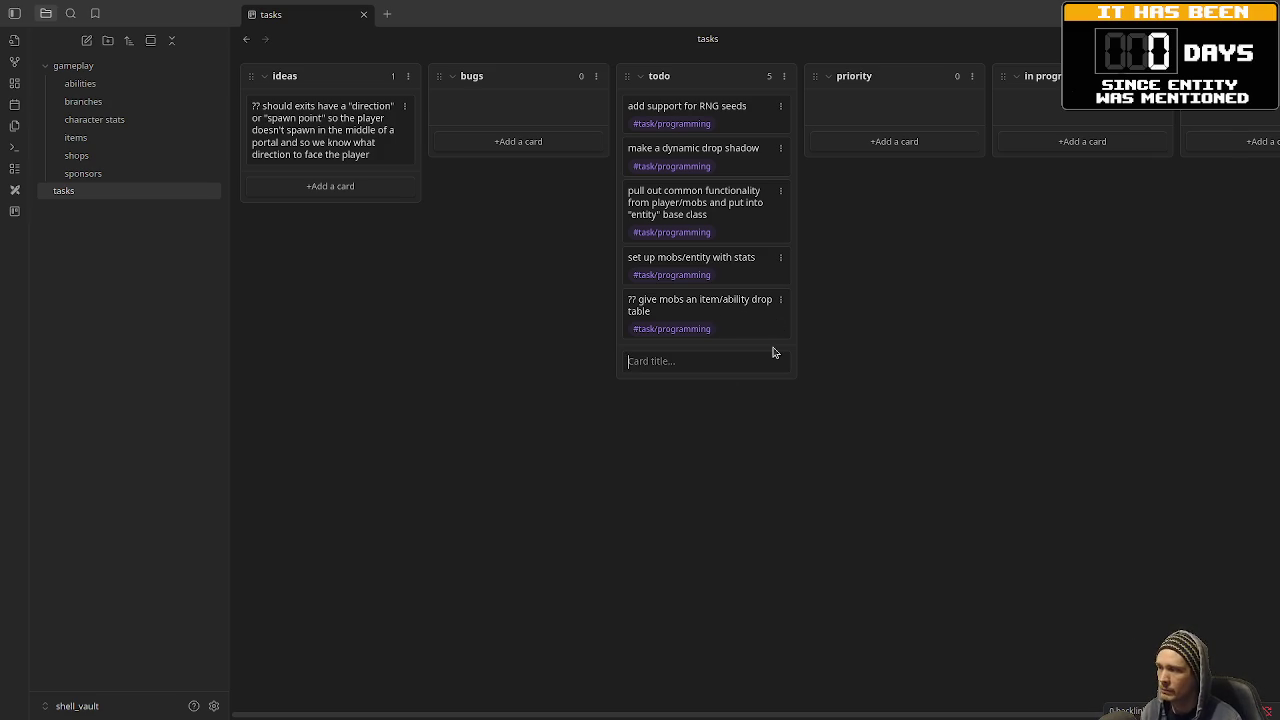
double_click(749, 303)
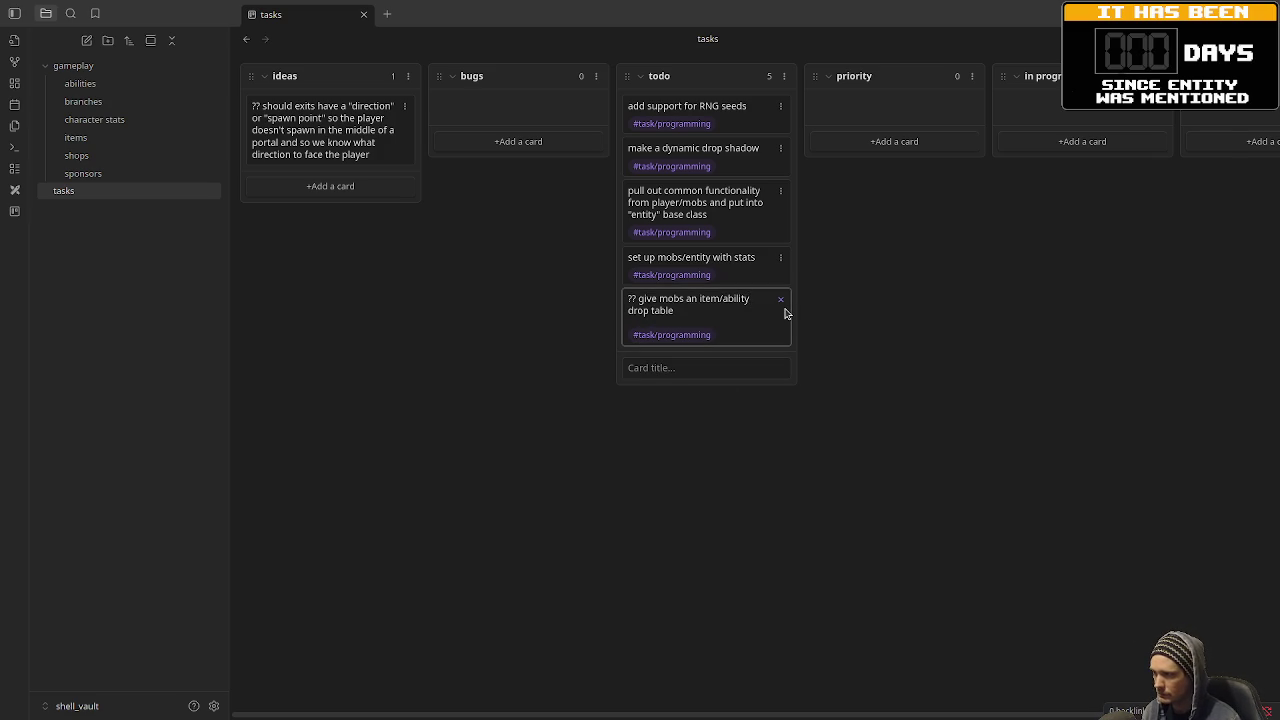
left_click(806, 349)
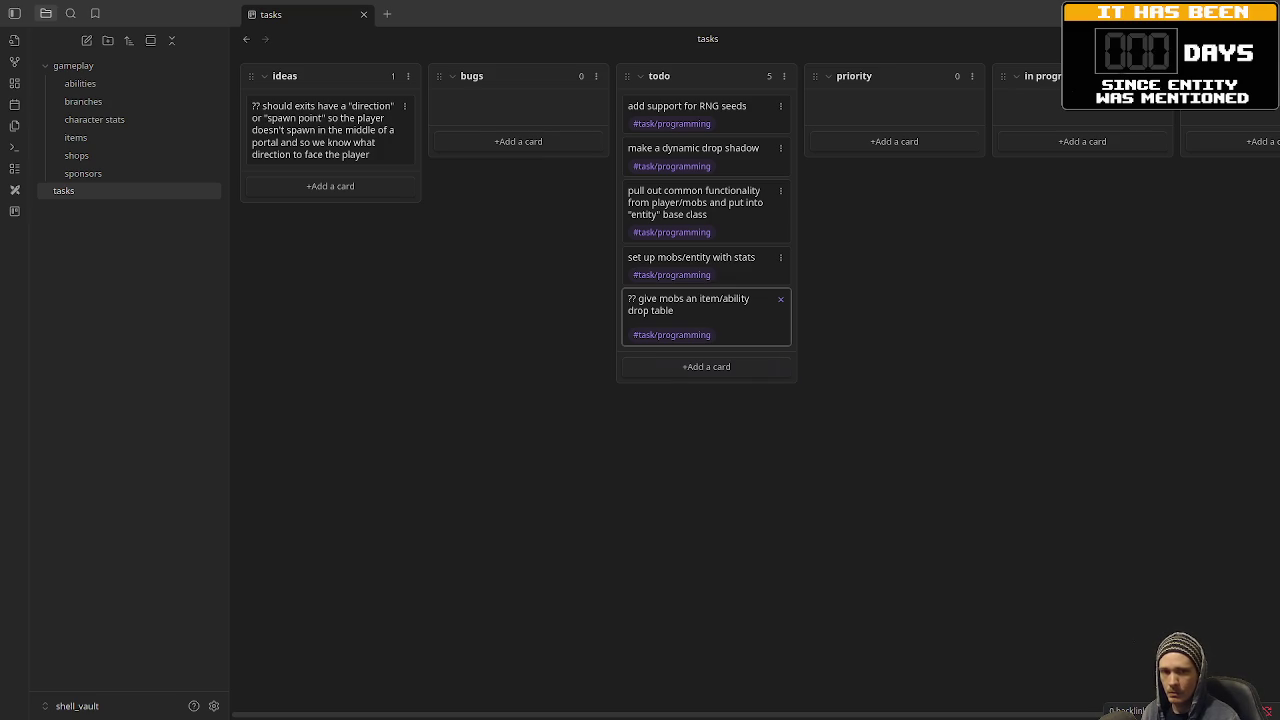
Add an 'add corpses' todo card tagged #task/programming.
left_click(758, 372)
type("add cor")
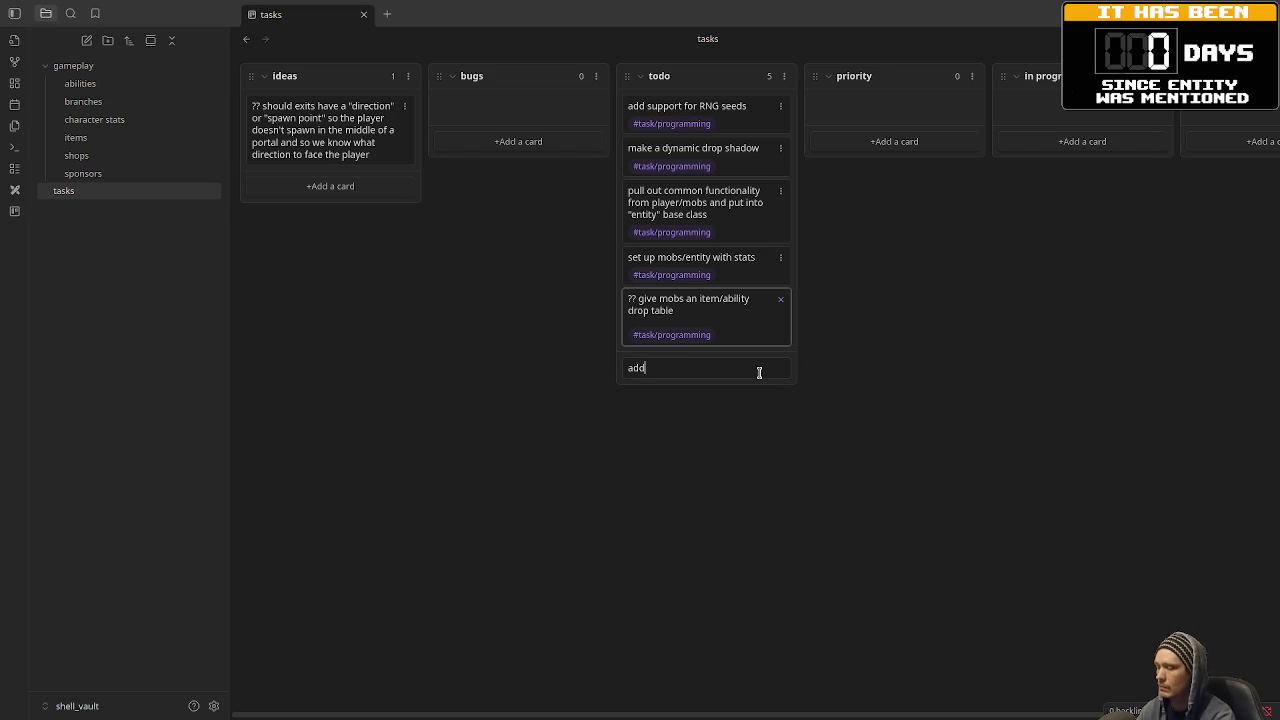
type("pses")
key("shift+Return")
type("@")
key("BackSpace")
type("#task/programming")
key("Return")
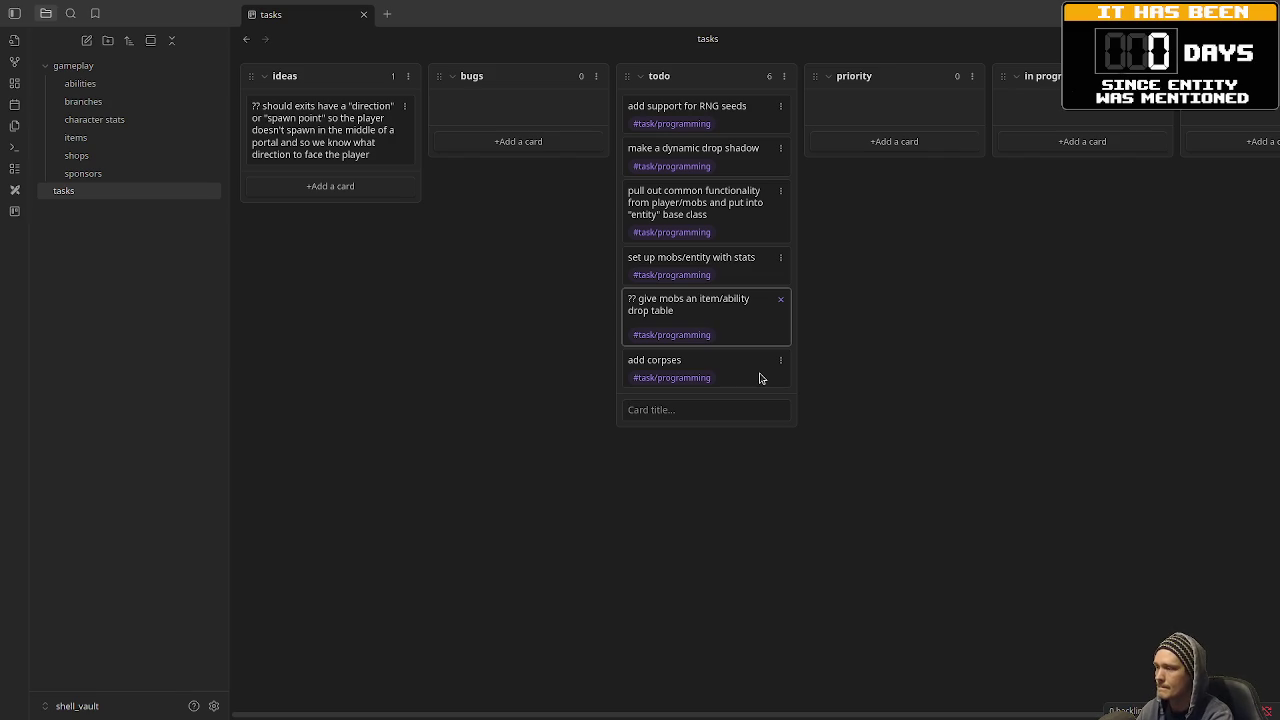
Add an 'add stunned status effect' card noting it disables movement, weapons, abilities, tagged #task/programming.
type("add stunned stat")
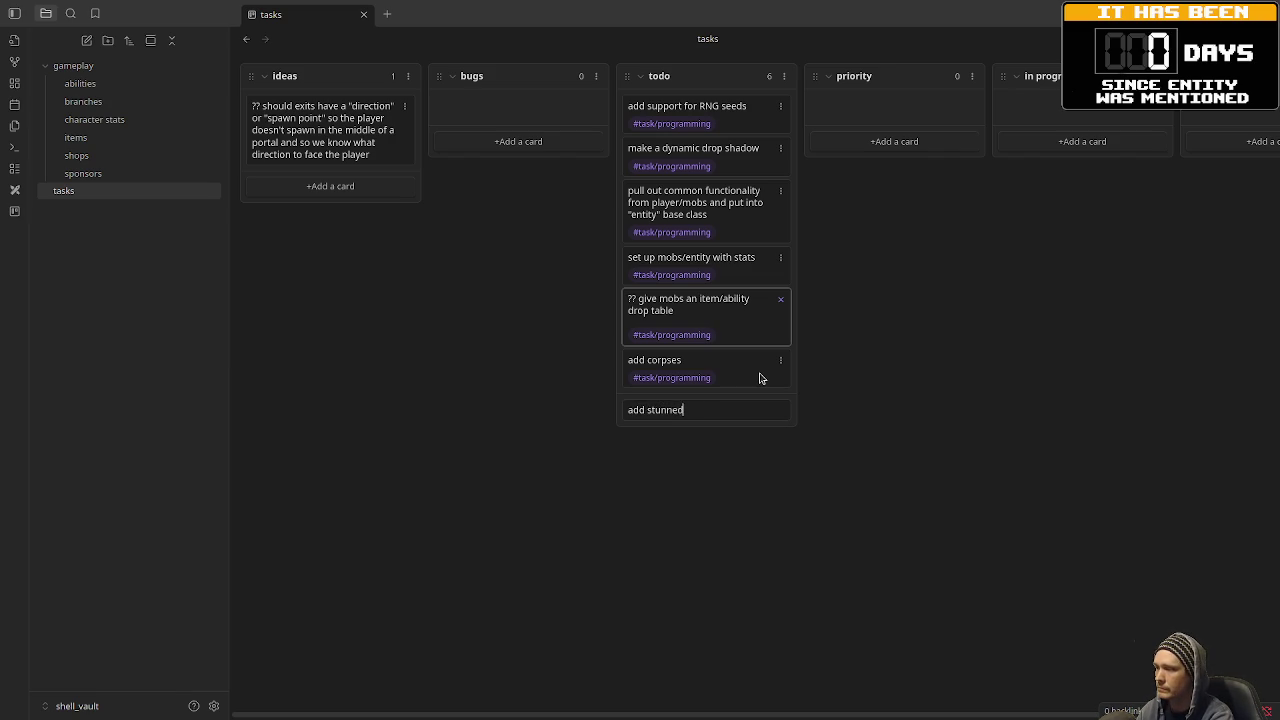
type("us effect")
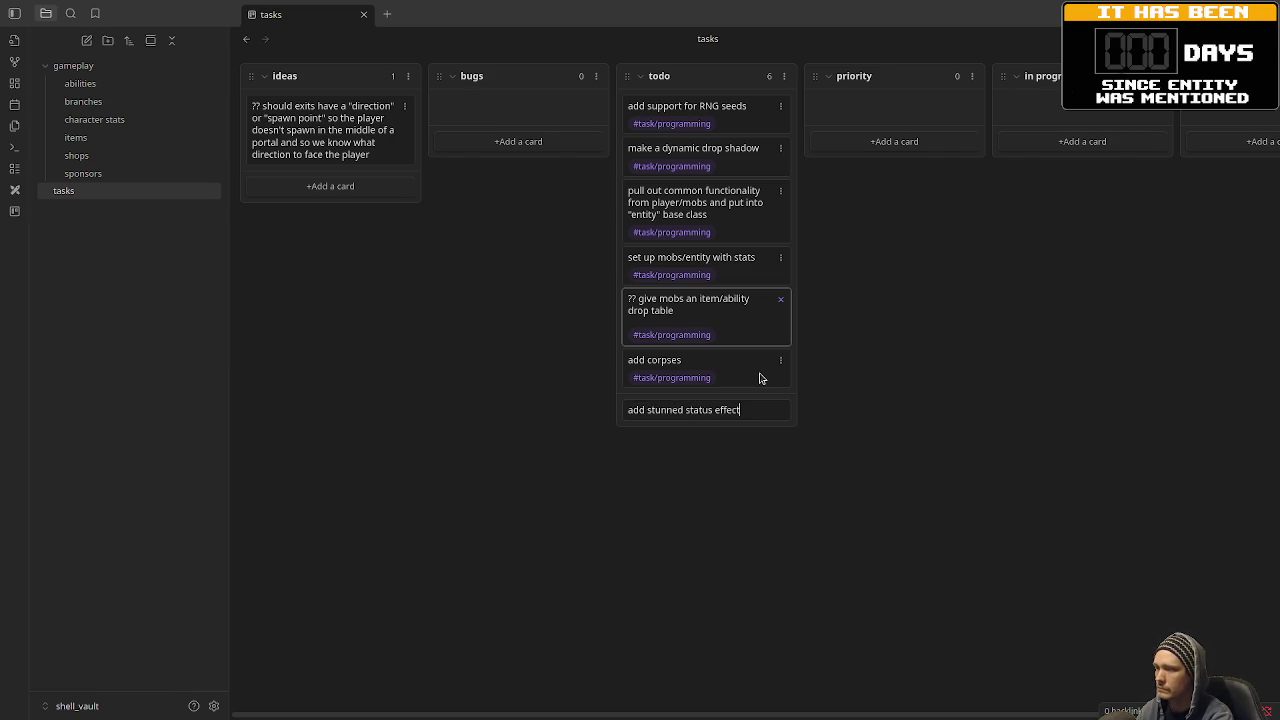
key("Return")
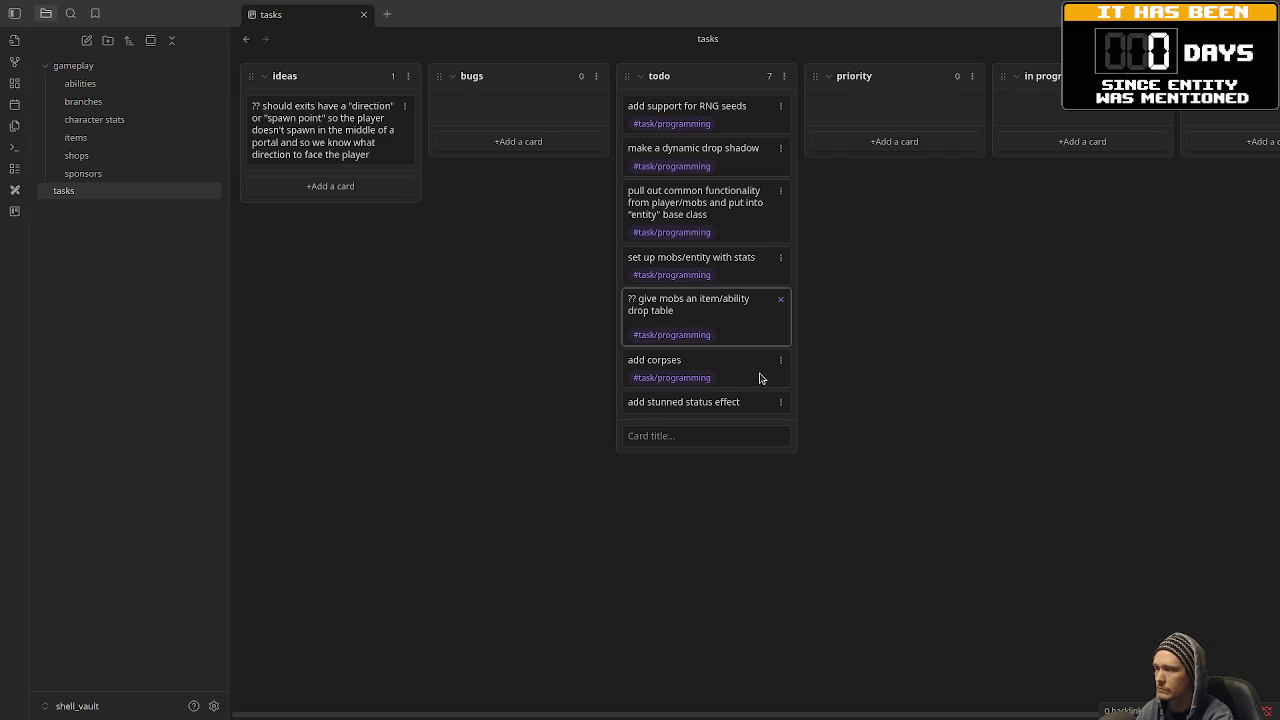
left_click(748, 402)
key("shift+Return")
type("- disables m")
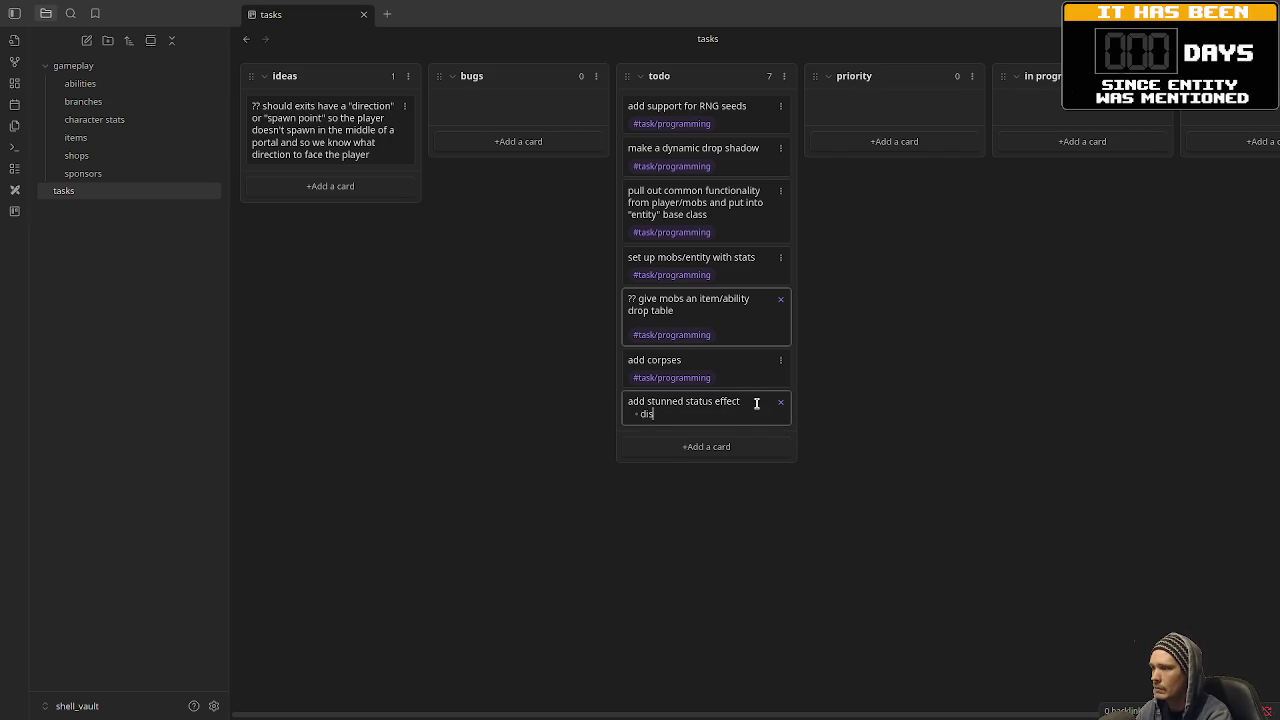
type("ovement, weapons")
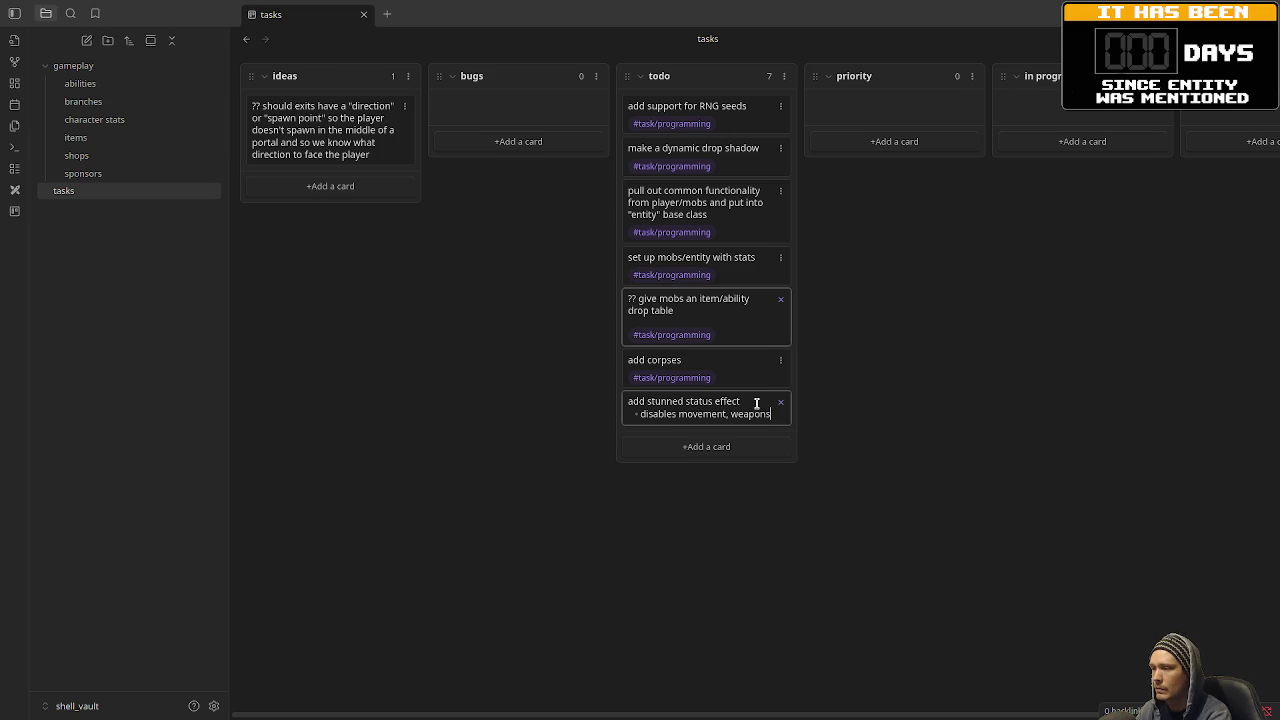
type(", abili")
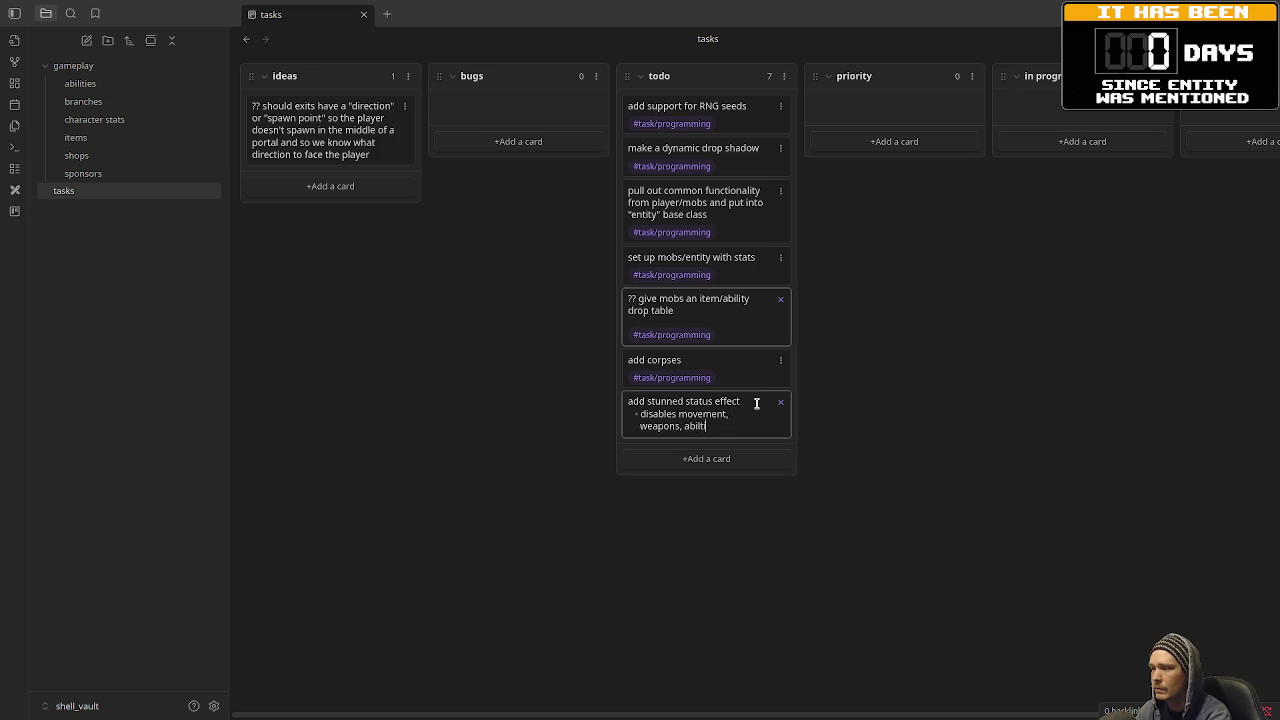
type("ti")
type("es, etc")
key("Return")
key("Return")
type("#task/programming")
key("Return")
key("Return")
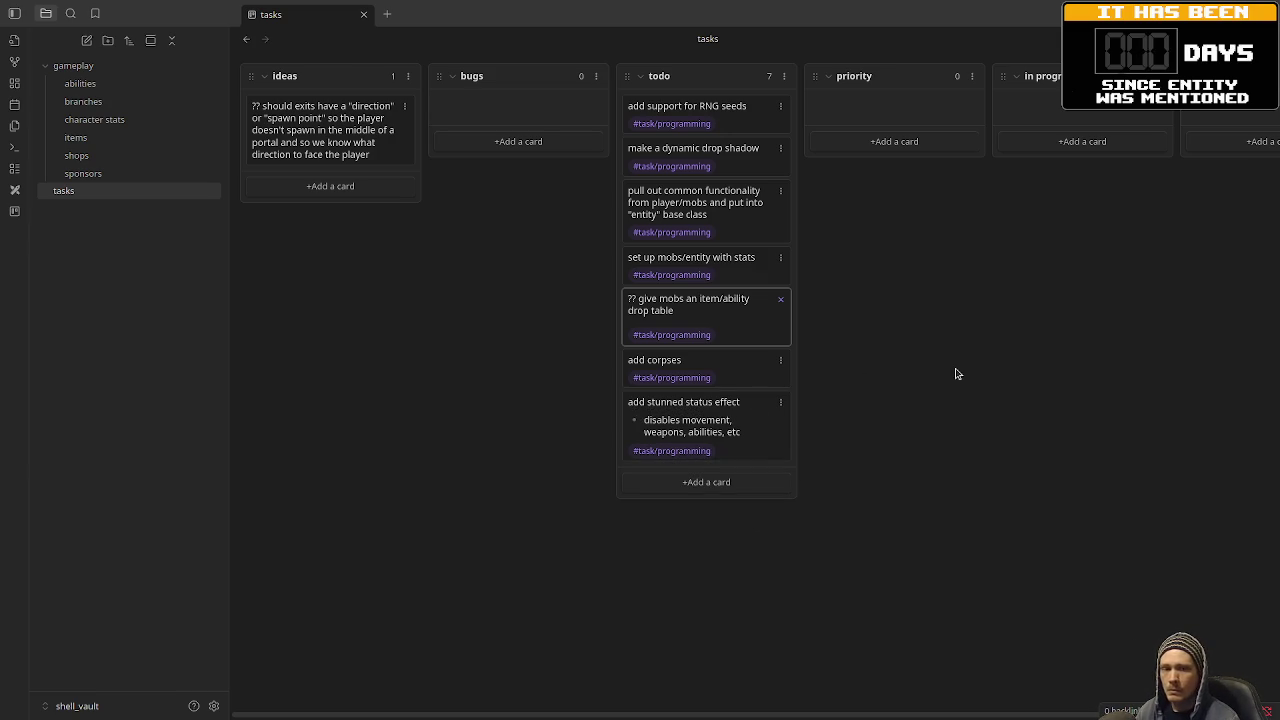
Add an 'implement items/inventory' todo card tagged #task/programming.
left_click(752, 481)
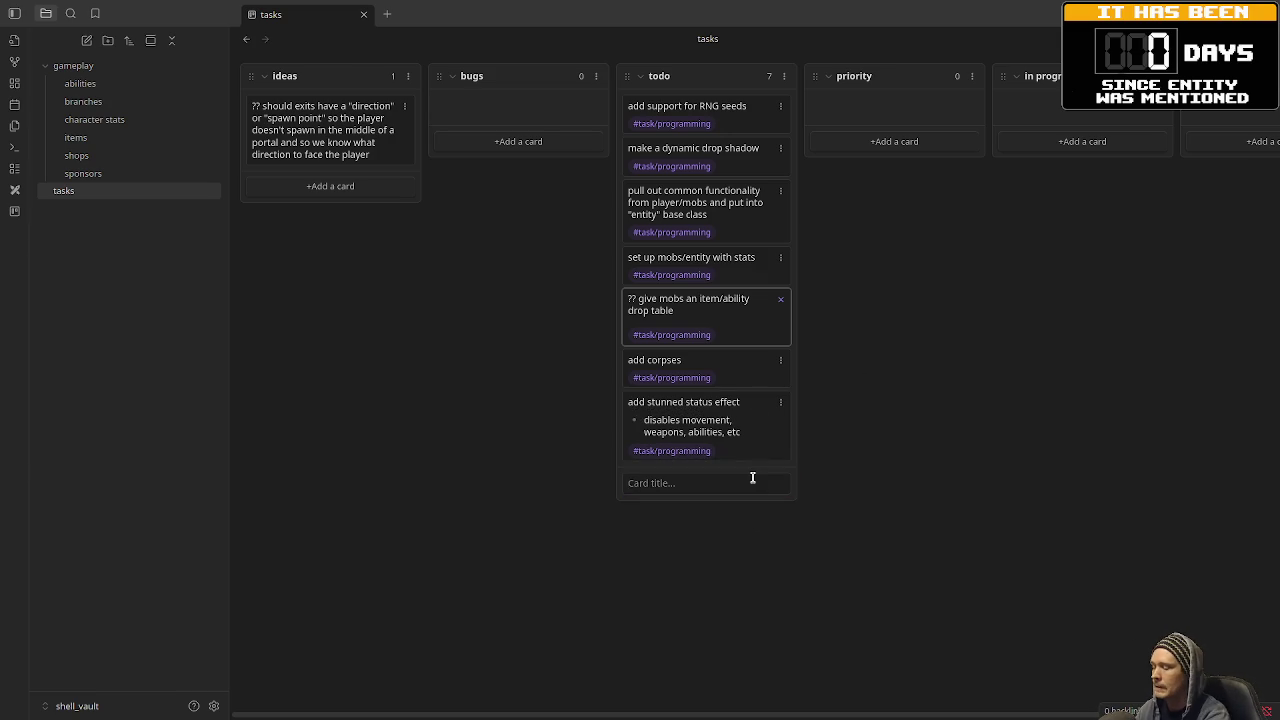
type("a")
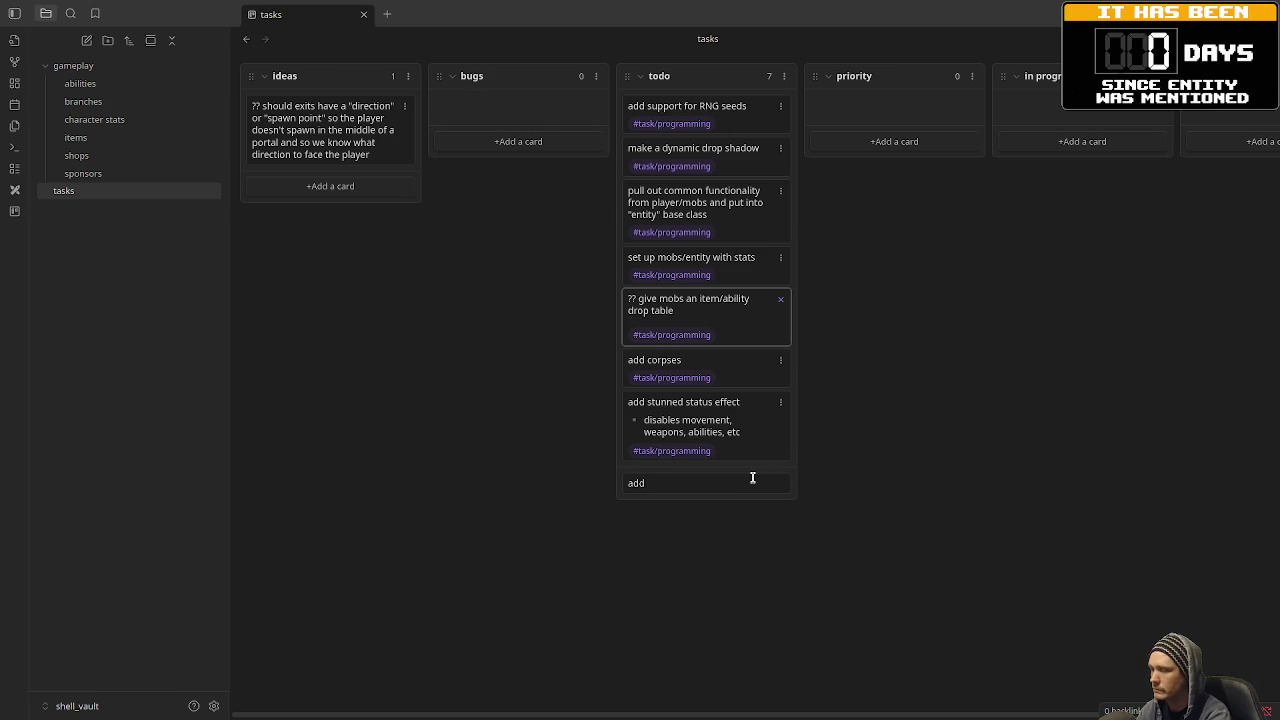
key("BackSpace")
type("implement items")
key("shift+Return")
type("#task/pr")
key("Return")
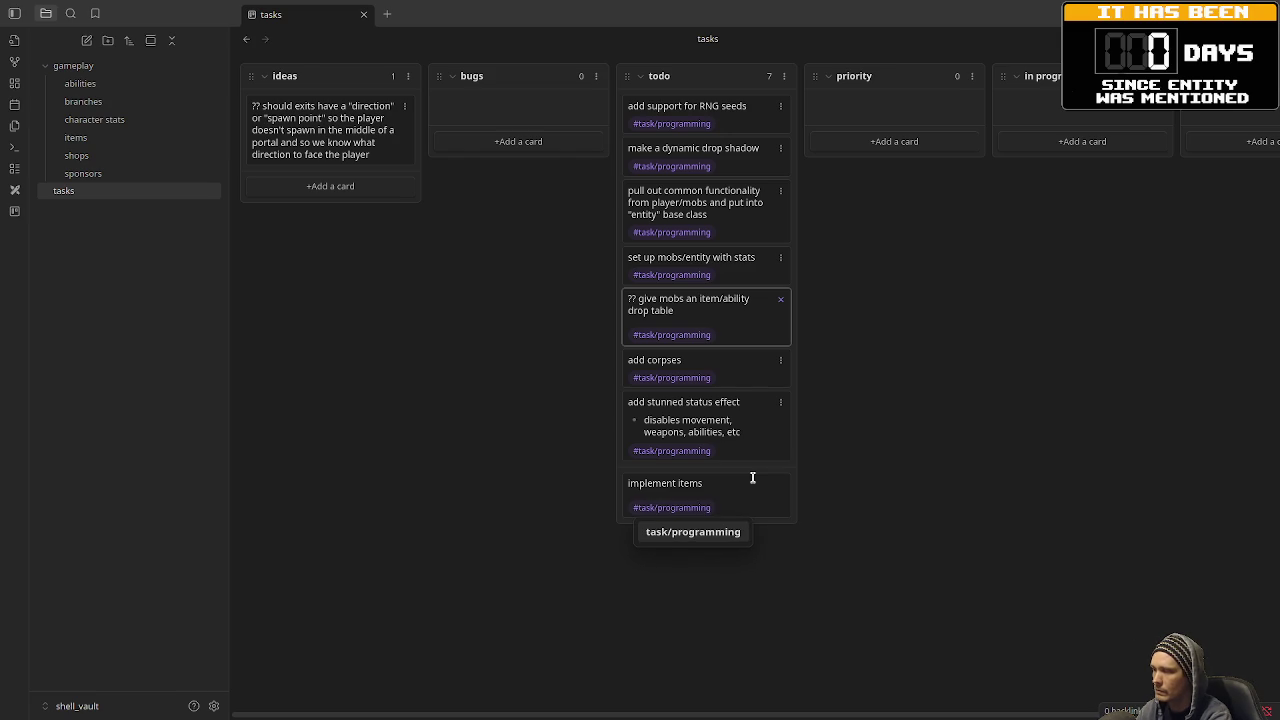
left_click(752, 478)
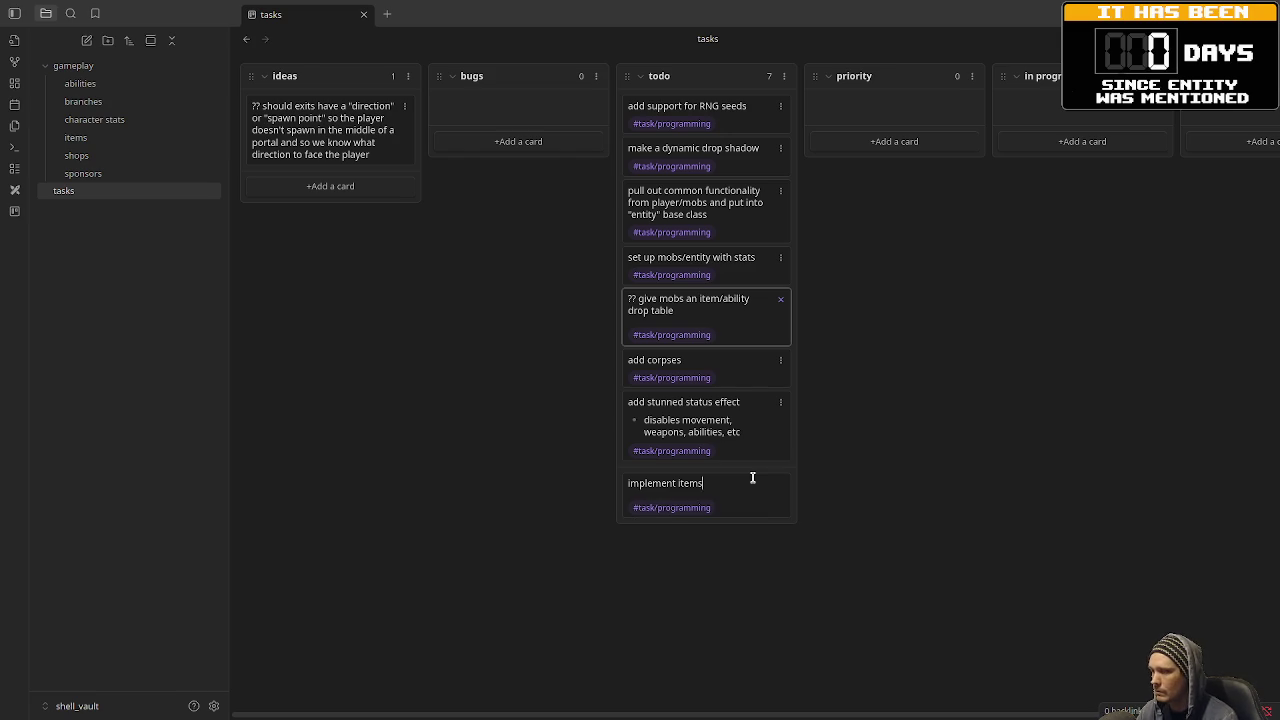
type("/inventory")
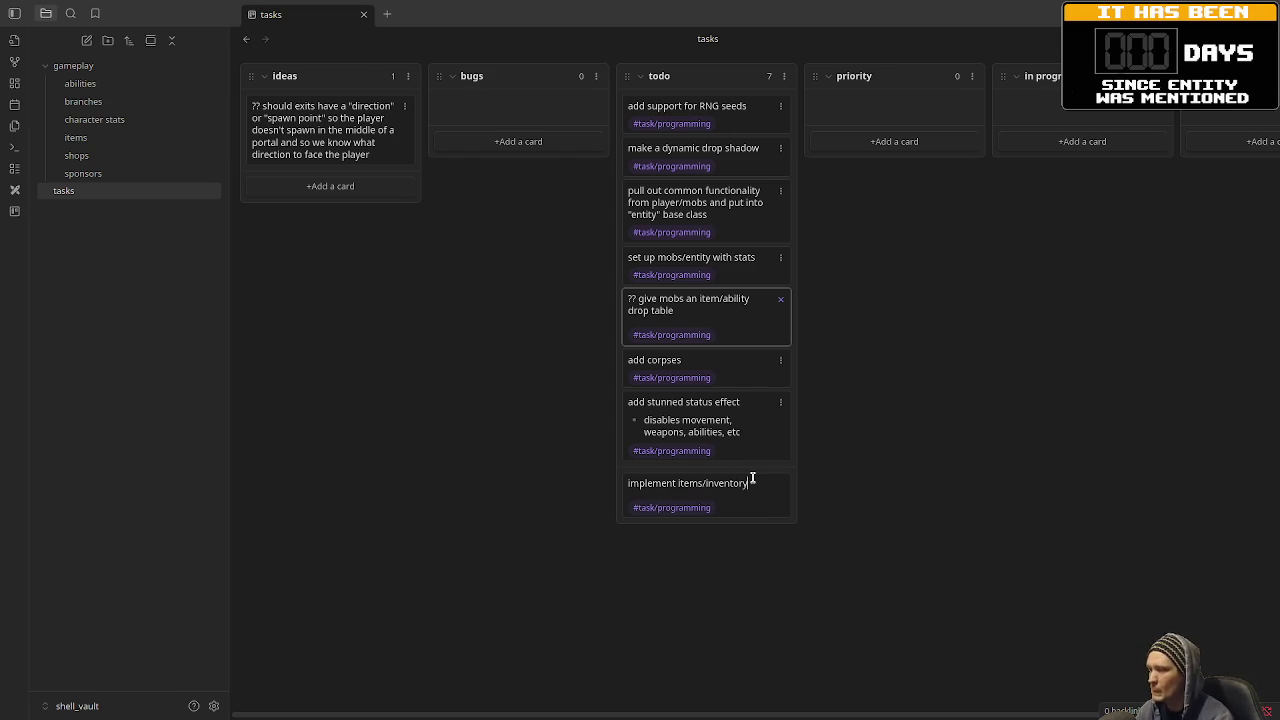
key("Return")
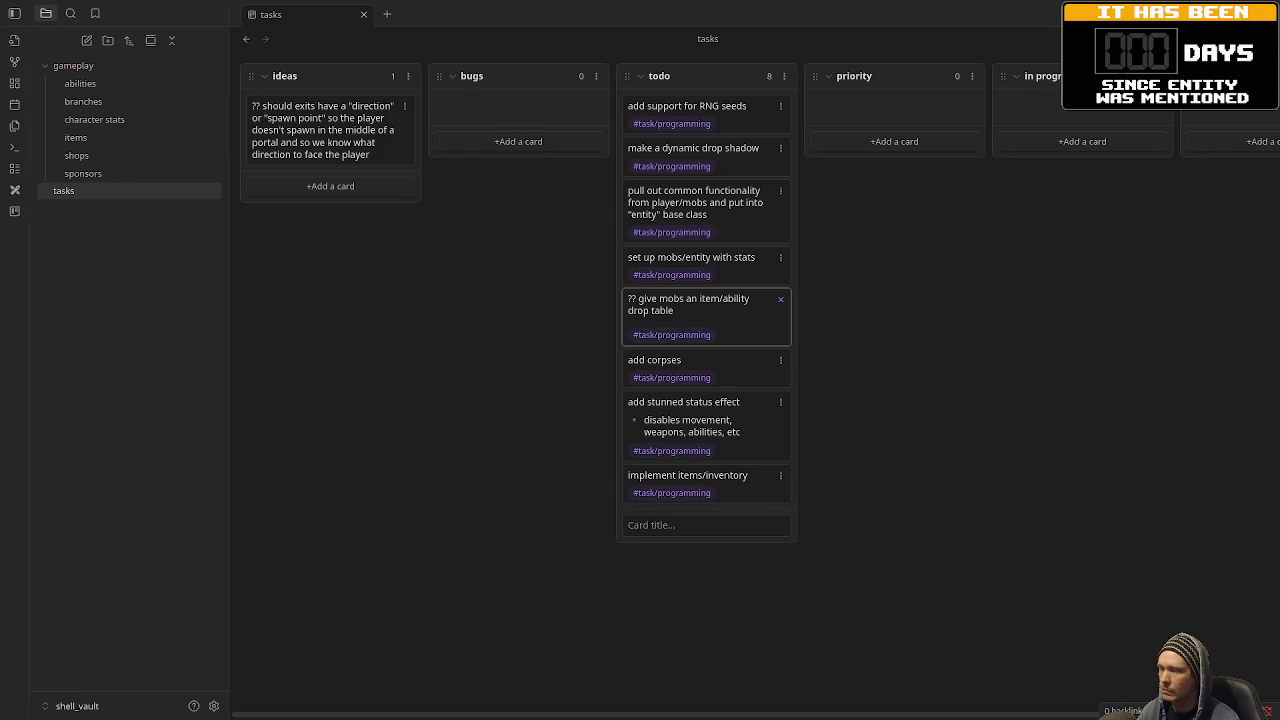
Add an 'add item shop' card tagged #task/programming, then return to Godot.
left_click(724, 525)
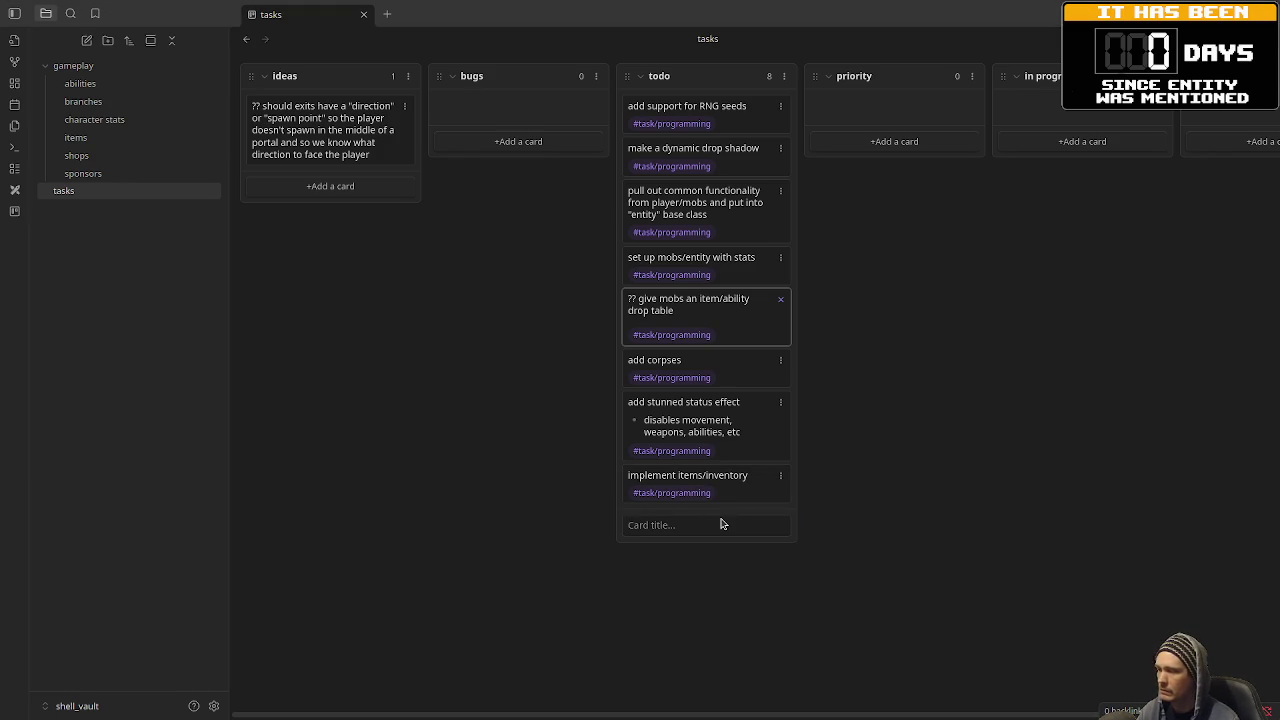
type("aadd ")
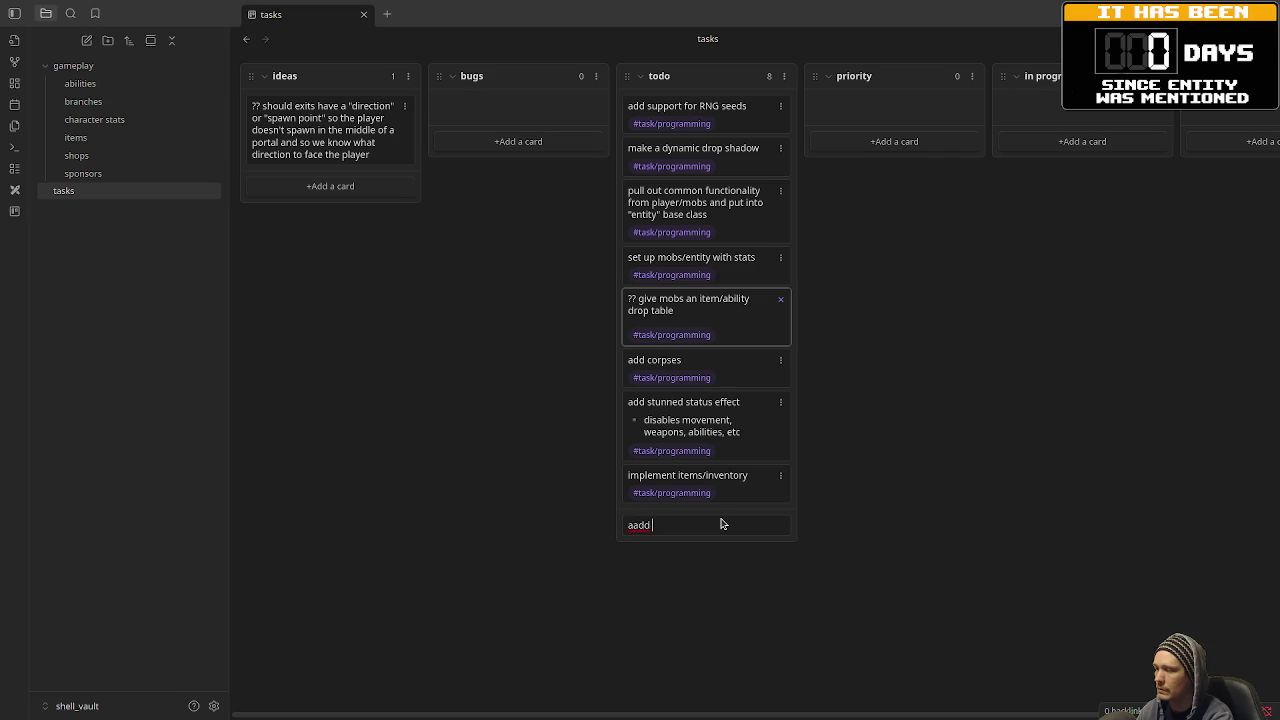
type("dd item shop")
key("shift+Return")
type("@")
key("BackSpace")
type("#task")
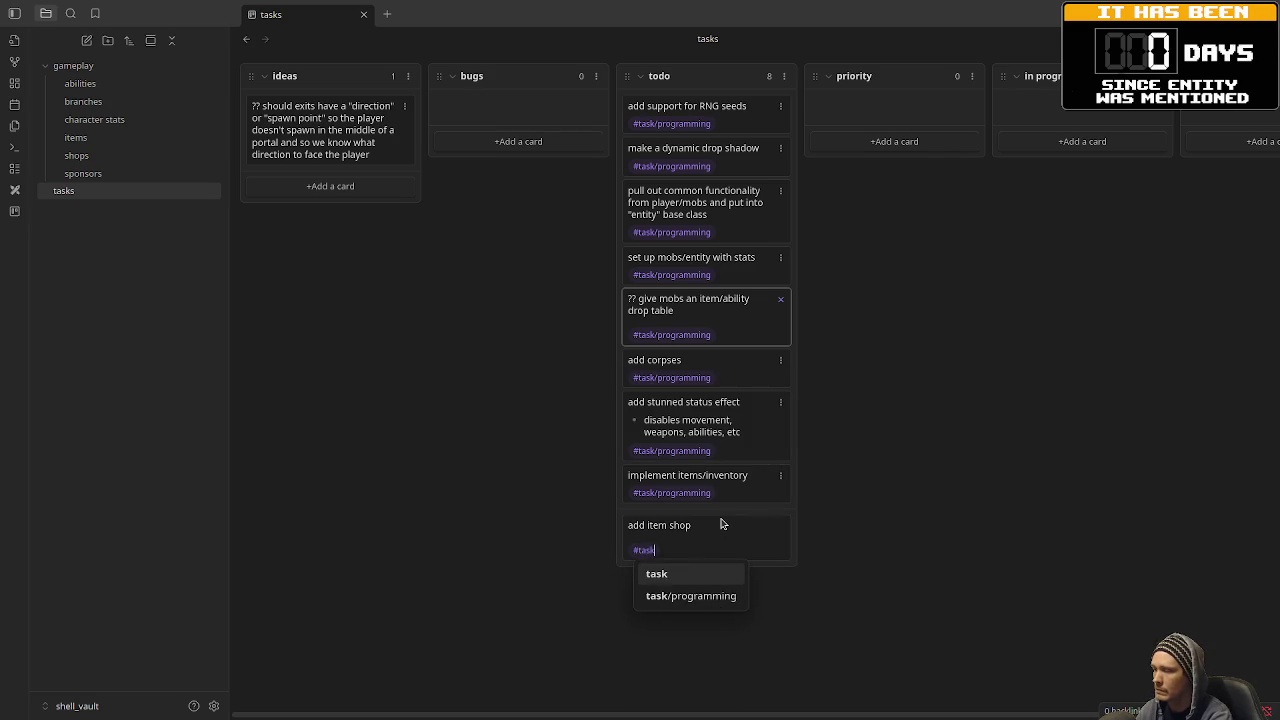
type("/programming")
key("Return")
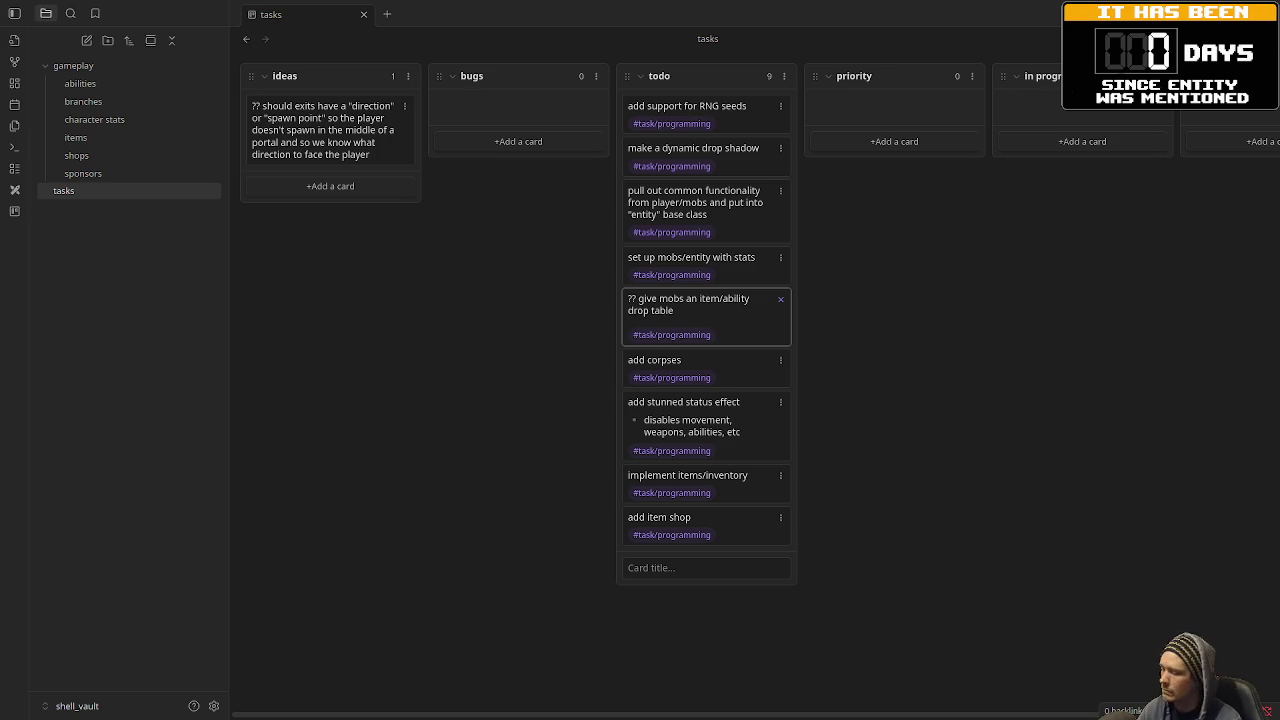
key("alt+Tab")
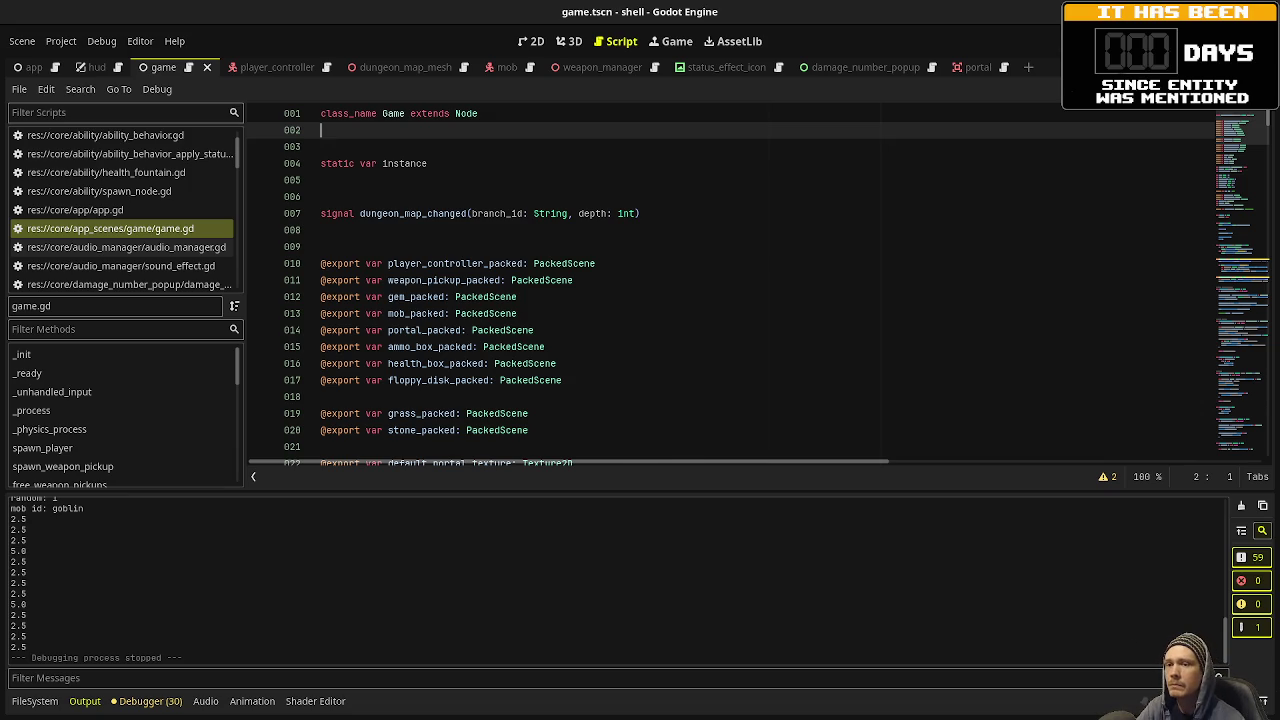
Back in Obsidian, glance at the sponsors note and return to the tasks kanban board.
key("alt+Tab")
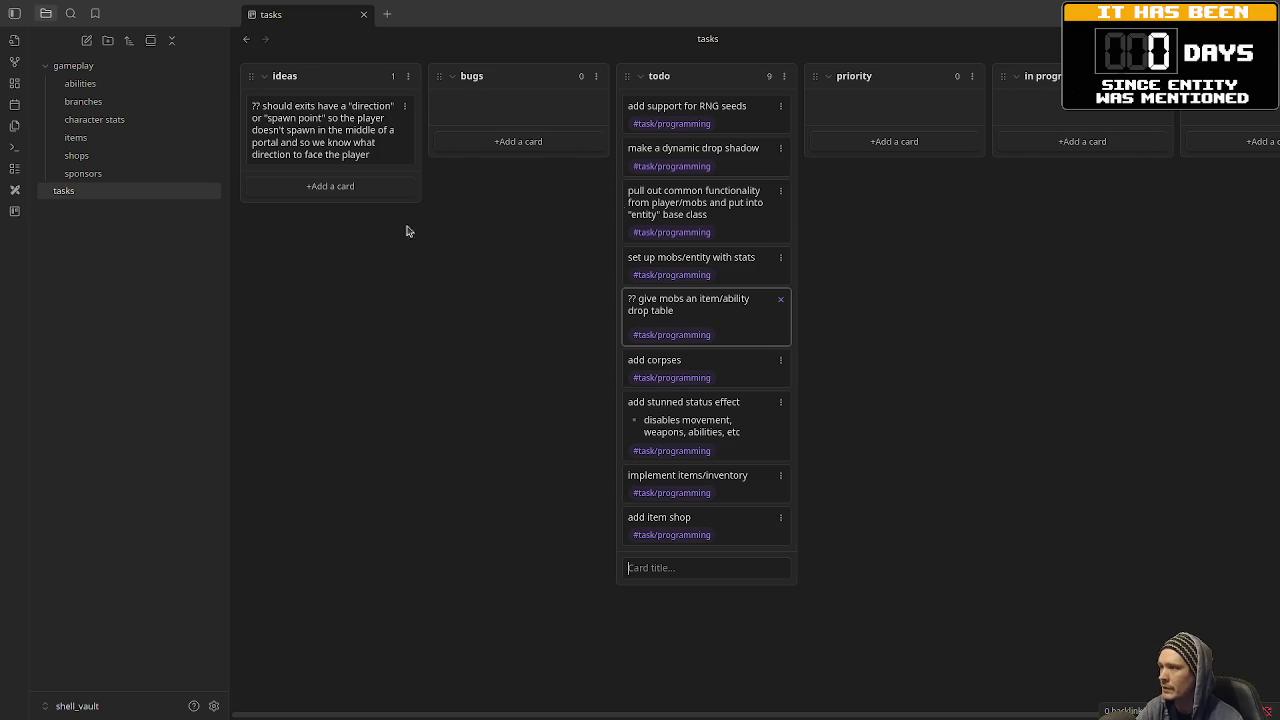
left_click(86, 173)
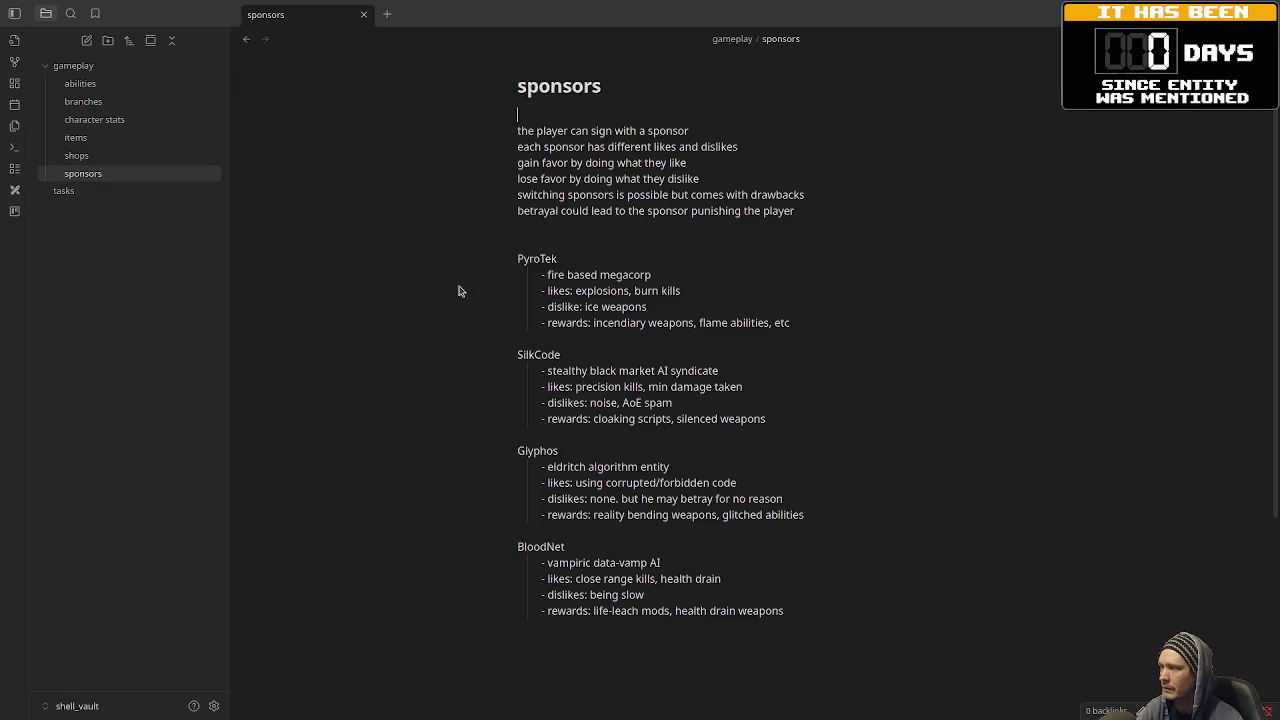
left_click(63, 191)
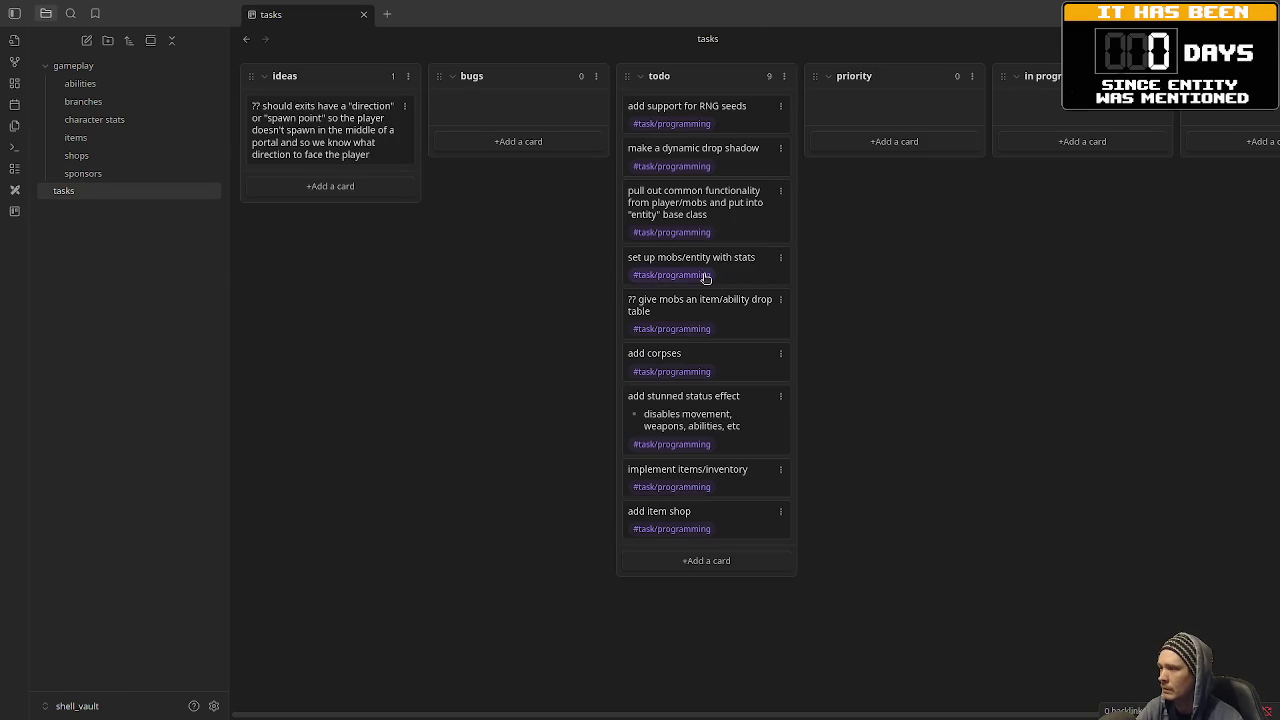
left_click(110, 706)
left_click(401, 431)
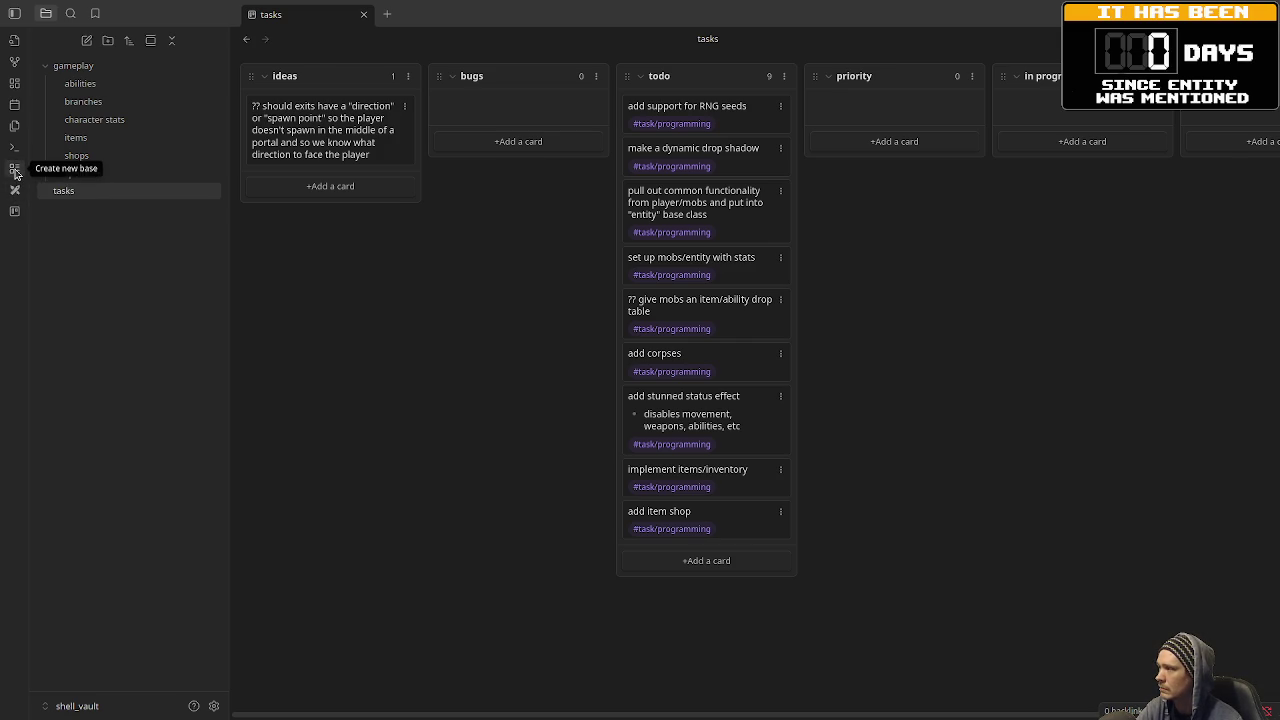
left_click(15, 190)
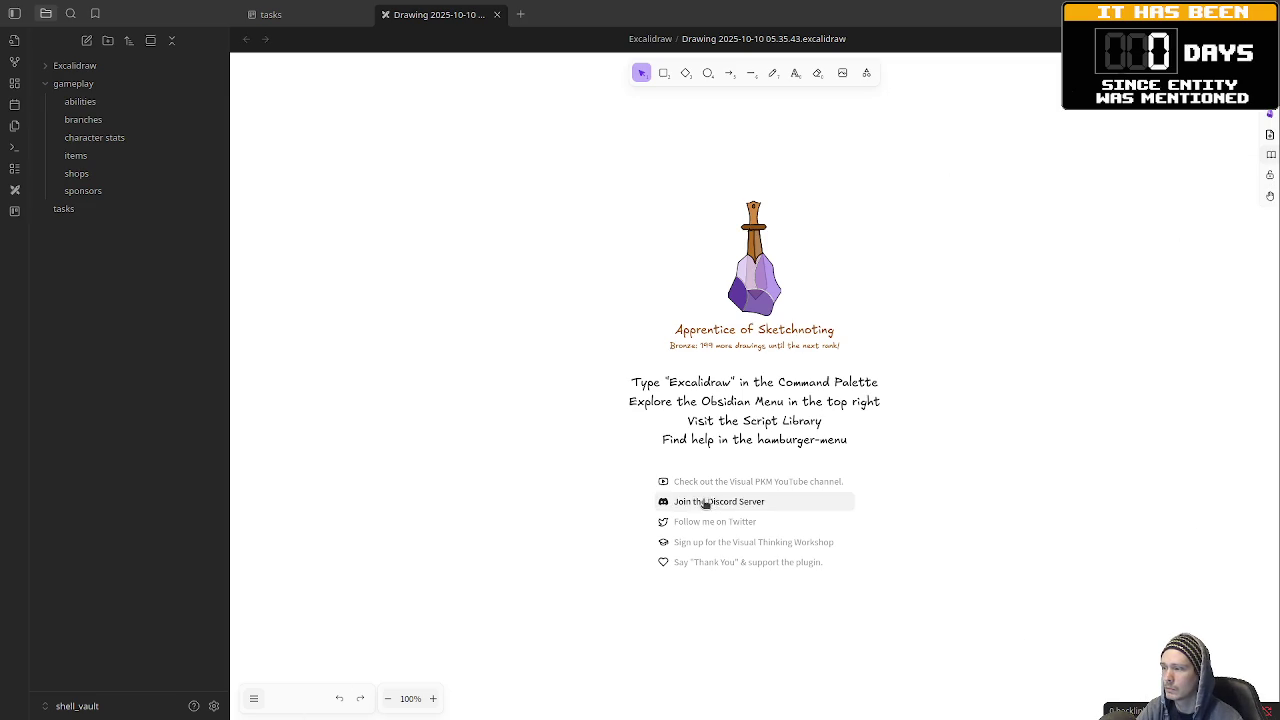
left_click(496, 14)
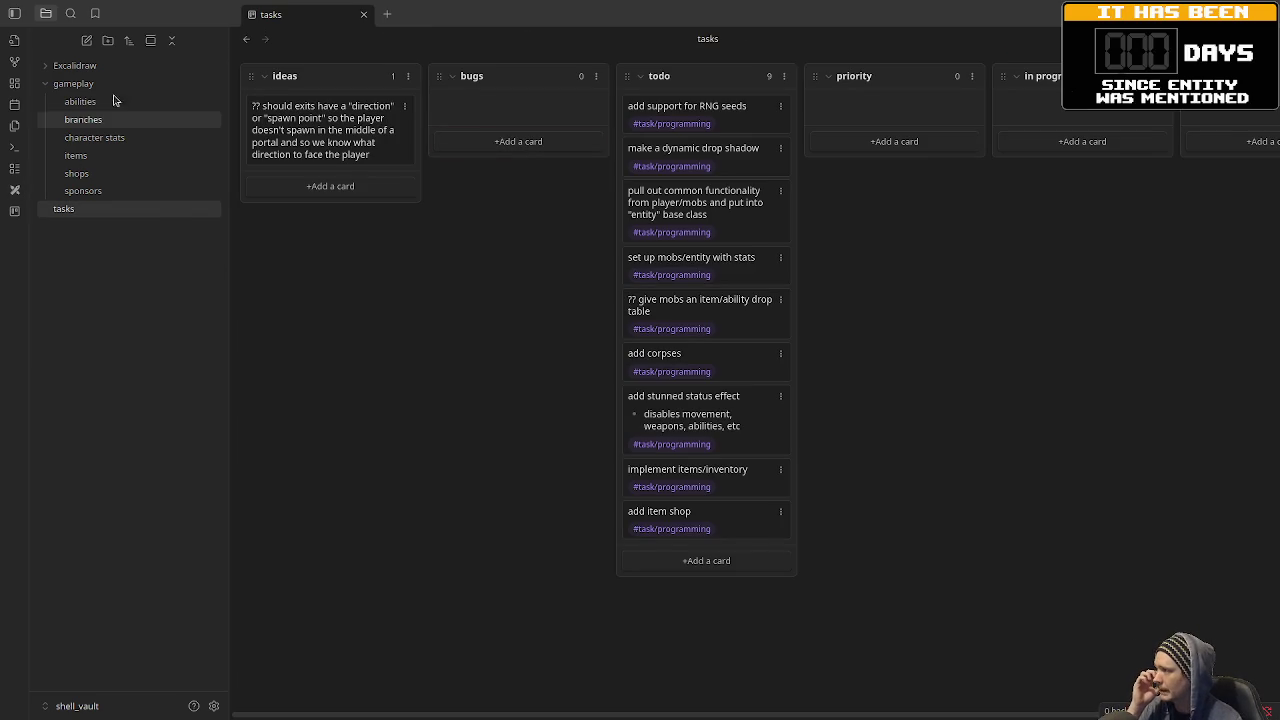
left_click(74, 65)
right_click(62, 66)
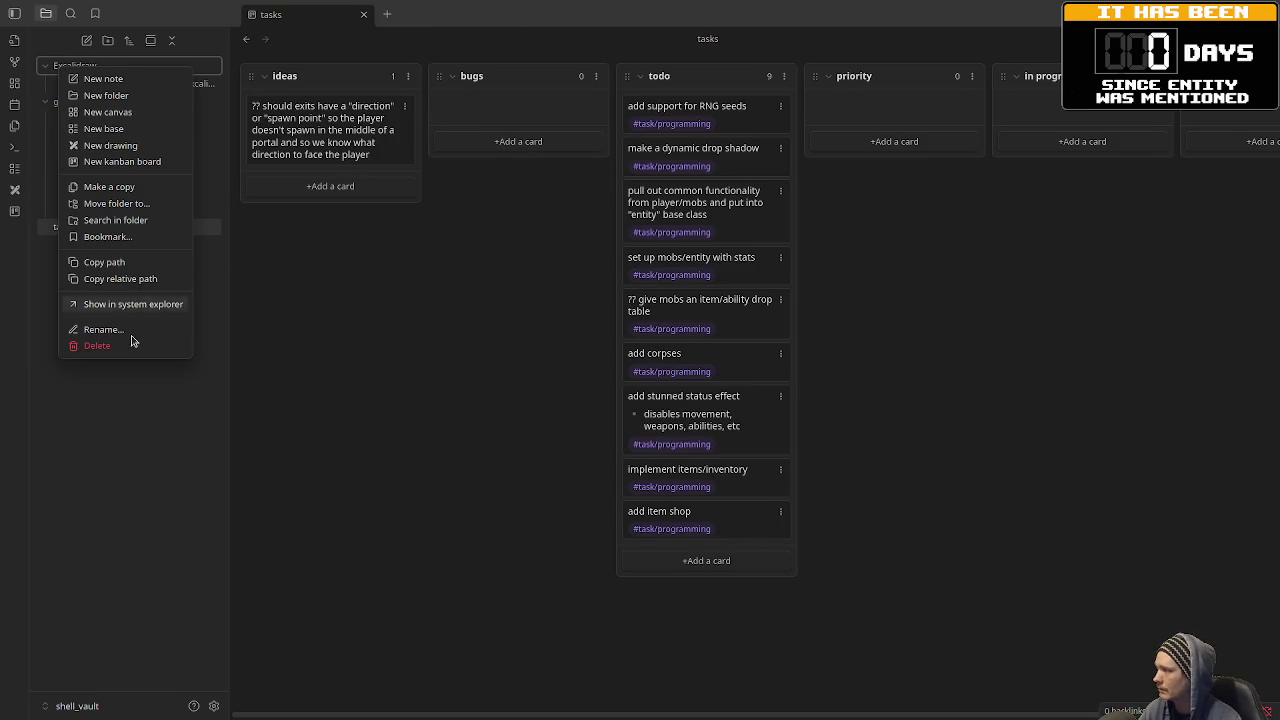
left_click(97, 346)
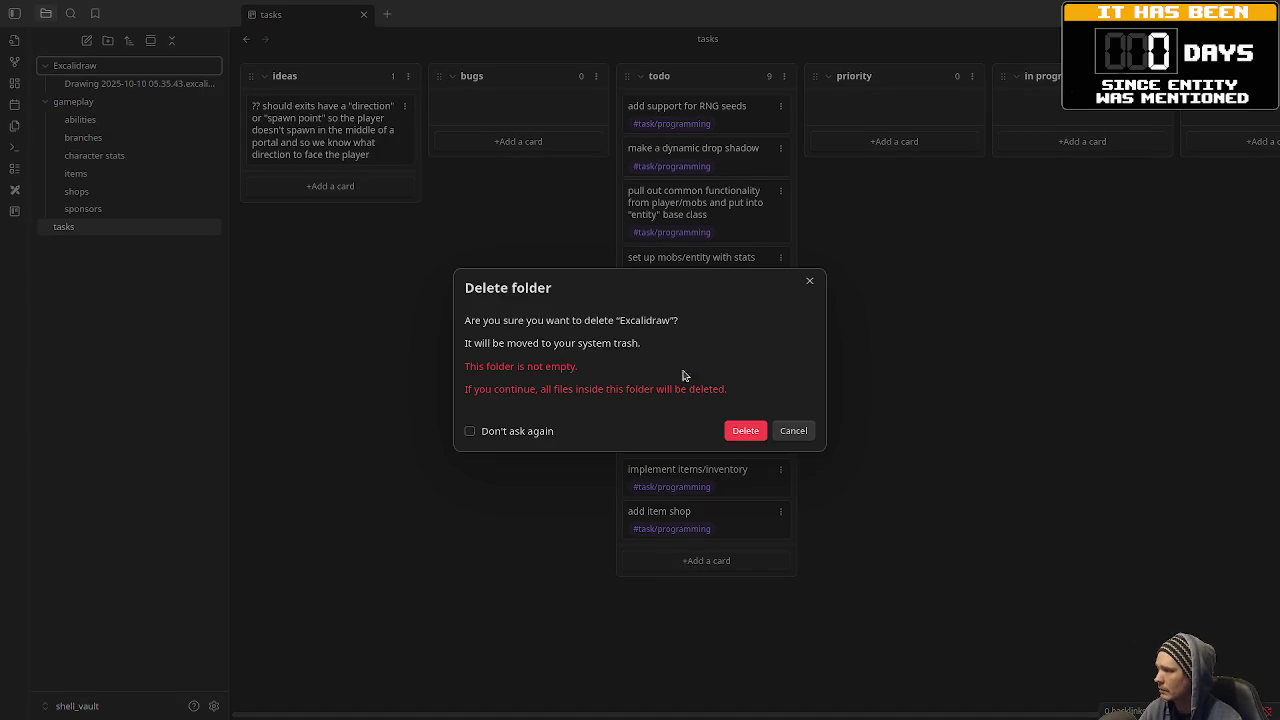
left_click(746, 431)
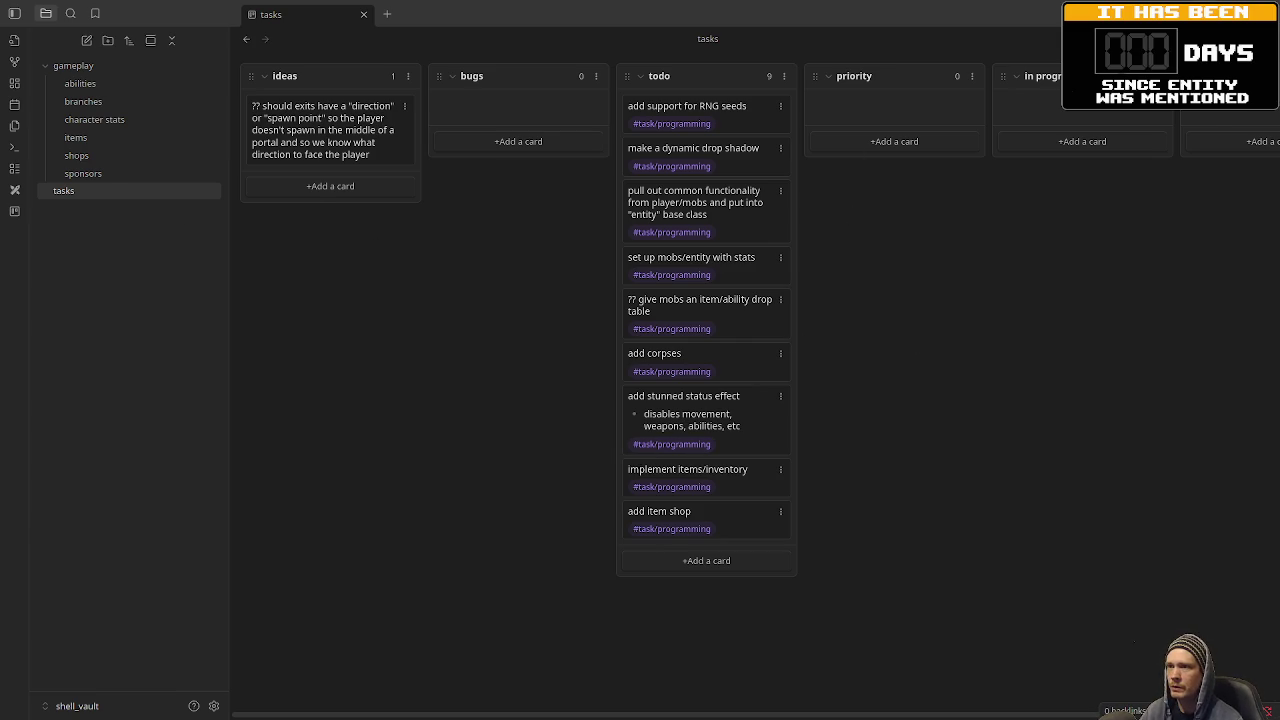
Insert 'foo / bar = 0.01' and 'foo // bar = 0.0' lines after randomize() on line 64.
key("alt+Tab")
left_click(588, 376)
scroll(588, 376, "down", 5)
scroll(588, 376, "down", 10)
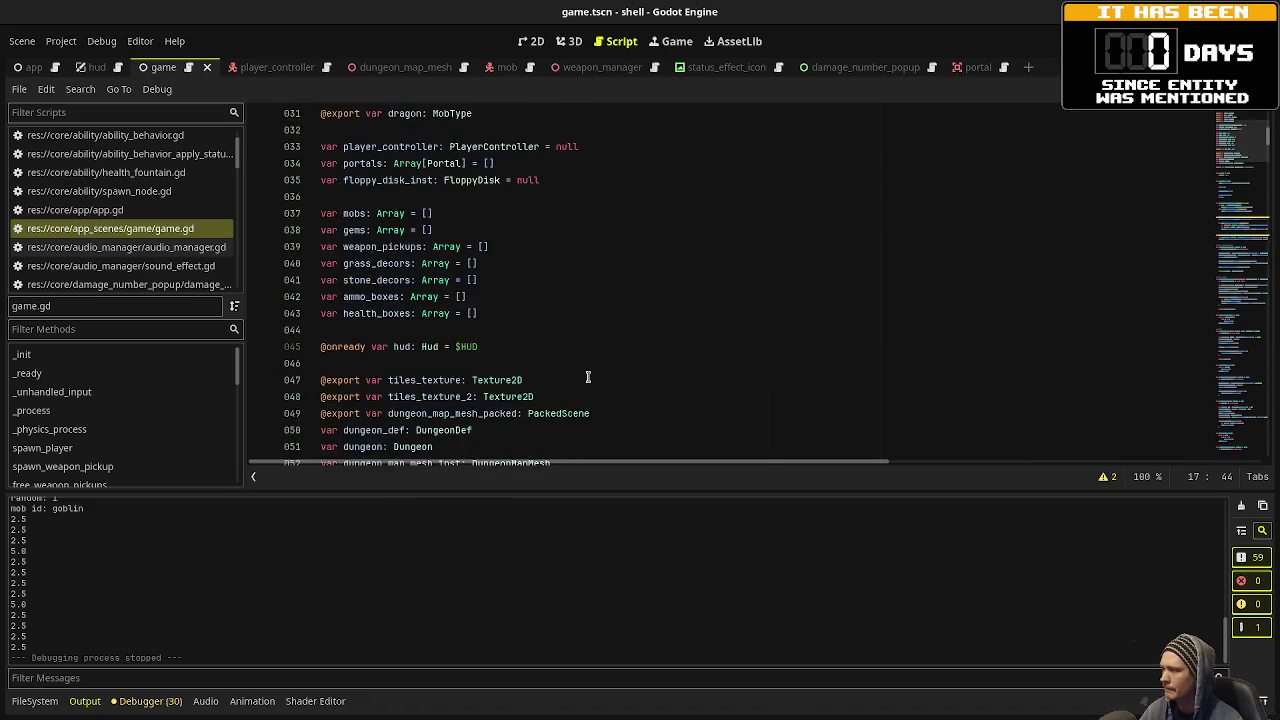
left_click(503, 214)
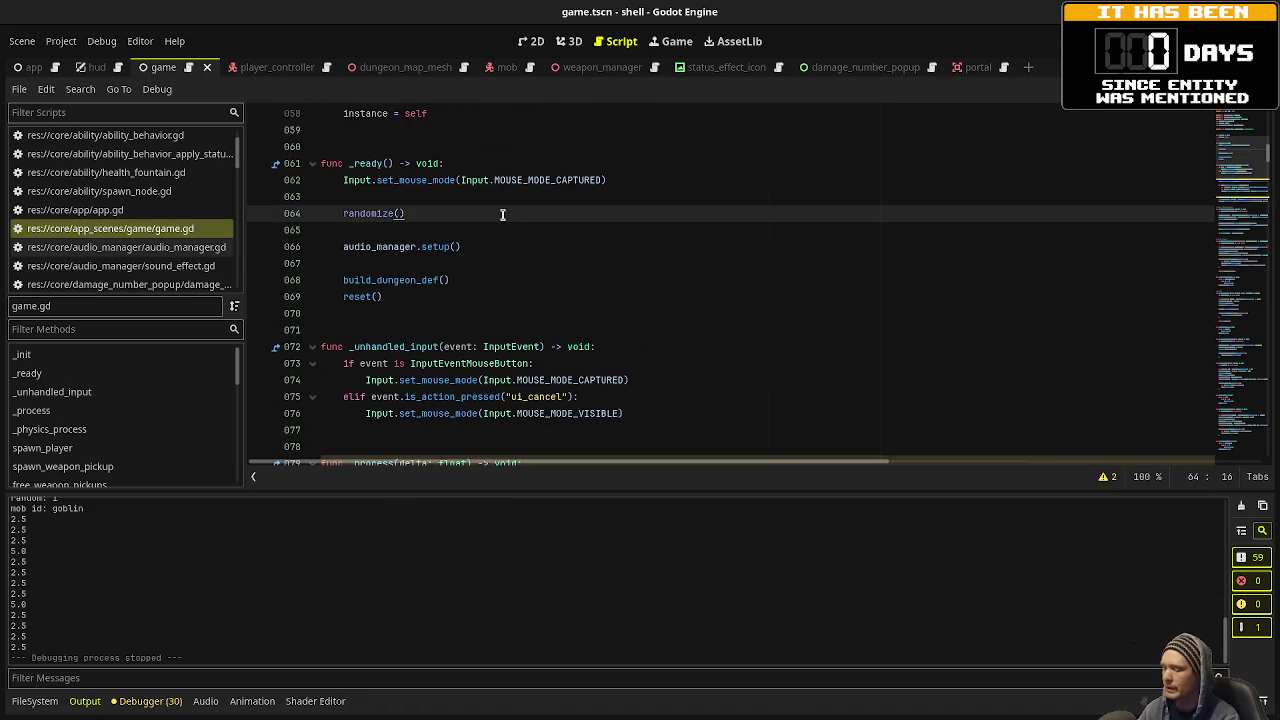
key("Return")
key("Return")
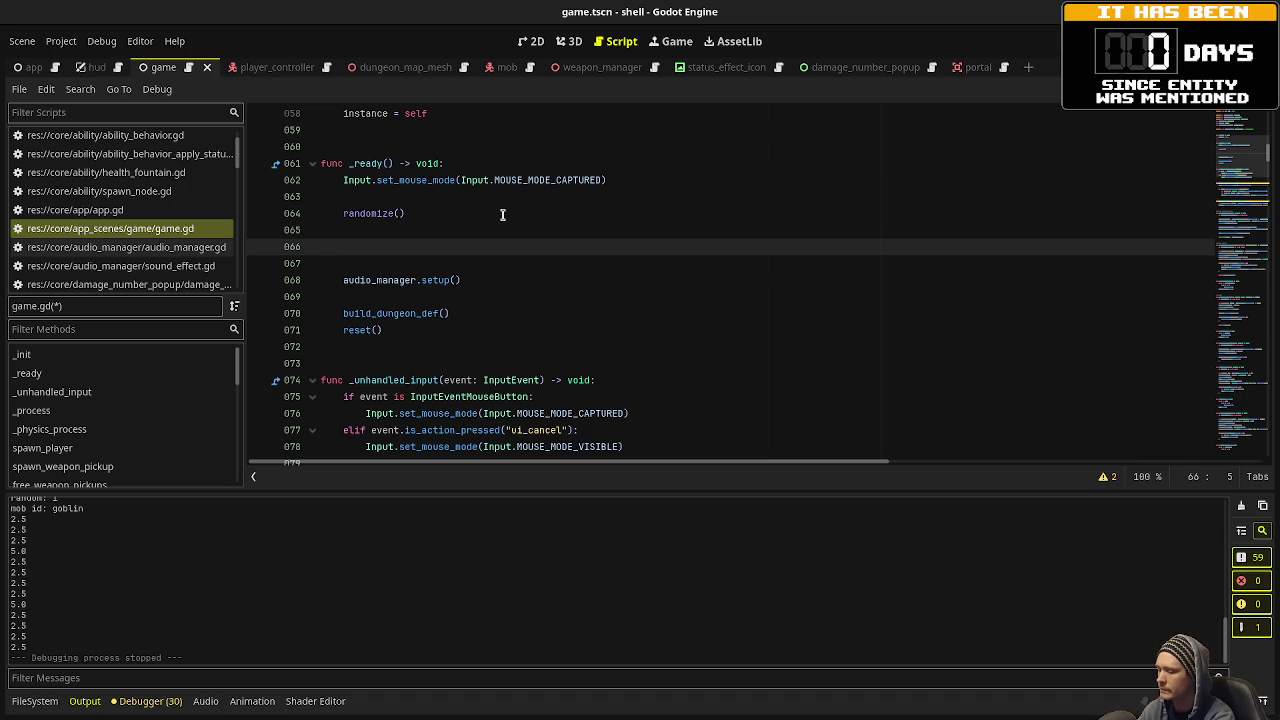
type("foo / ")
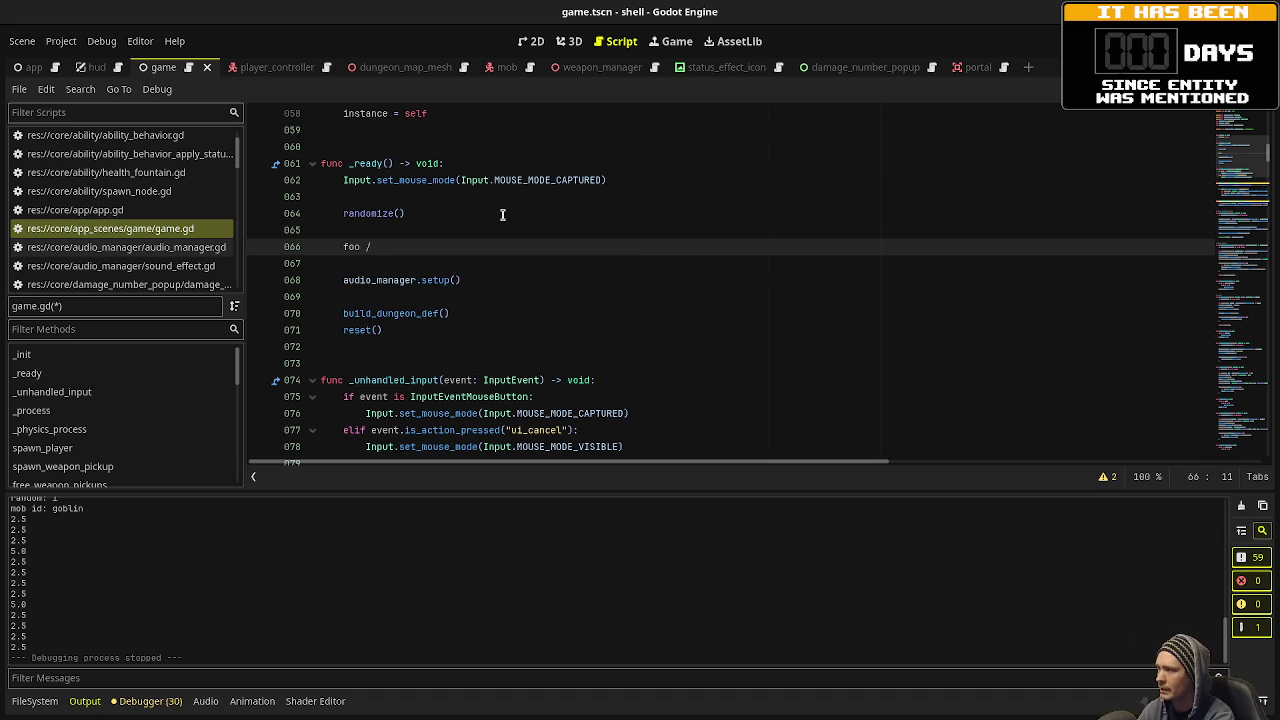
type("bar = 0.")
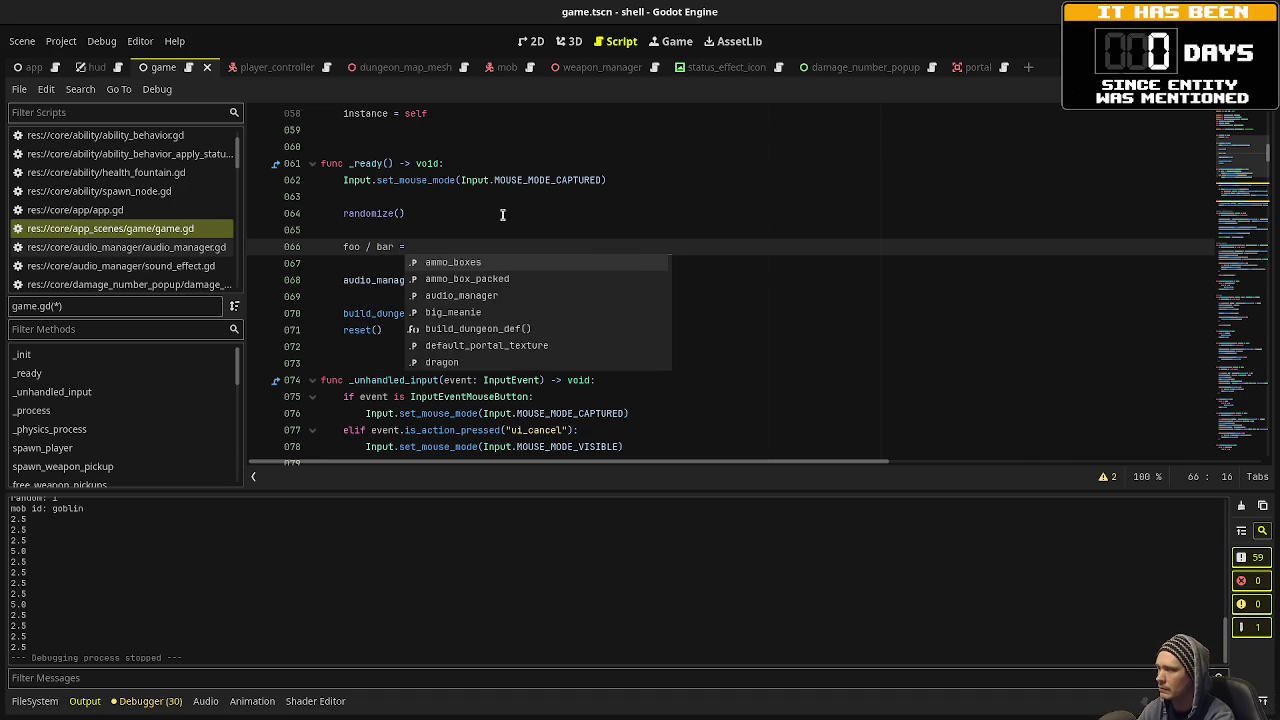
type("01")
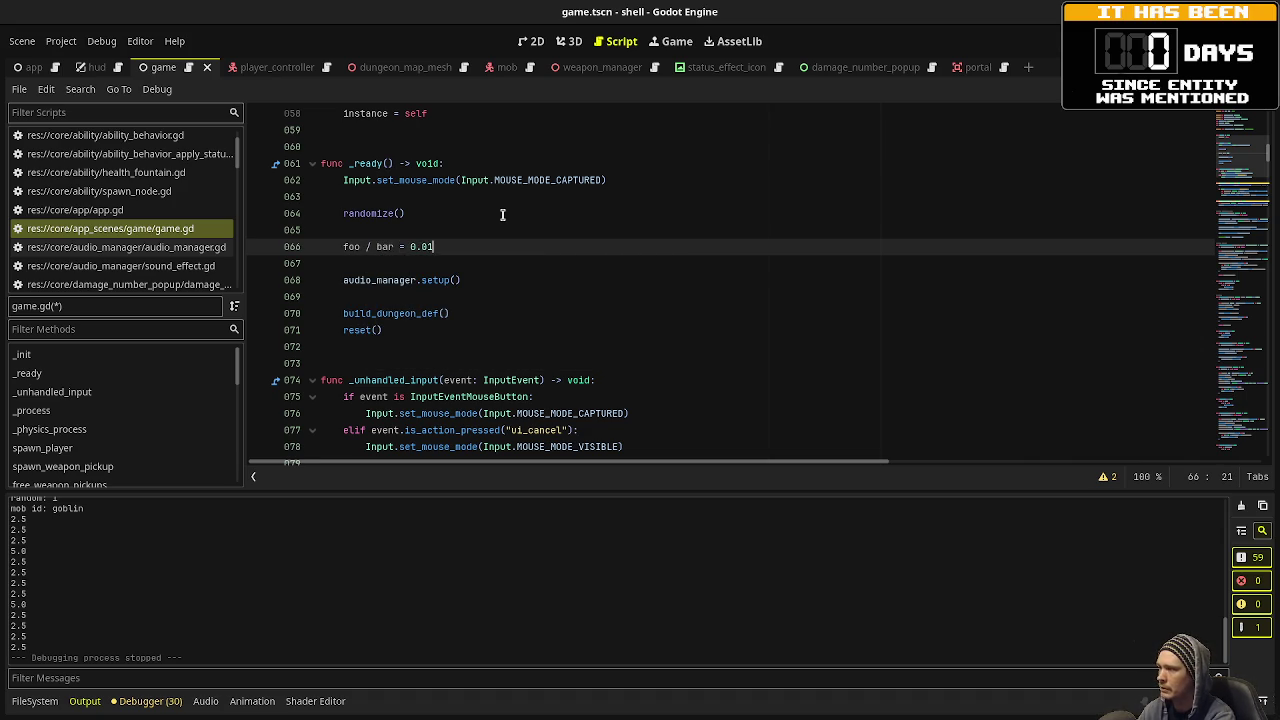
key("Return")
type("fo")
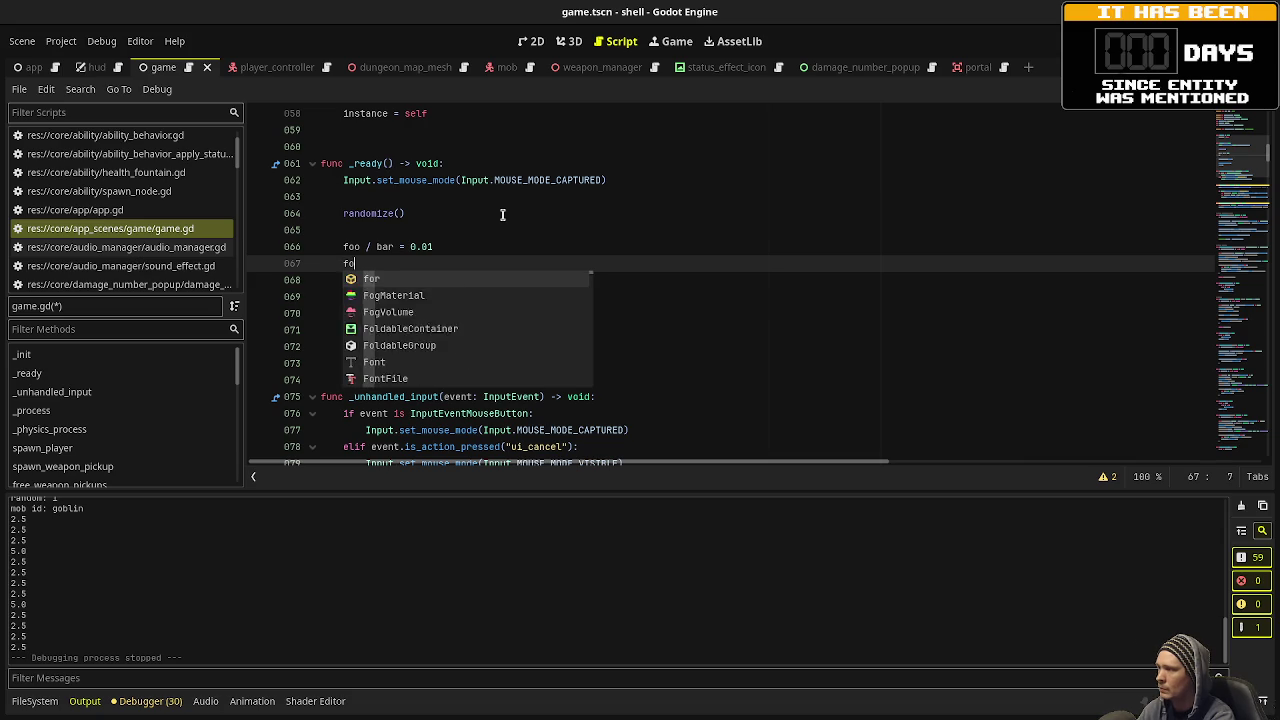
type("o //")
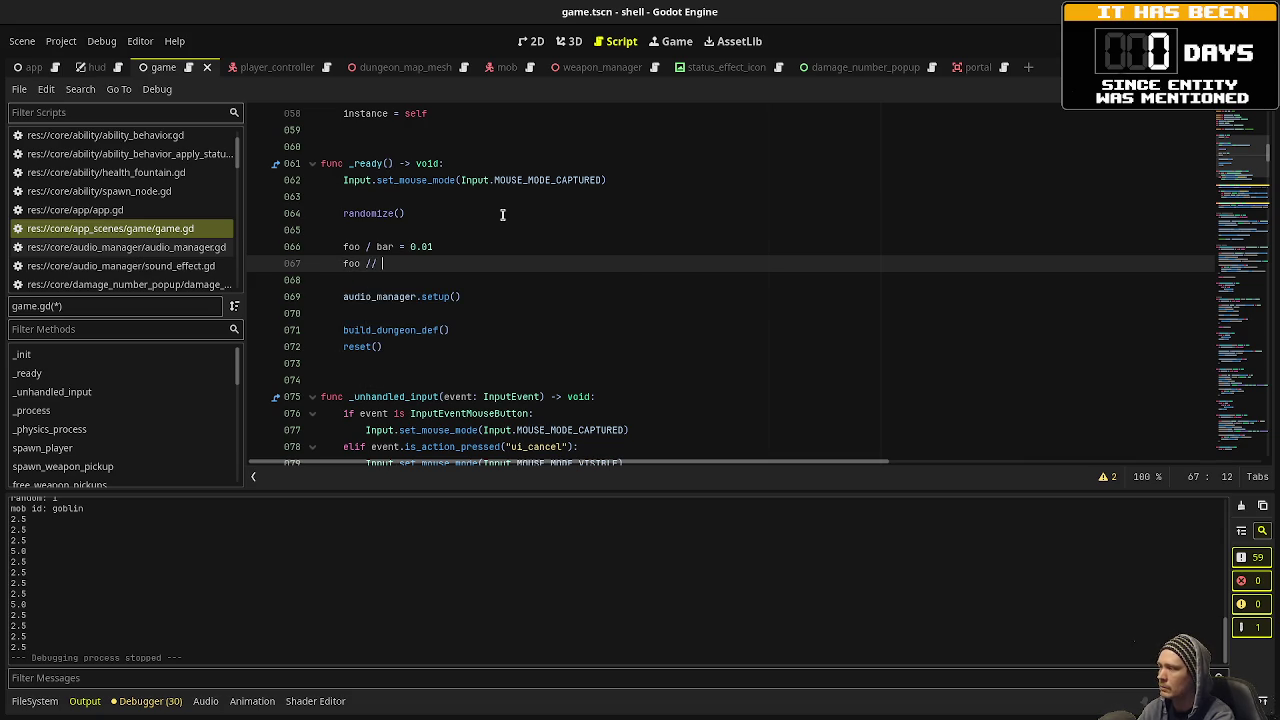
type(" bar = 0.01")
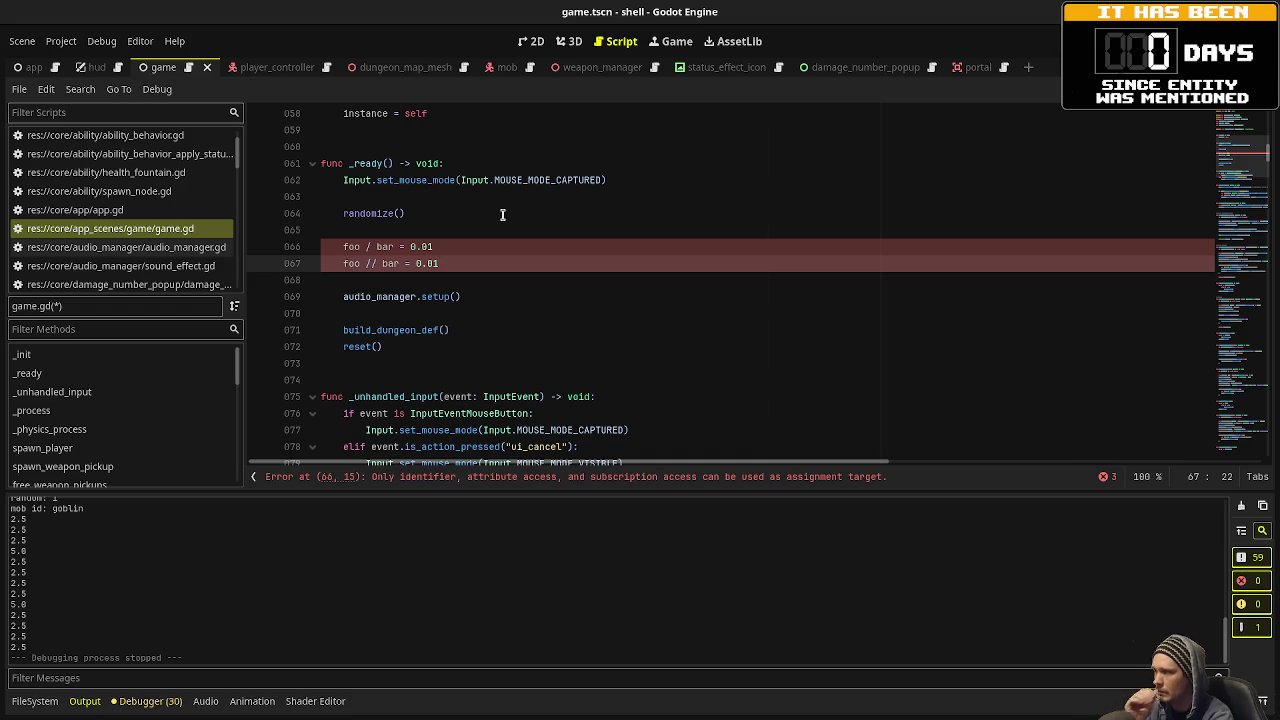
Change the values so the lines read 'foo / bar = float' and 'foo // bar = int', then select them.
key("BackSpace")
key("BackSpace")
key("BackSpace")
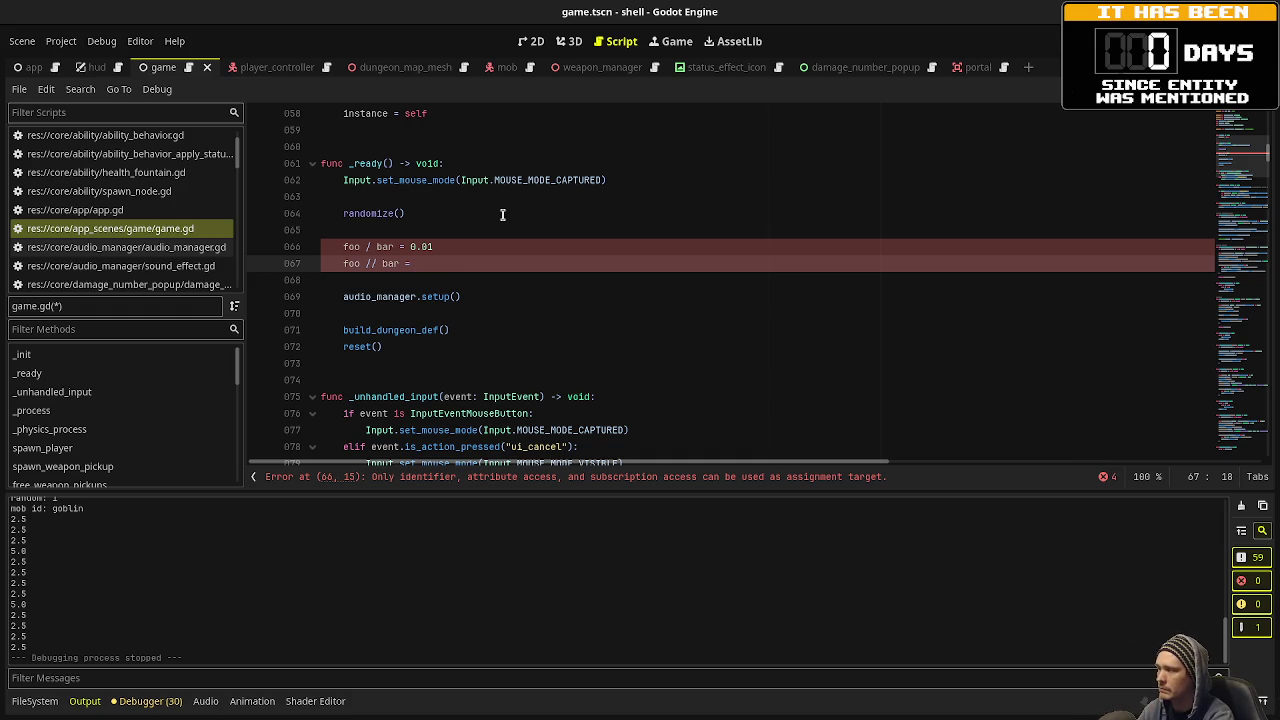
type("0")
key("BackSpace")
type("1nt")
key("Up")
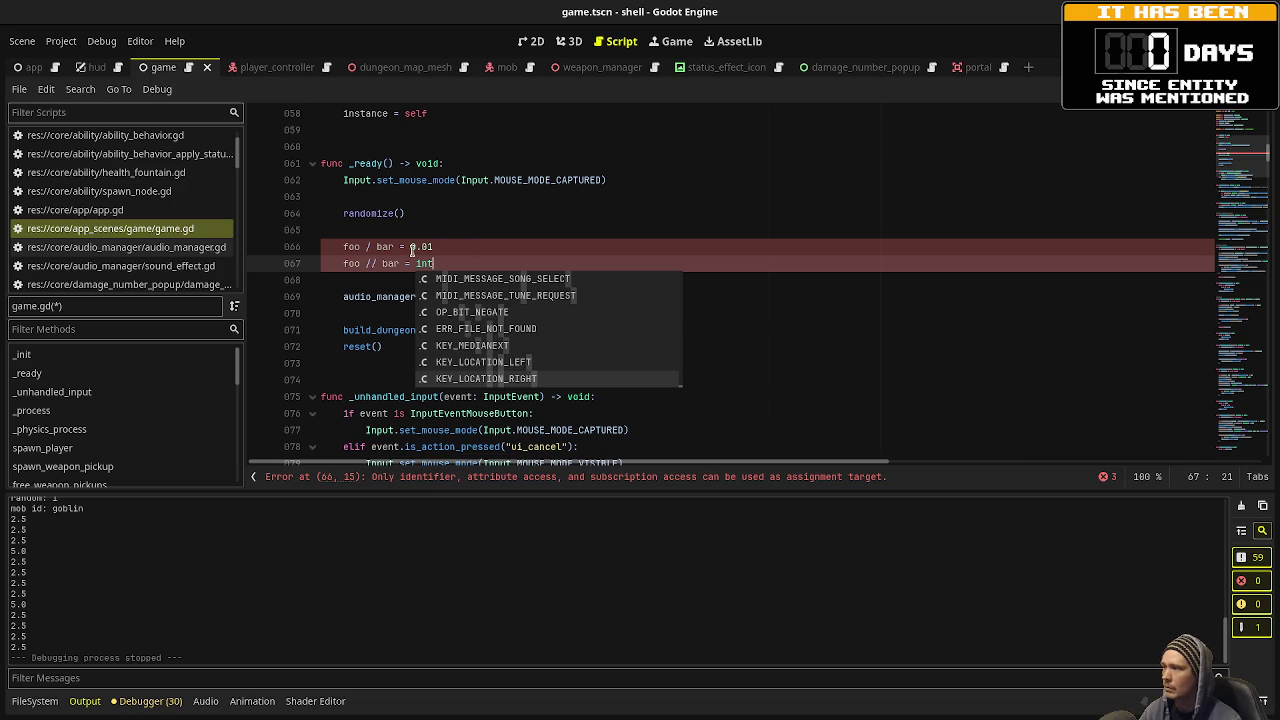
left_click(452, 246)
key("BackSpace")
key("BackSpace")
key("BackSpace")
key("BackSpace")
type("float")
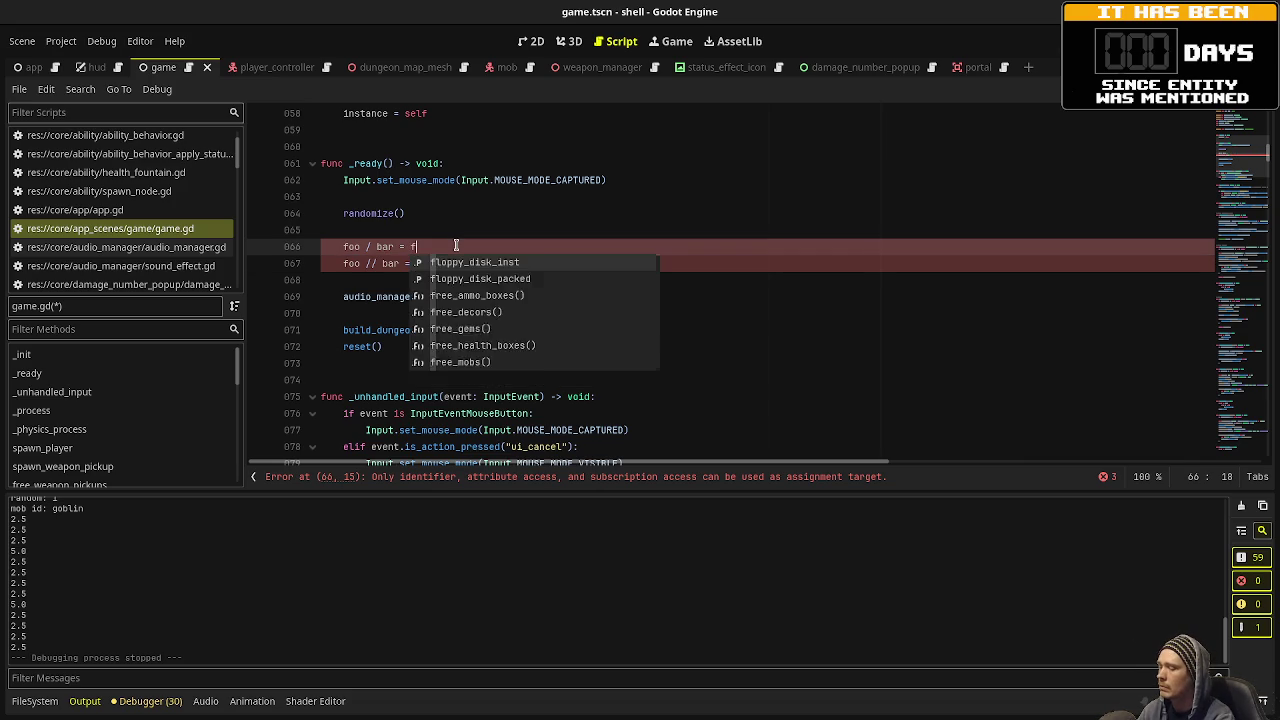
key("Return")
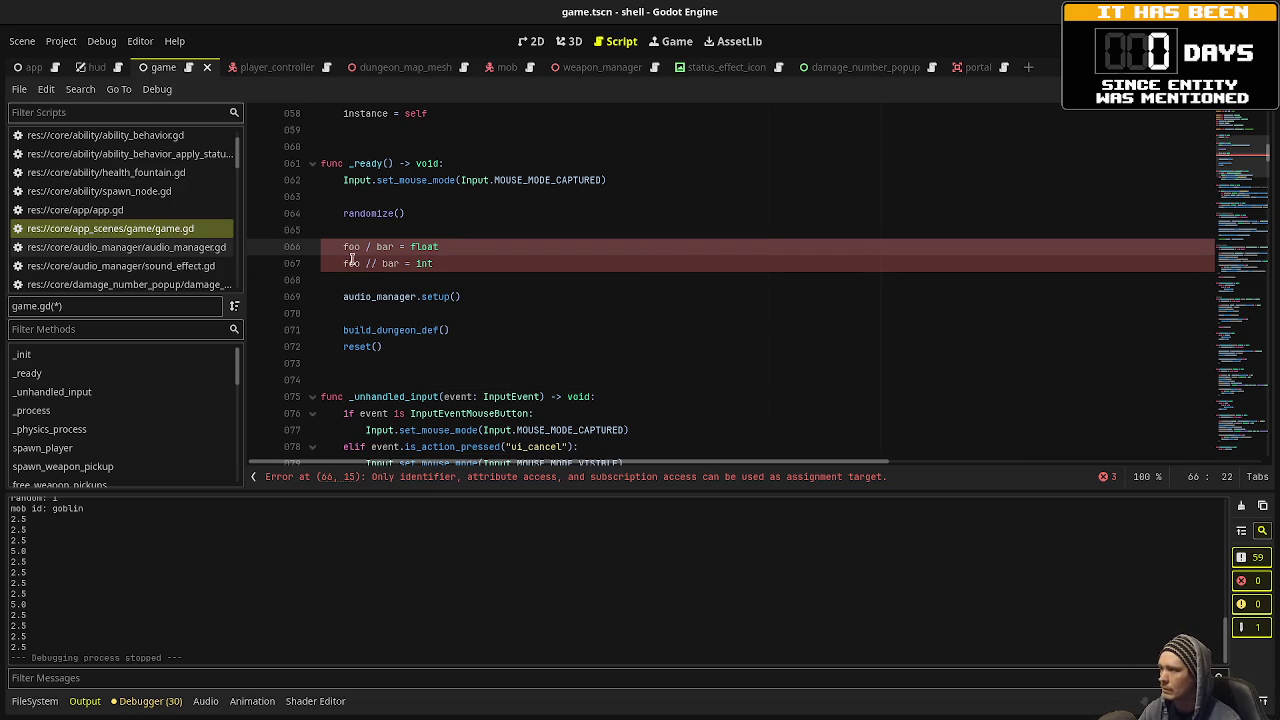
left_click_drag(466, 262, 337, 239)
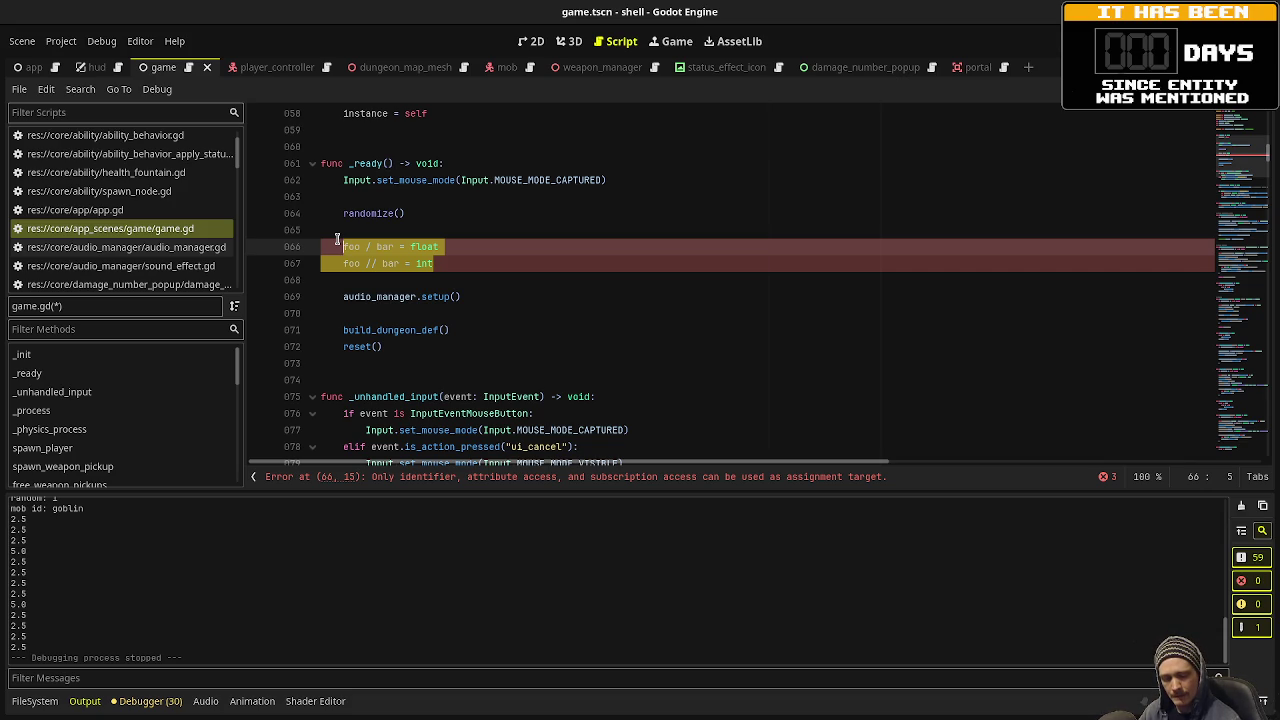
left_click_drag(457, 264, 438, 229)
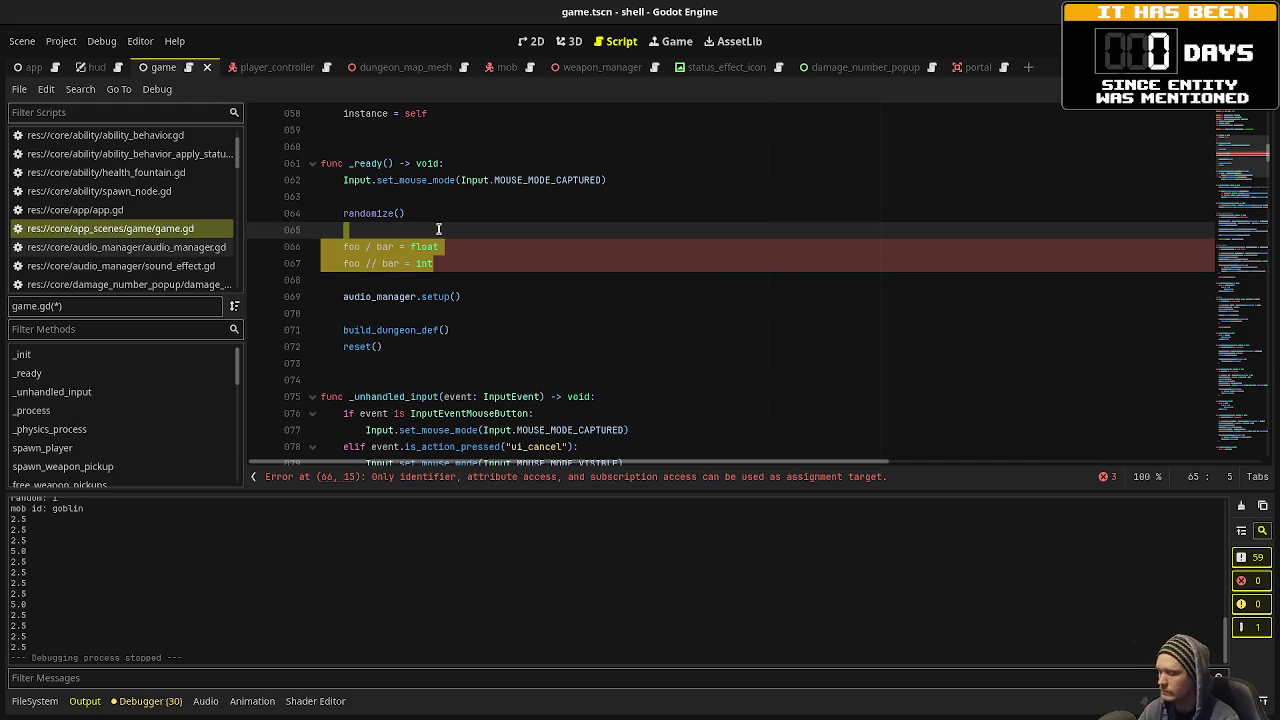
Delete the scratch foo test lines from _ready and save game.gd.
key("BackSpace")
key("BackSpace")
key("BackSpace")
key("ctrl+s")
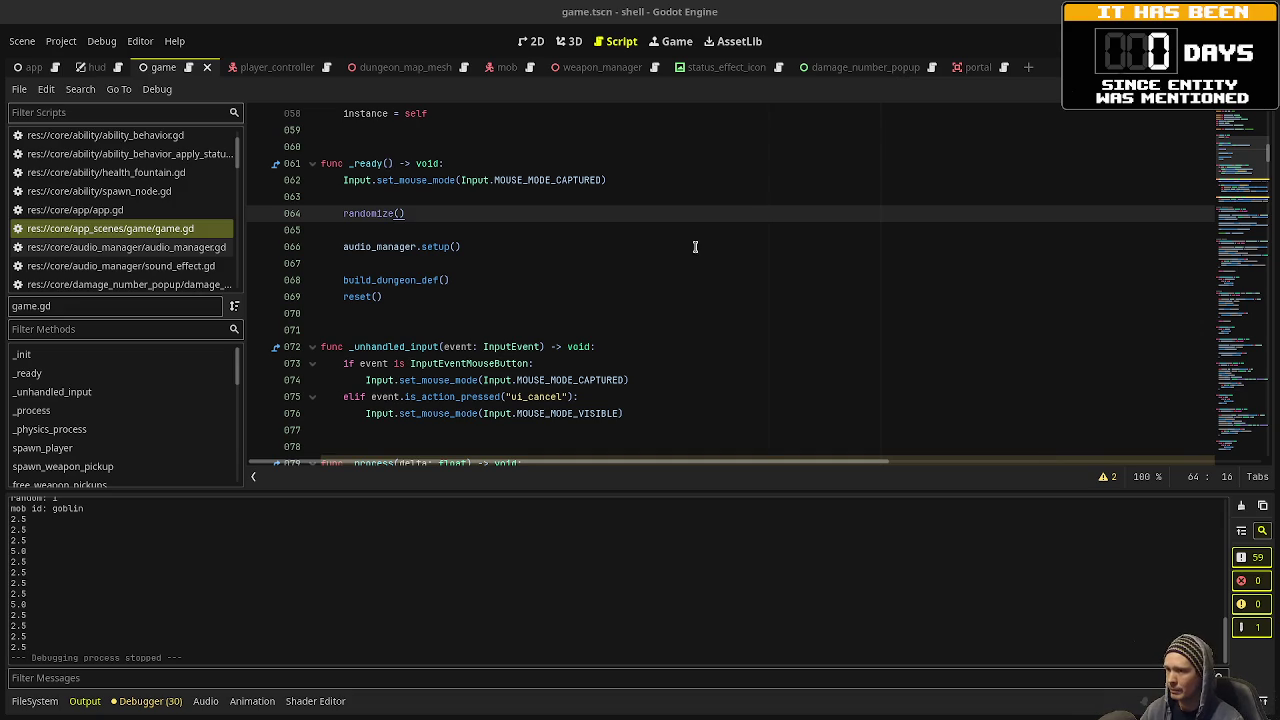
left_click(732, 296)
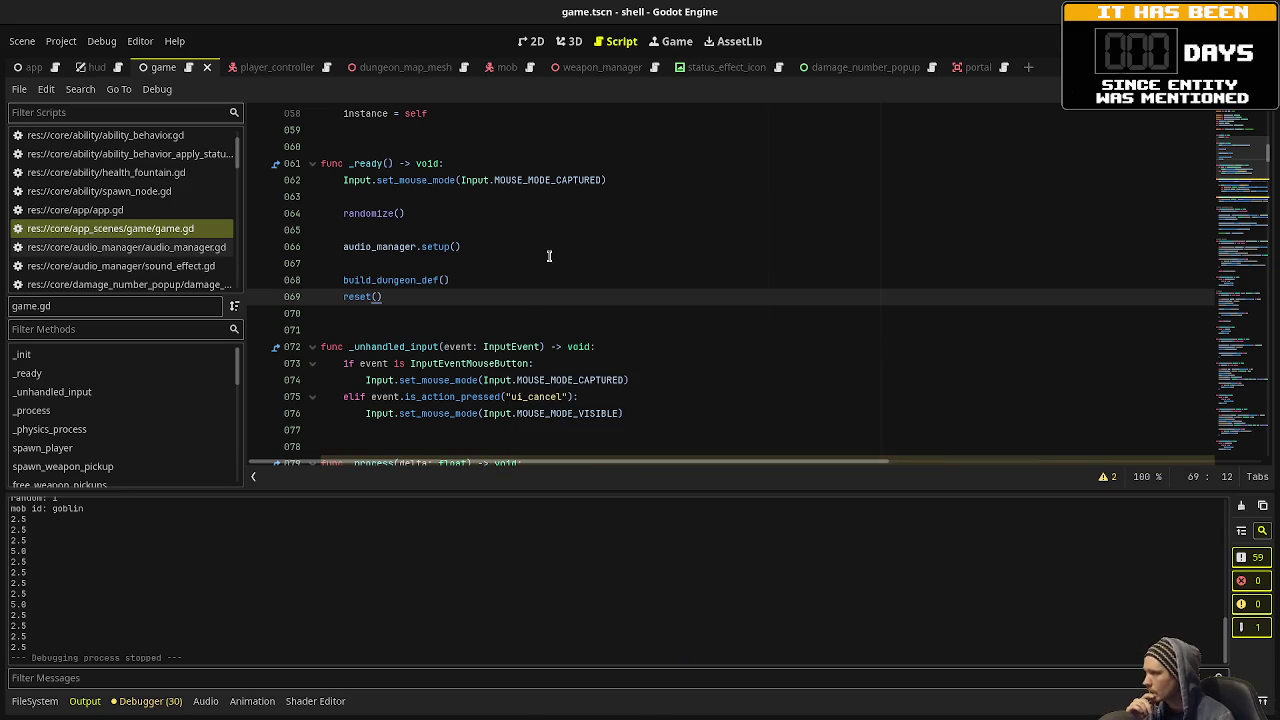
scroll(540, 280, "up", 10)
scroll(550, 259, "up", 5)
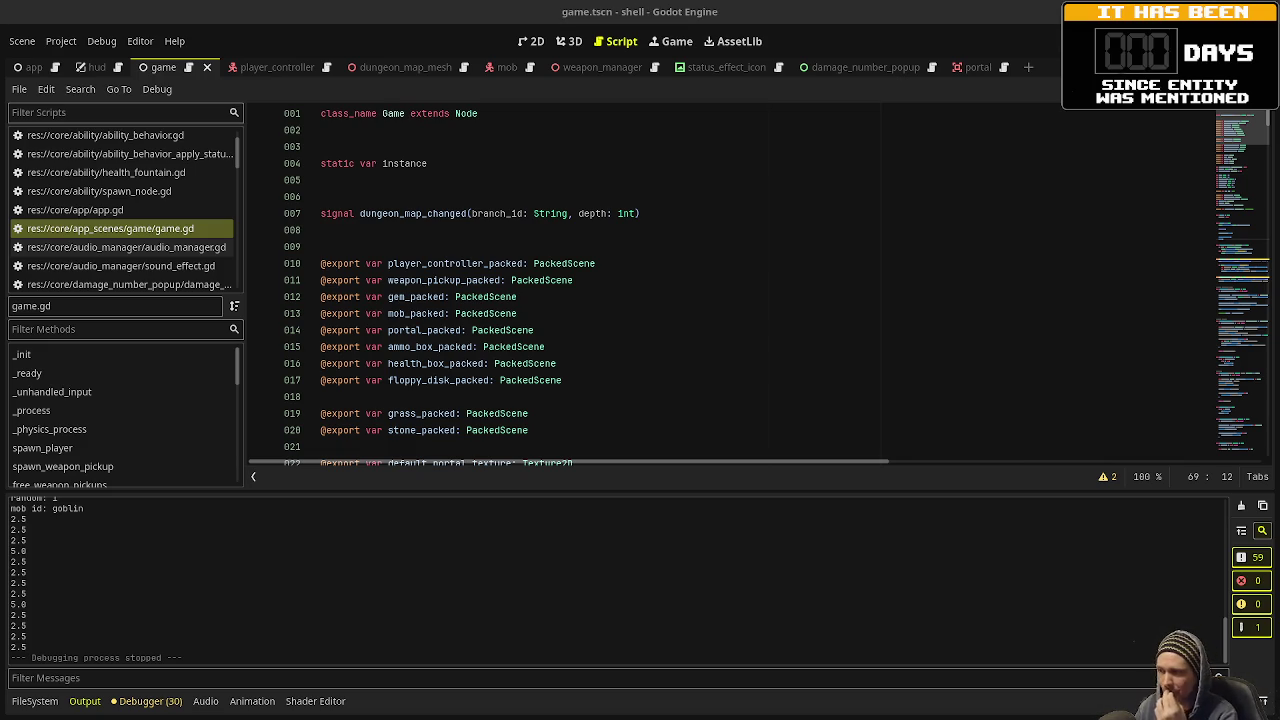
left_click(633, 296)
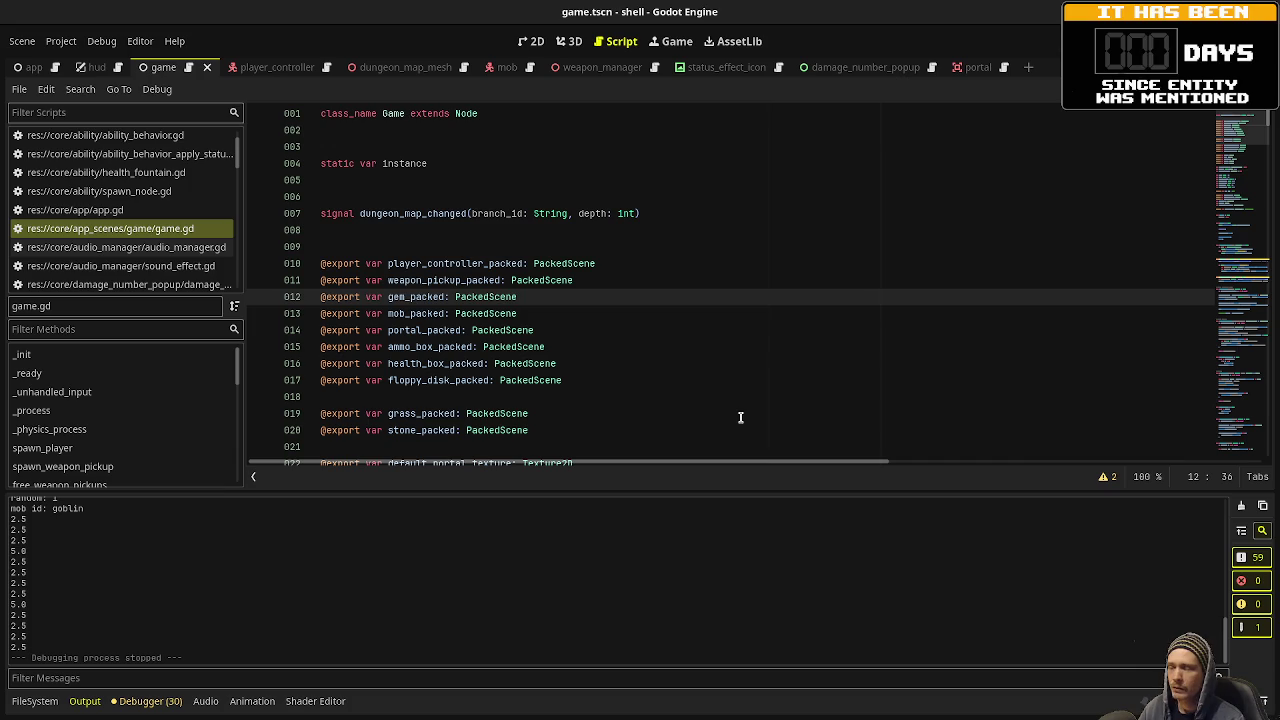
left_click(738, 415)
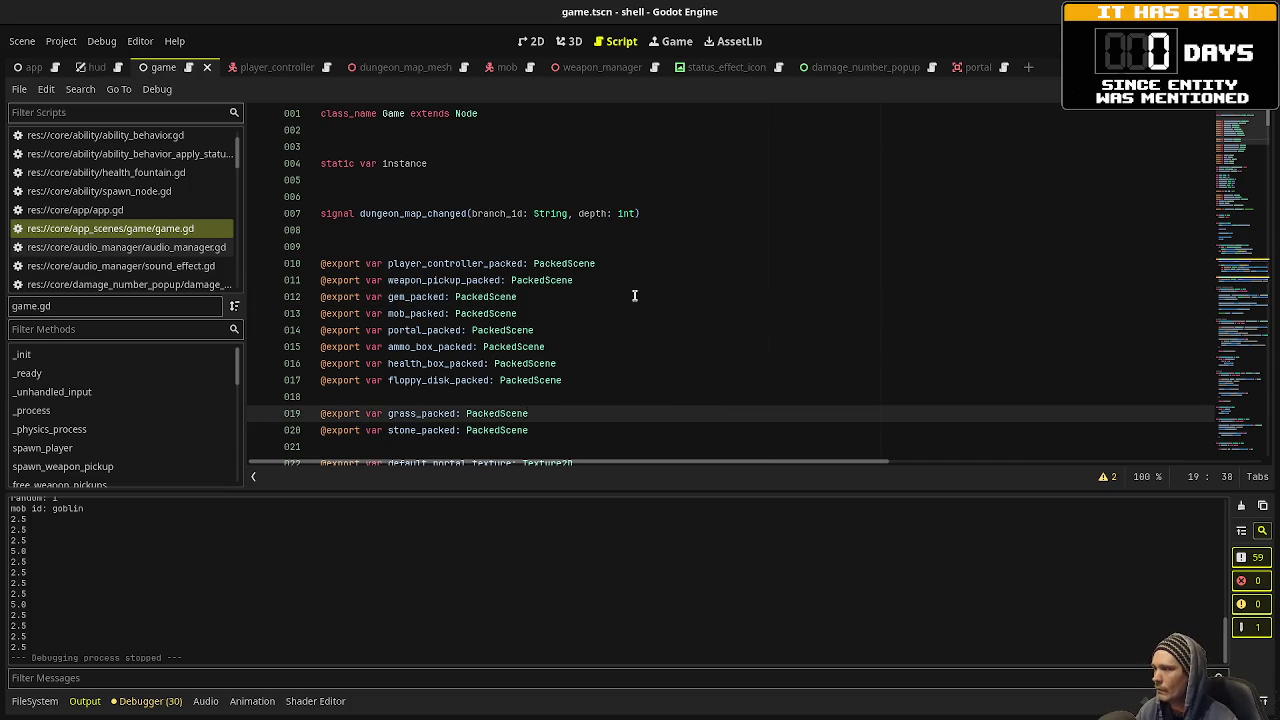
scroll(634, 296, "down", 3)
scroll(560, 314, "down", 1)
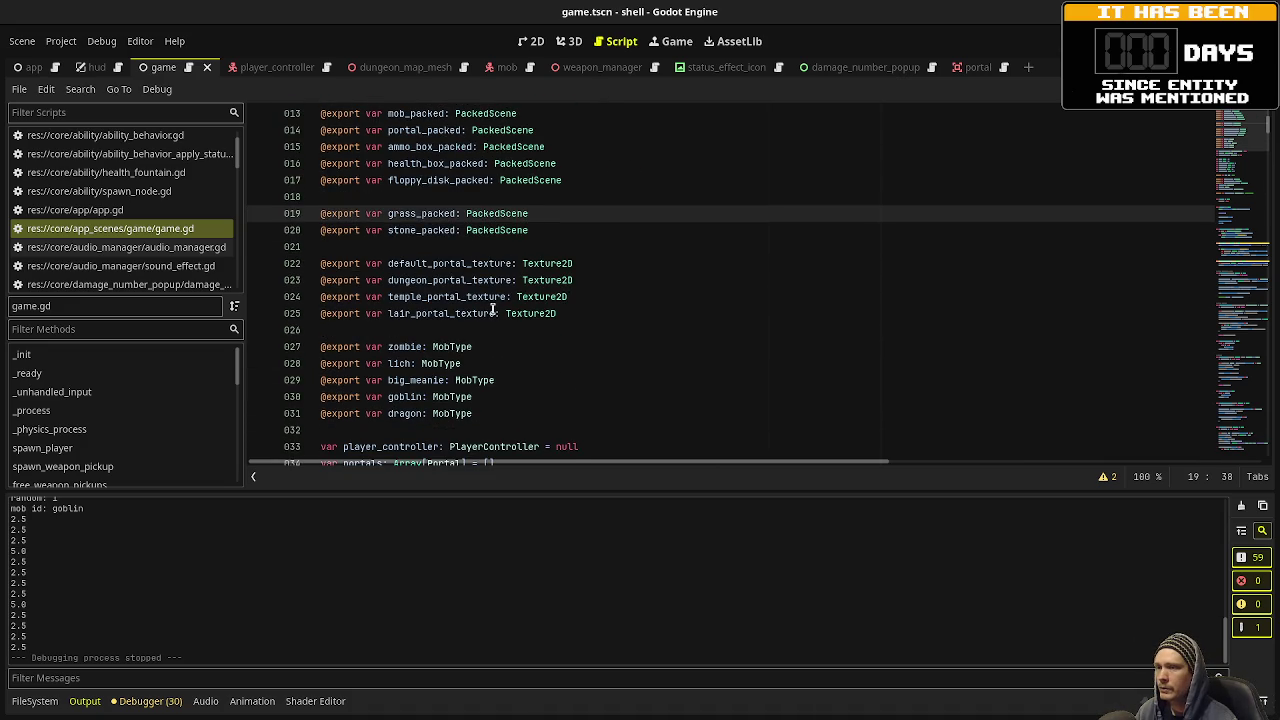
left_click(82, 90)
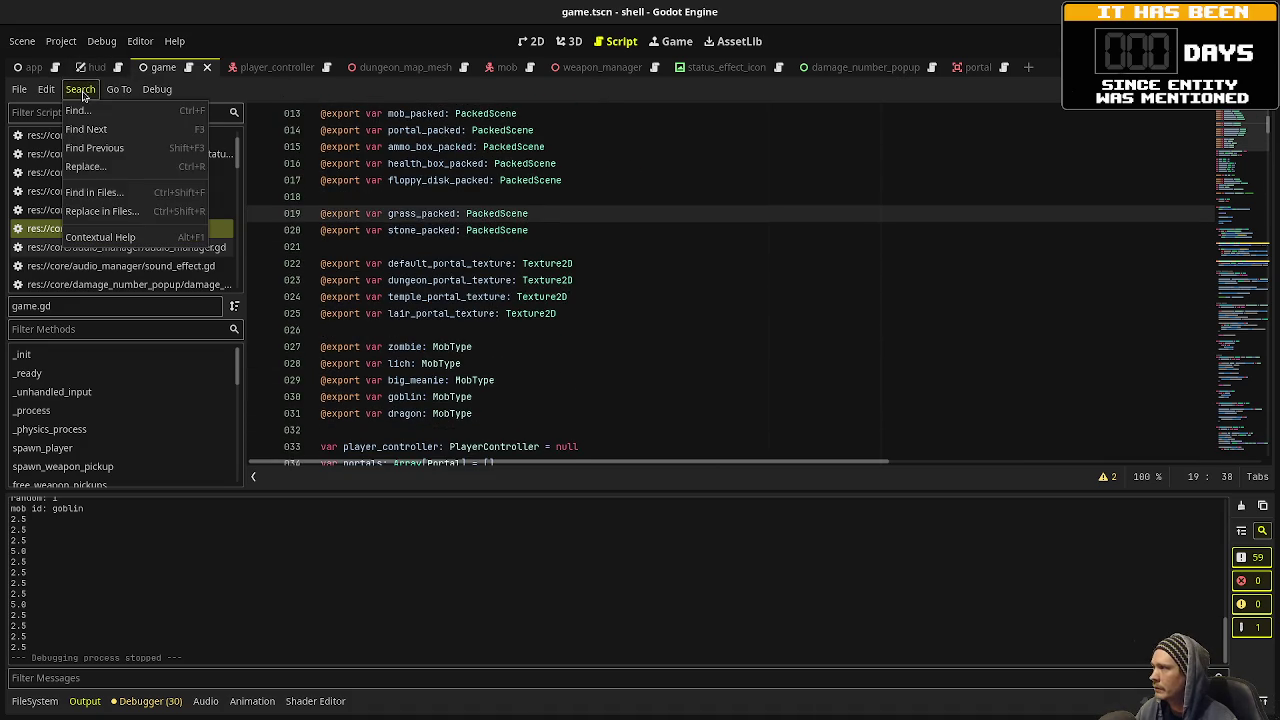
Search all project files for Vector2i (31 matches in 7 files) and open the hud.gd line 86 match.
left_click(130, 193)
type("rand")
key("BackSpace")
key("BackSpace")
key("BackSpace")
type("Vector2i")
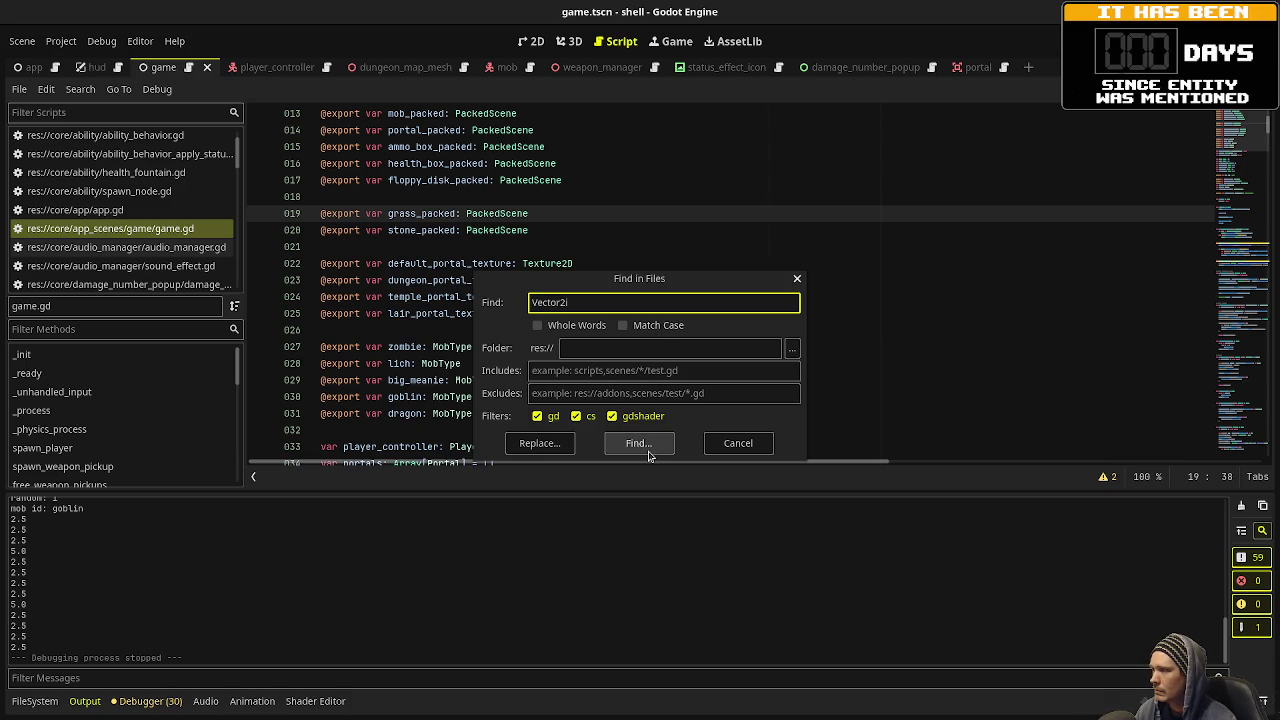
left_click(649, 453)
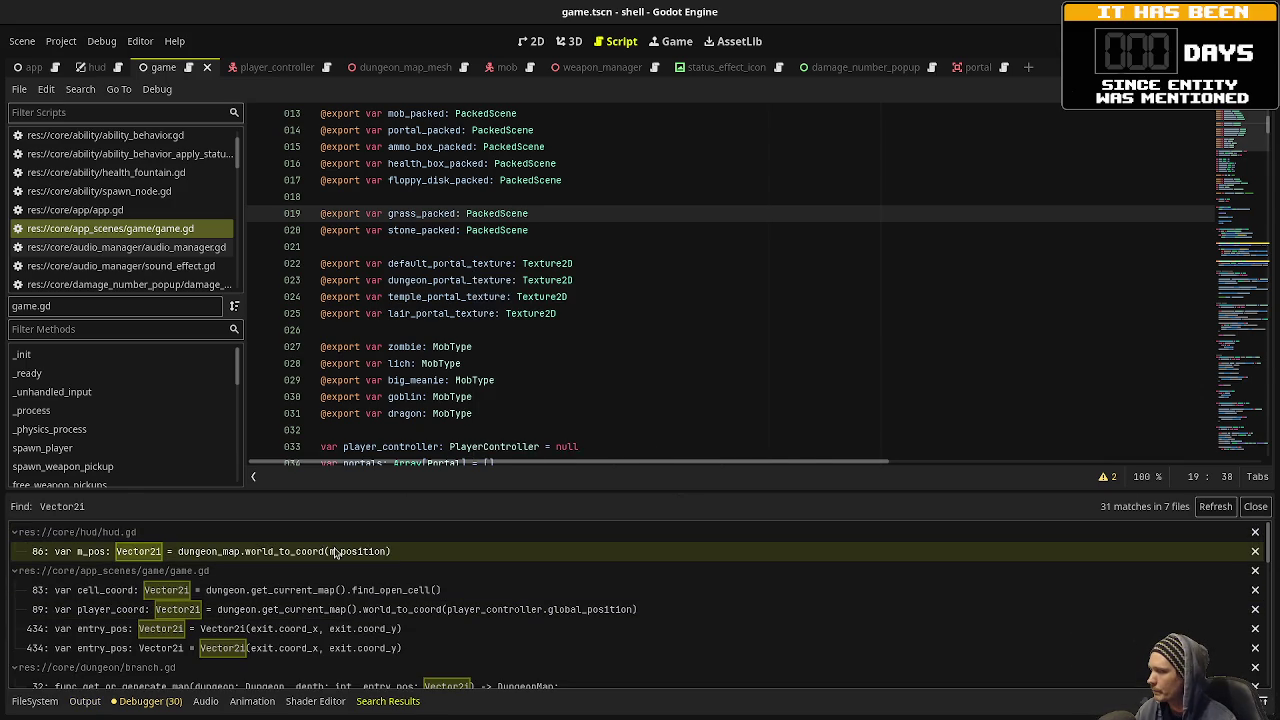
left_click(335, 553)
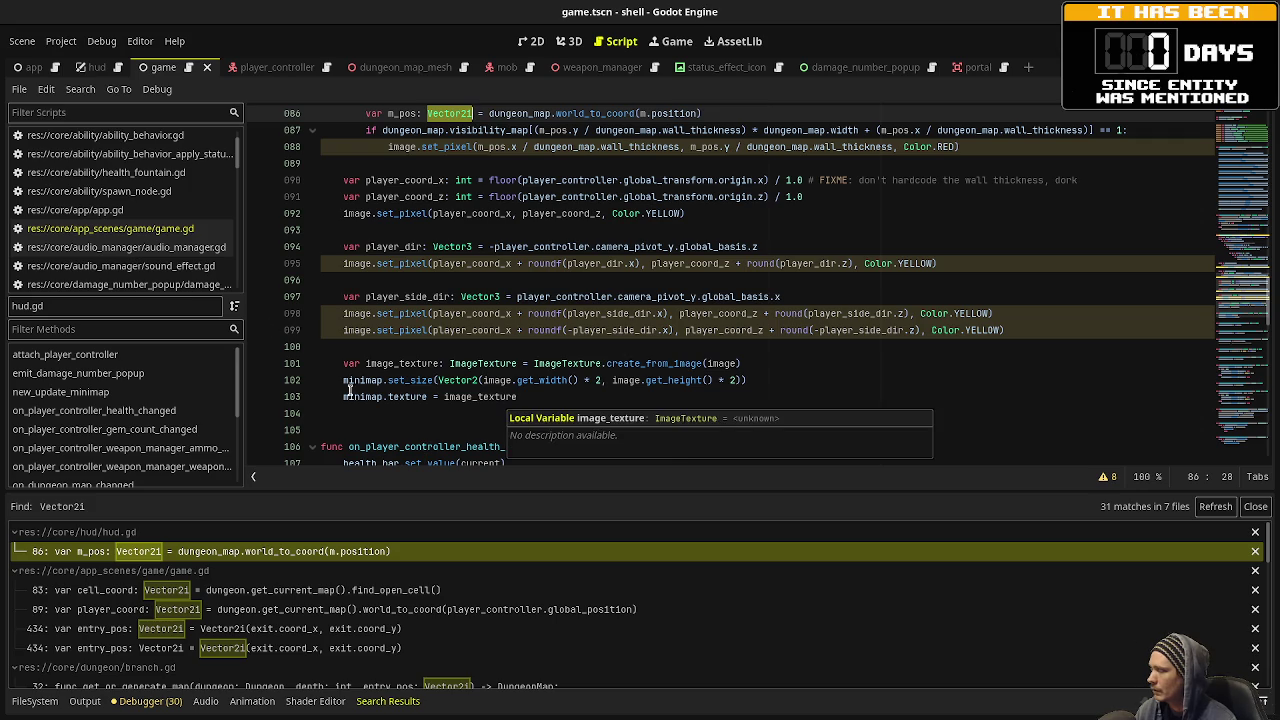
left_click(35, 701)
Create a new script coord.gd in res://core/dungeon from the FileSystem dock.
scroll(87, 584, "down", 10)
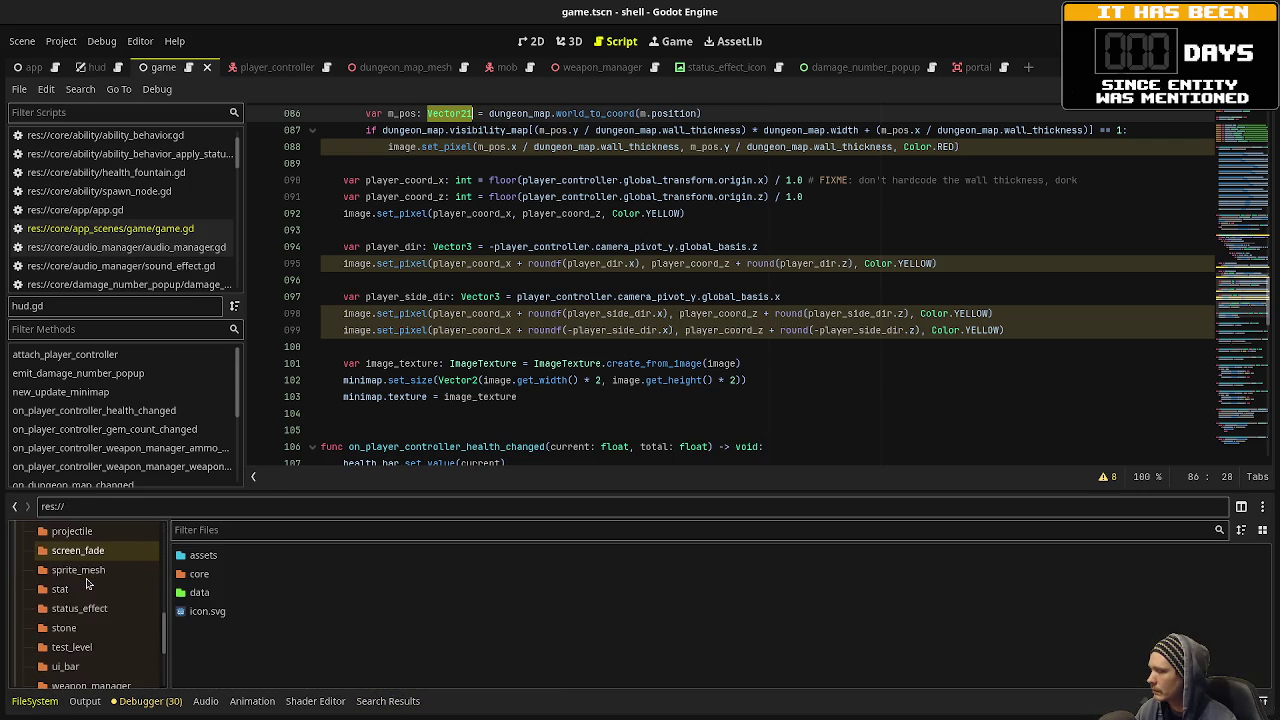
scroll(87, 584, "down", 3)
scroll(87, 584, "up", 5)
scroll(82, 611, "up", 3)
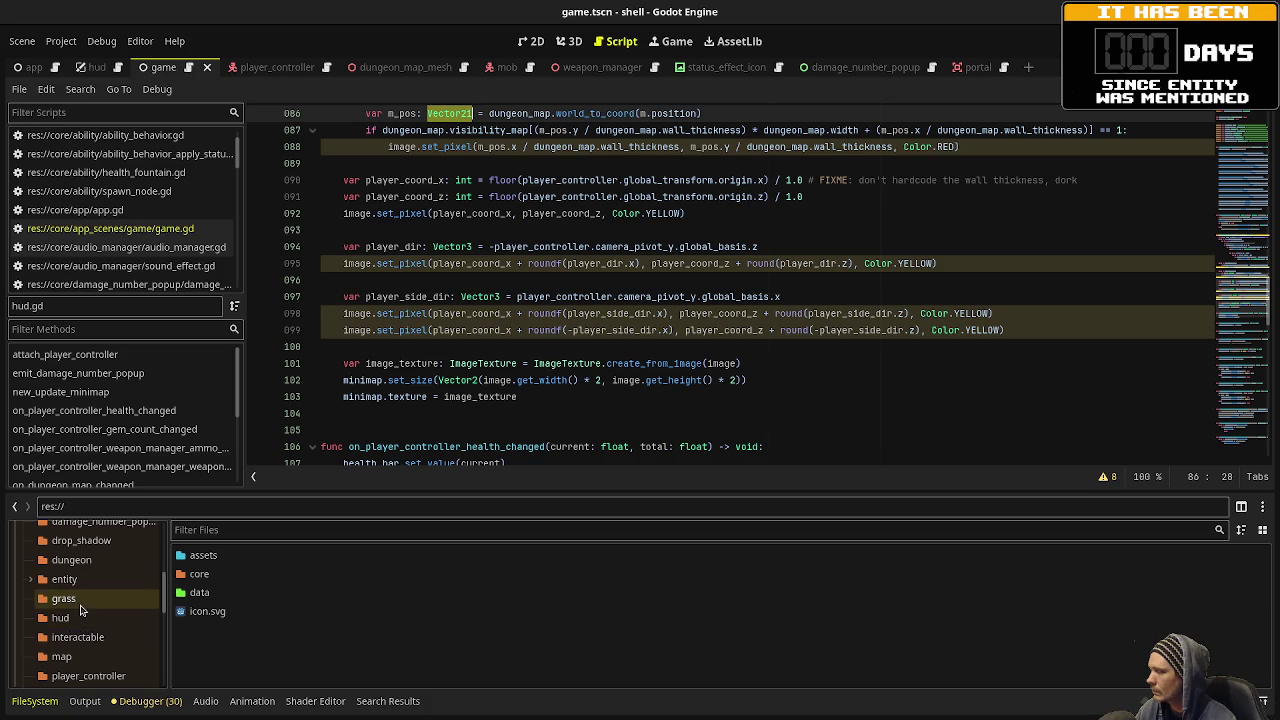
scroll(82, 611, "up", 1)
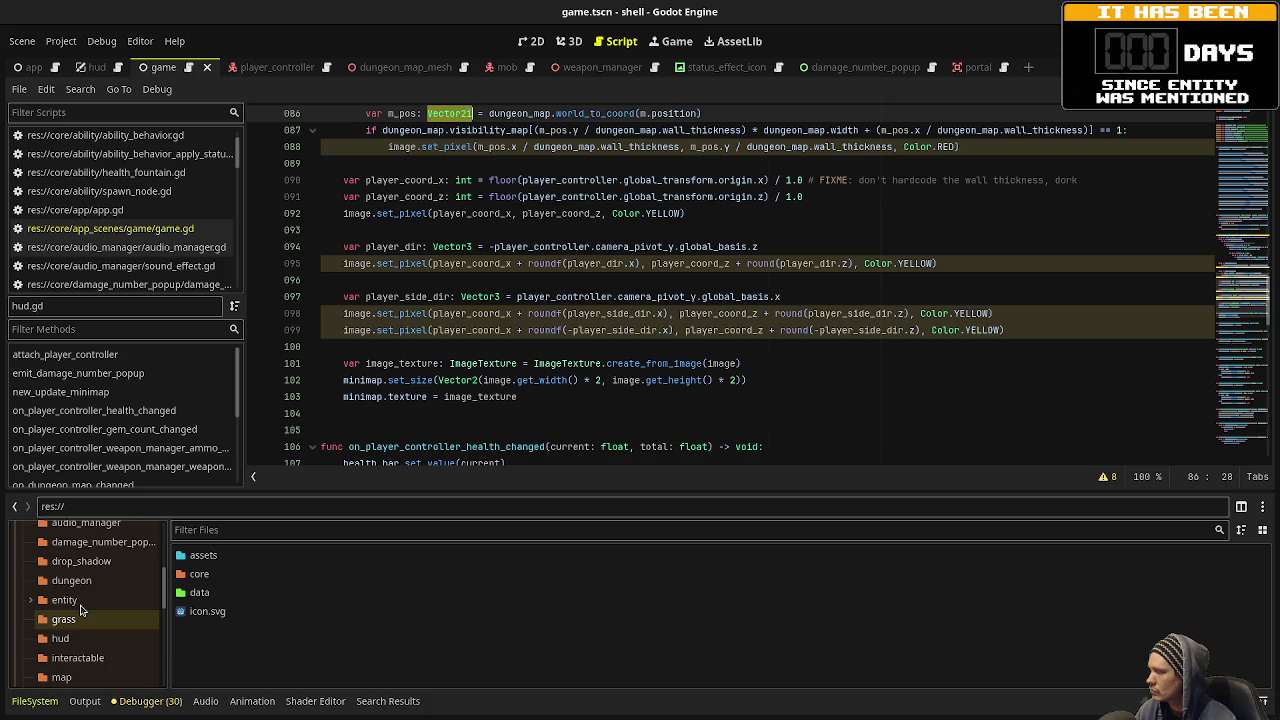
scroll(82, 597, "up", 1)
scroll(78, 605, "up", 3)
scroll(70, 615, "down", 2)
left_click(66, 622)
scroll(280, 620, "down", 2)
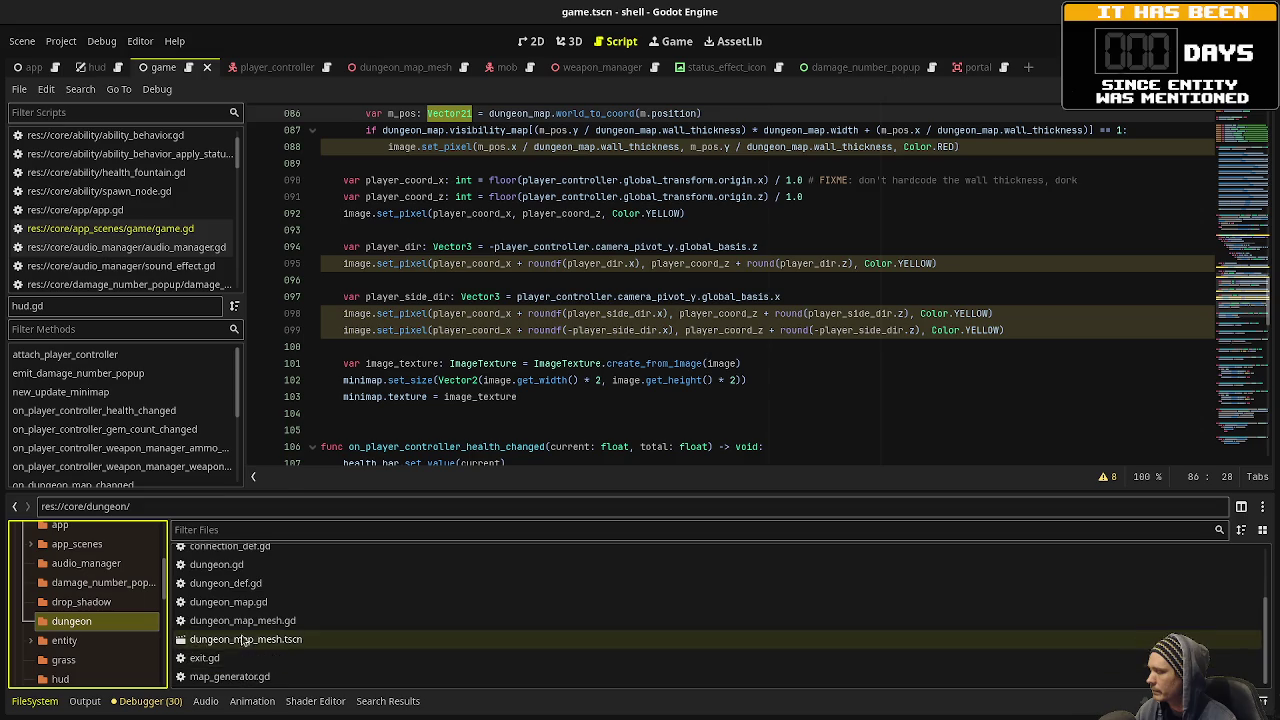
right_click(90, 621)
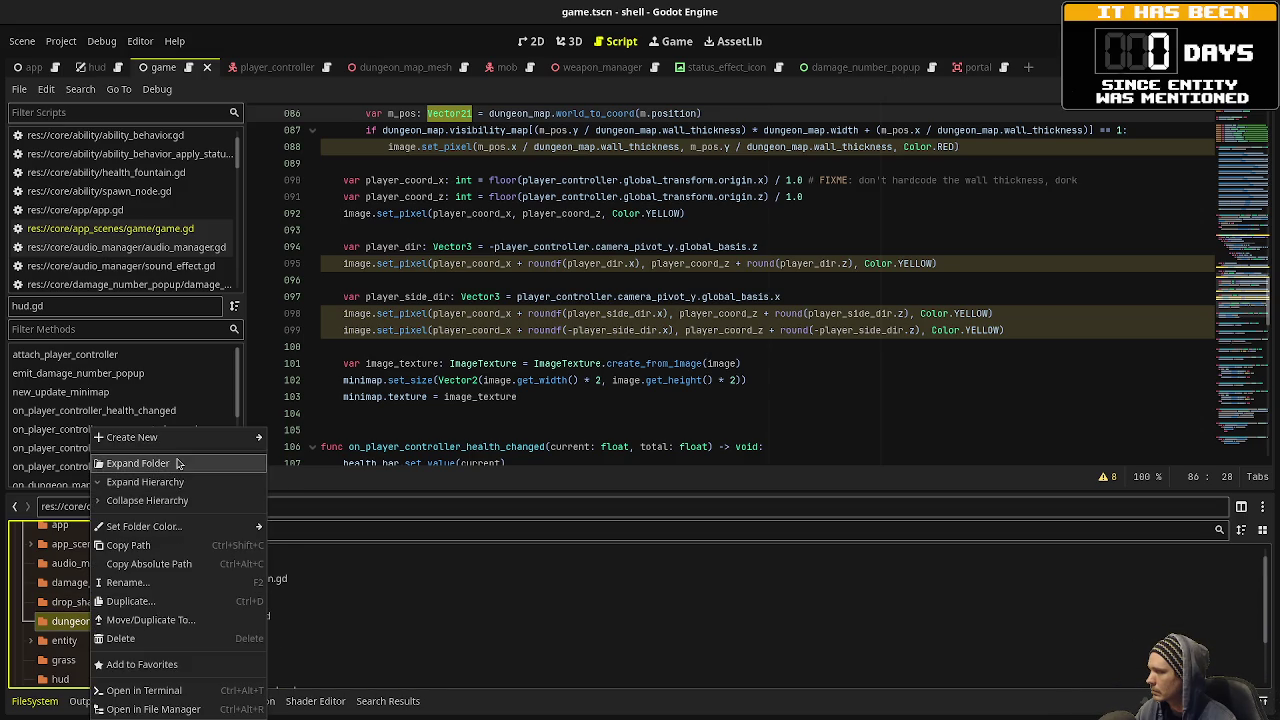
mouse_move(180, 437)
left_click(305, 482)
type("coord.gd")
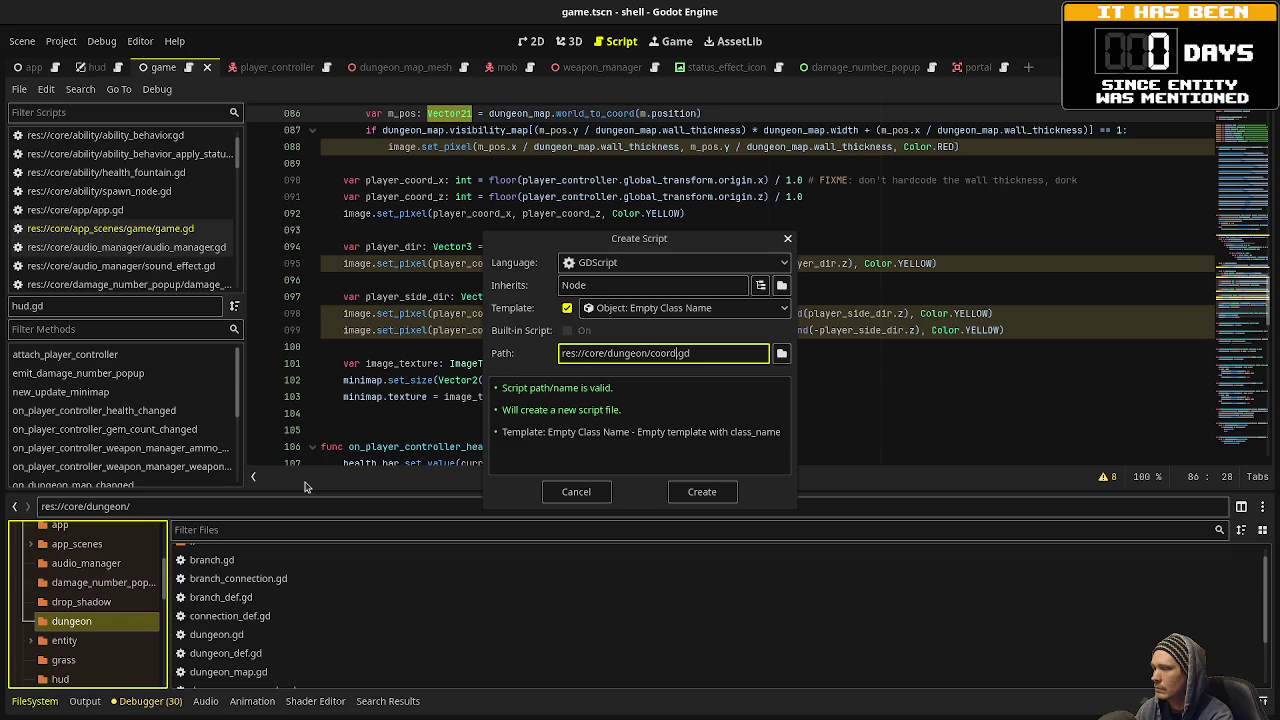
key("Return")
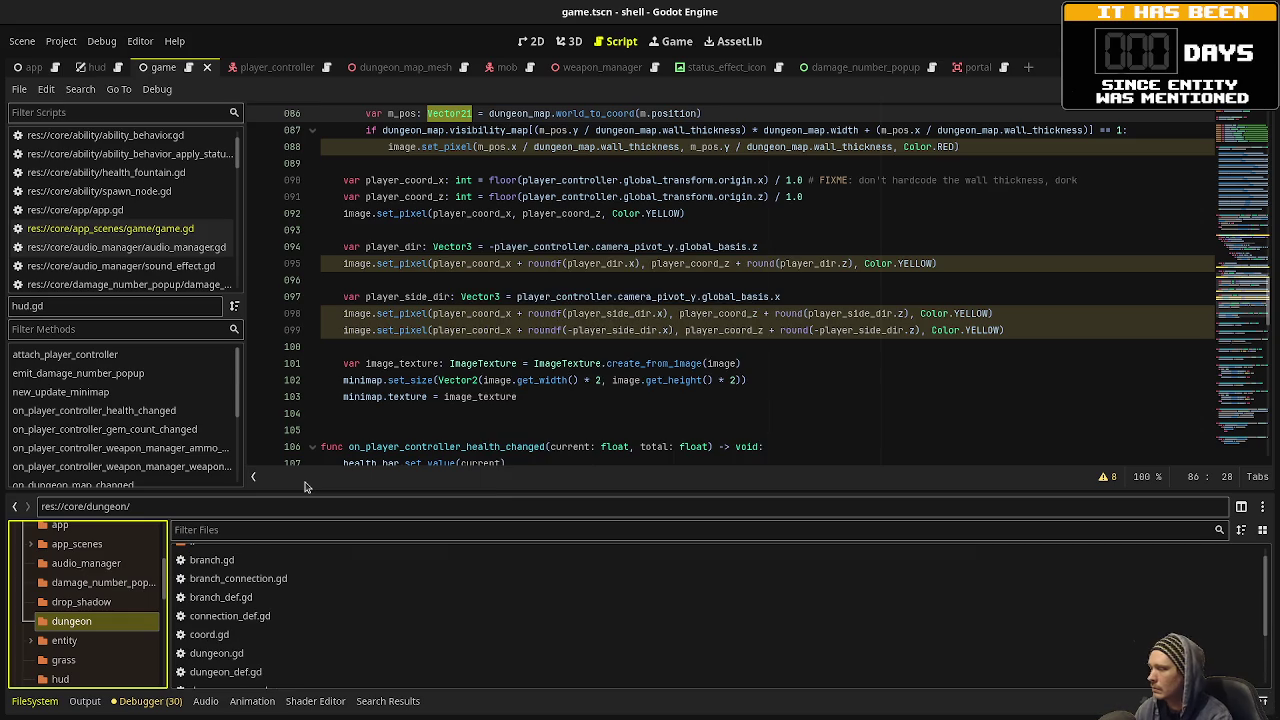
Open coord.gd, make it extend RefCounted, and declare int fields x and y.
left_click_drag(240, 634, 243, 638)
double_click(243, 638)
double_click(460, 113)
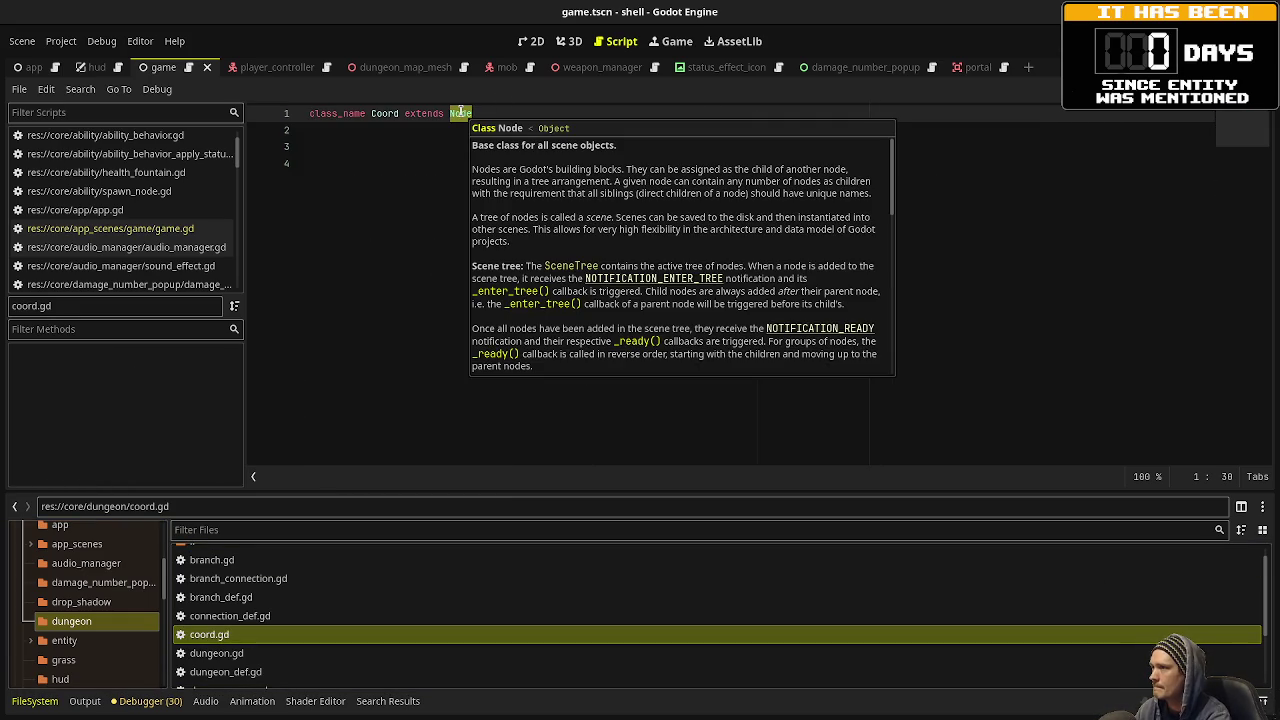
type("RefCount")
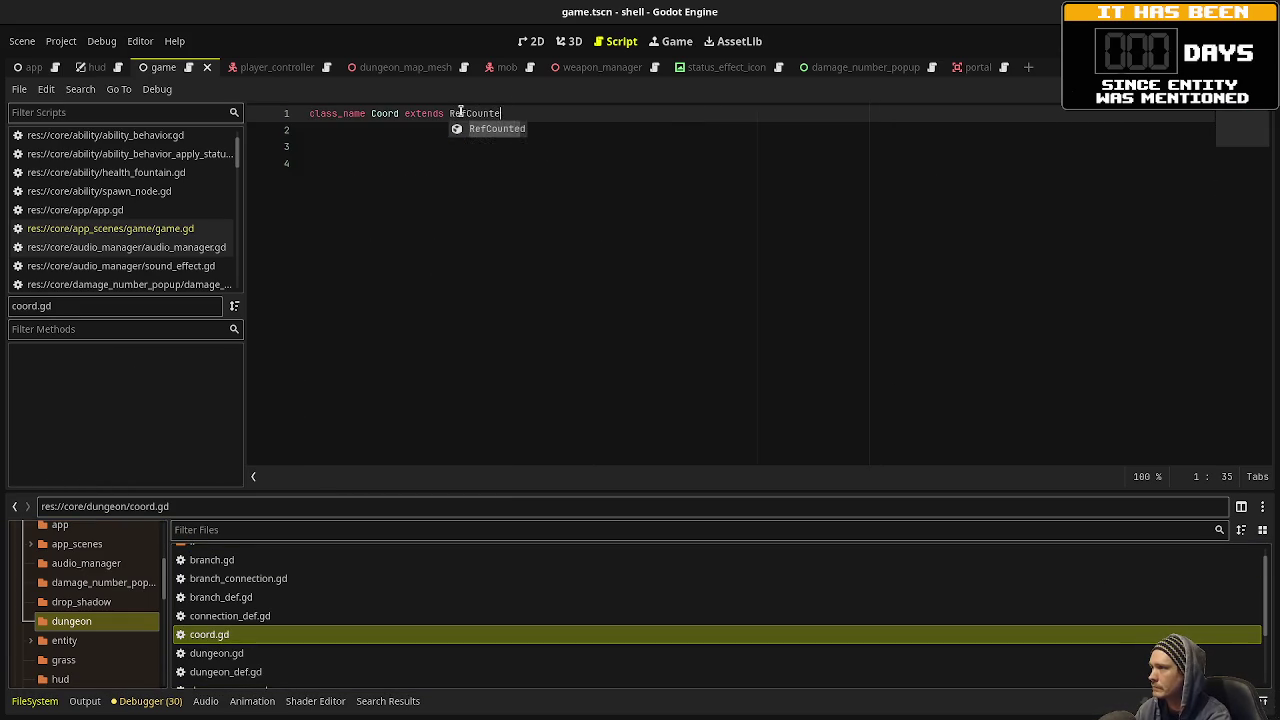
key("Return")
left_click(461, 163)
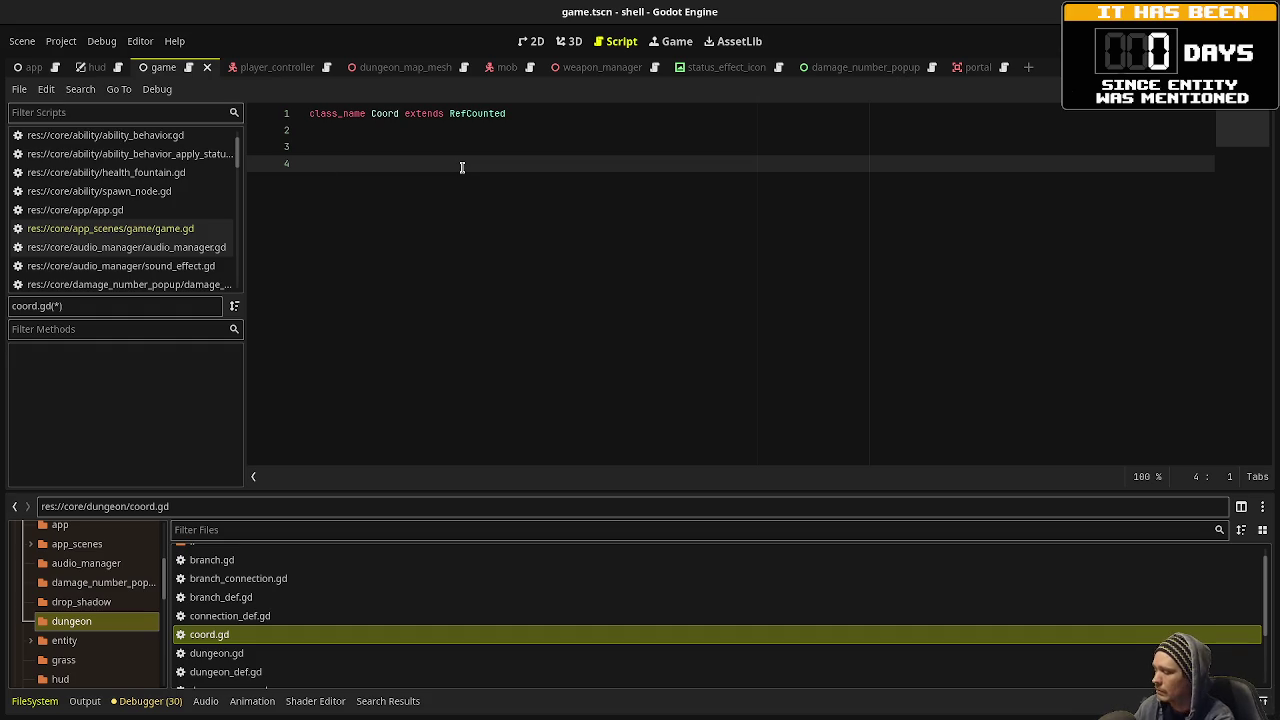
type("var ")
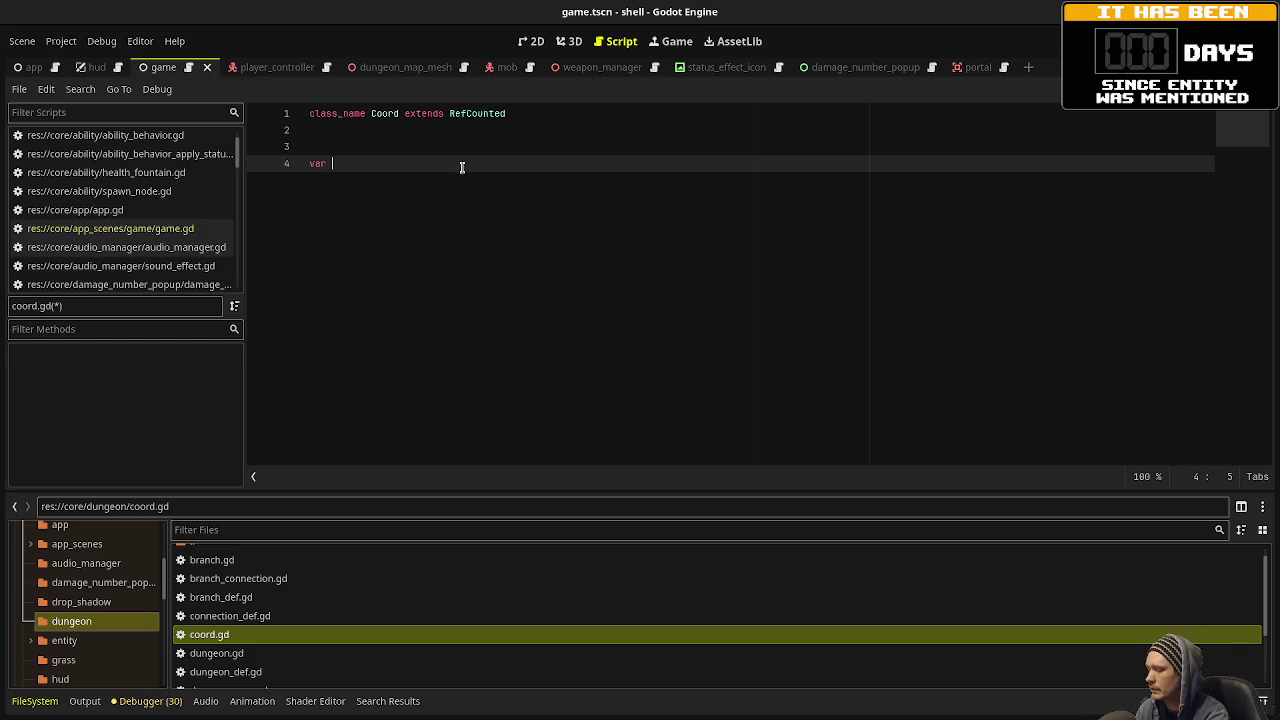
type("x")
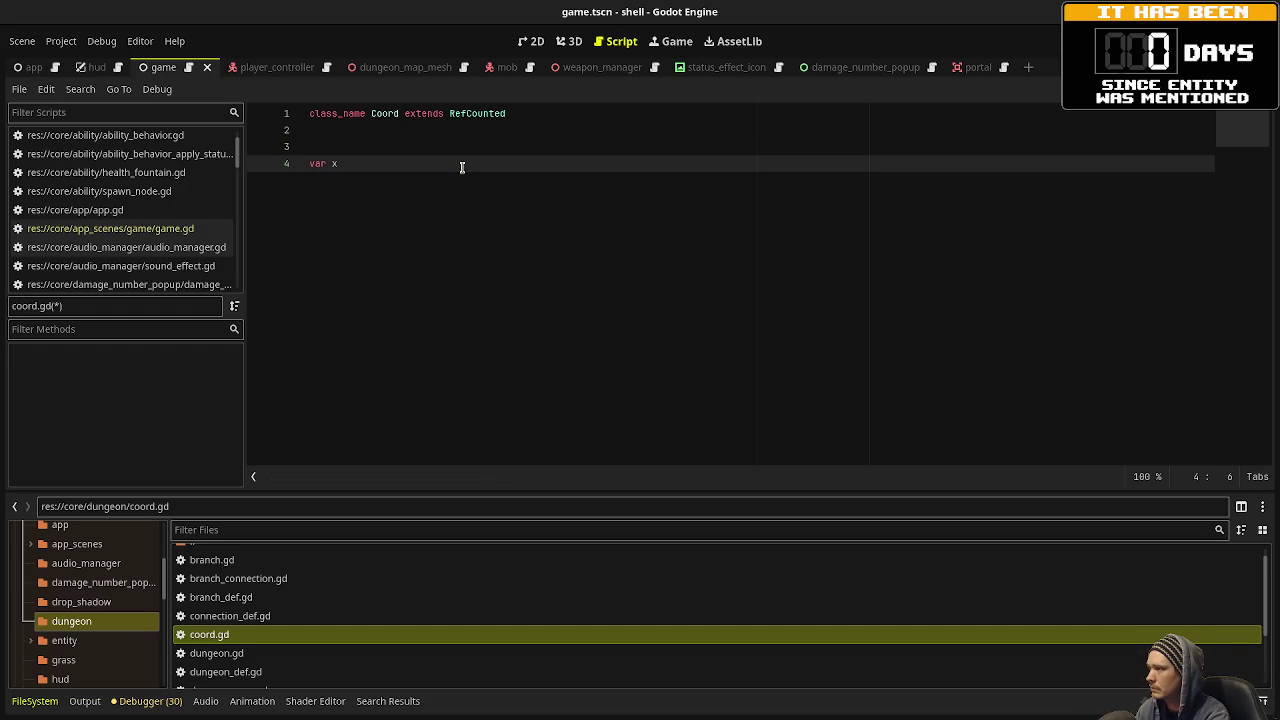
type(": int")
key("Return")
type("var y: int")
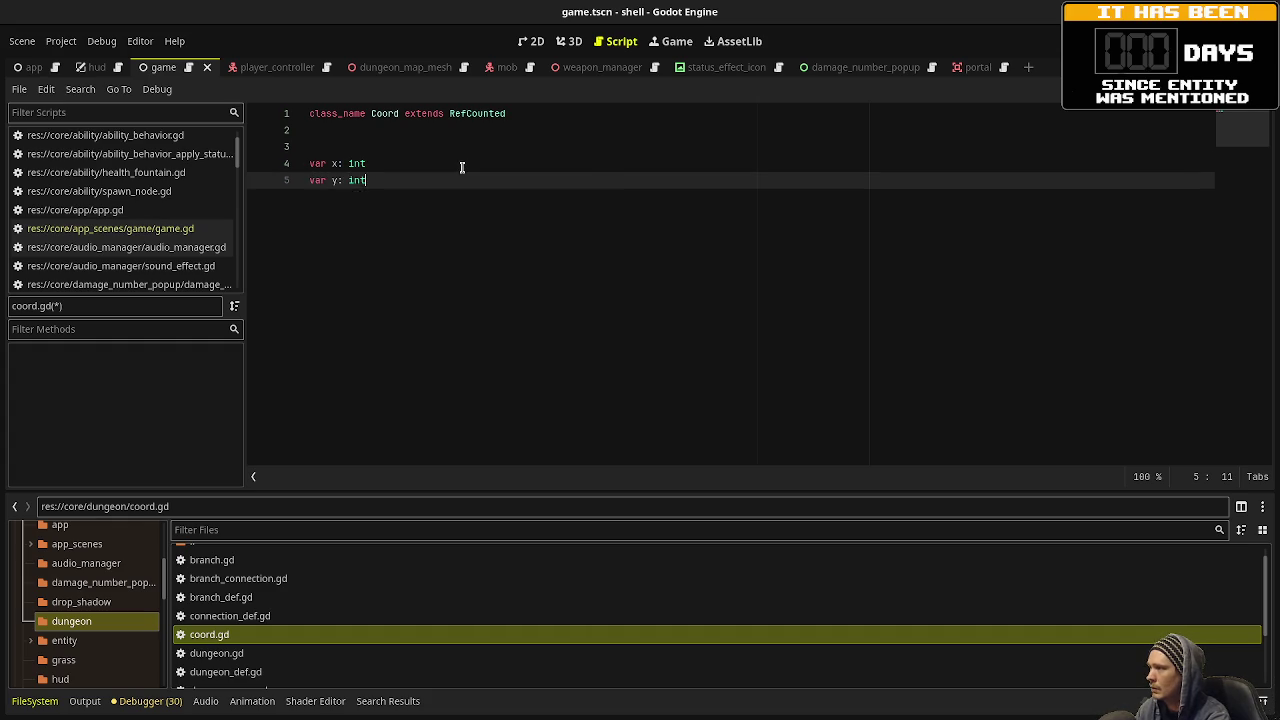
key("Return")
key("Return")
key("Return")
Write the constructor signature _init(_x: int, _y: int) -> void.
type("func _ini")
key("Return")
type("x:")
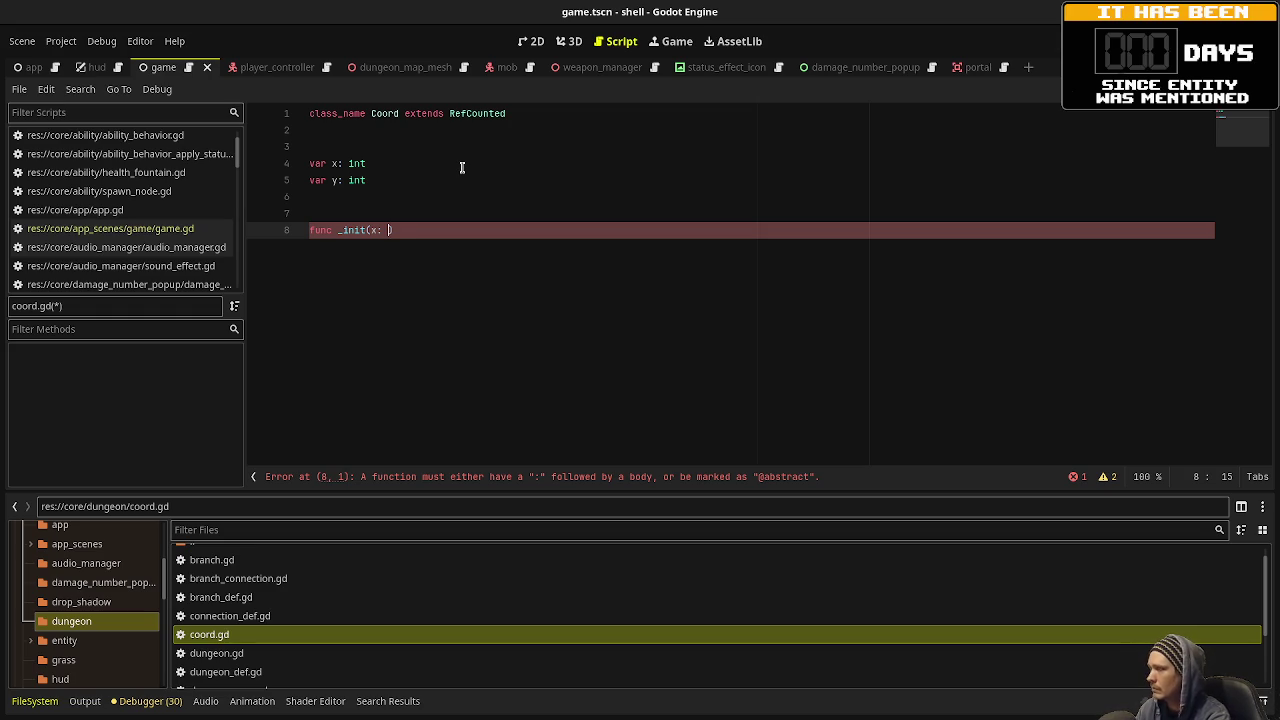
key("BackSpace")
key("BackSpace")
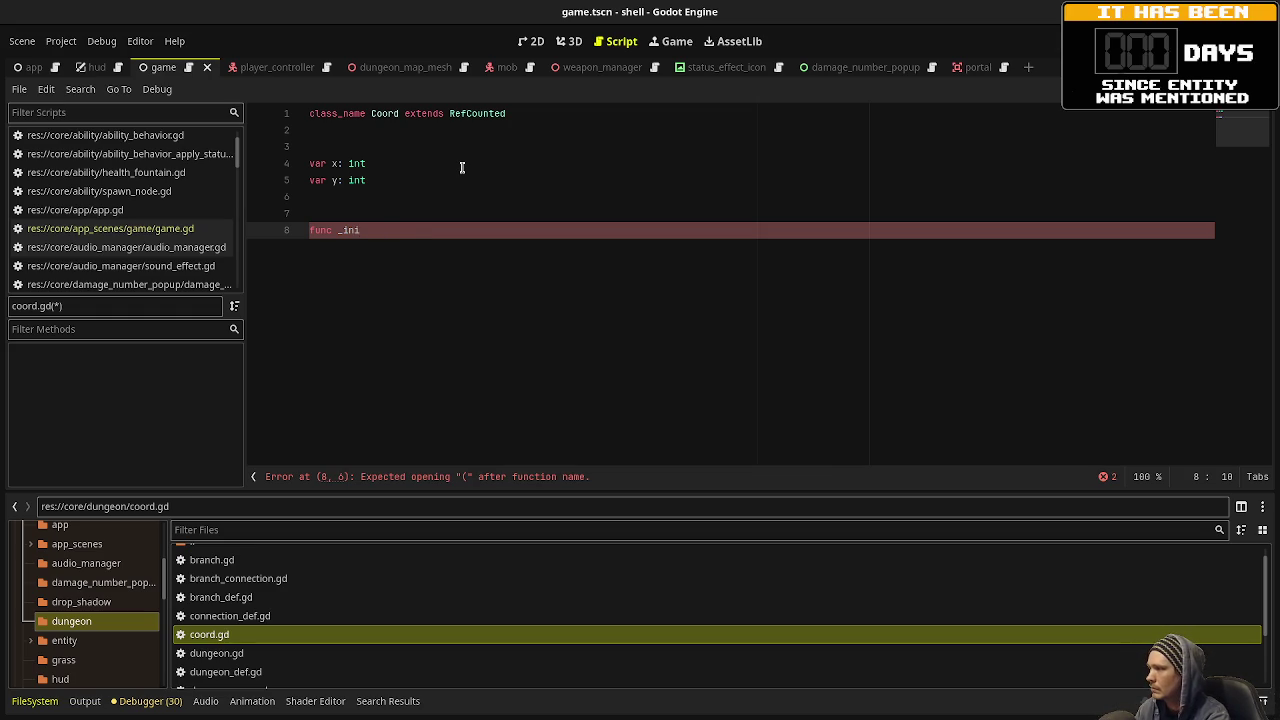
type(": int:")
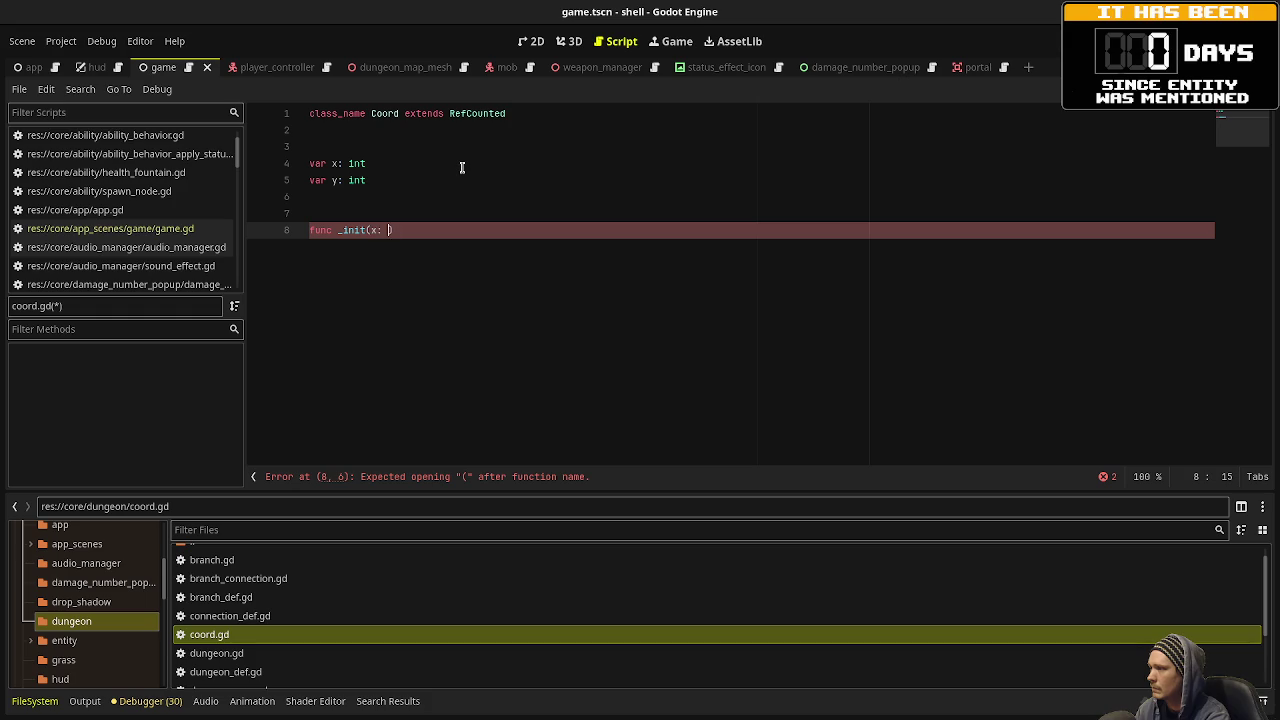
type(" y: int) -")
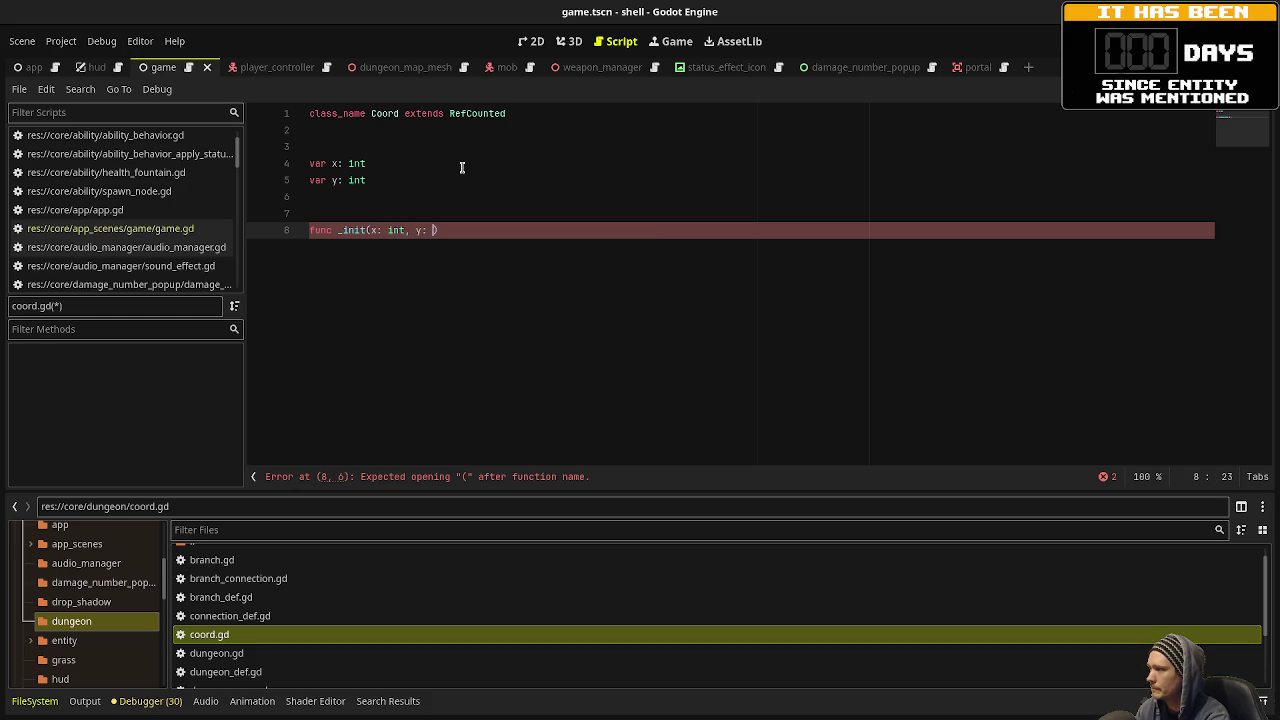
type("> void:")
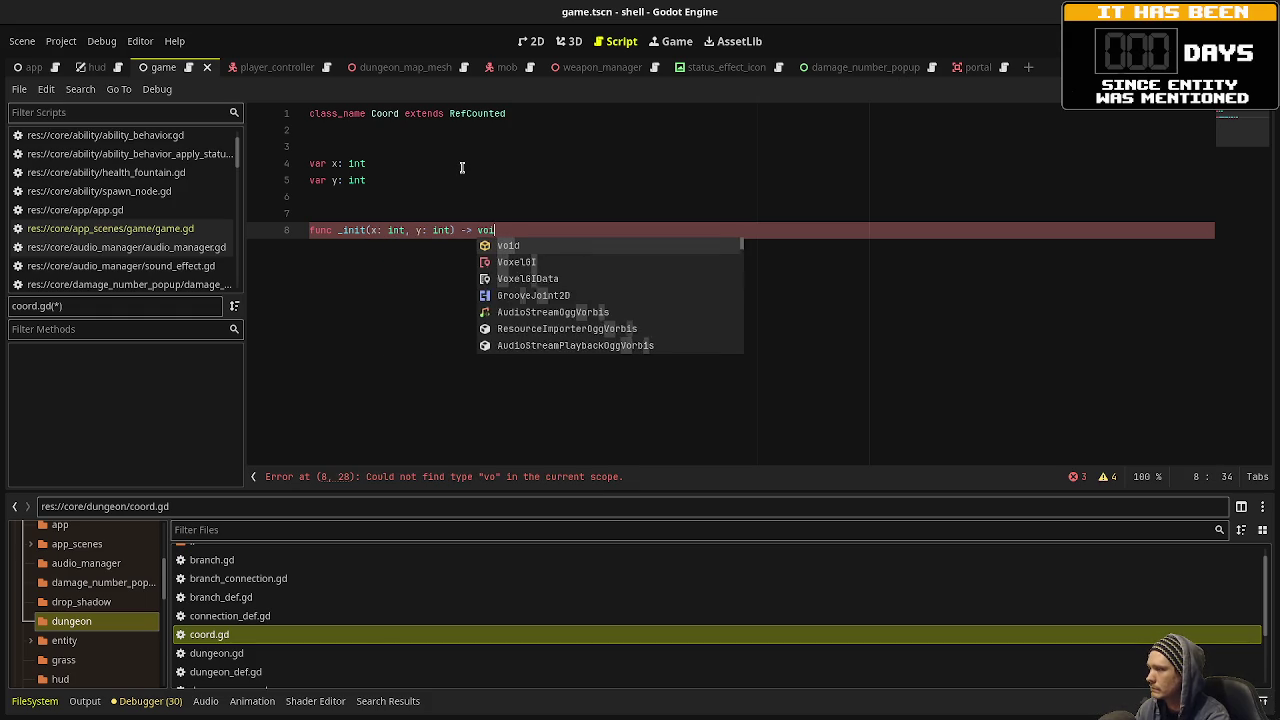
key("Return")
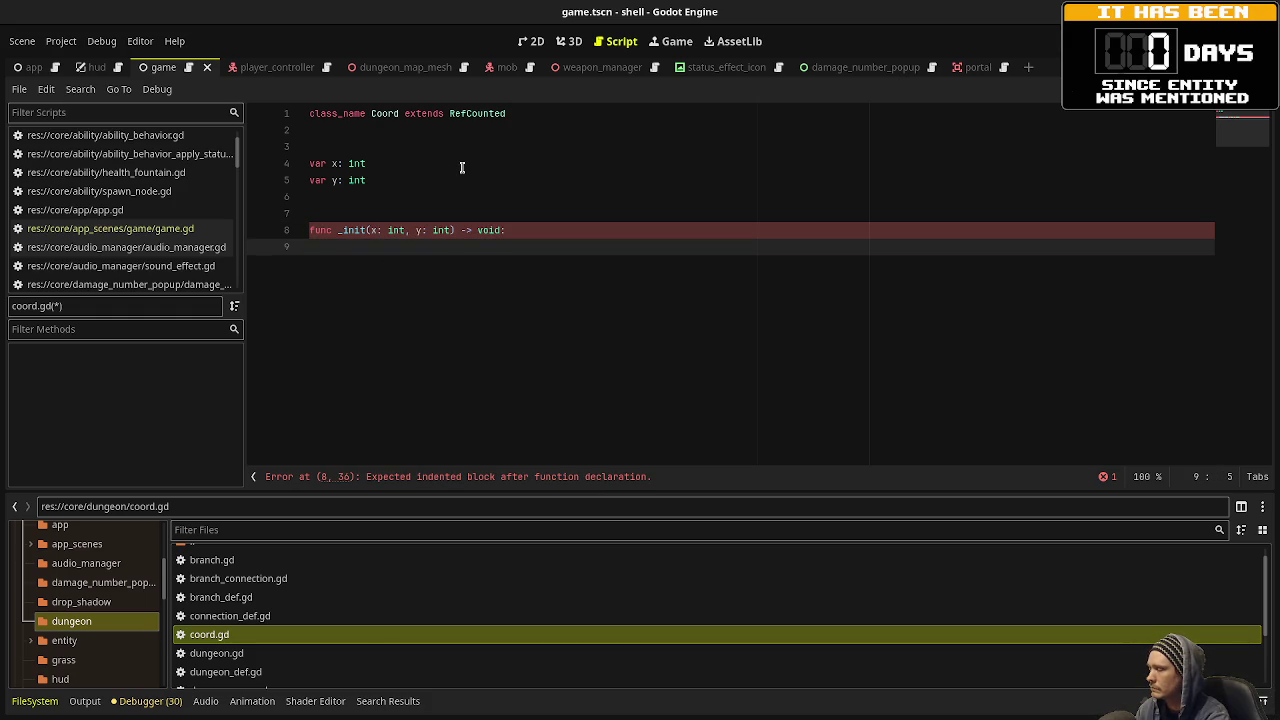
left_click(375, 230)
type("x")
key("Right")
key("Right")
key("Right")
type("_")
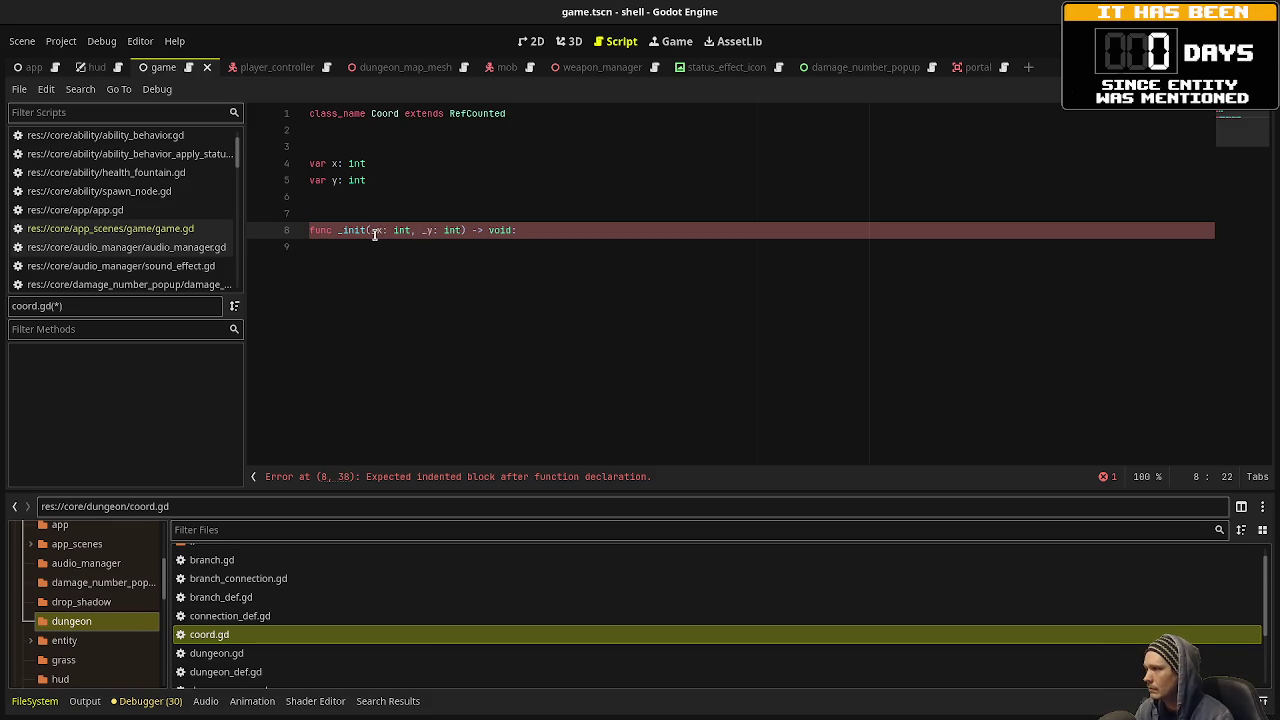
Fill the constructor body with x = _x and y = _y, then begin a static line.
left_click(379, 247)
key("Tab")
type("x = _x")
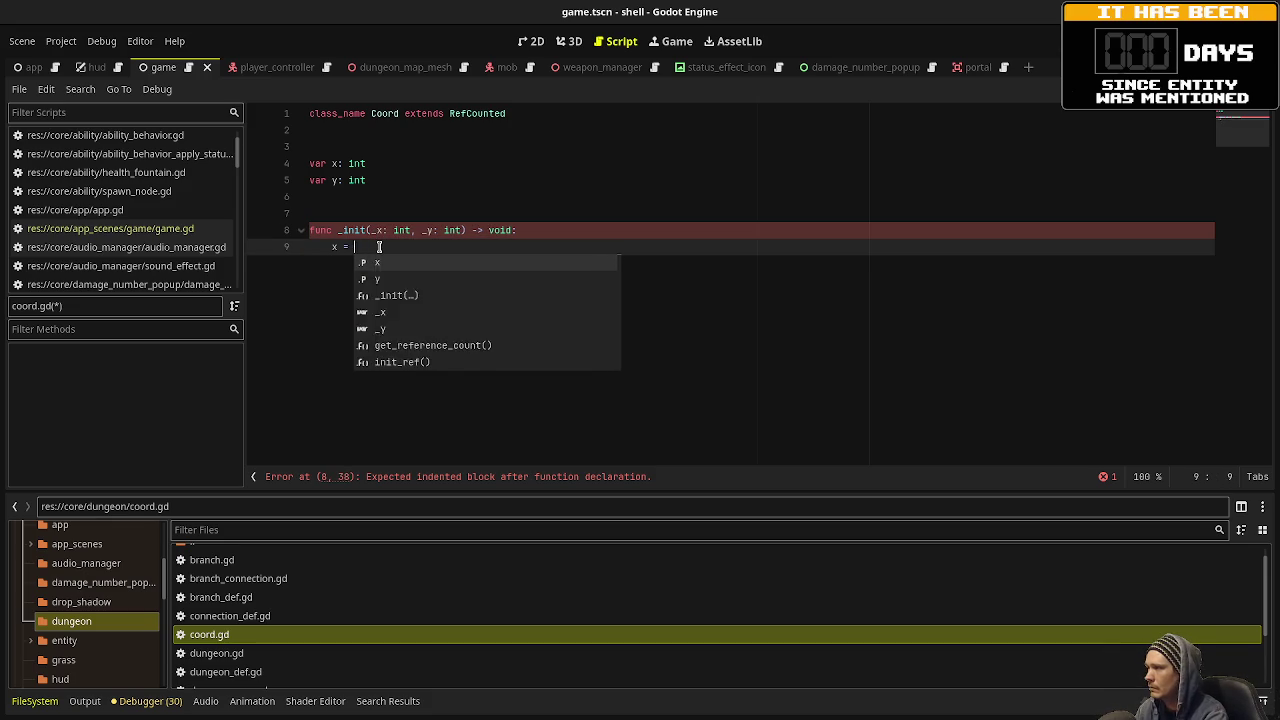
key("Return")
type("y ")
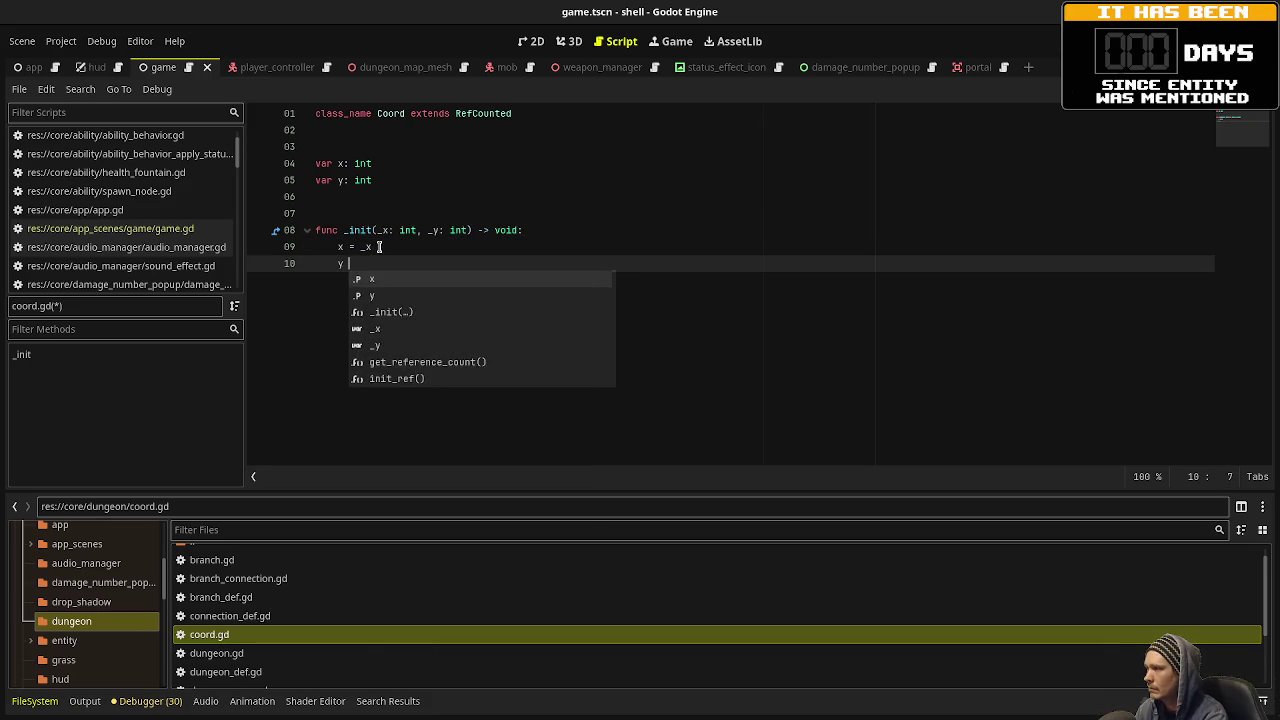
type("= _y")
key("Escape")
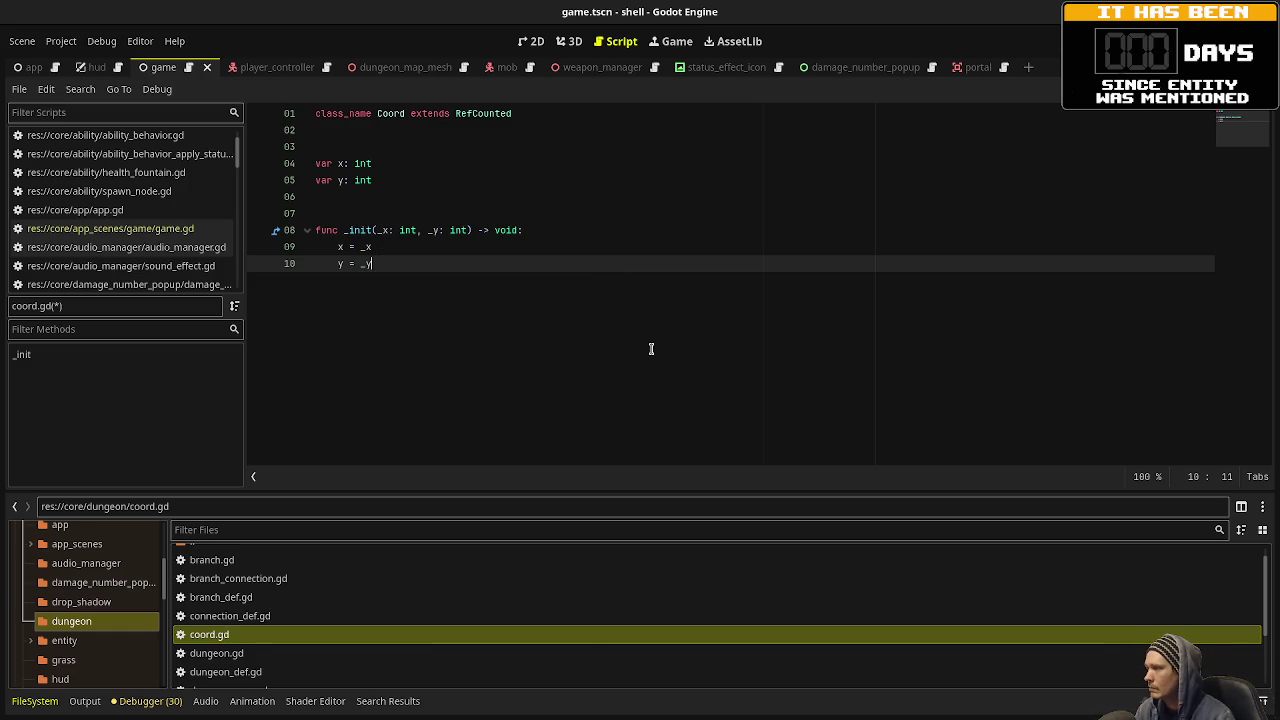
key("Return")
key("Return")
key("Return")
key("BackSpace")
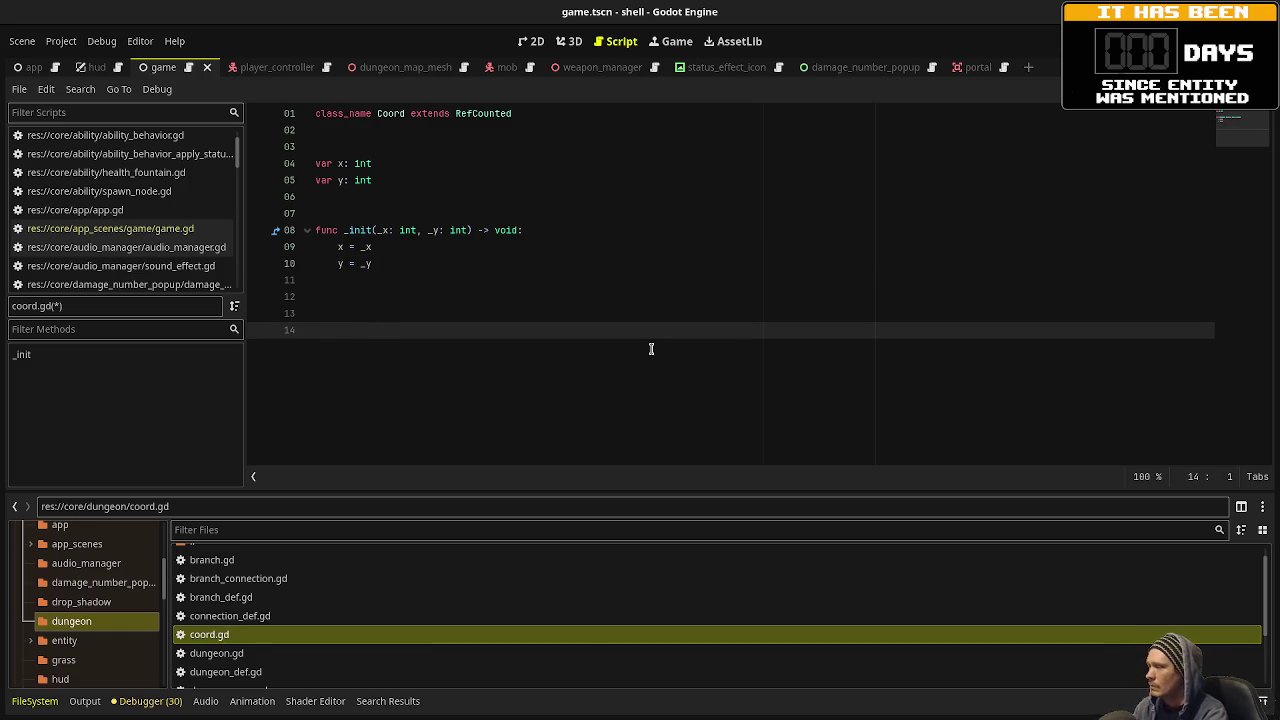
type("st")
key("Return")
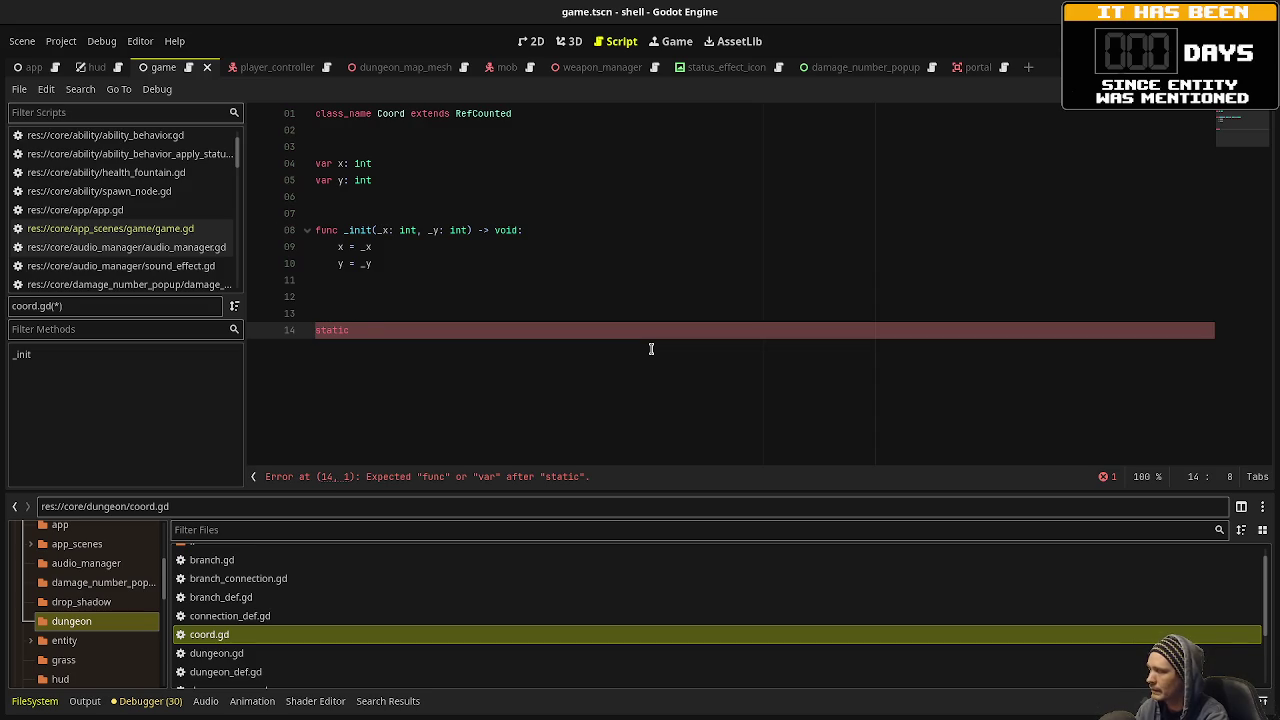
Write static func from_vector2i(vector: Vector2i) -> Coord returning Coord.new(vector.x, vector.y).
type("rom_vector2i(")
type("v")
key("BackSpace")
key("BackSpace")
type("tor: ")
type("Vector")
type("2i) -")
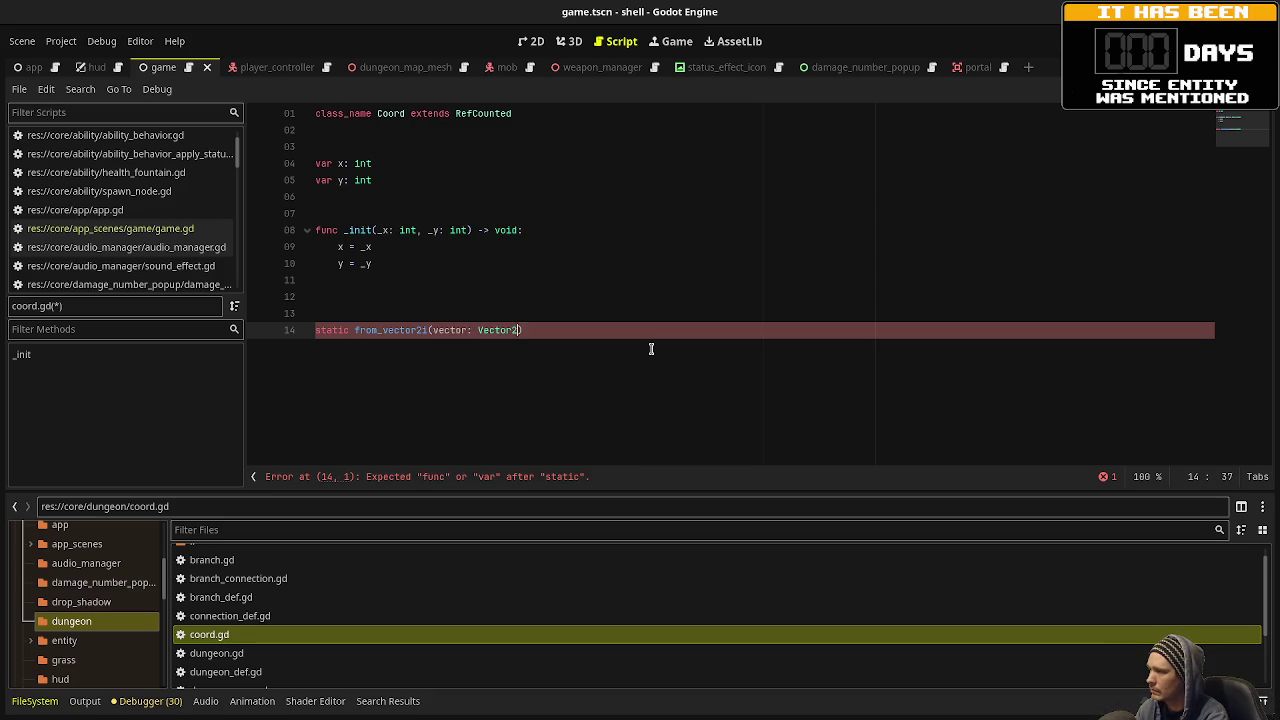
type("> ")
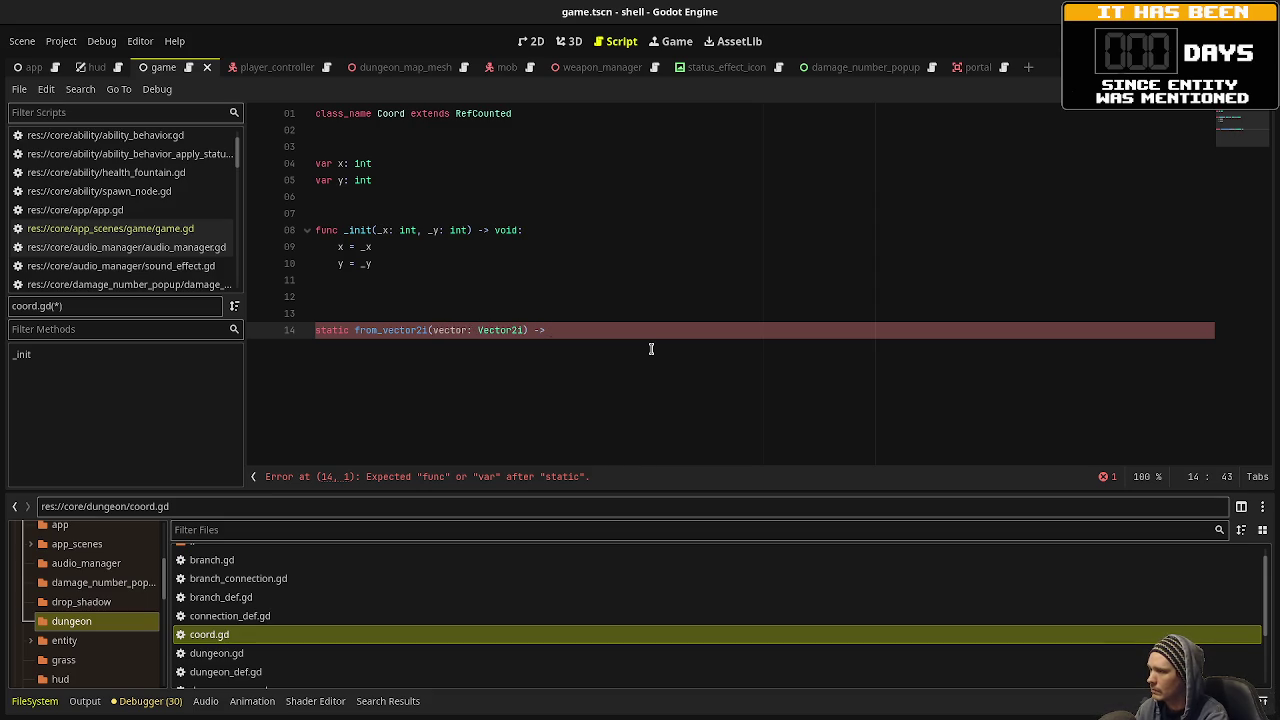
type("Coord:")
key("Return")
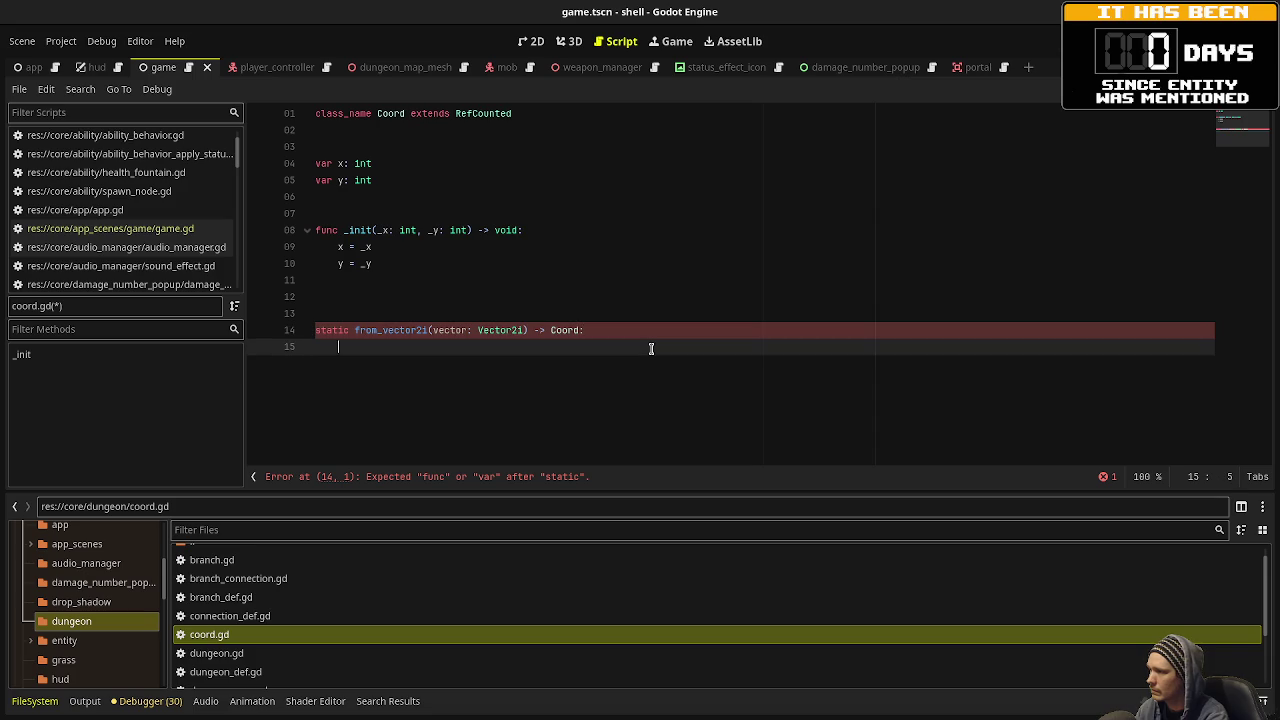
type("return Coor")
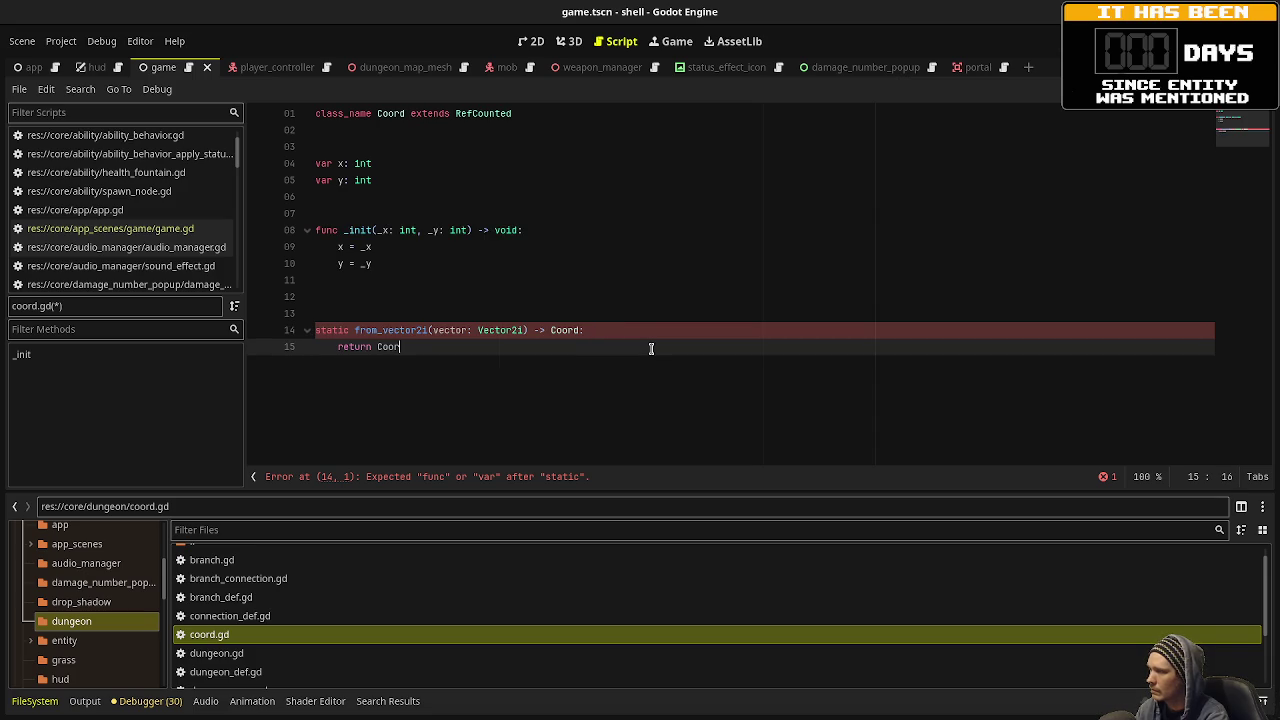
type("d(vector.")
type("ector.y")
type(".y)")
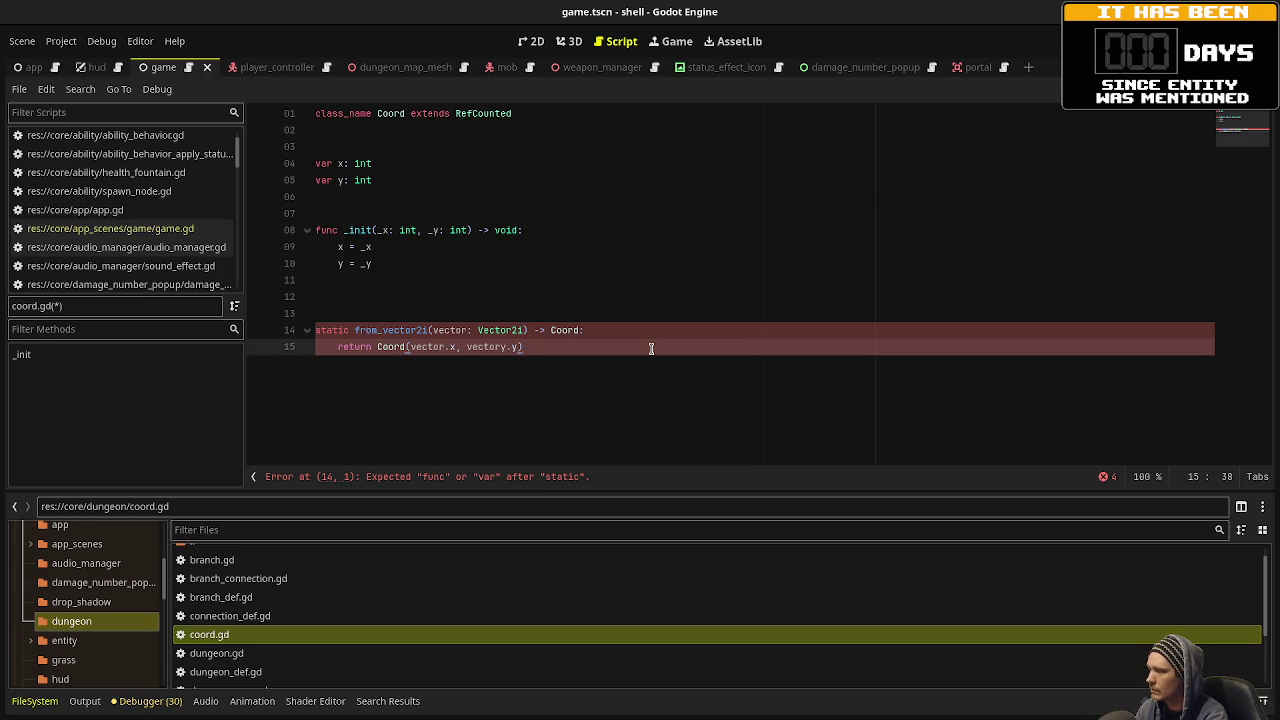
left_click(355, 330)
type("func")
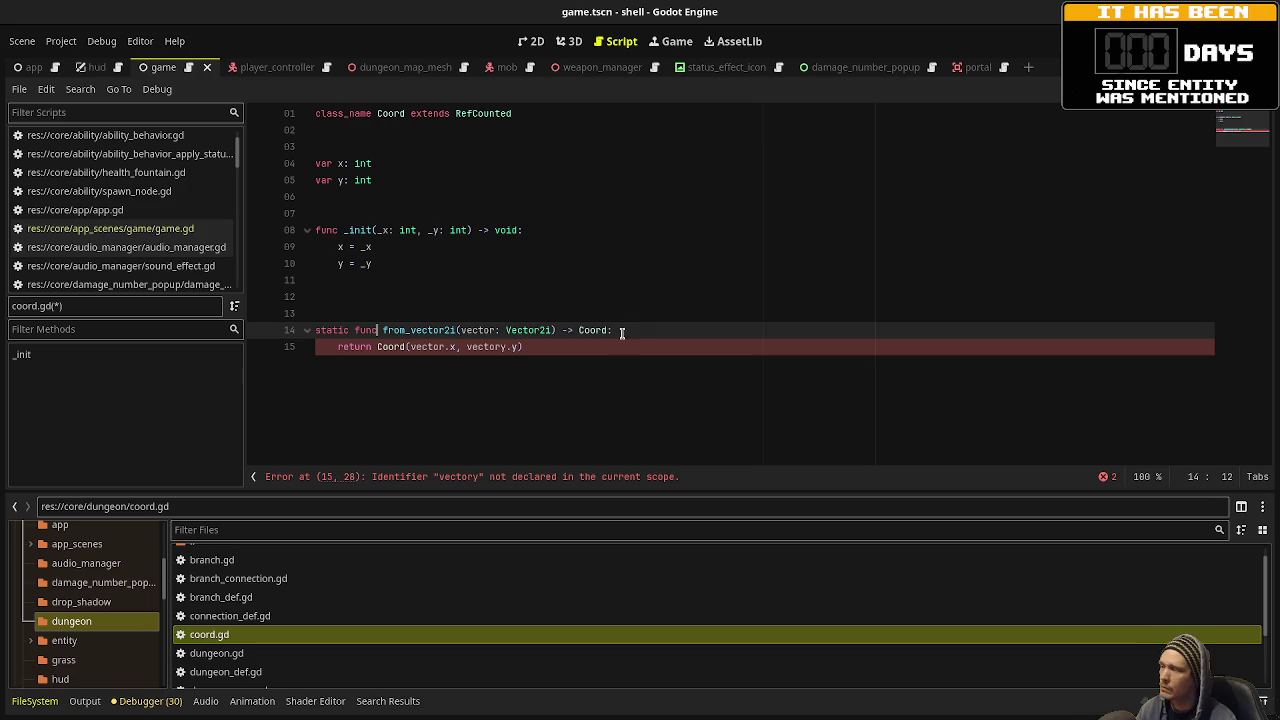
left_click(543, 352)
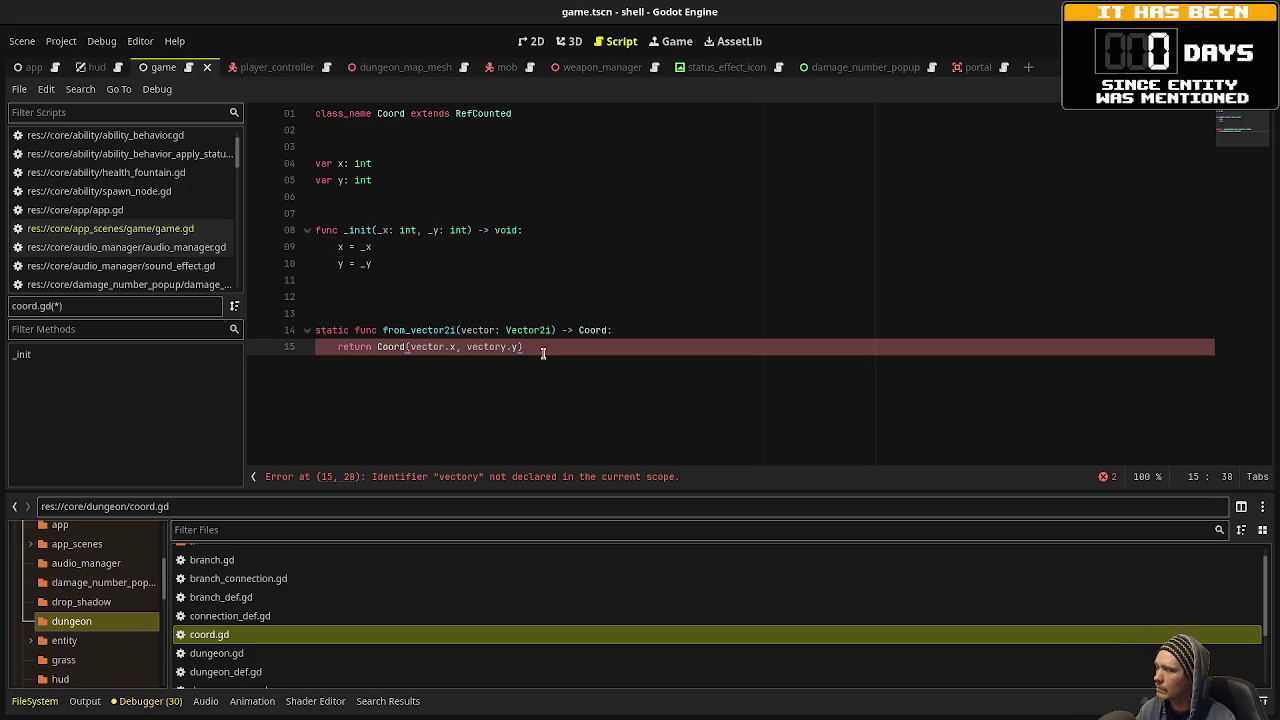
left_click(398, 346)
type(".new")
Fix the vectory typo, remove the extra blank line, and save coord.gd.
left_click(693, 337)
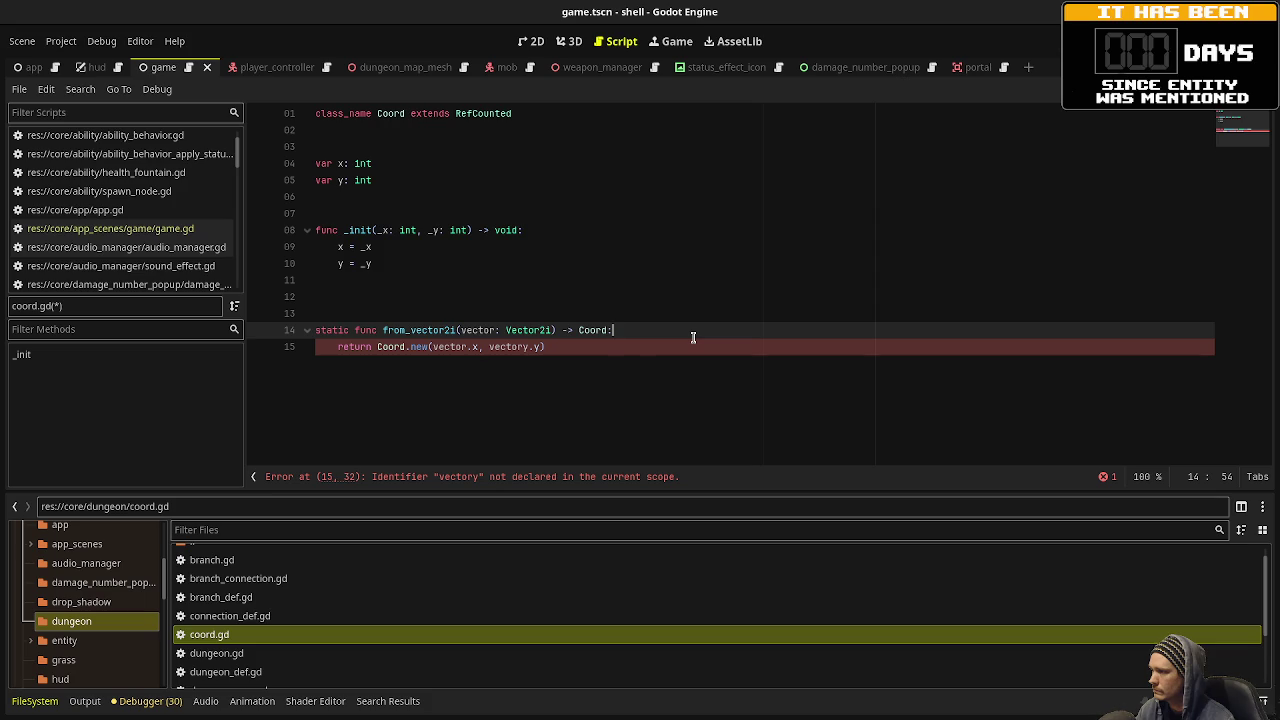
left_click(521, 347)
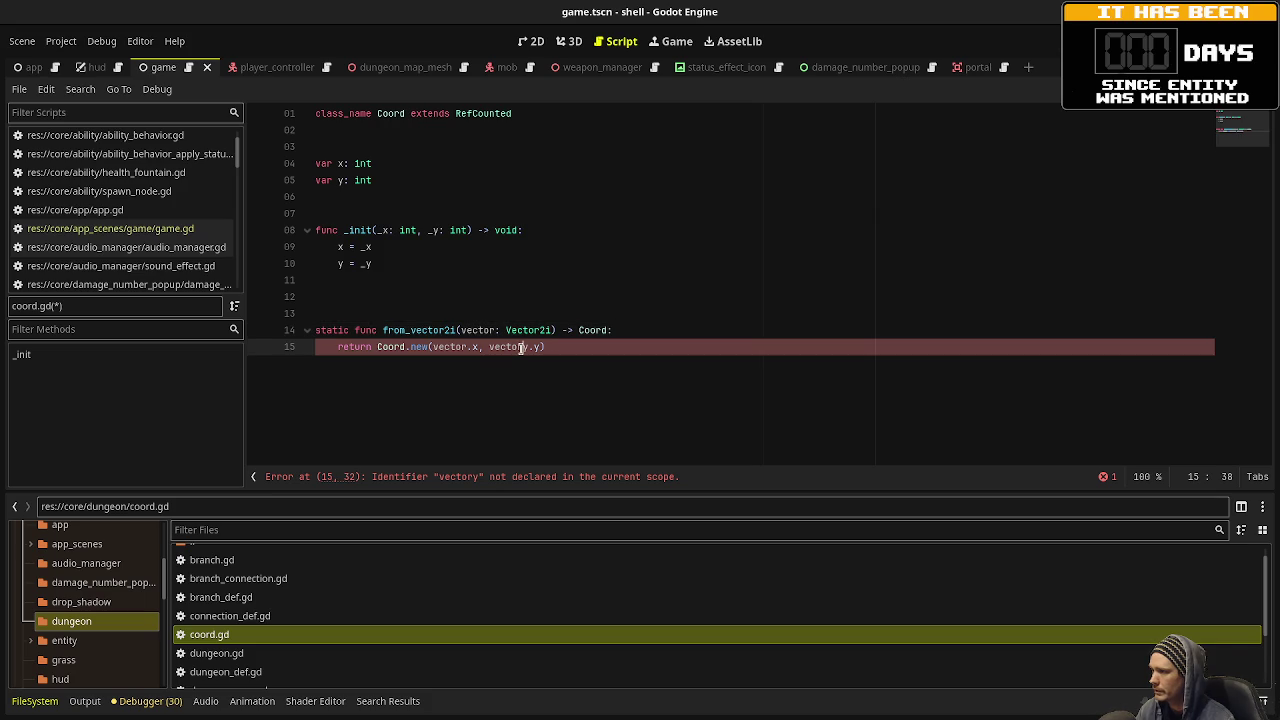
key("Delete")
key("End")
key("ctrl+s")
key("Return")
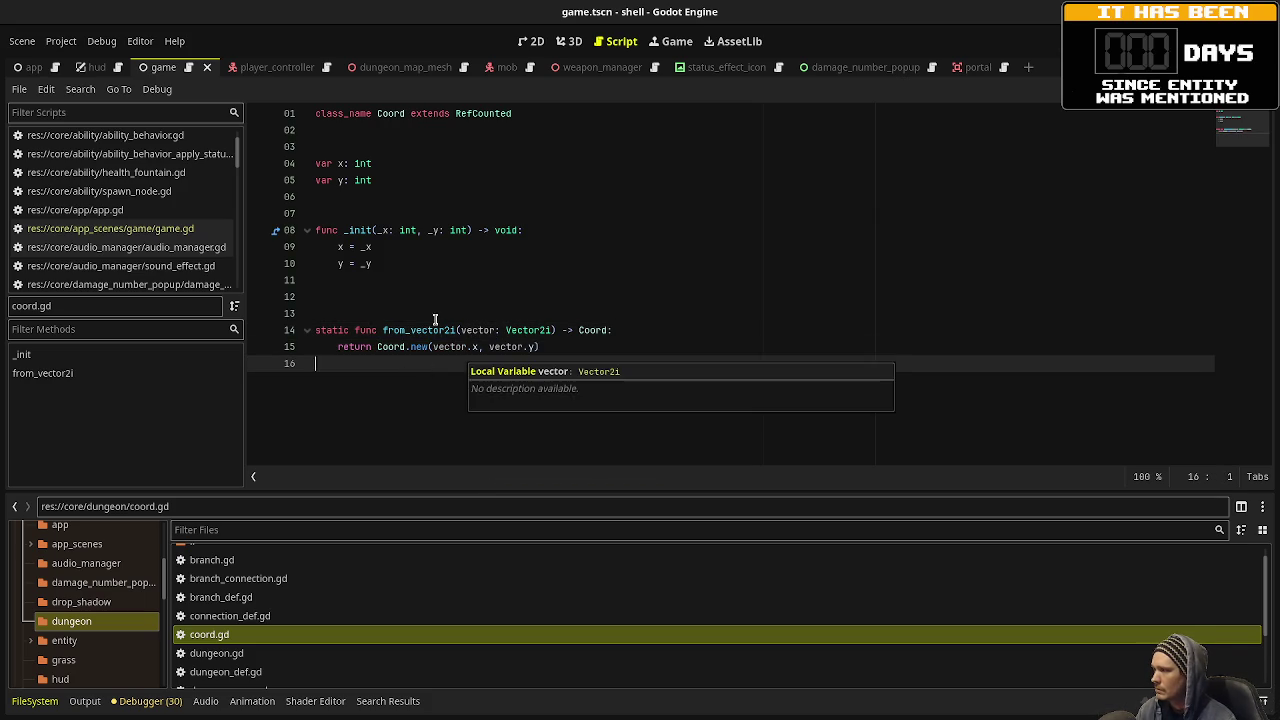
left_click(407, 297)
key("BackSpace")
key("ctrl+s")
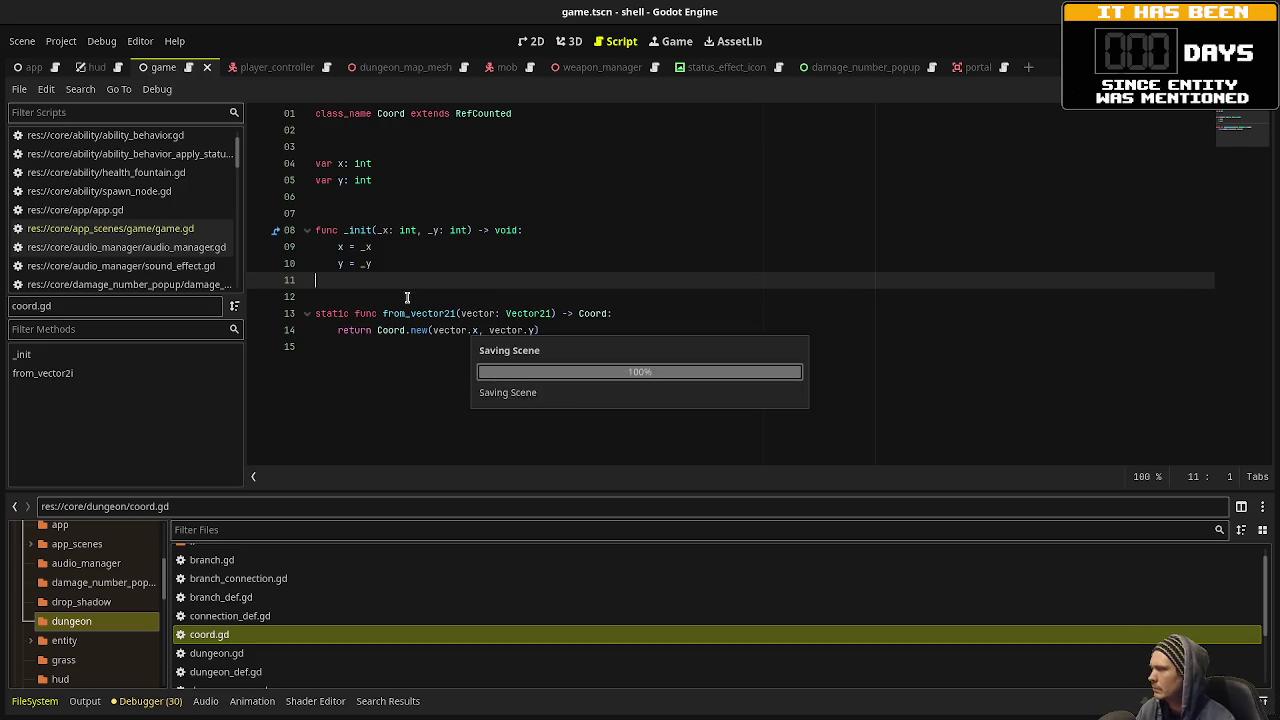
Reopen the hud.gd line 86 Vector2i match and jump to world_to_coord's definition in dungeon_map.gd.
left_click(396, 347)
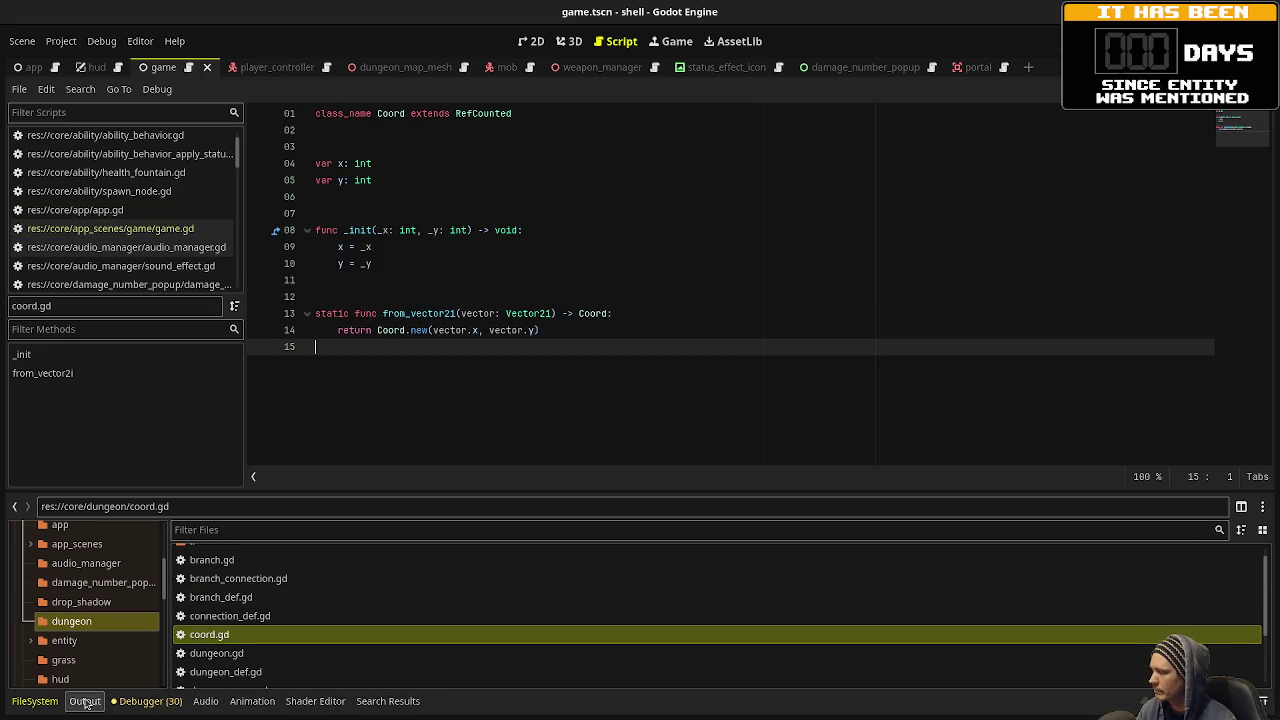
left_click(381, 701)
left_click(202, 553)
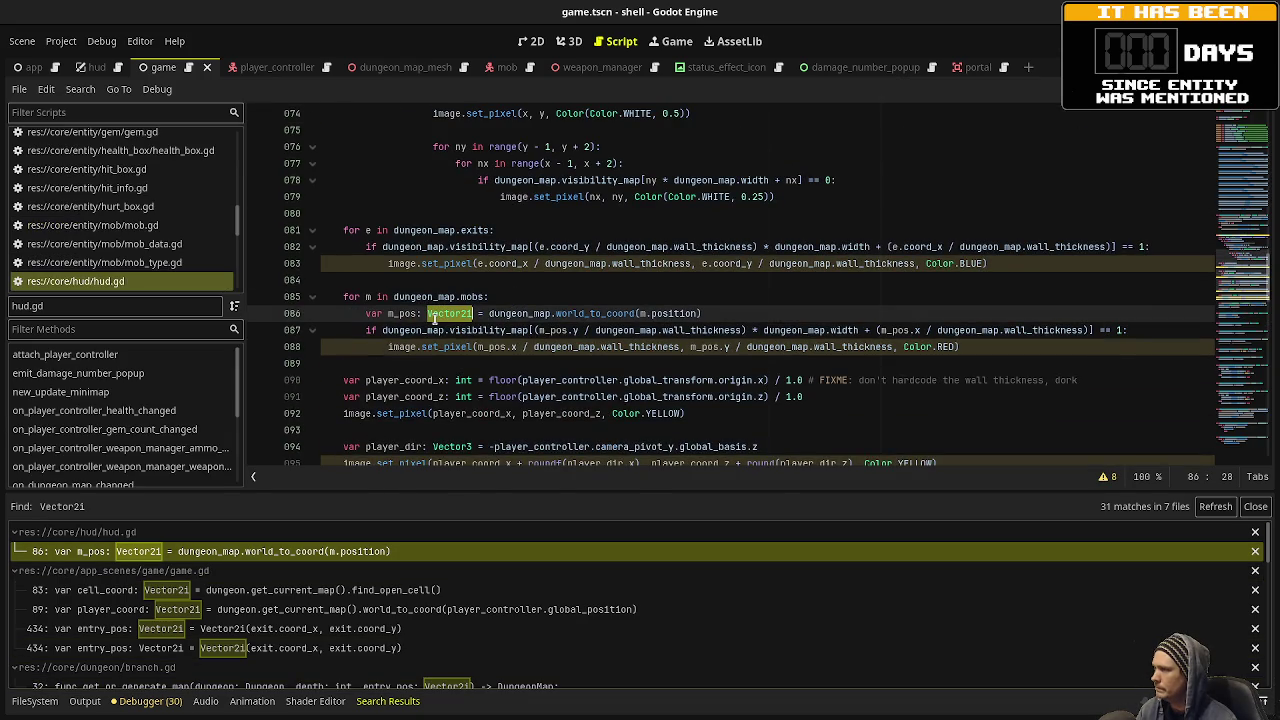
mouse_move(434, 318)
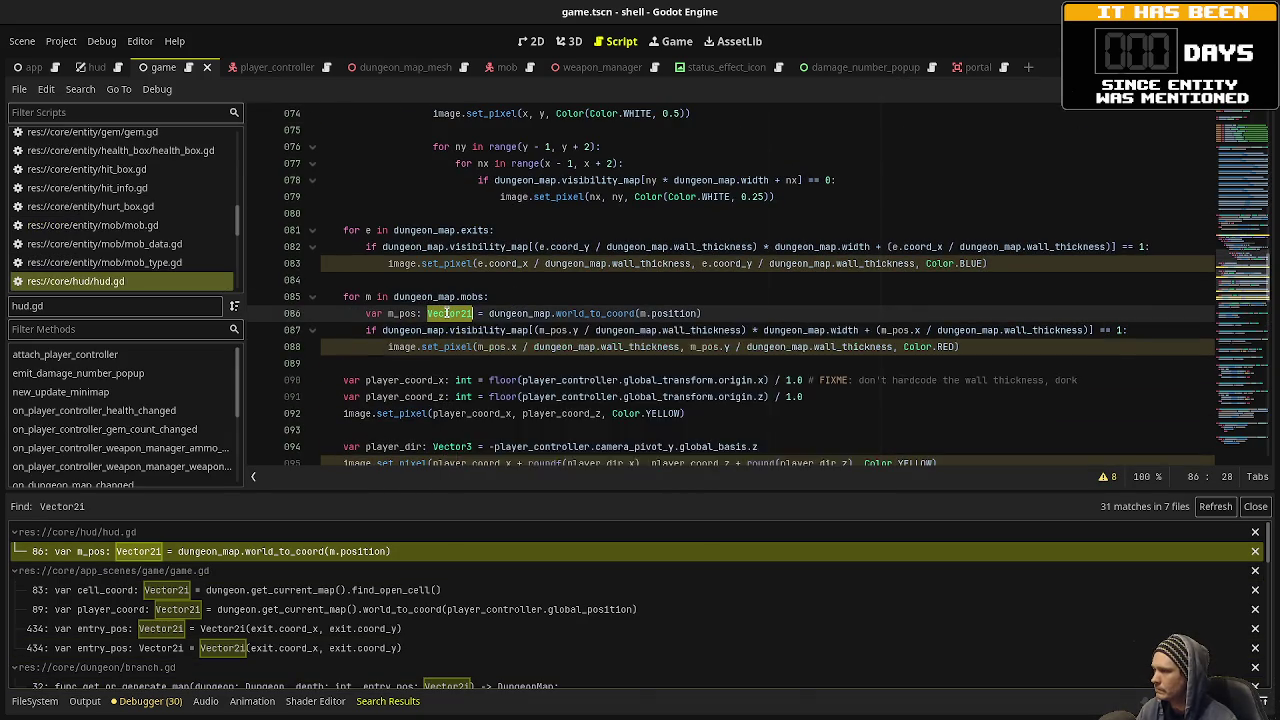
double_click(587, 316)
left_click(593, 318, "ctrl")
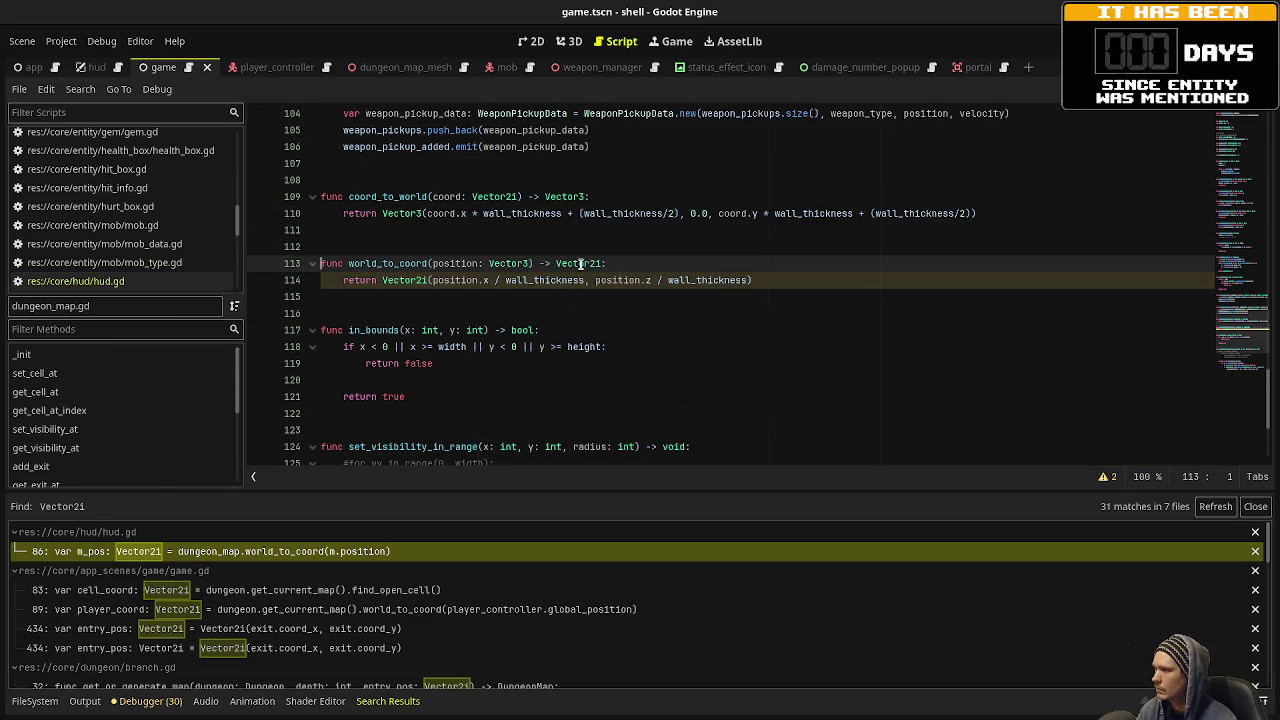
Make world_to_coord return a Coord, constructing it with Coord.new.
mouse_move(580, 263)
left_click(583, 263)
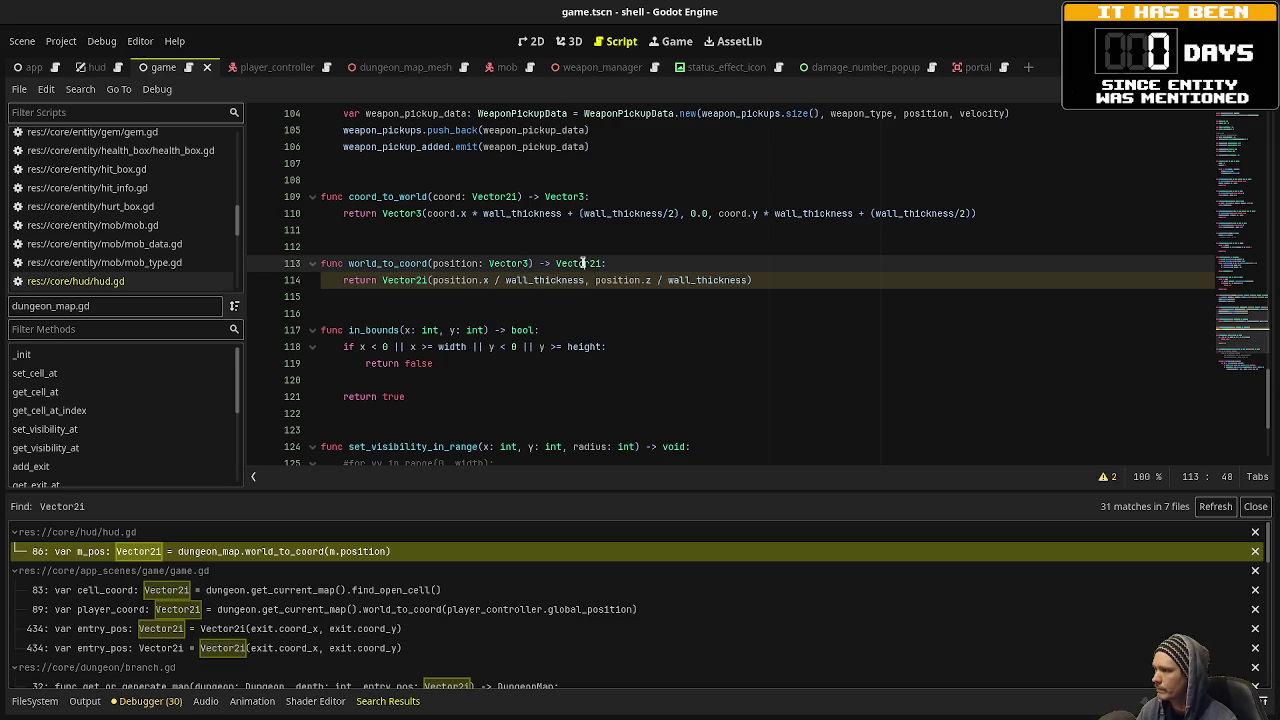
double_click(583, 263)
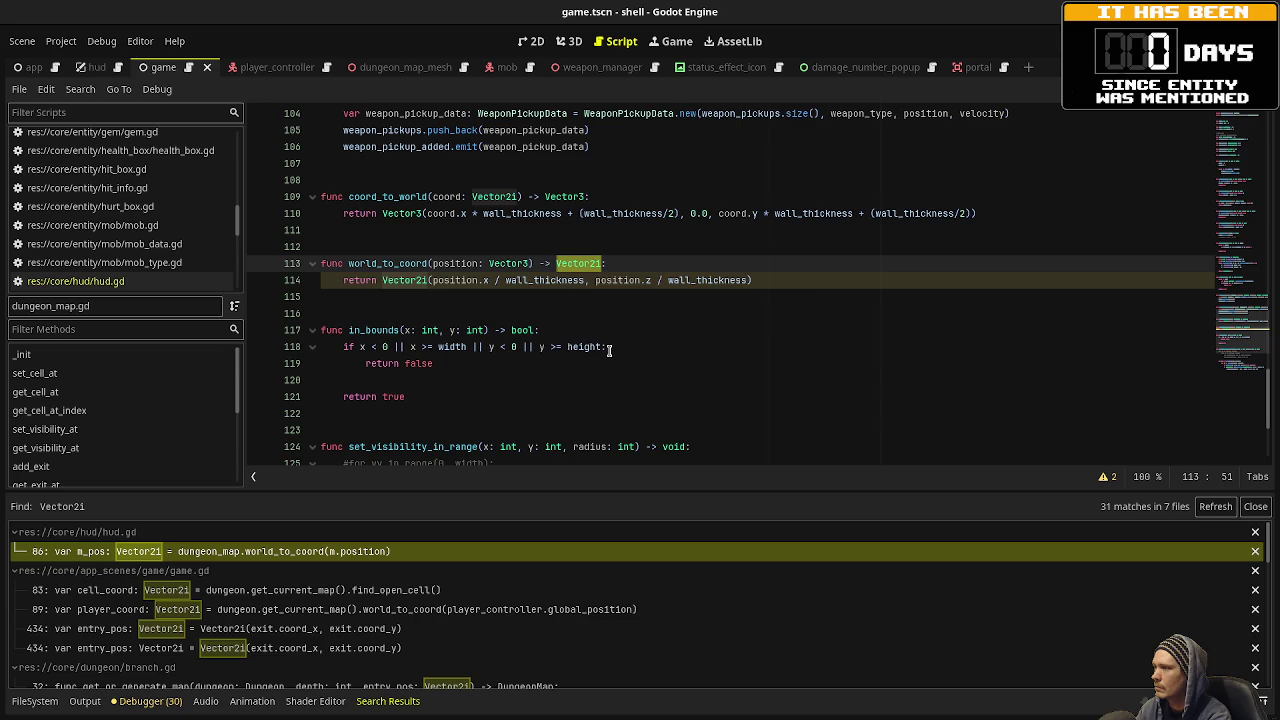
type("Coord")
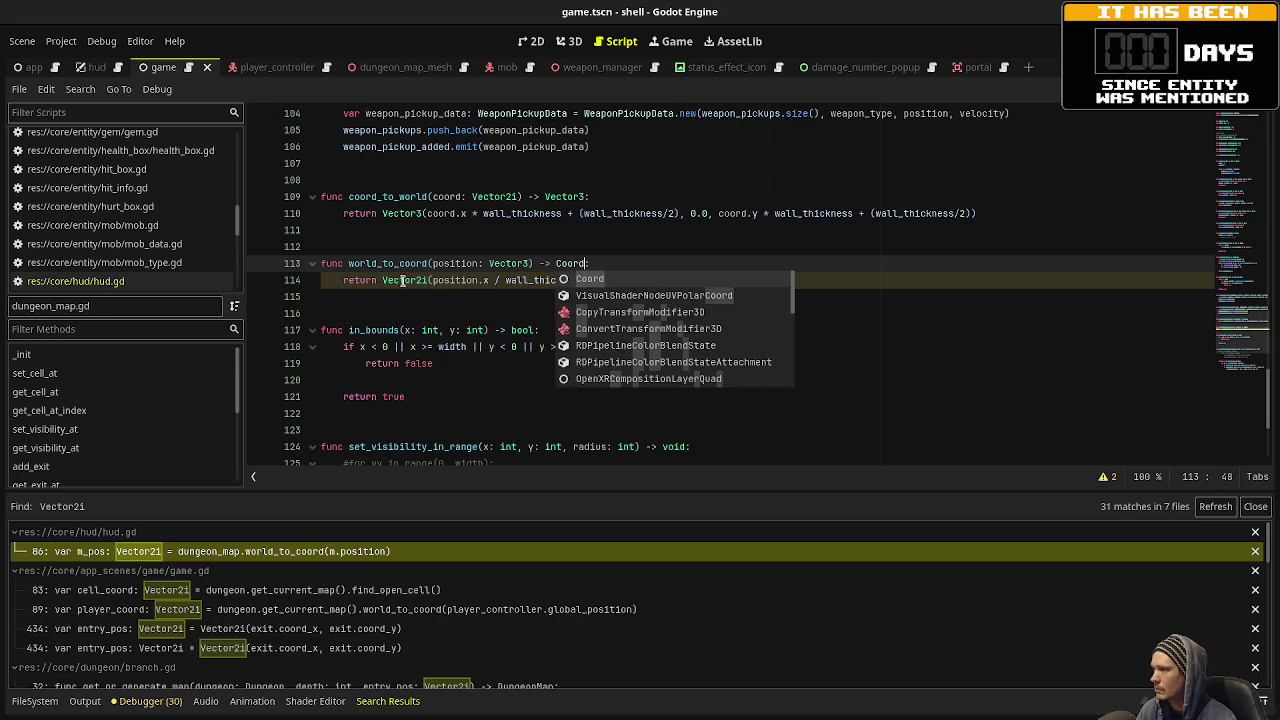
double_click(406, 281)
type("Coord.new(")
left_click(598, 281)
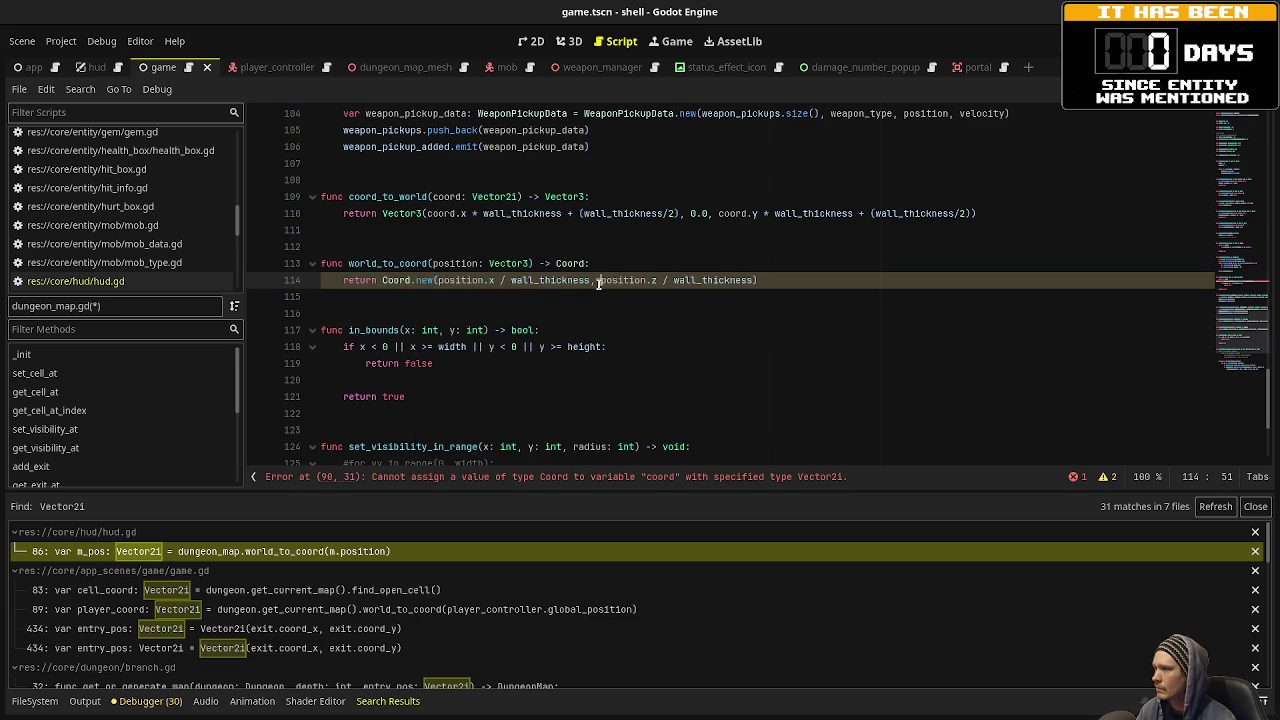
Change coord_to_world's parameter to Coord, save, and retype has_mob_at's coord variable as Coord.
left_click(494, 200)
double_click(494, 198)
type("Coord")
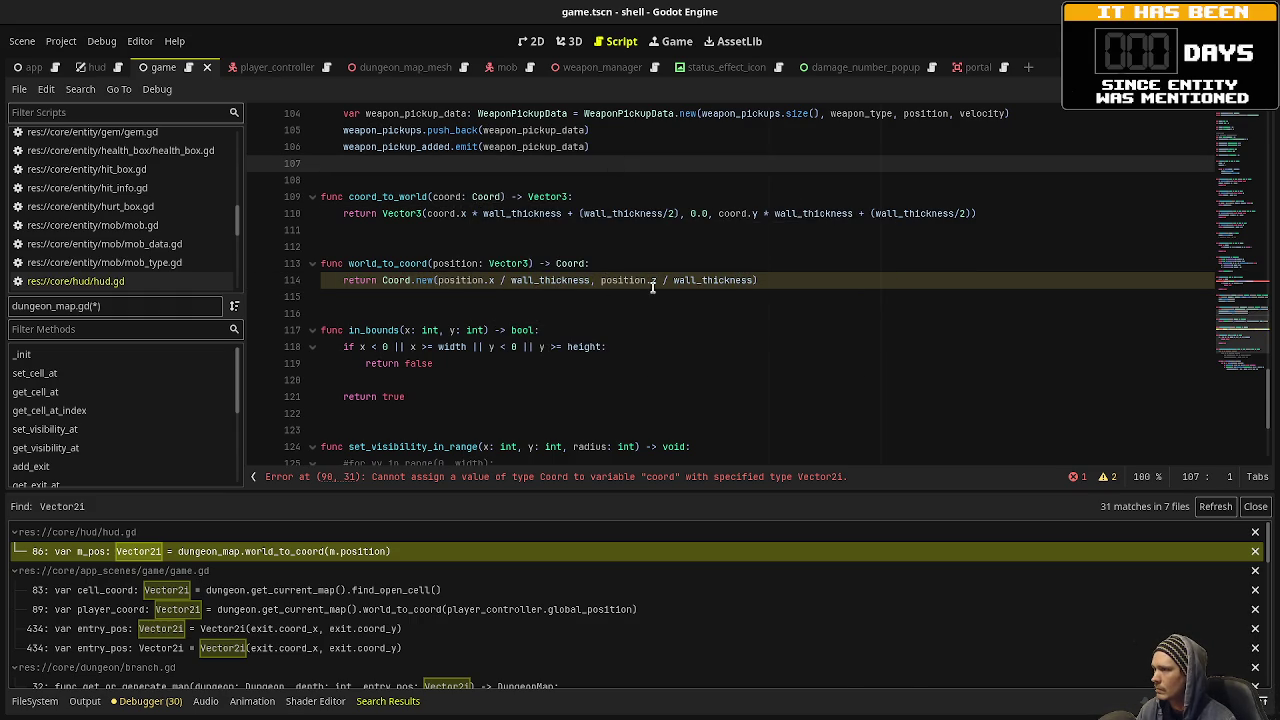
left_click(616, 247)
key("ctrl+s")
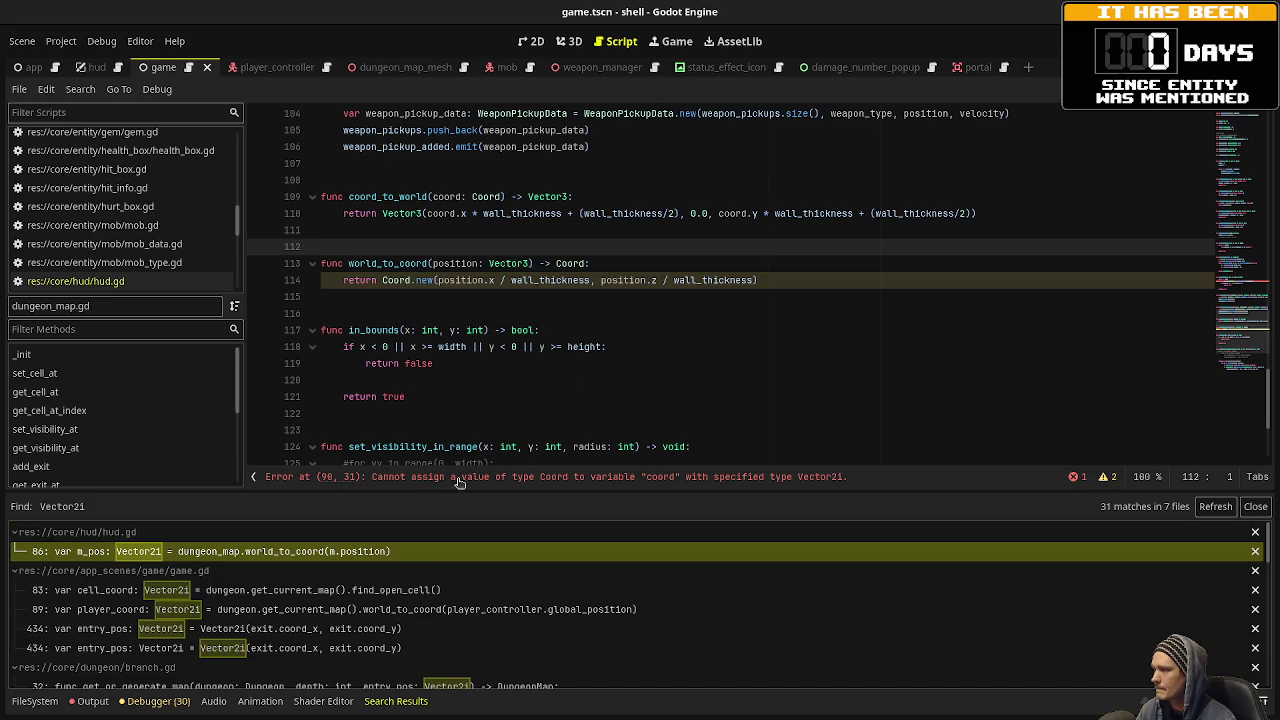
left_click(458, 477)
double_click(452, 280)
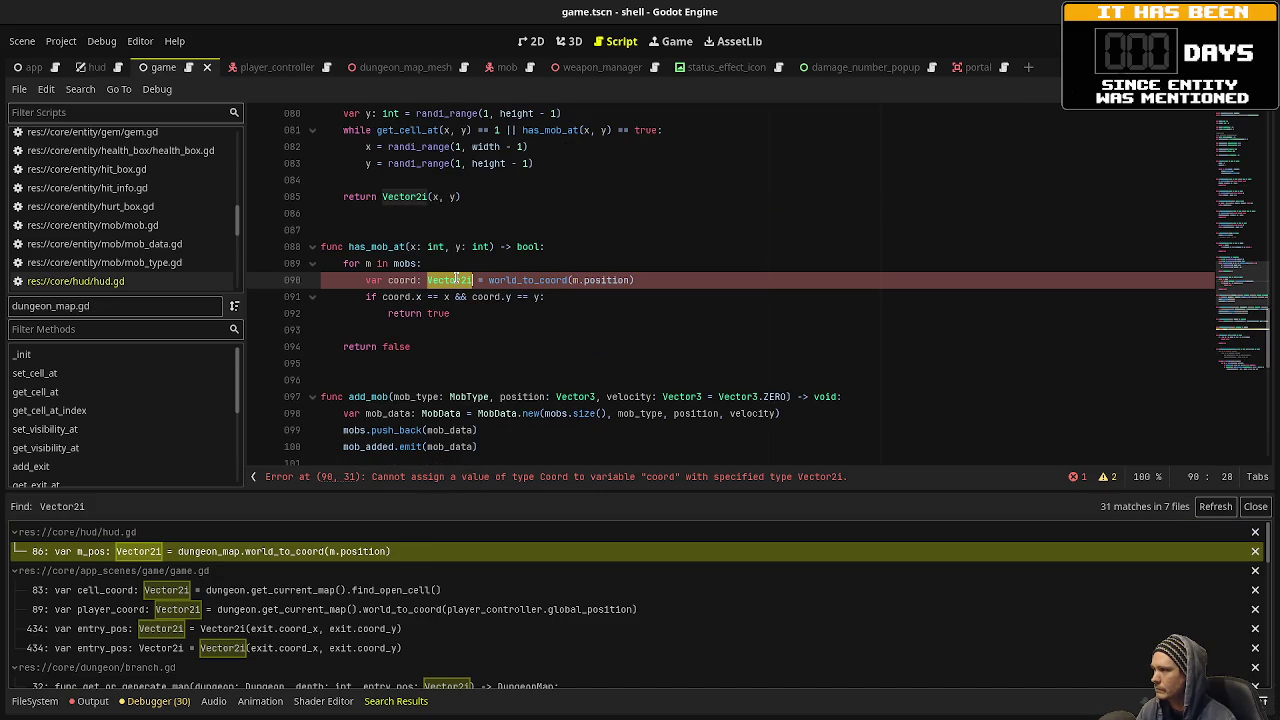
type("Coord")
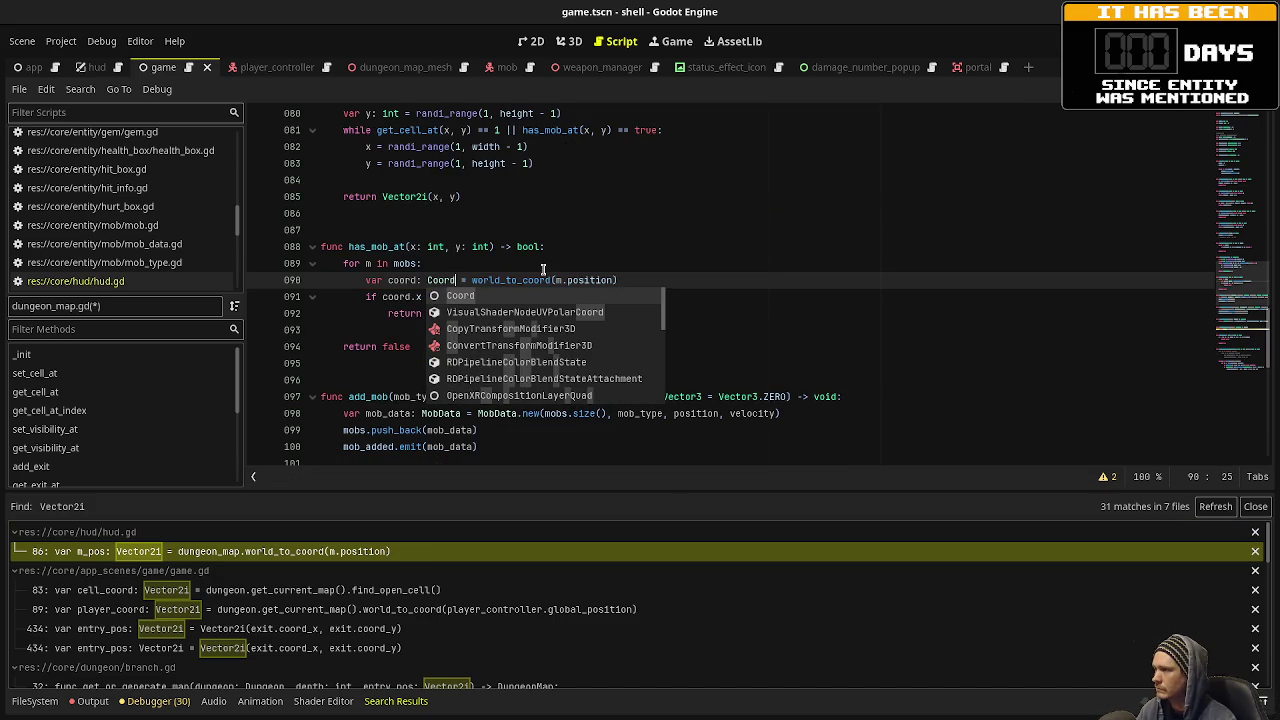
left_click(390, 557)
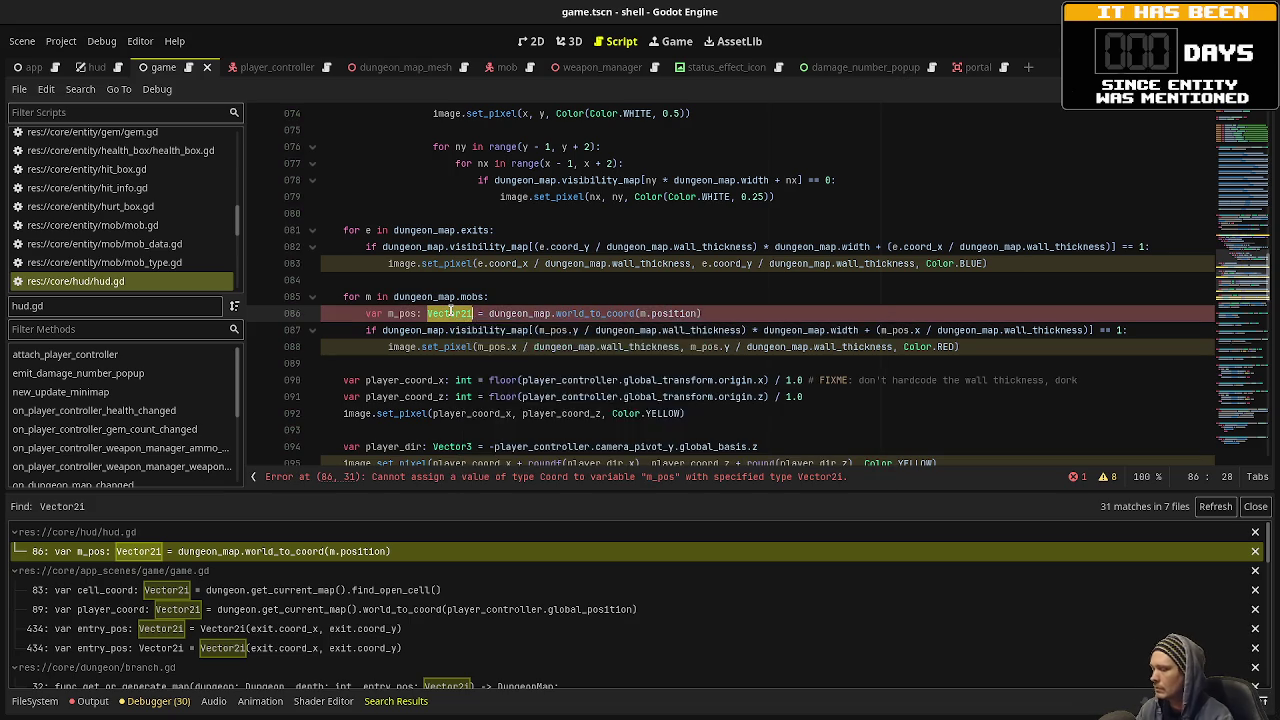
Type hud.gd's line 86 variable as Coord and make find_open_cell return Coord.new.
type("Coord")
left_click(600, 297)
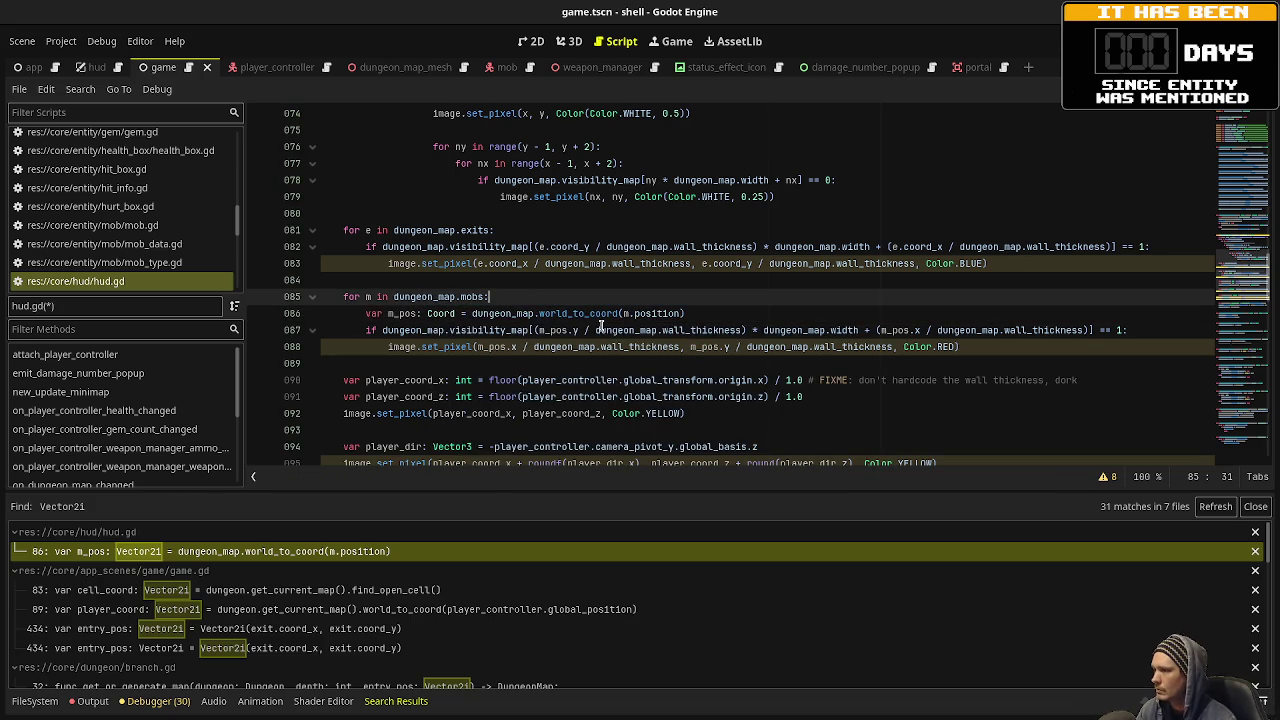
left_click(226, 598)
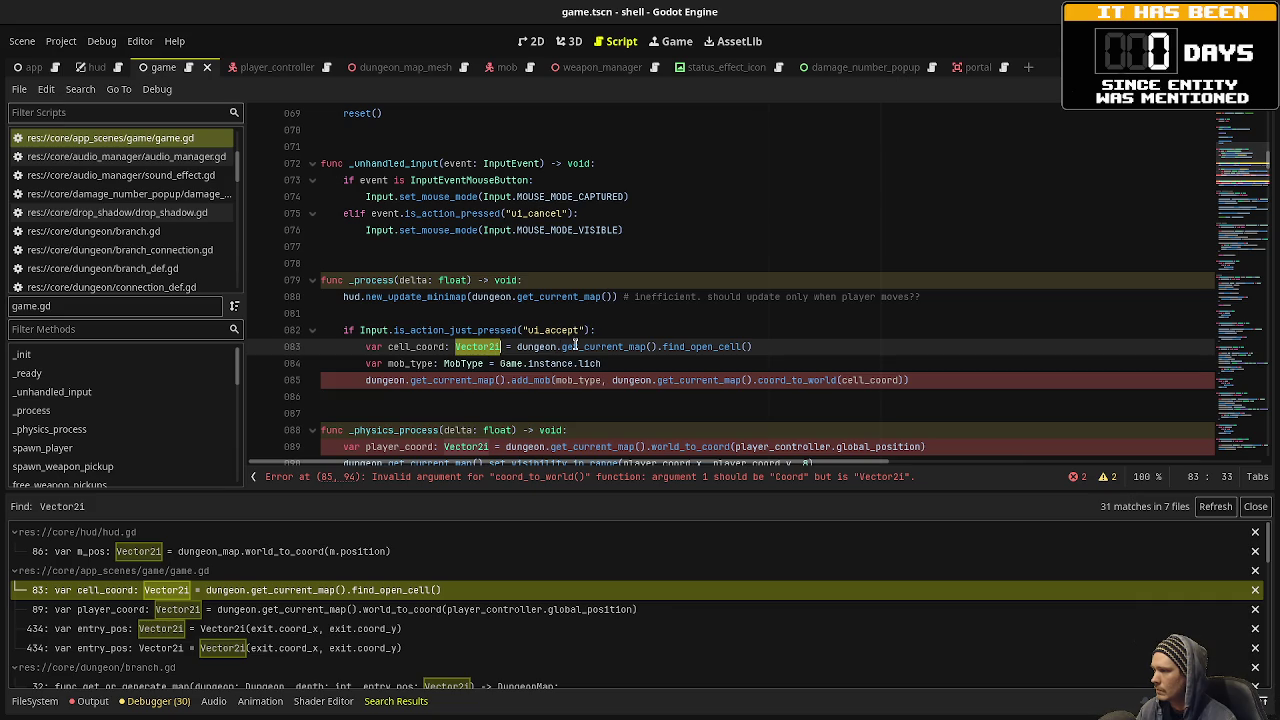
left_click(710, 346, "ctrl")
double_click(471, 279)
type("Coord:")
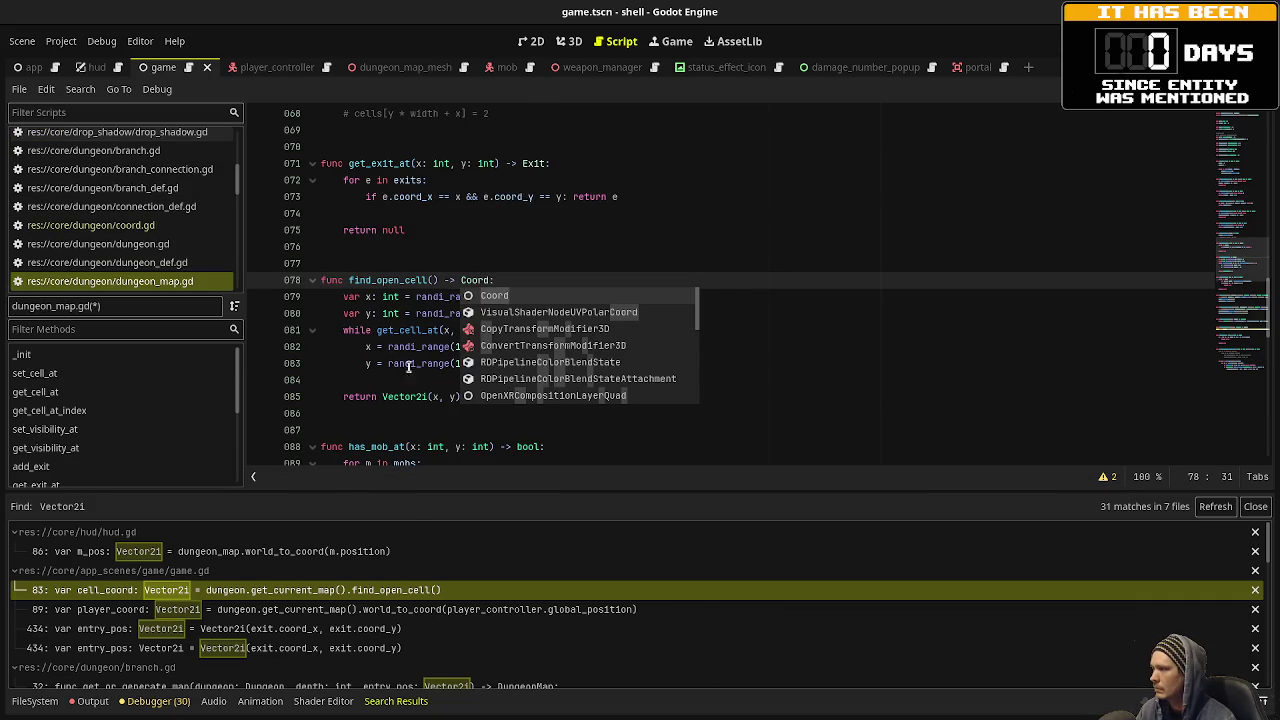
double_click(408, 396)
type("Coord.")
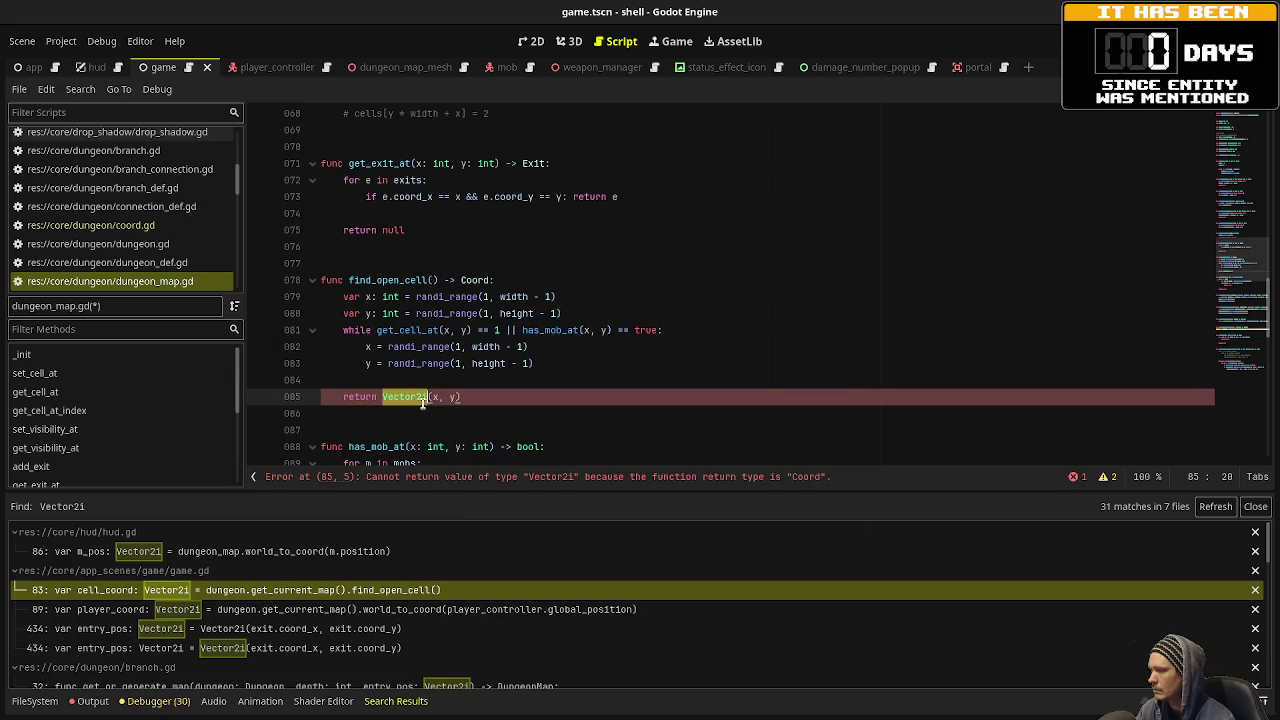
type("new")
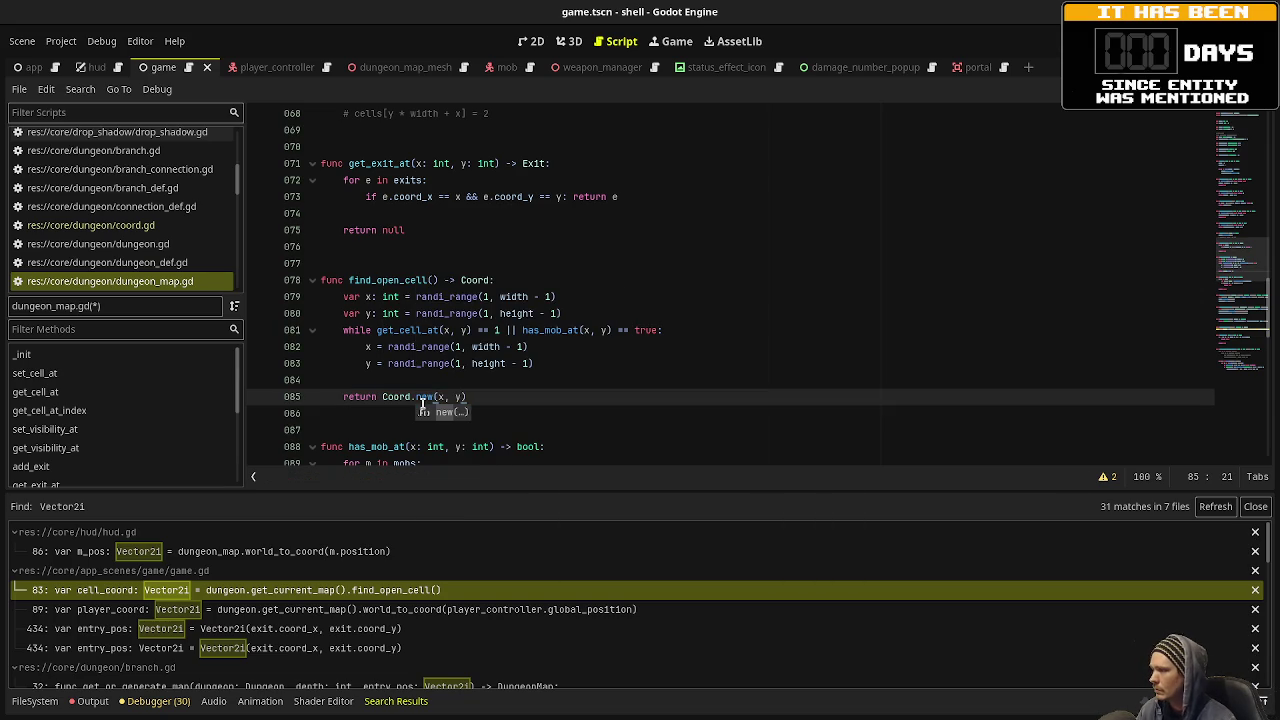
key("ctrl+s")
Retype the cell_coord and player_coord variables in game.gd as Coord.
left_click(333, 598)
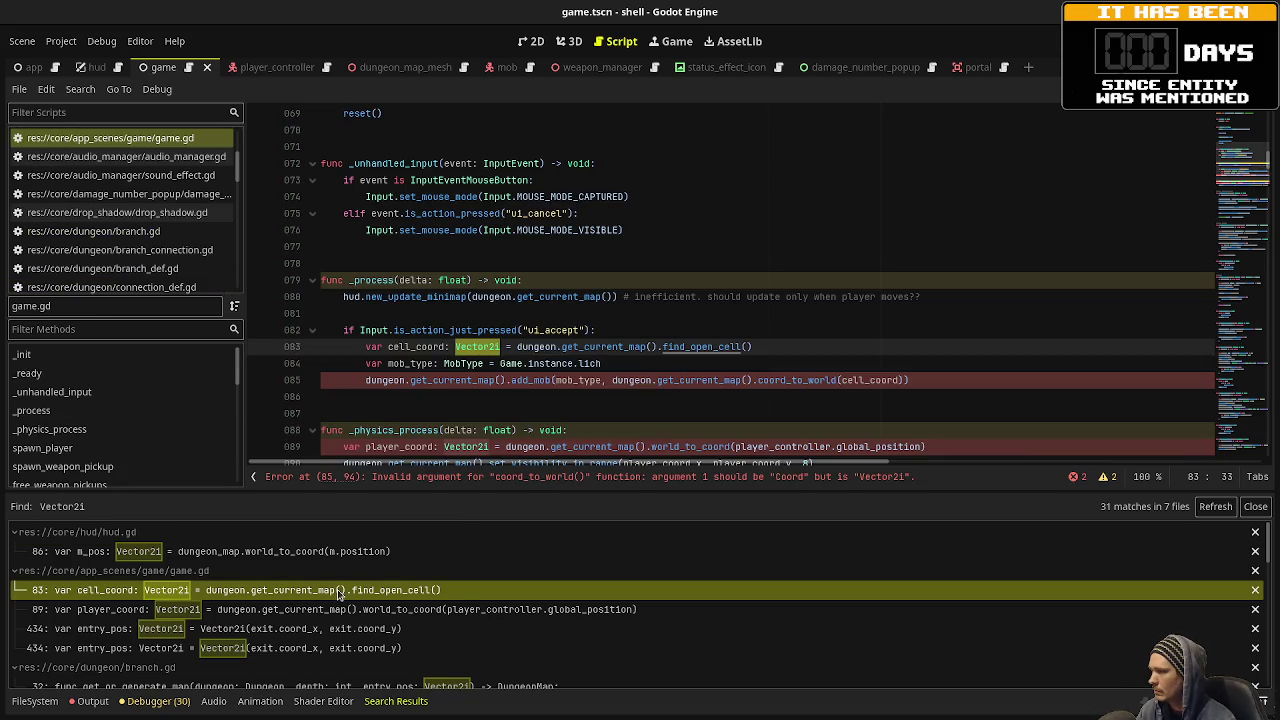
type("Coord")
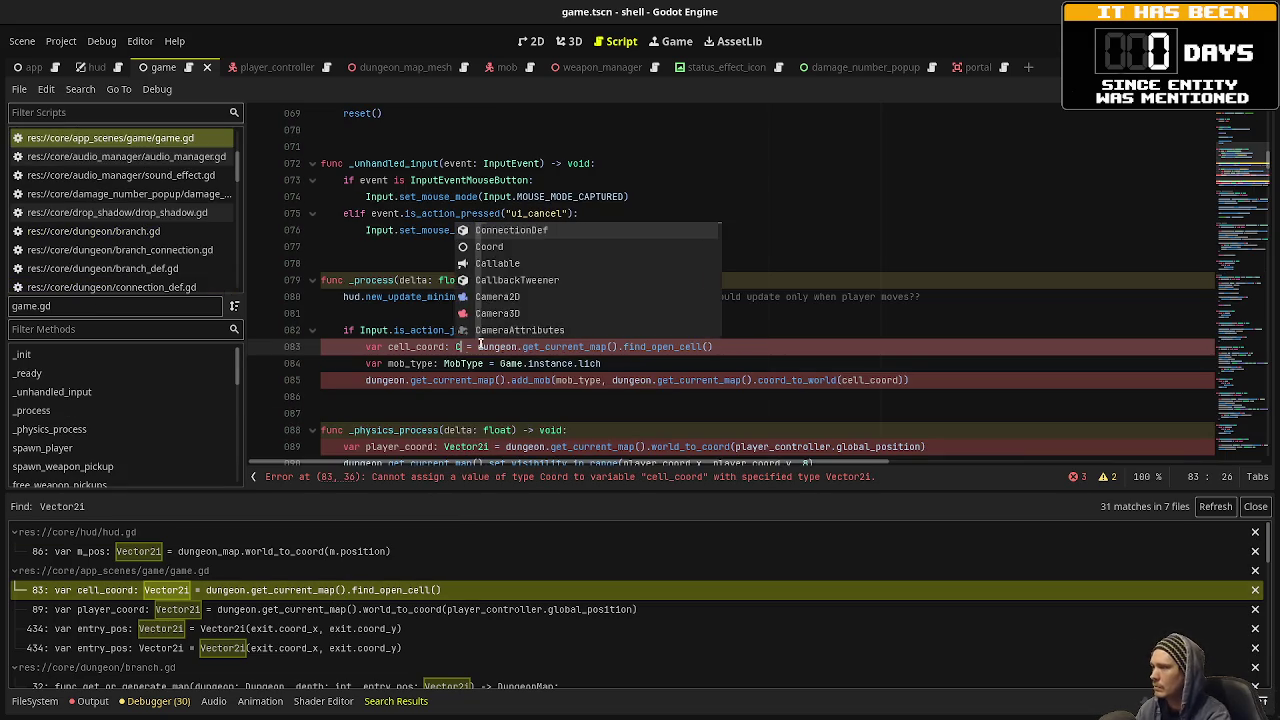
left_click(617, 380)
scroll(500, 403, "down", 2)
double_click(469, 346)
type("Coord")
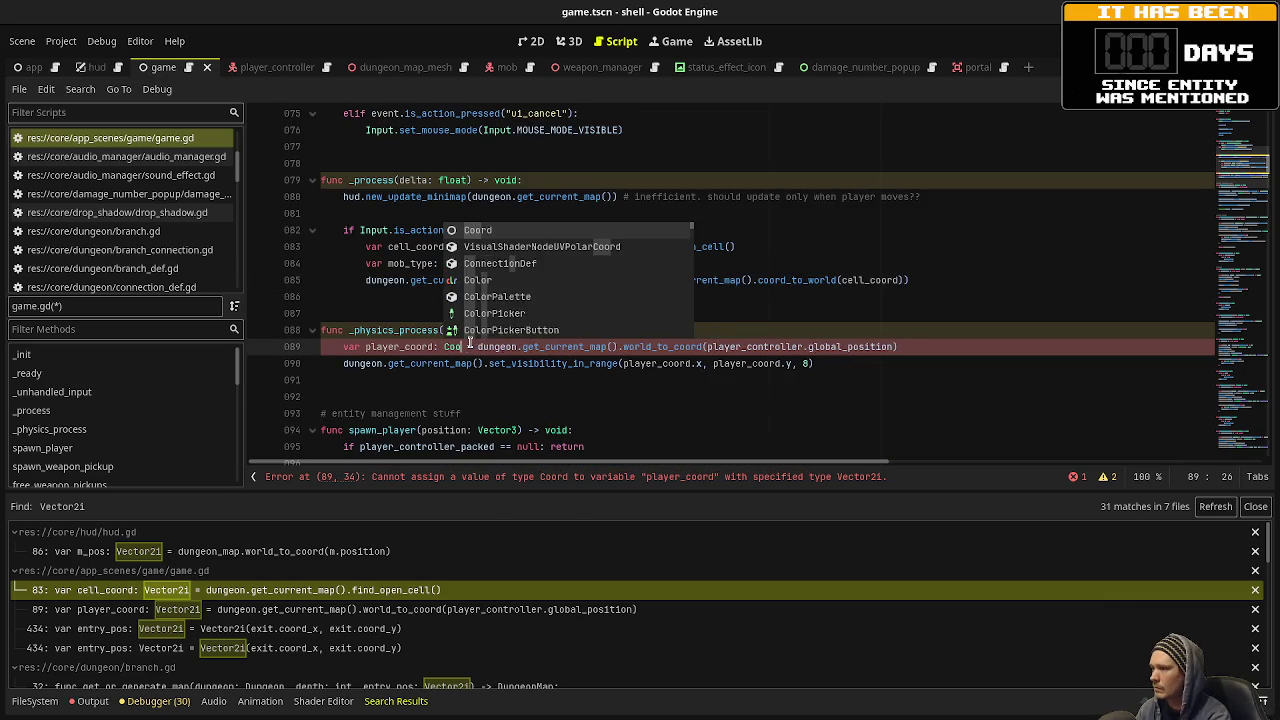
left_click(478, 392)
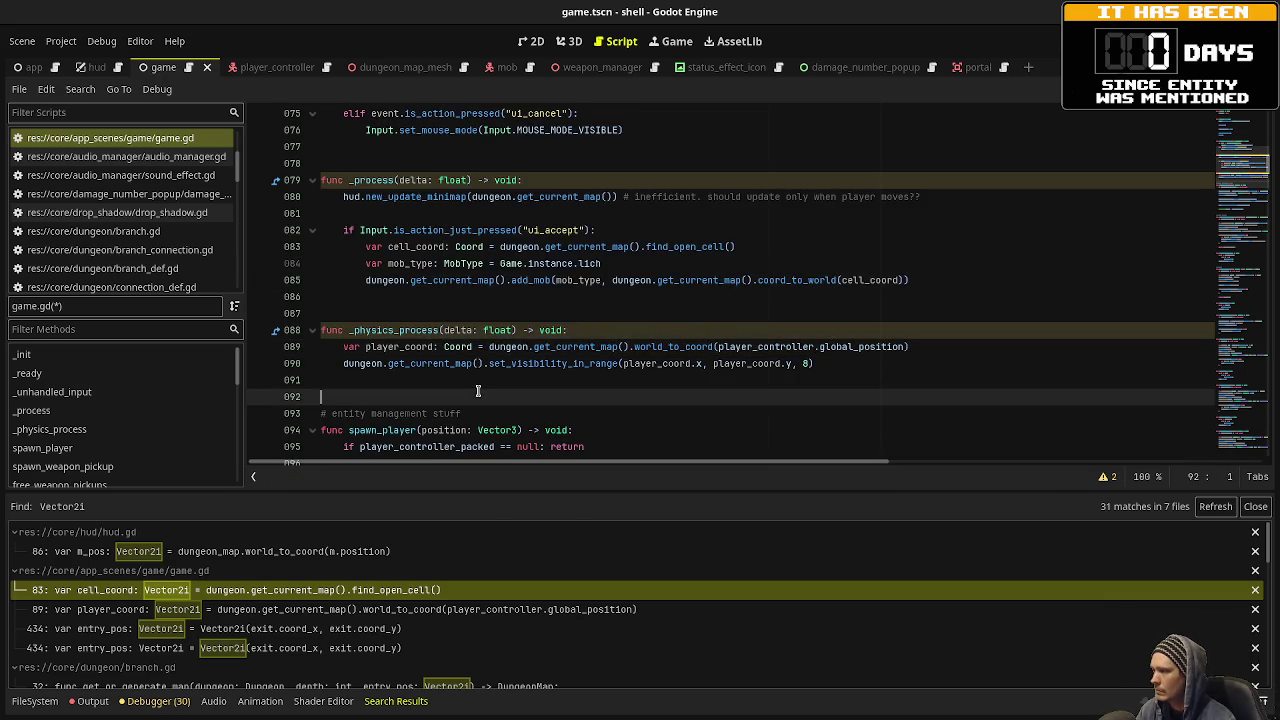
scroll(478, 391, "down", 2)
Make entry_pos on game.gd line 434 a Coord built with Coord.new(exit.coord_x, exit.coord_y), and save.
left_click(343, 607)
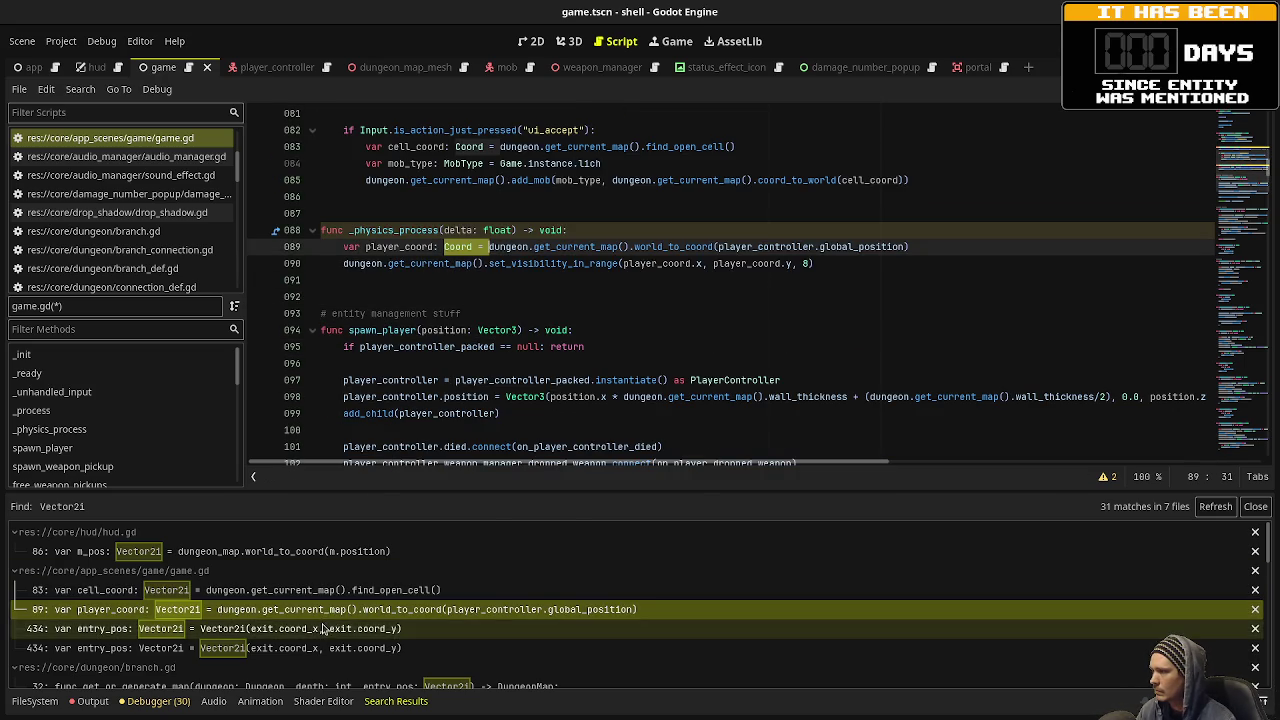
left_click(343, 628)
scroll(470, 390, "down", 2)
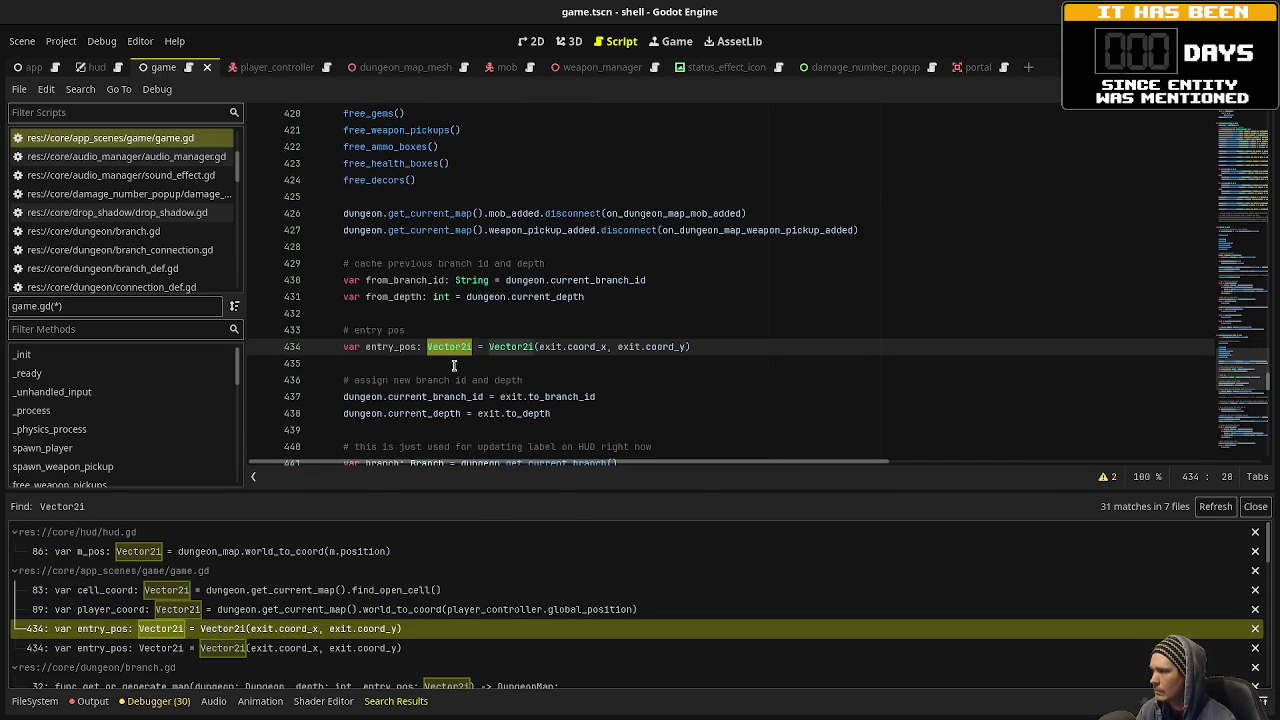
type("Coord")
key("Escape")
key("Up")
double_click(493, 347)
type("Coord")
key("ctrl+s")
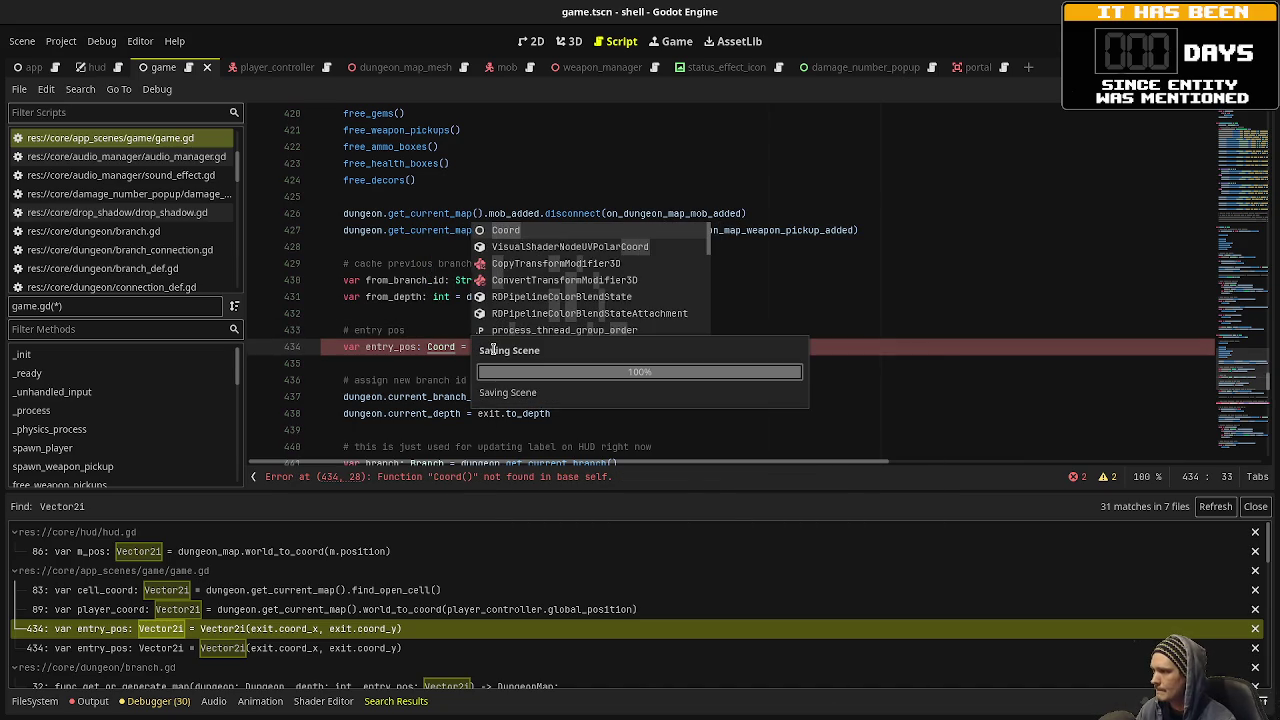
type(".n")
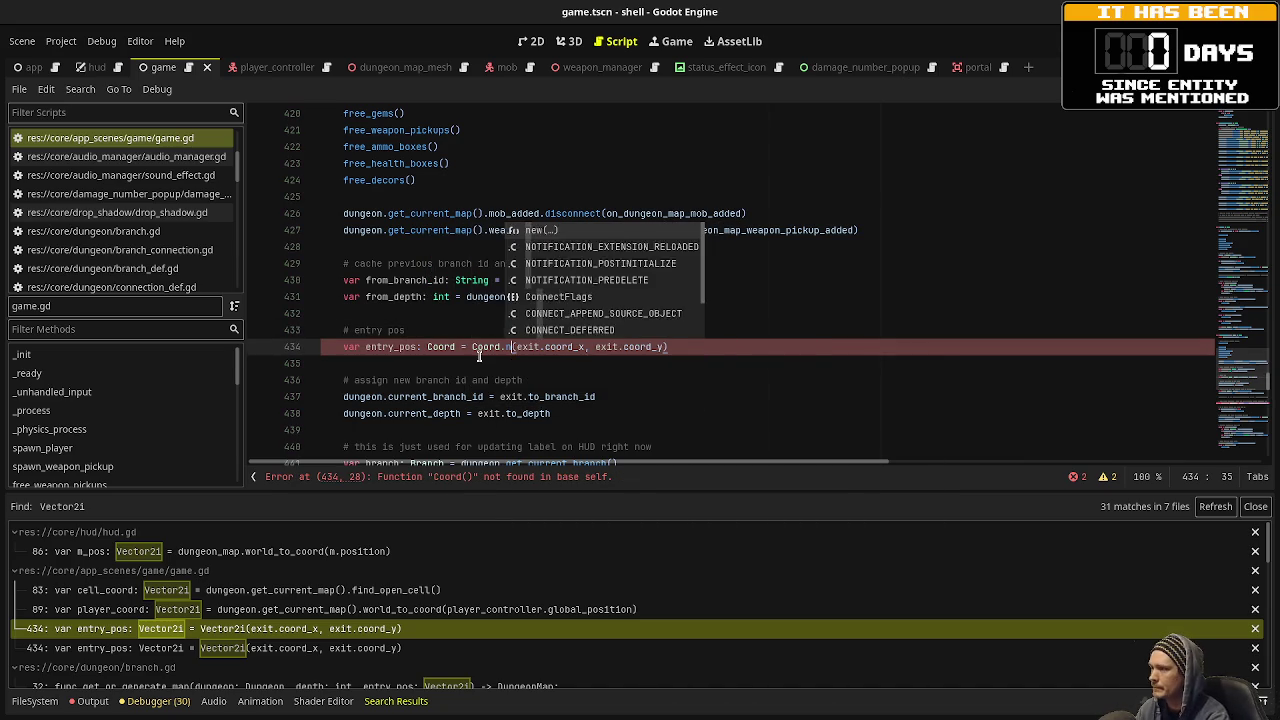
key("Return")
key("Up")
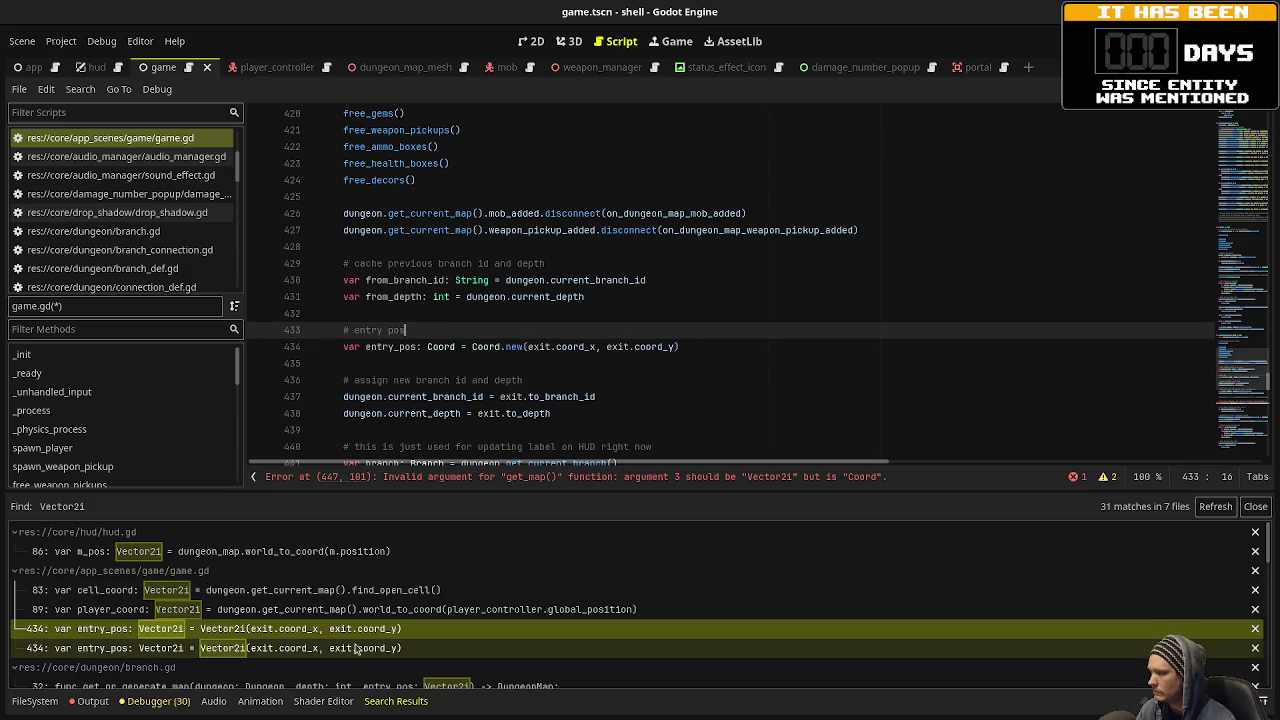
left_click(358, 645)
scroll(283, 609, "down", 3)
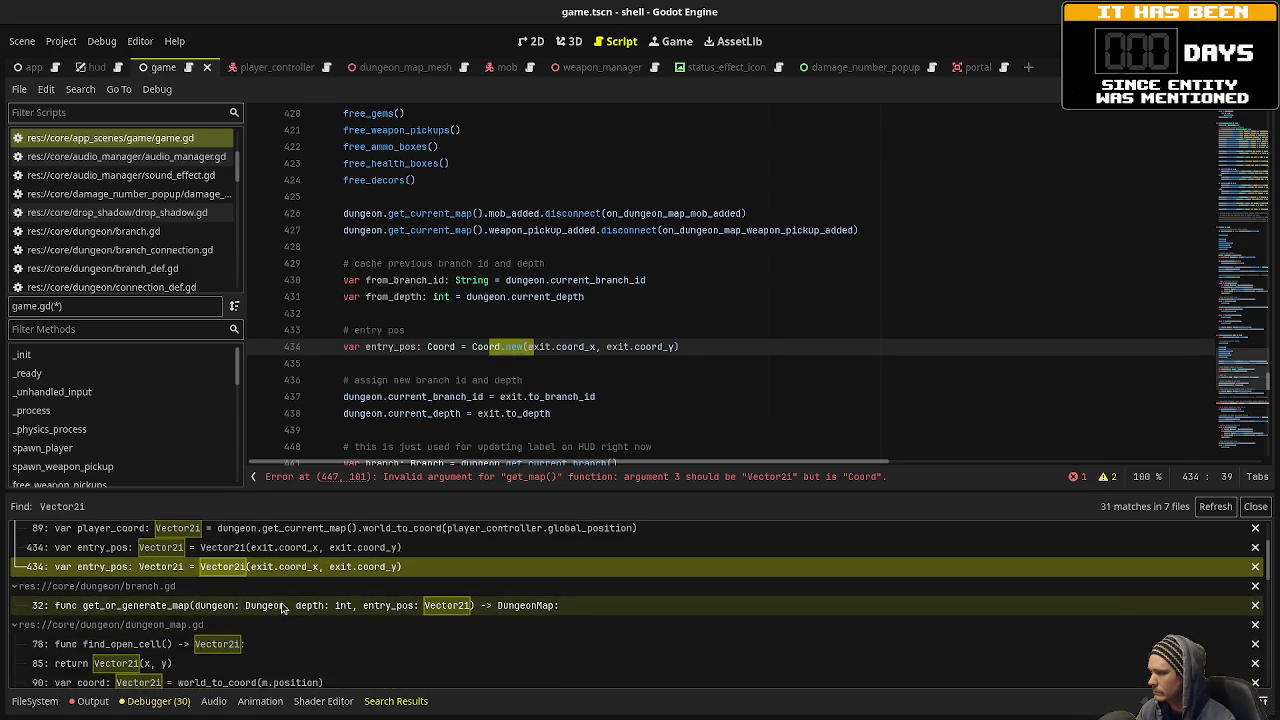
left_click(285, 610)
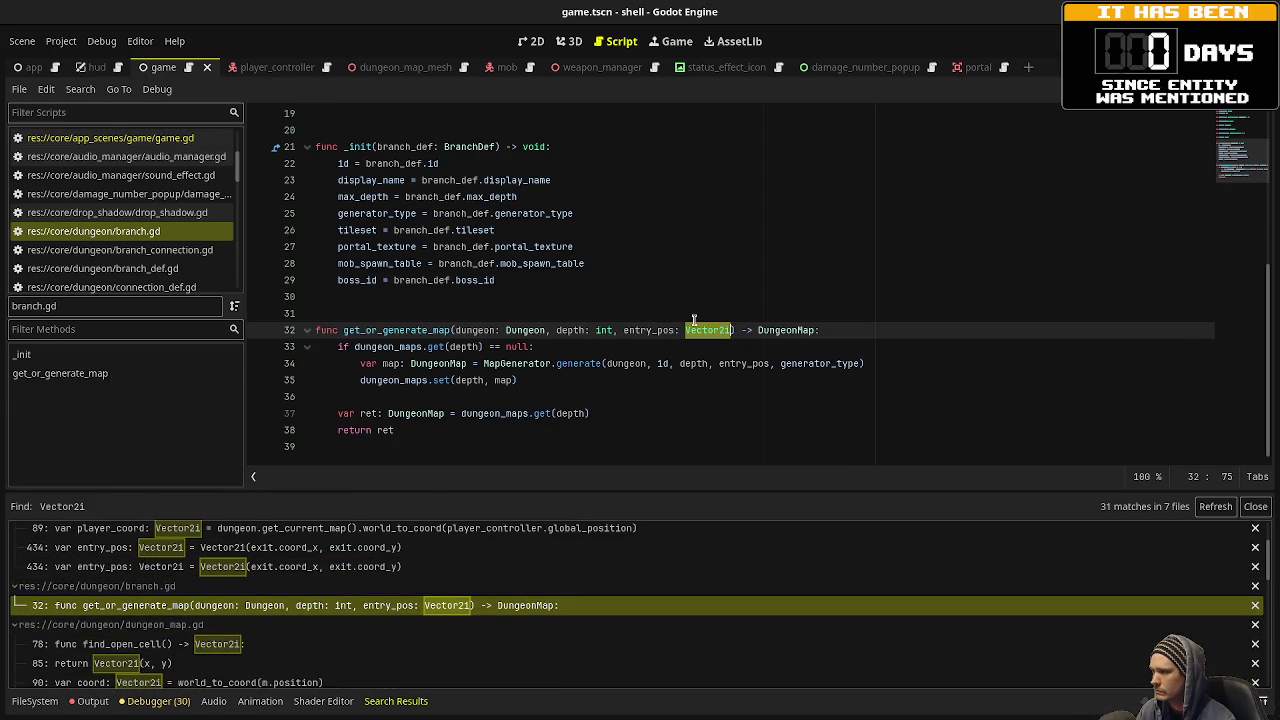
Retype get_or_generate_map's entry_pos parameter in branch.gd as Coord, then inspect map_generator.gd's generate function.
type("Coord")
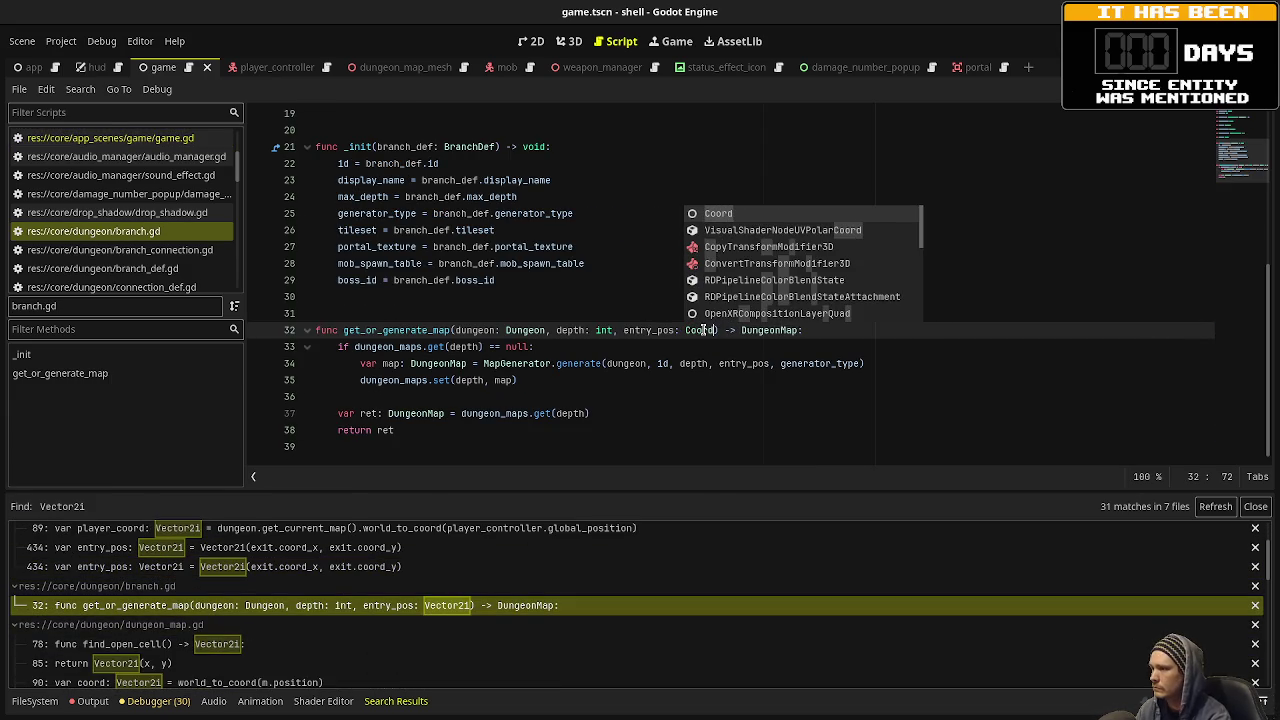
left_click(643, 363)
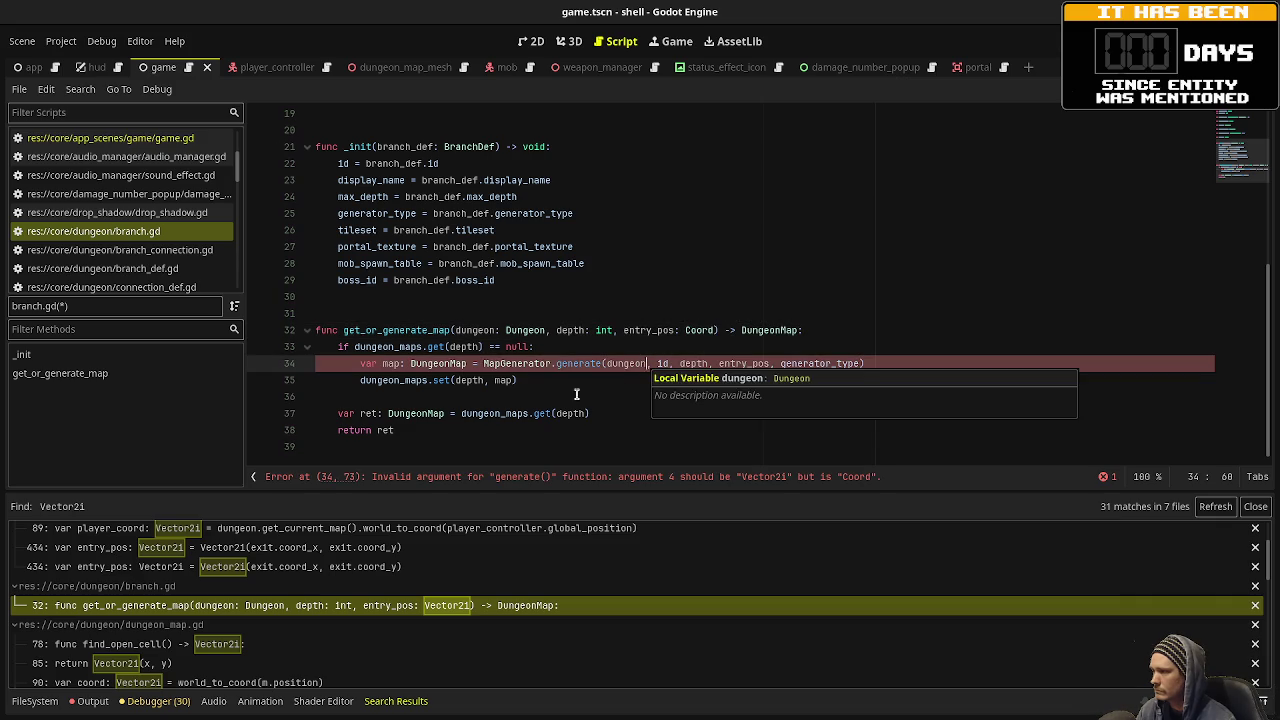
left_click(520, 380)
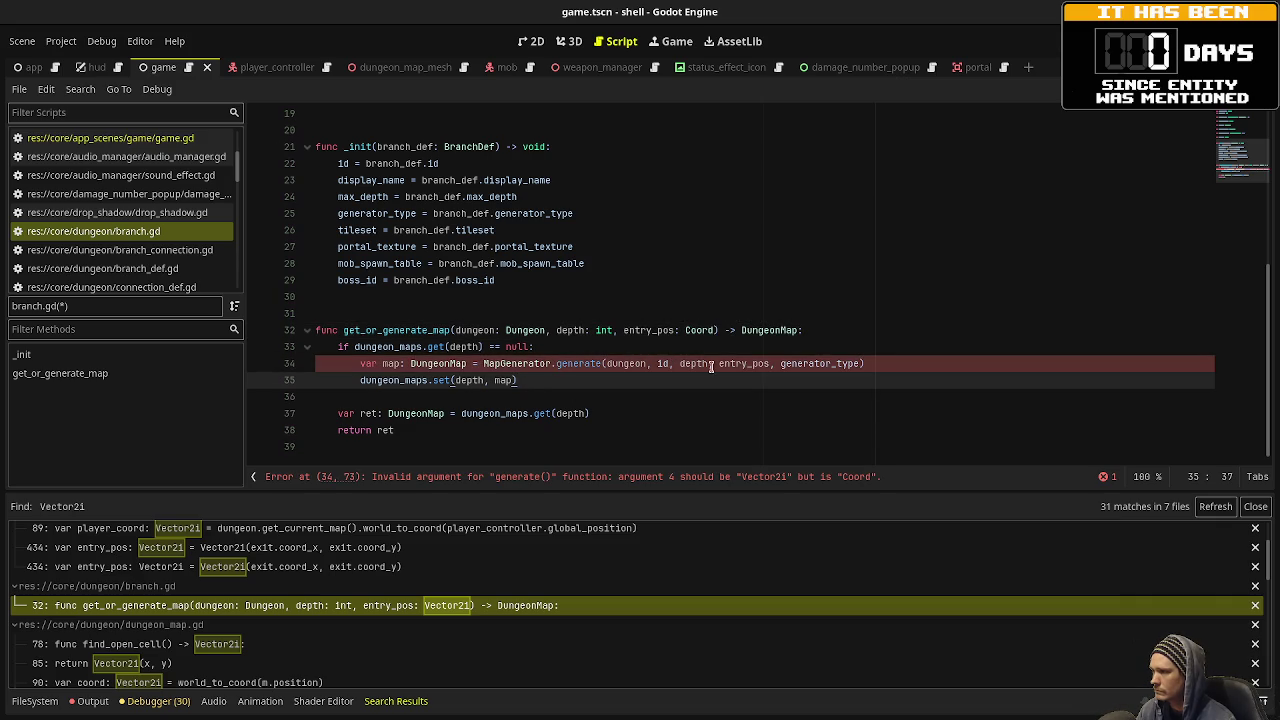
left_click(586, 367)
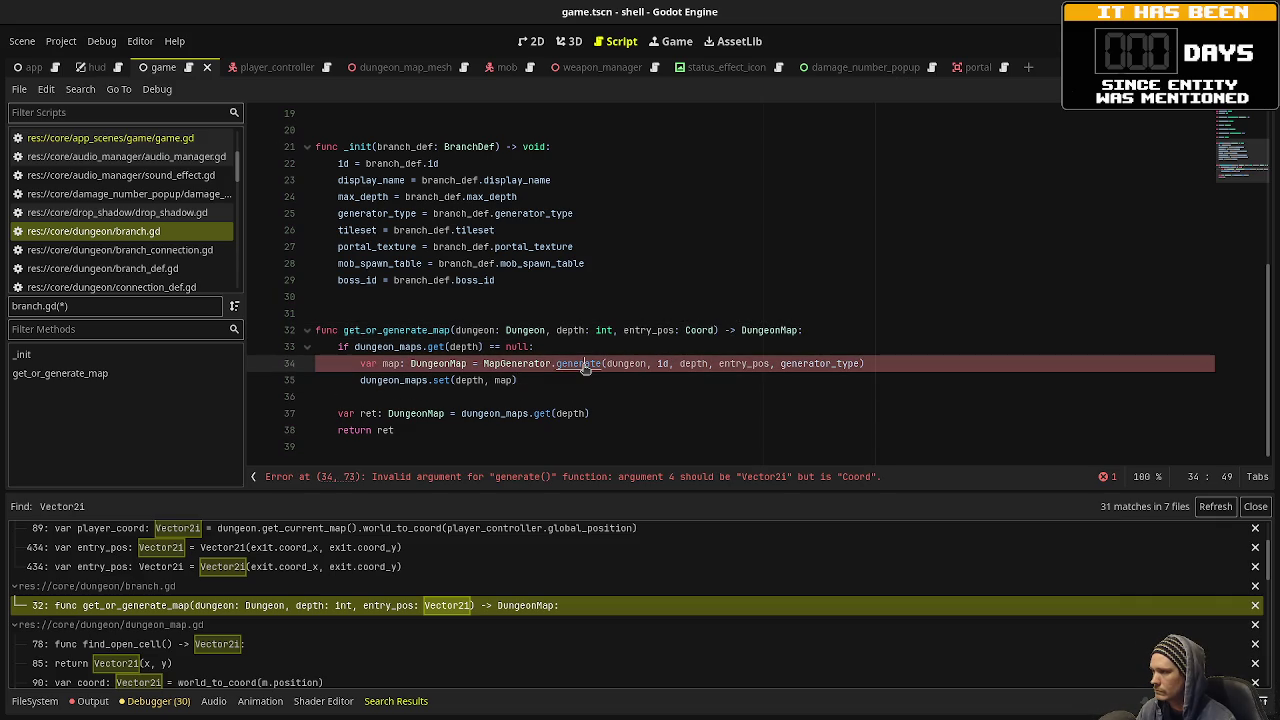
left_click(578, 363)
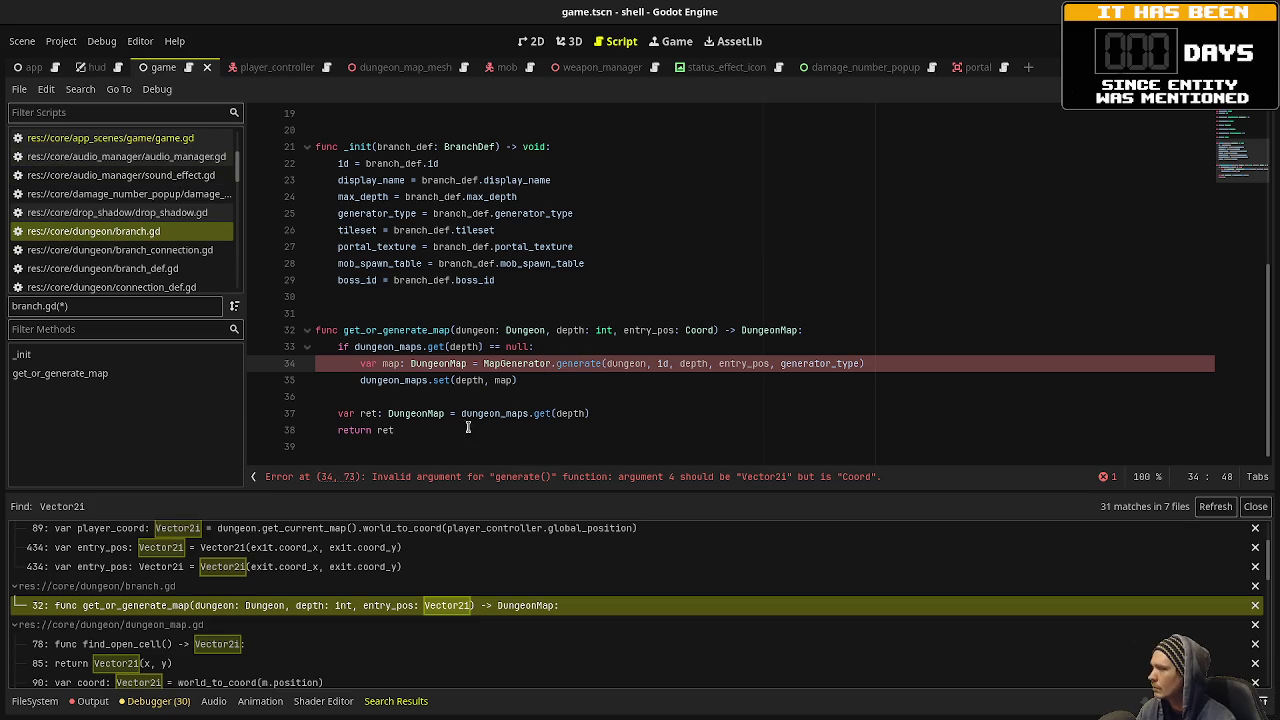
left_click(255, 644)
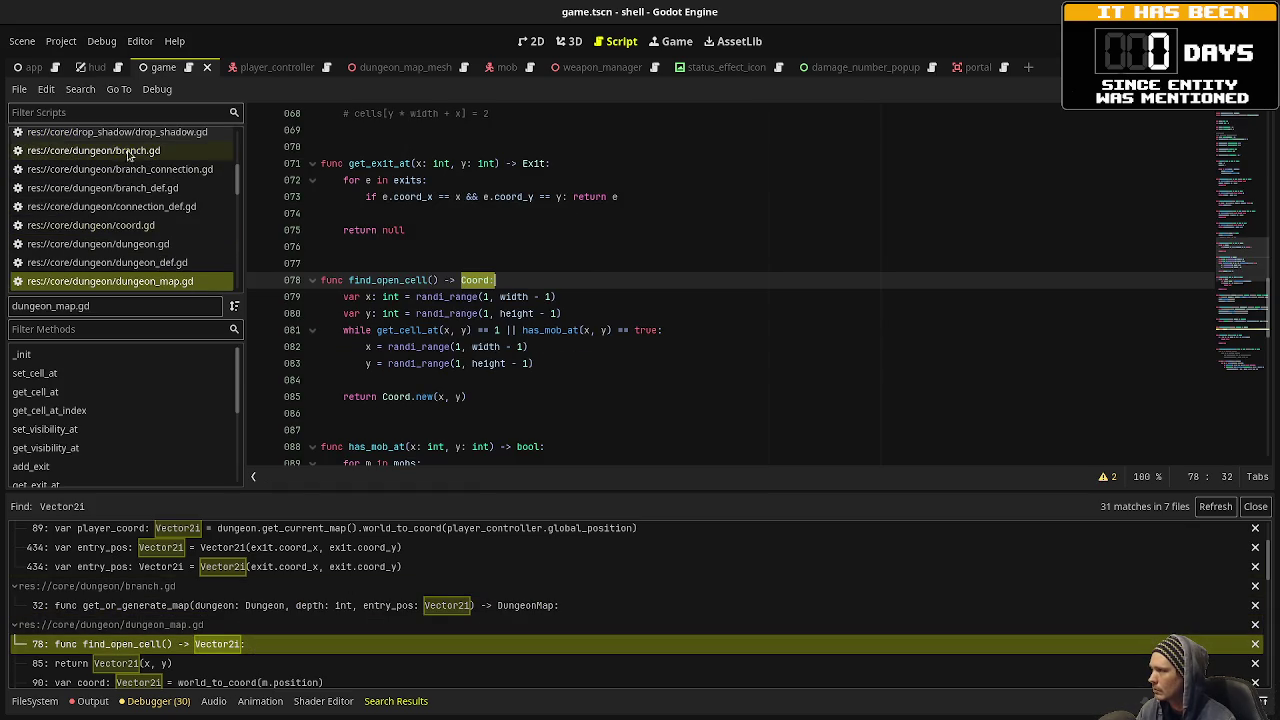
scroll(148, 262, "up", 2)
scroll(148, 262, "down", 3)
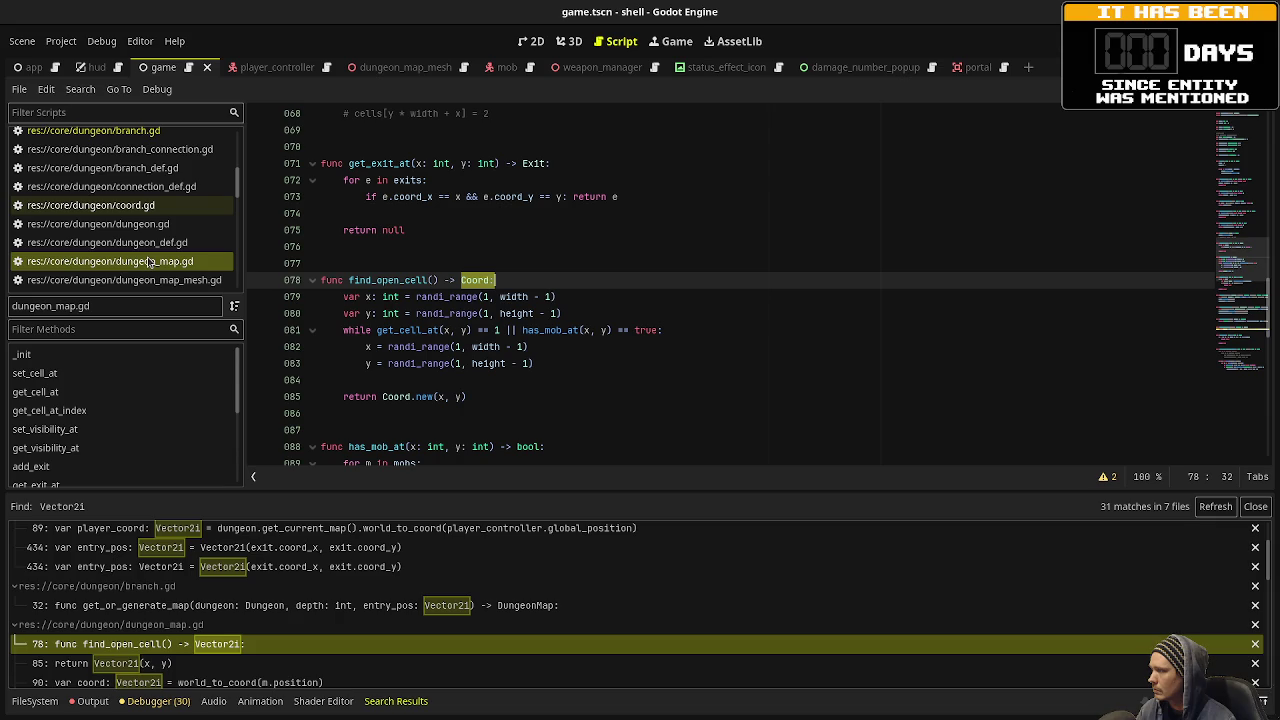
scroll(148, 262, "down", 4)
left_click(148, 237)
Retype generate's entry_pos type and the cell_coord types on lines 54 and 63 as Coord.
left_click(551, 354)
scroll(555, 358, "up", 15)
scroll(558, 362, "up", 8)
double_click(796, 163)
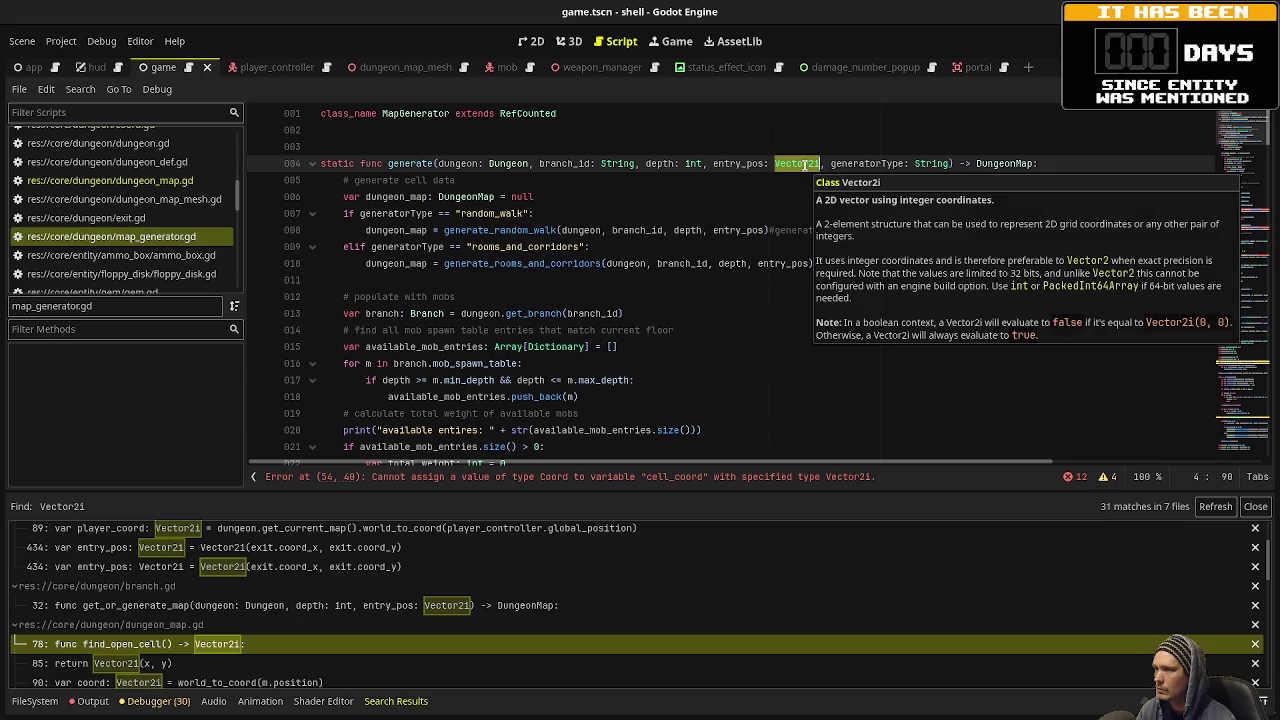
type("Coord")
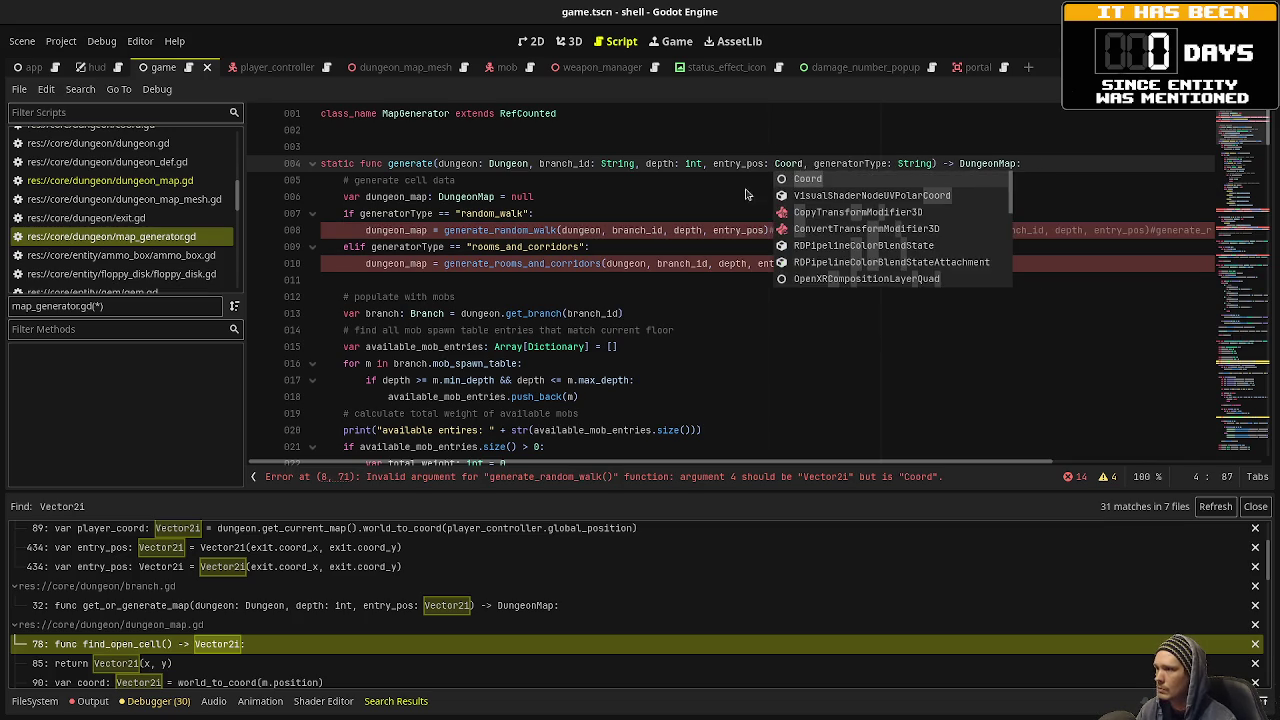
left_click(782, 196)
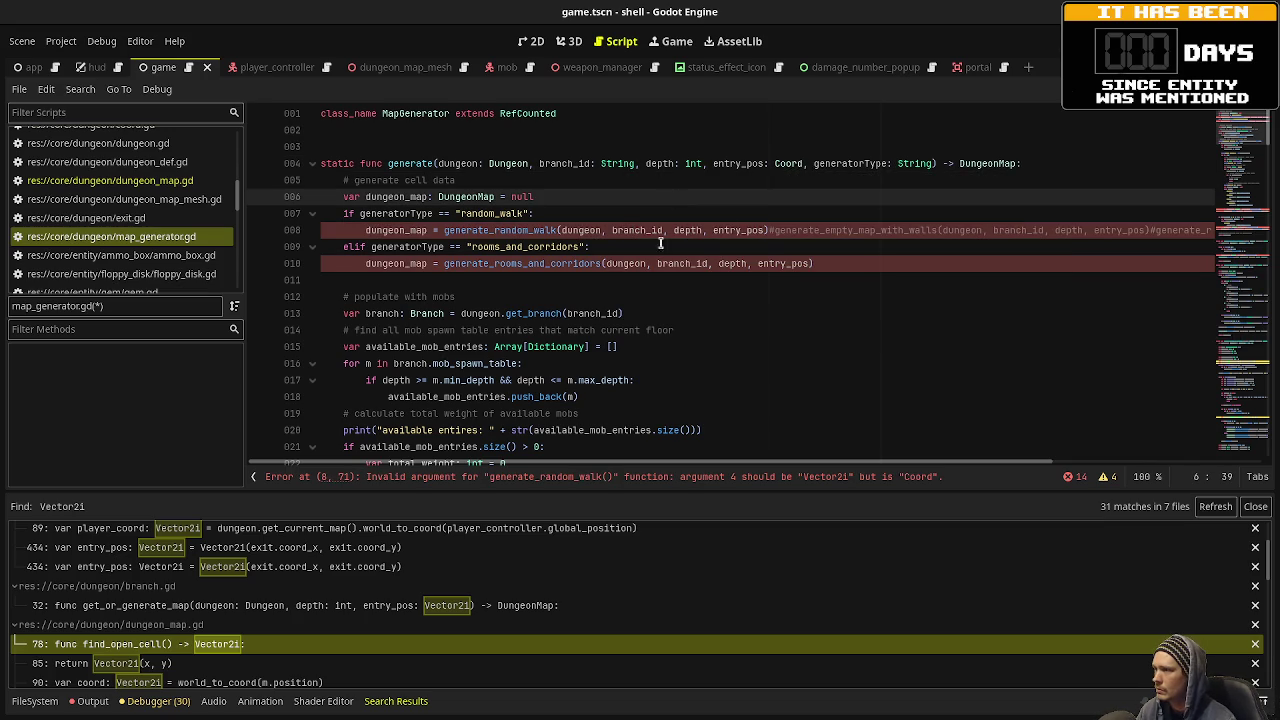
scroll(535, 283, "down", 1)
scroll(535, 283, "down", 10)
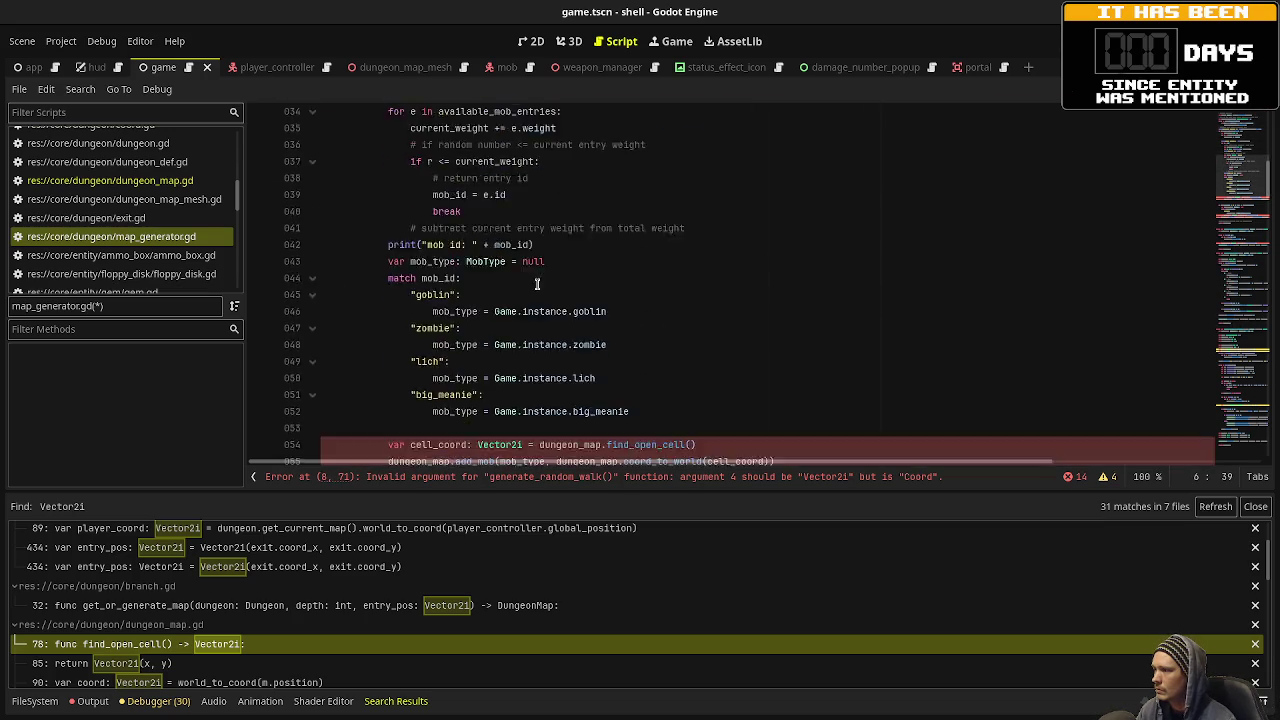
double_click(500, 198)
type("Coord")
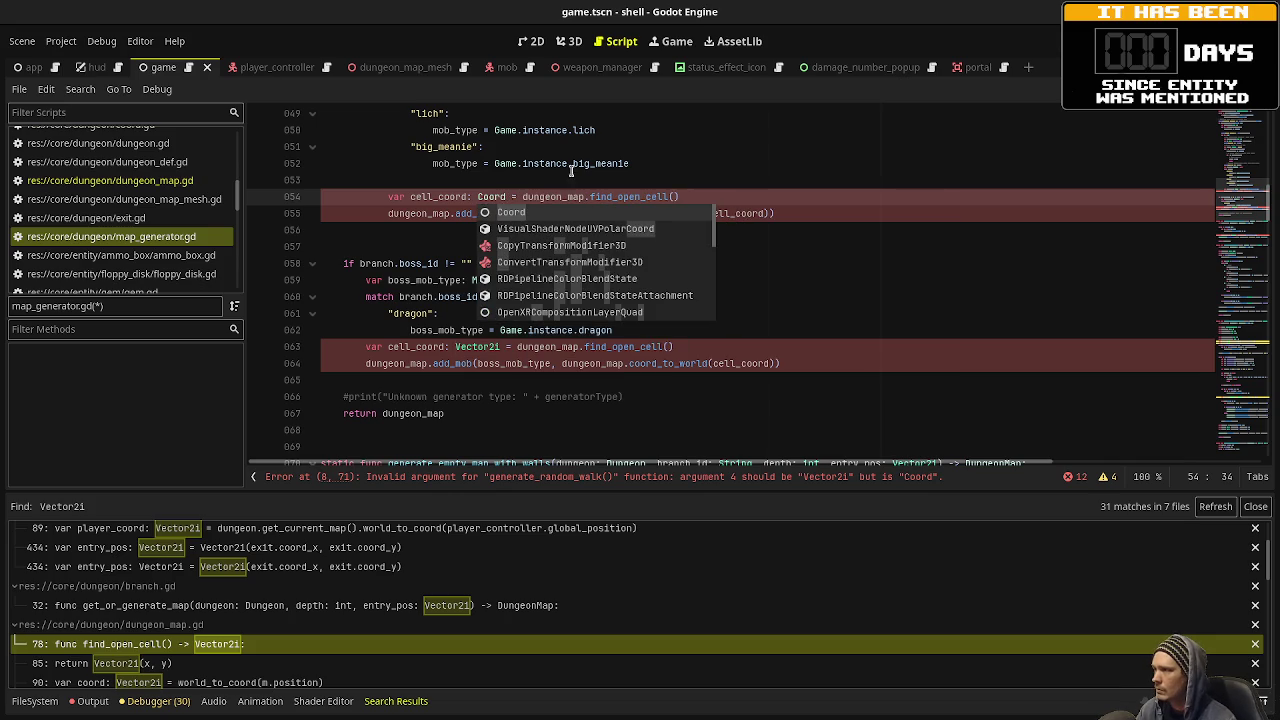
left_click(577, 165)
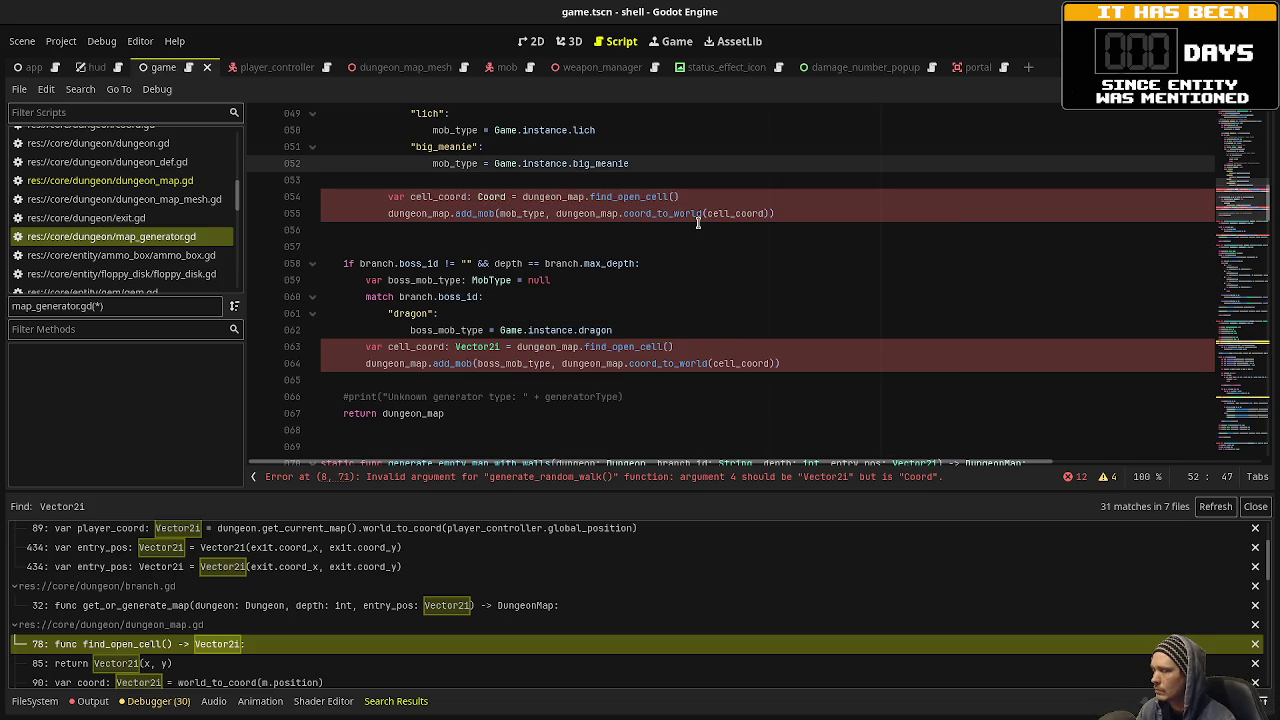
double_click(488, 346)
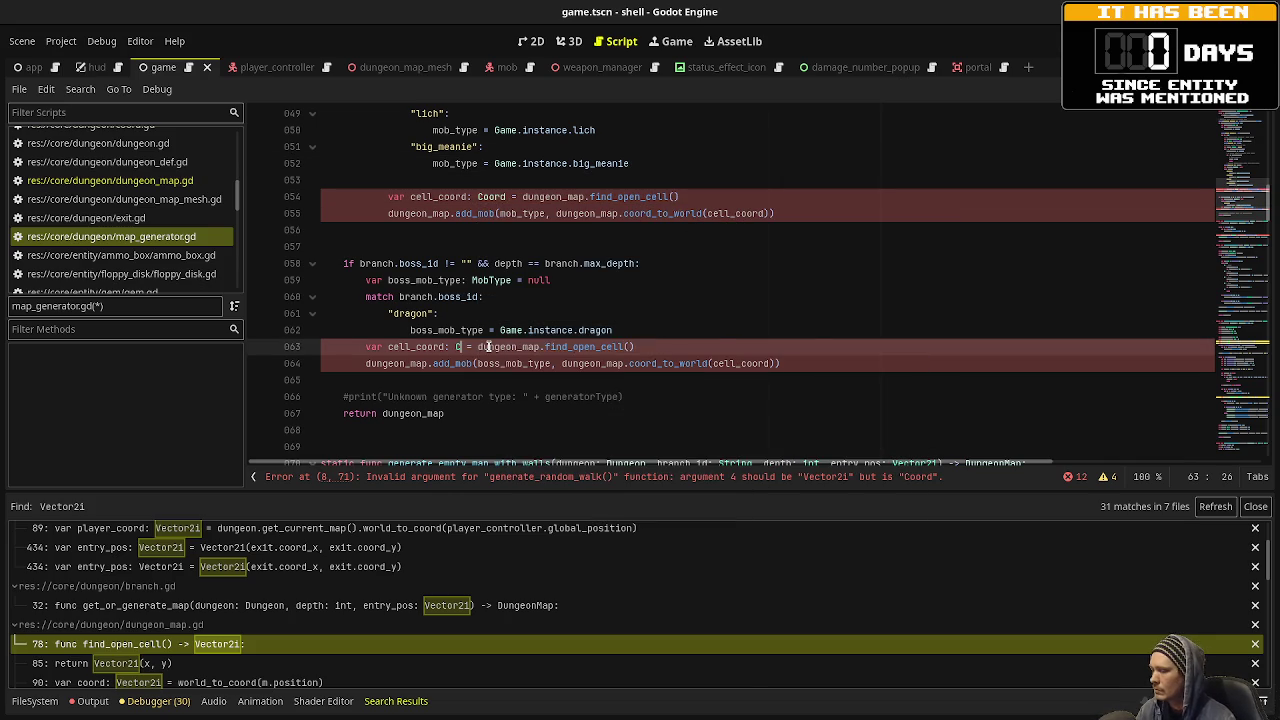
type("Coord")
left_click(712, 305)
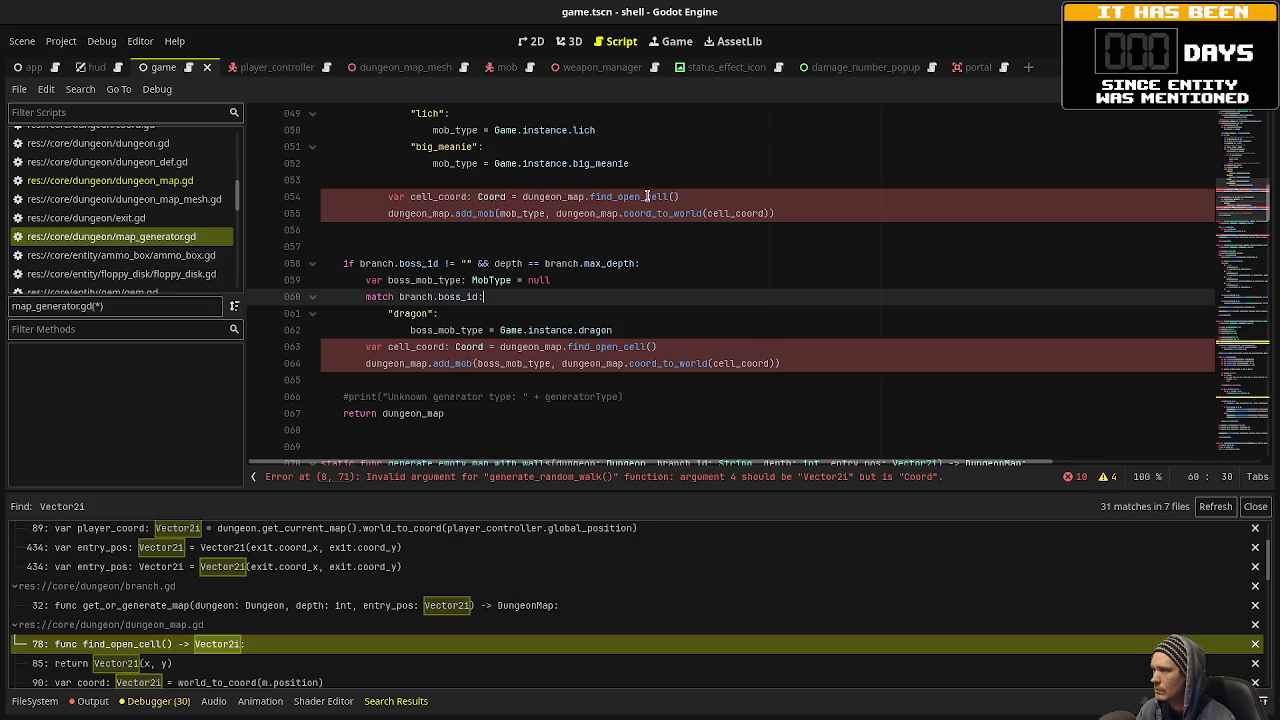
Change entry_pos (lines 70, 82), end_cell_pos and walker_pos from Vector2i to Coord, and save.
scroll(613, 370, "down", 2)
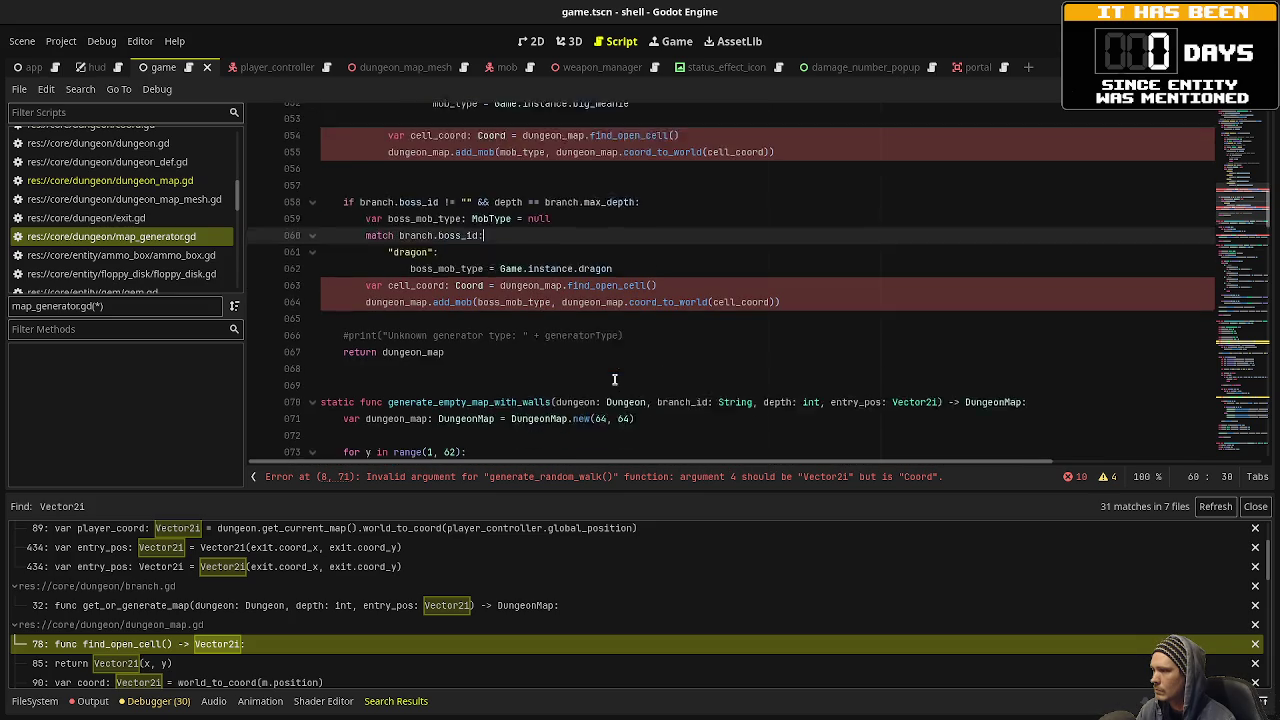
double_click(905, 363)
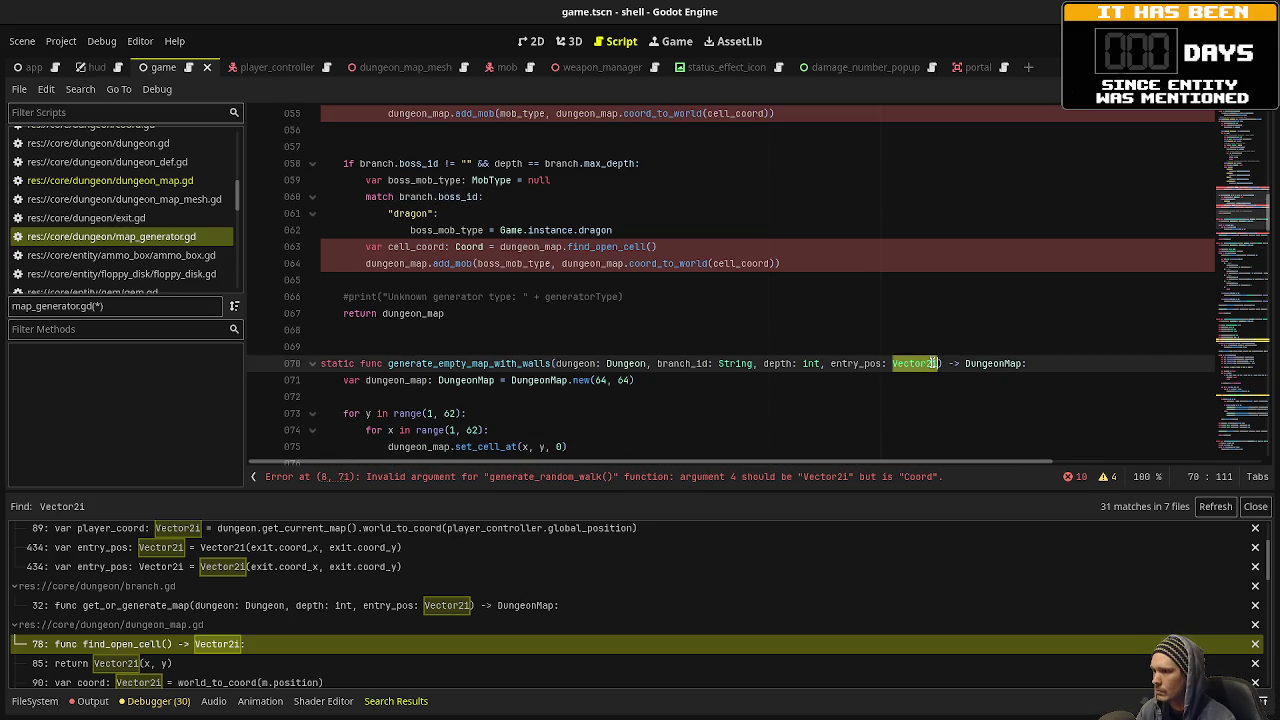
type("Coord")
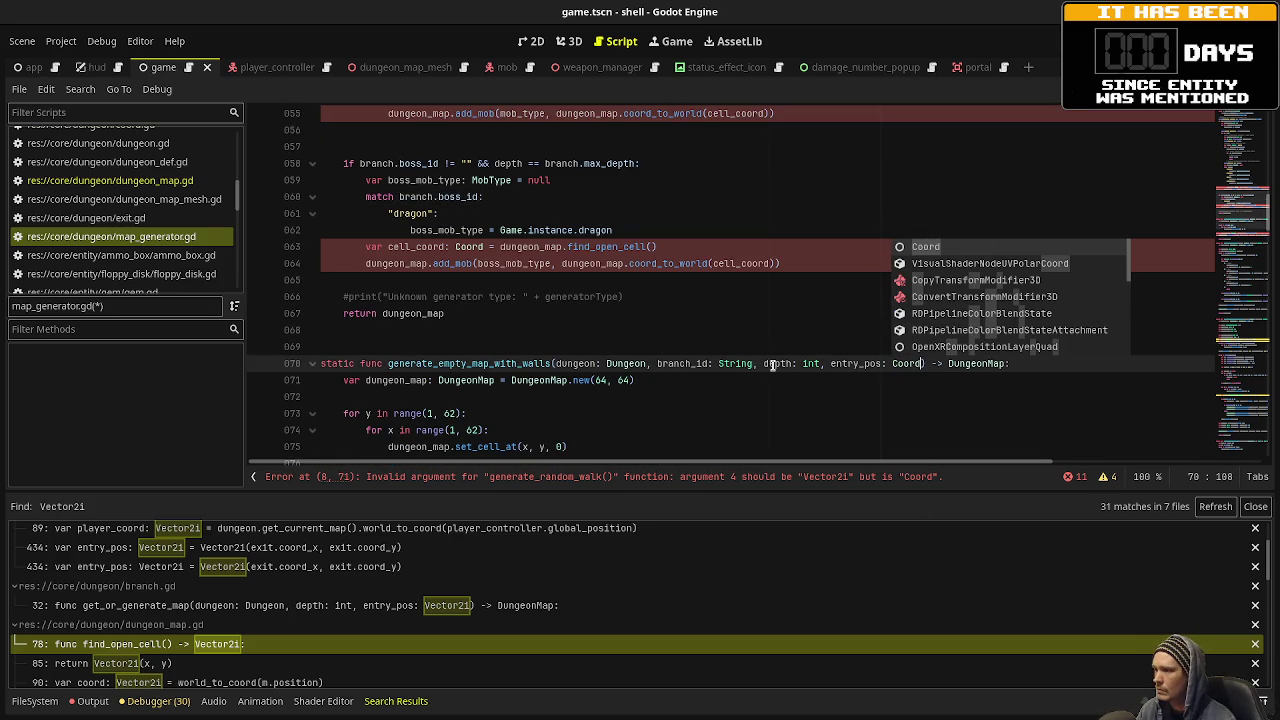
left_click(772, 363)
scroll(772, 365, "down", 4)
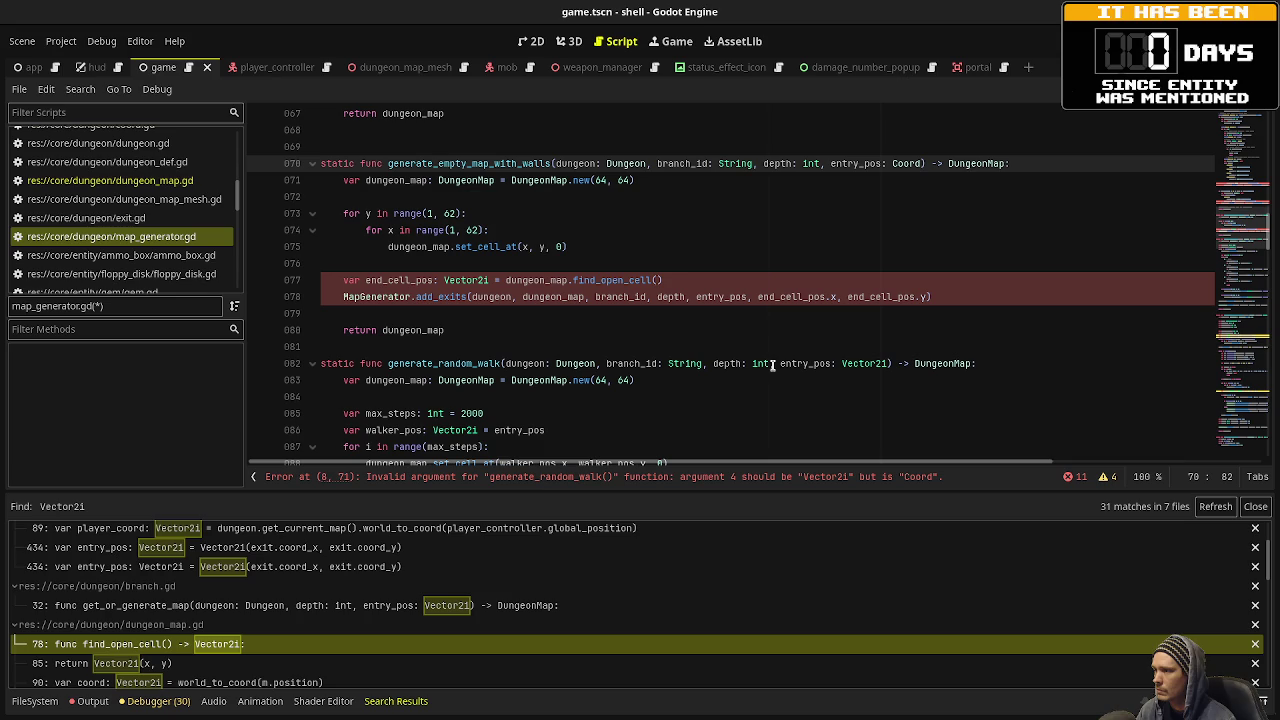
double_click(475, 279)
type("Coord")
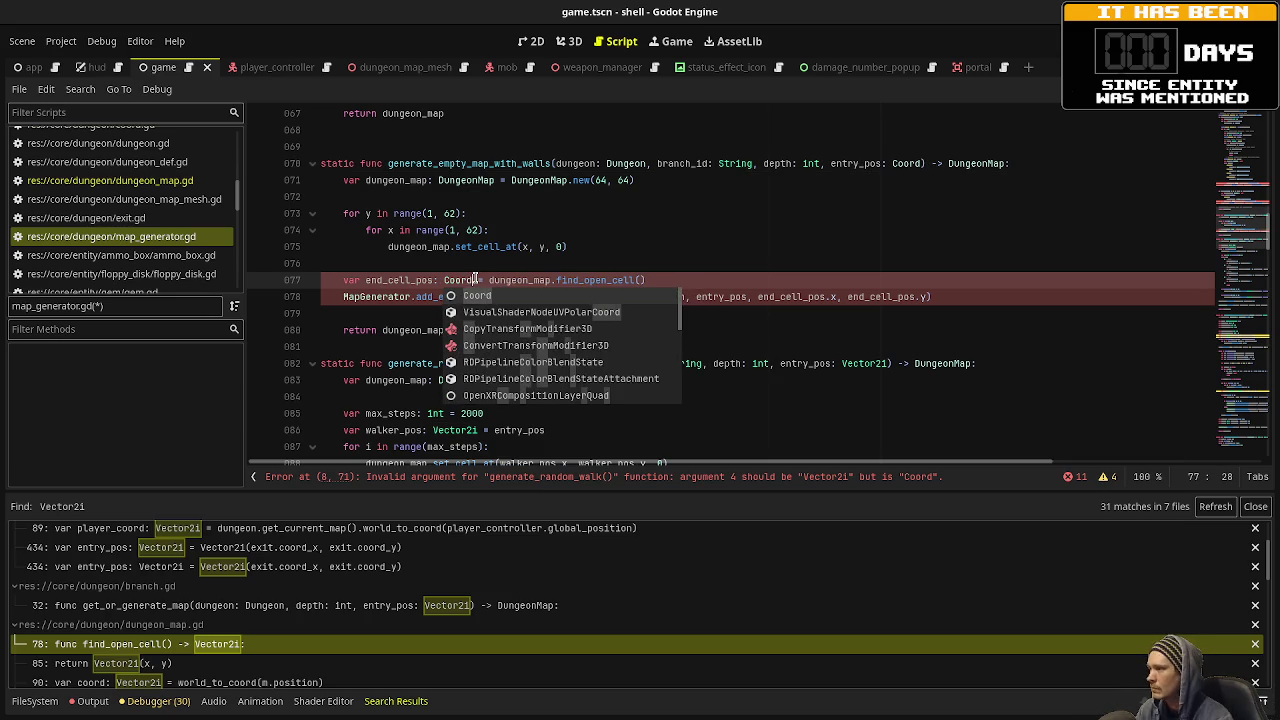
left_click(650, 234)
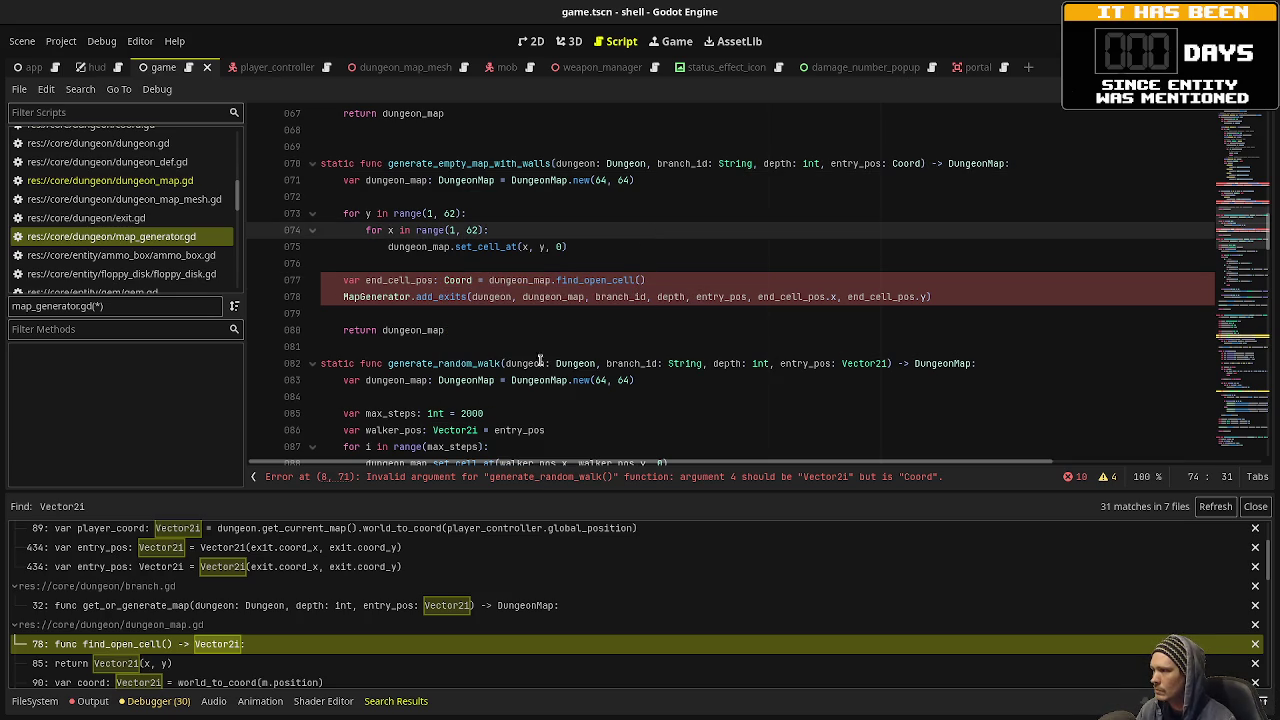
left_click(840, 363)
double_click(851, 363)
type("Coord")
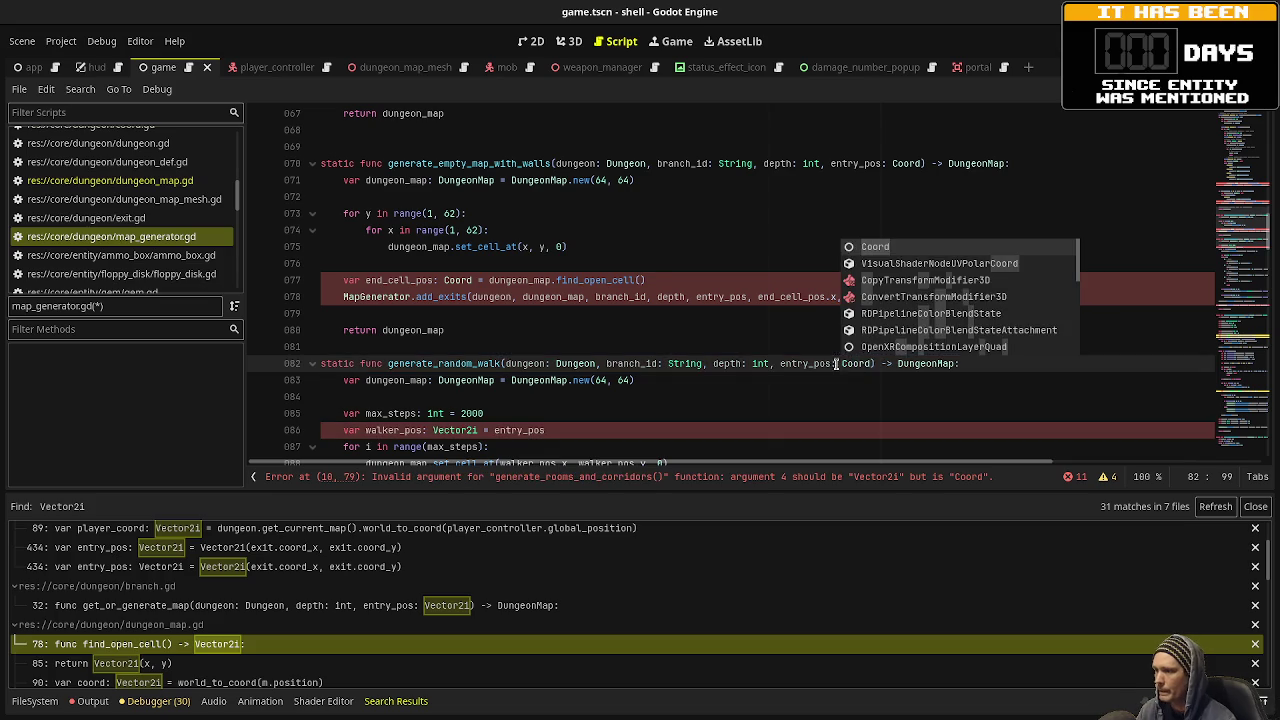
left_click(497, 347)
scroll(497, 354, "down", 3)
double_click(460, 380)
type("Coord")
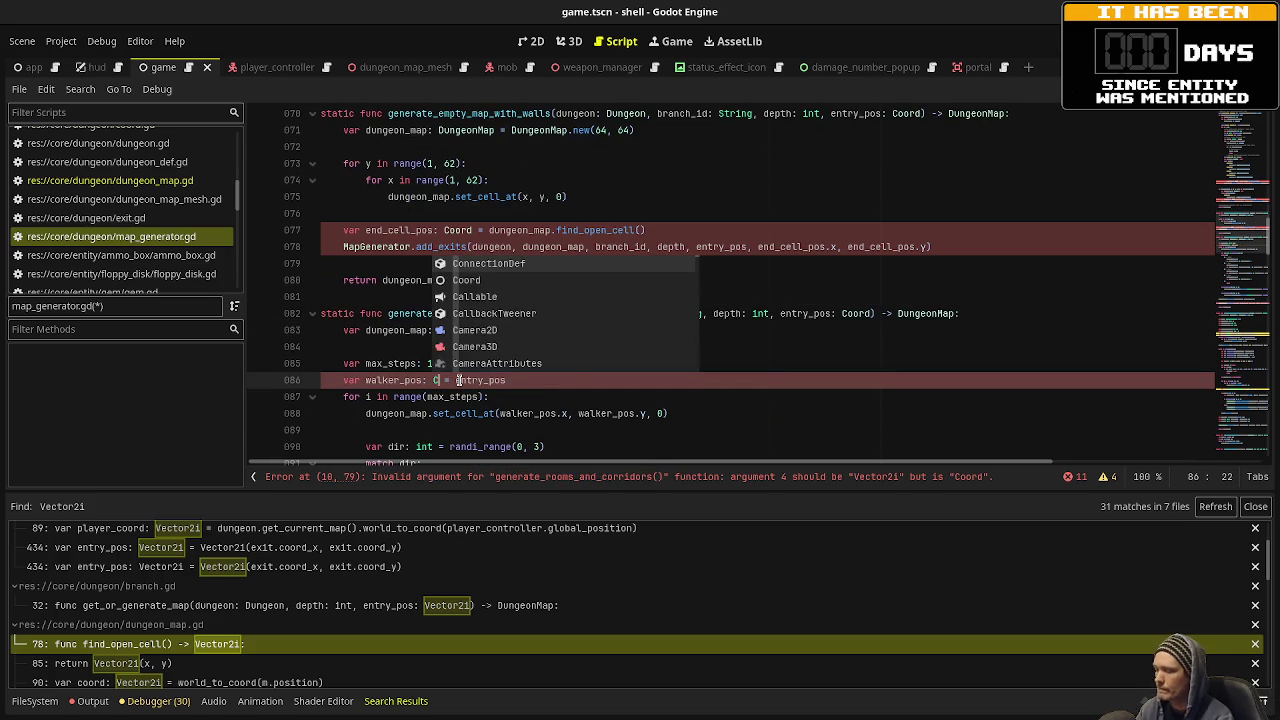
left_click(510, 396)
key("ctrl+s")
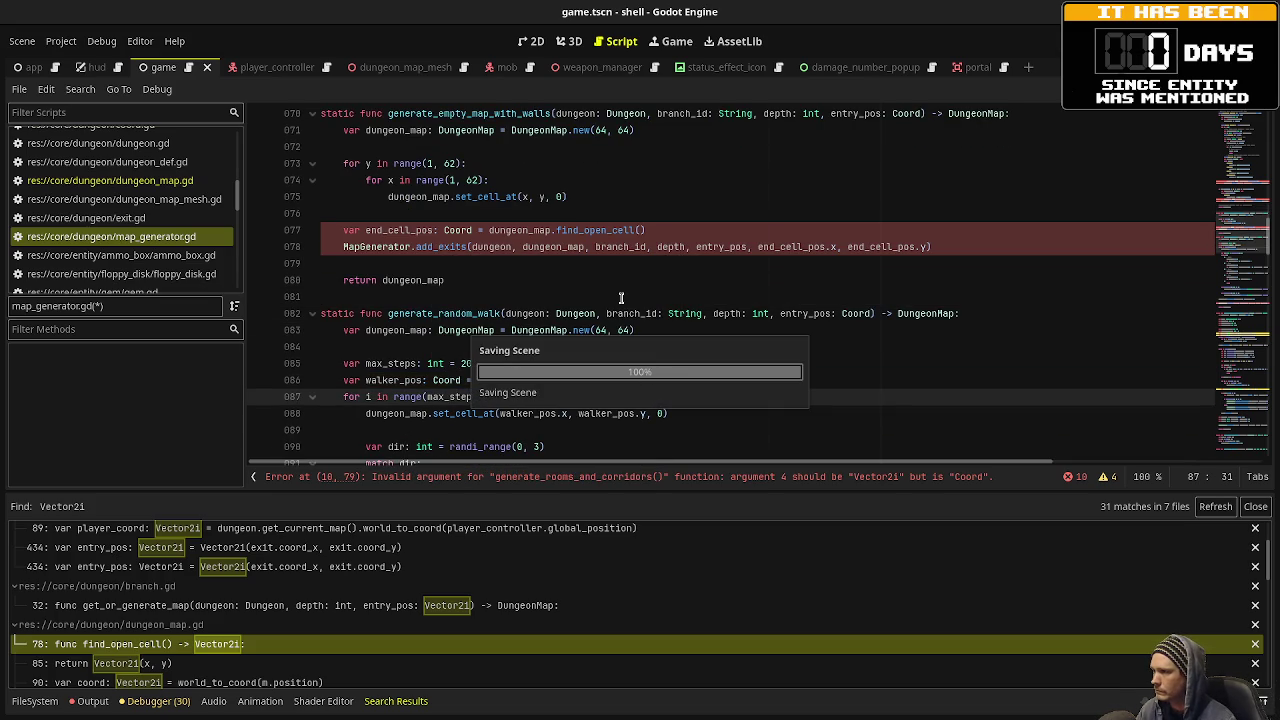
Type generate_rooms_and_corridors' entry_pos parameter as Coord and save.
scroll(621, 298, "down", 16)
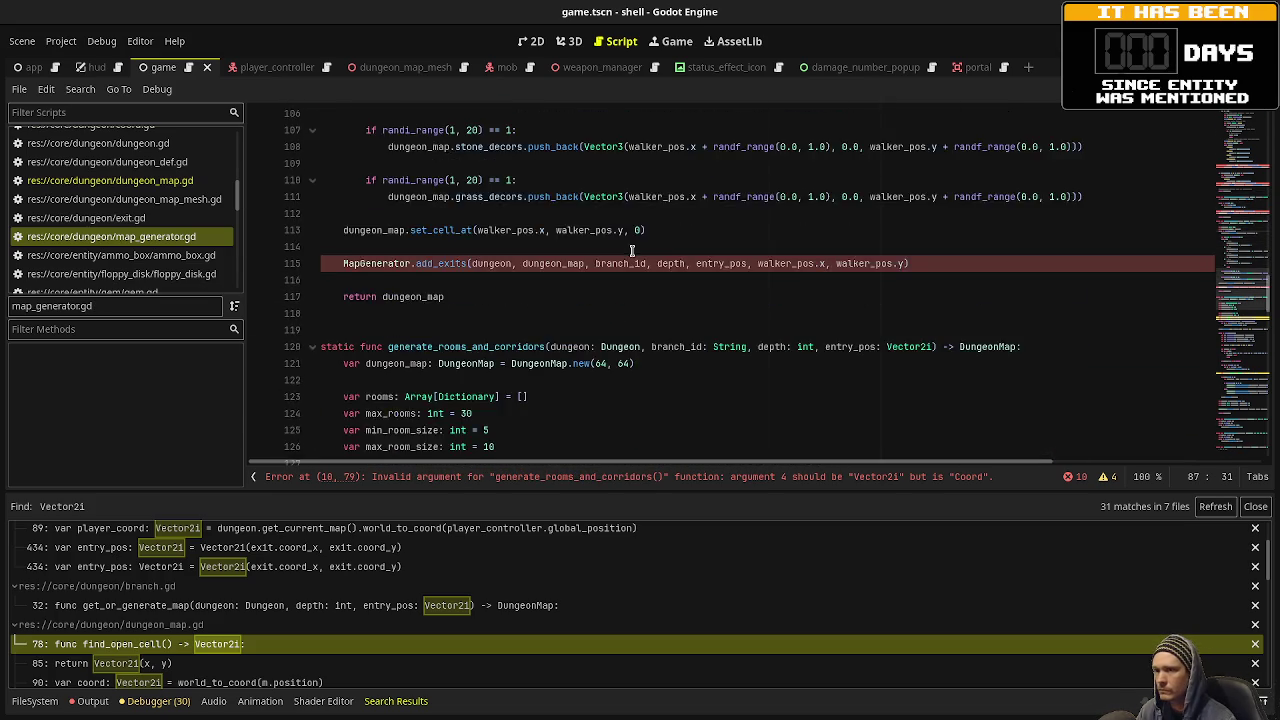
scroll(632, 250, "up", 4)
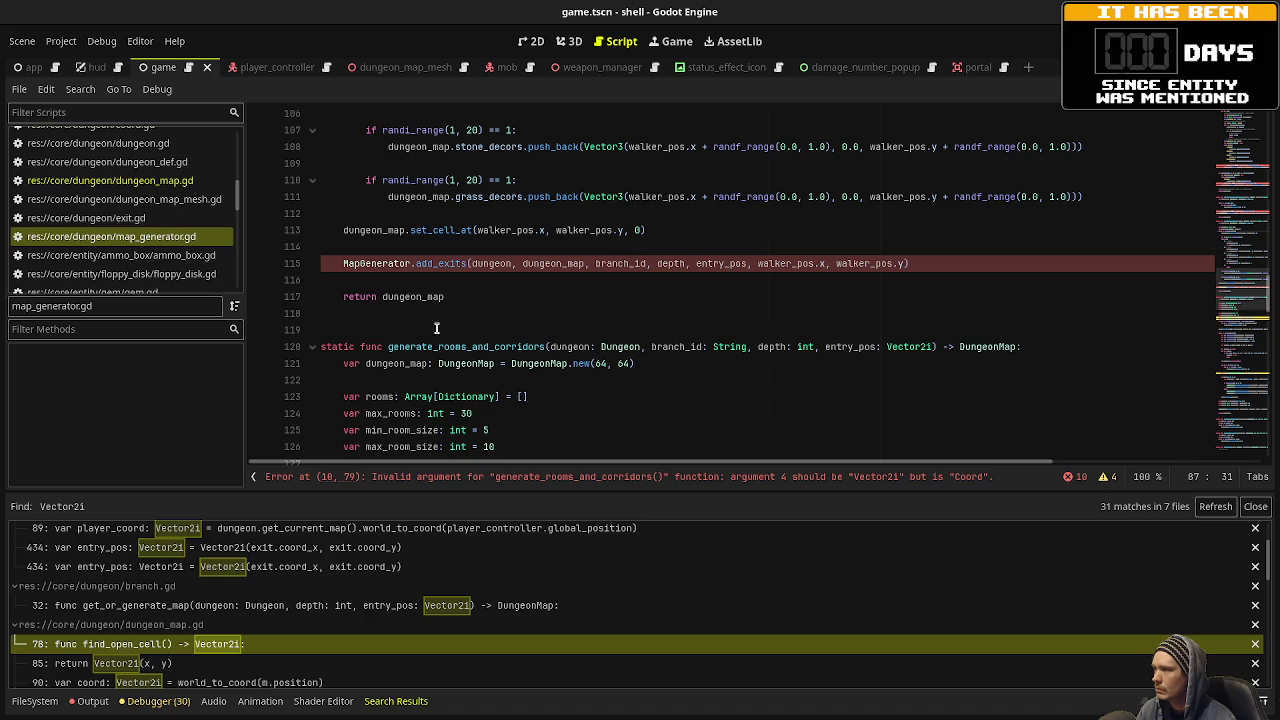
double_click(900, 346)
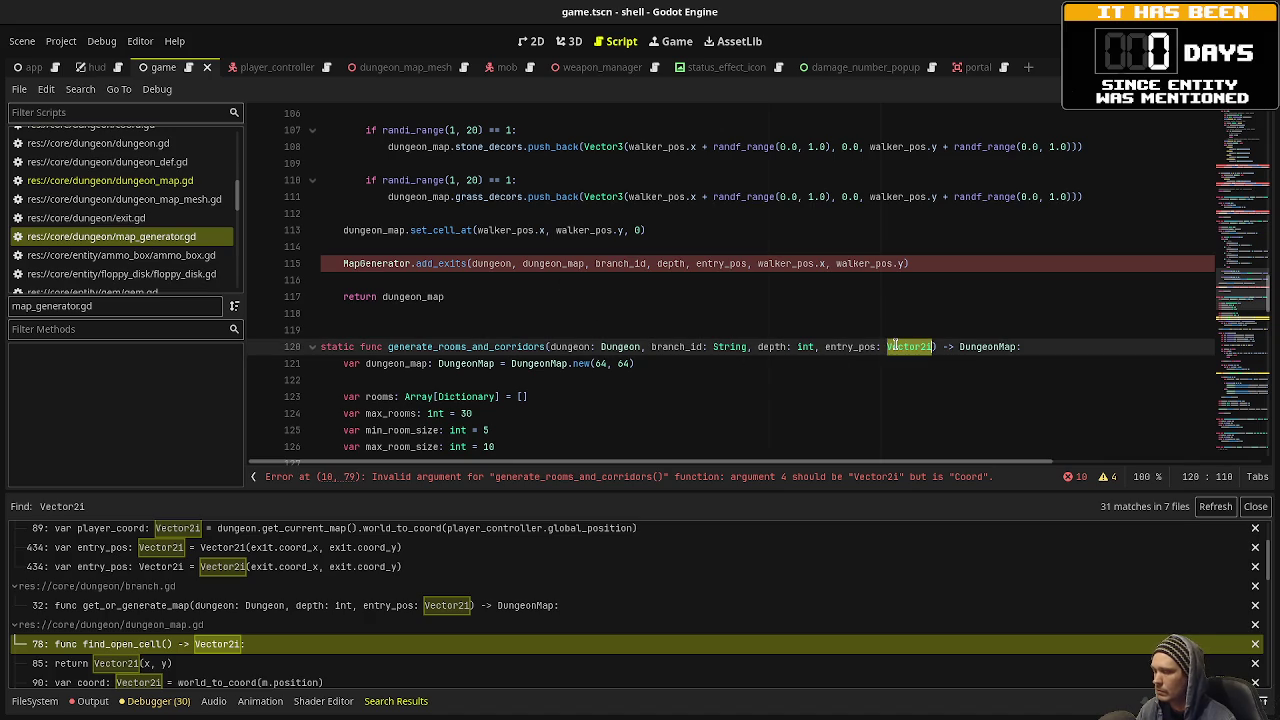
type("Coord")
key("Return")
left_click(729, 333)
key("ctrl+s")
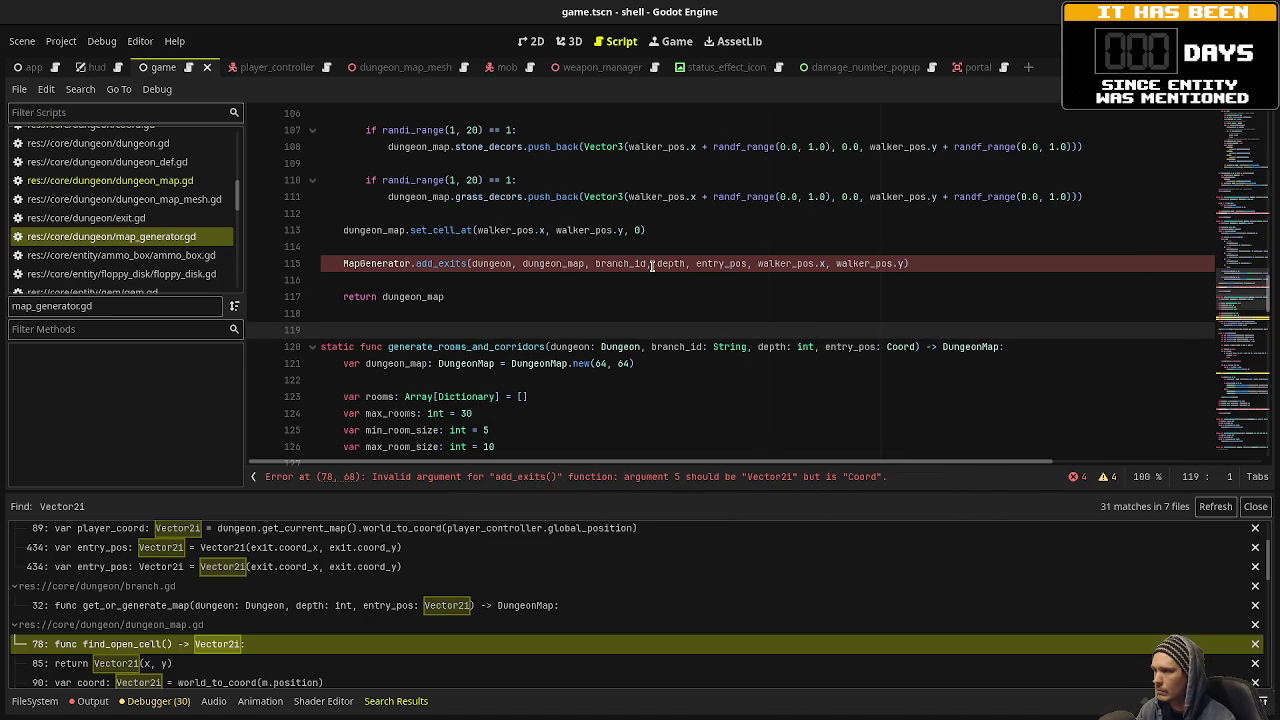
Change add_exits' entry_pos (line 195) and the forward-exit pos (line 208) to Coord, saving.
scroll(597, 288, "down", 4)
scroll(597, 288, "down", 13)
scroll(597, 288, "up", 4)
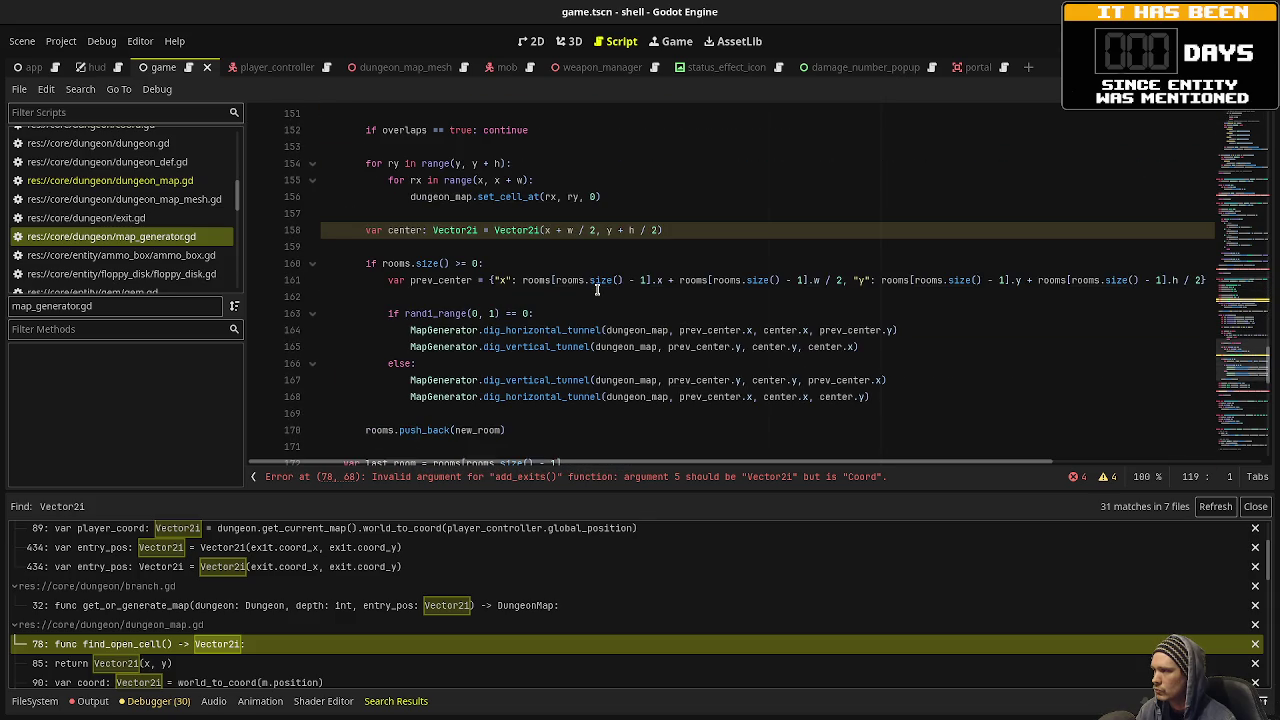
scroll(607, 343, "down", 4)
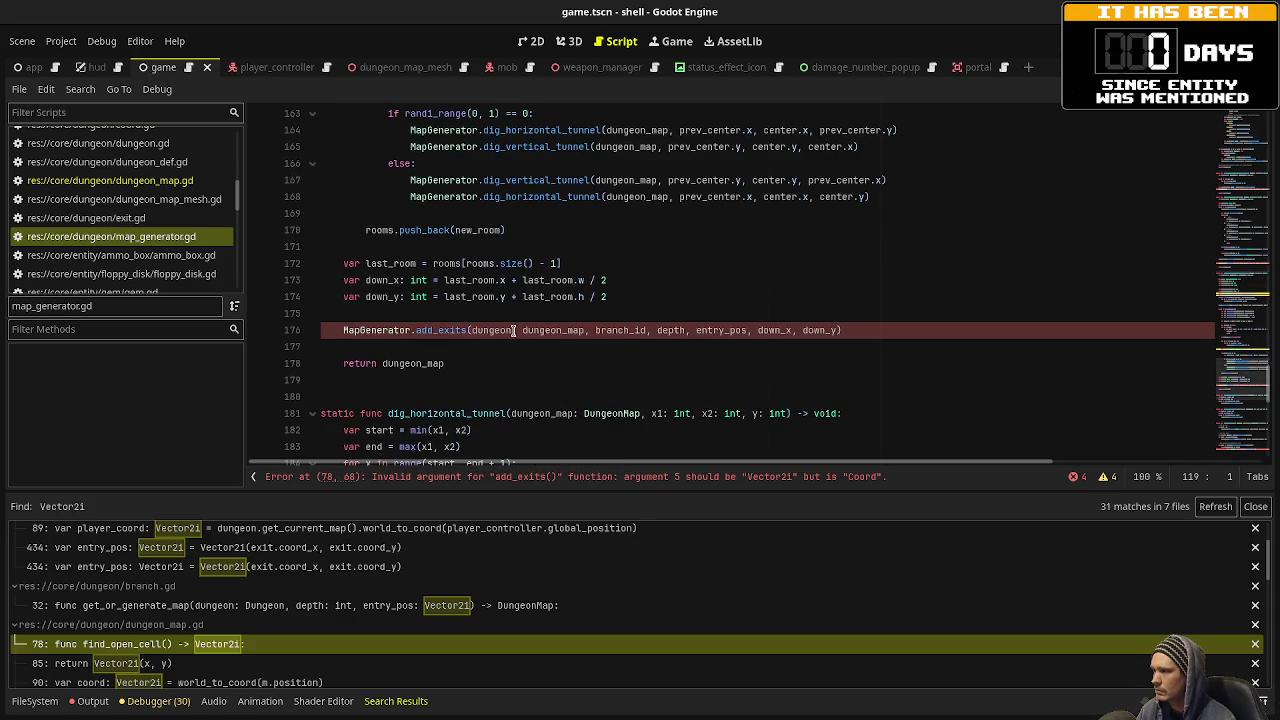
scroll(512, 330, "down", 2)
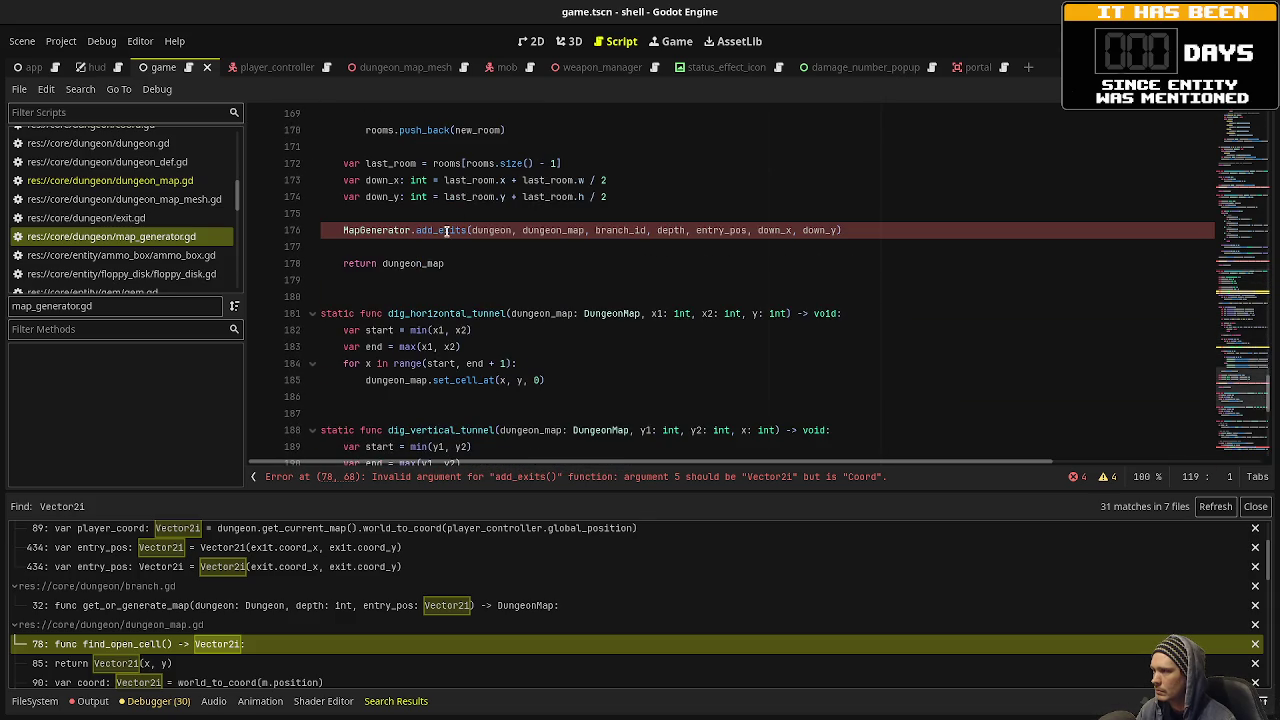
scroll(455, 245, "down", 6)
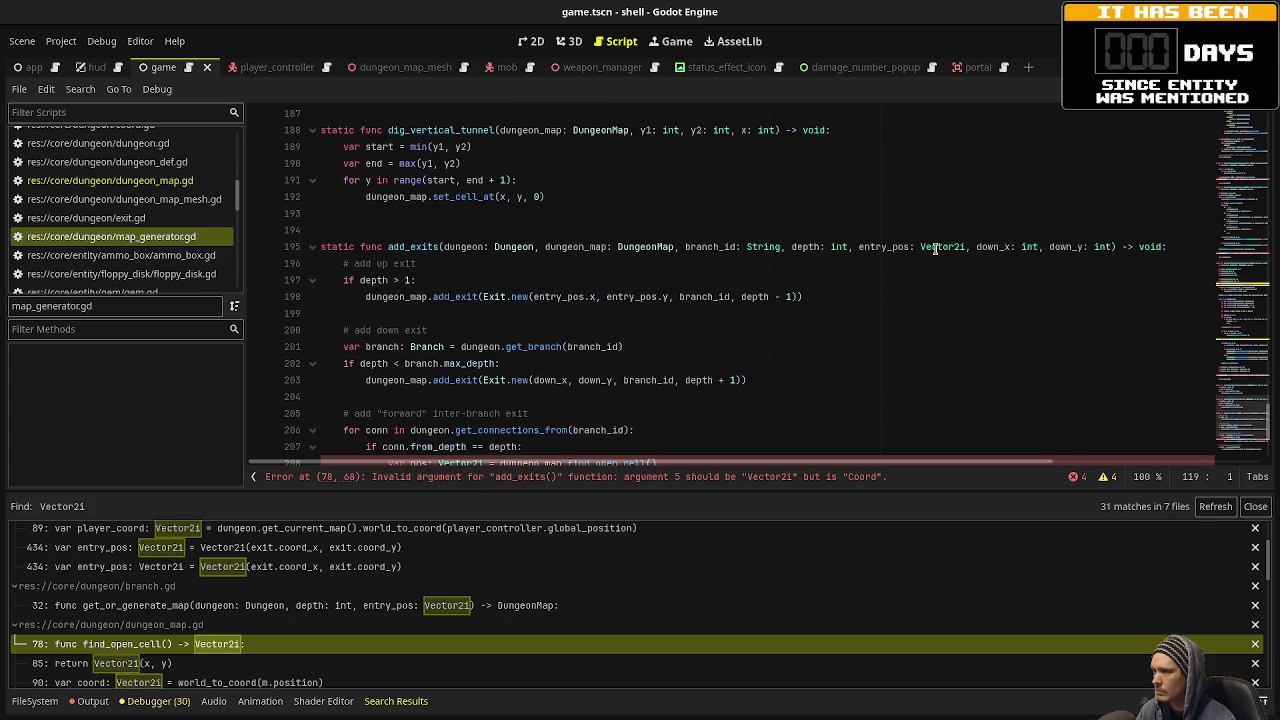
double_click(948, 246)
type("Coord")
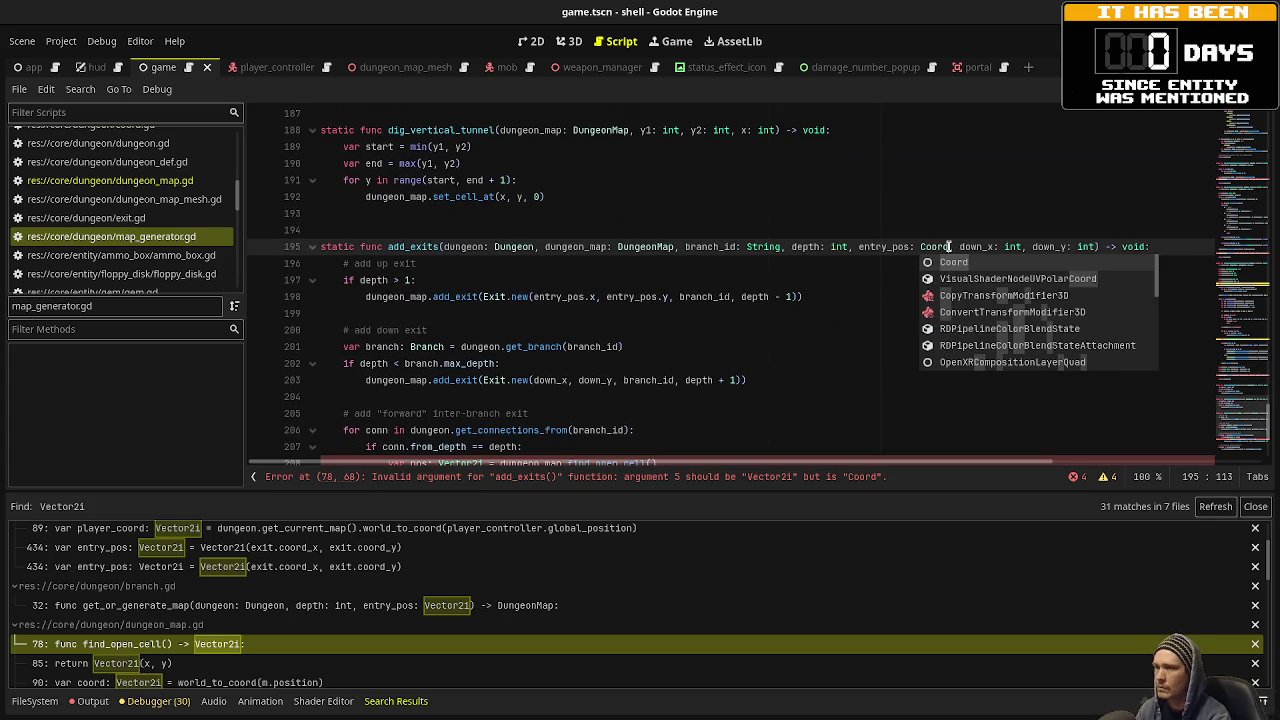
key("ctrl+s")
scroll(600, 300, "down", 2)
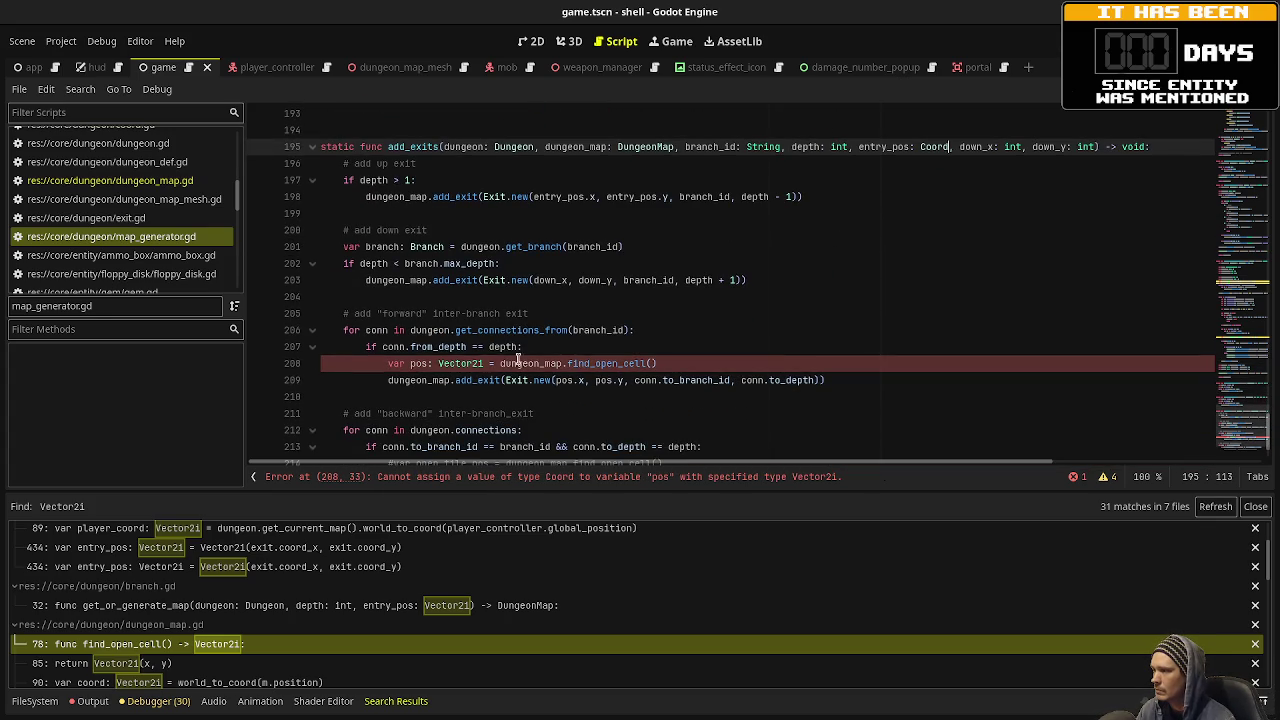
left_click(453, 364)
double_click(453, 364)
type("Coord")
key("ctrl+s")
left_click(730, 412)
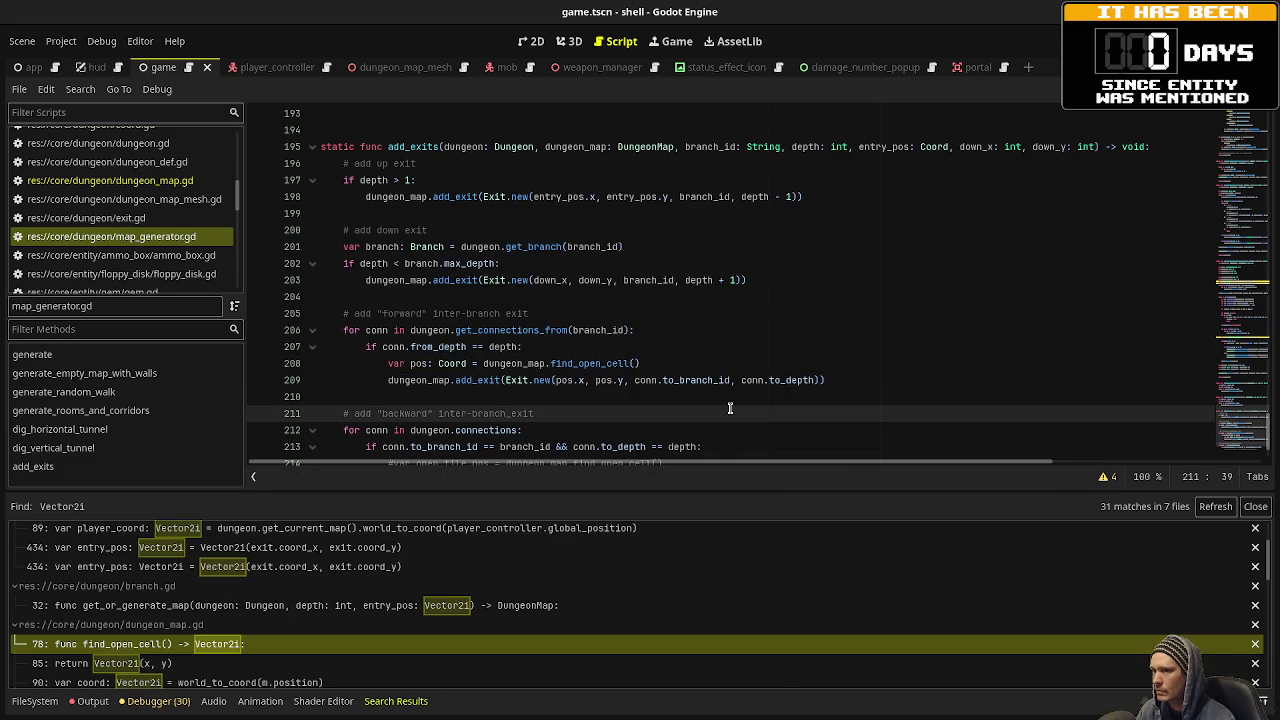
Refresh the Vector2i search results and inspect the coord.gd and dungeon_map.gd line 133 matches.
mouse_move(1240, 430)
left_mouse_down()
mouse_move(1237, 147)
mouse_move(1262, 460)
mouse_move(1275, 424)
left_mouse_up()
scroll(763, 590, "down", 2)
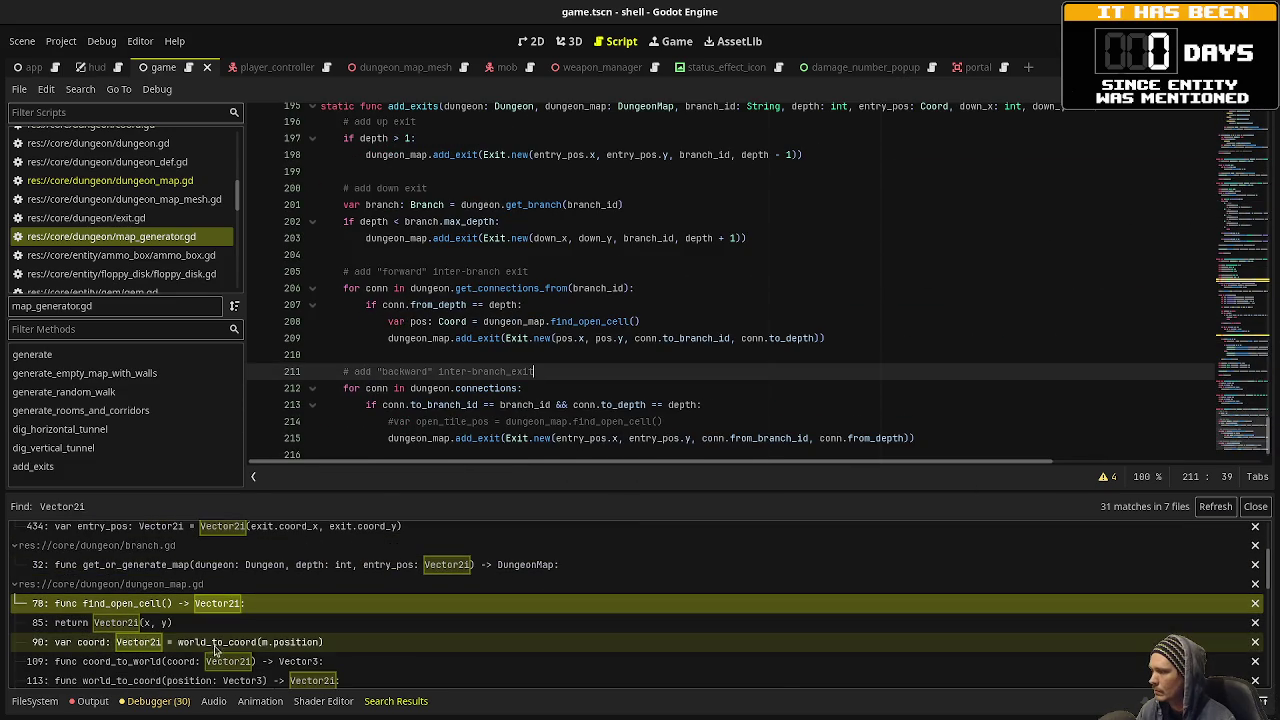
left_click(1215, 506)
scroll(302, 570, "up", 2)
left_click(288, 557)
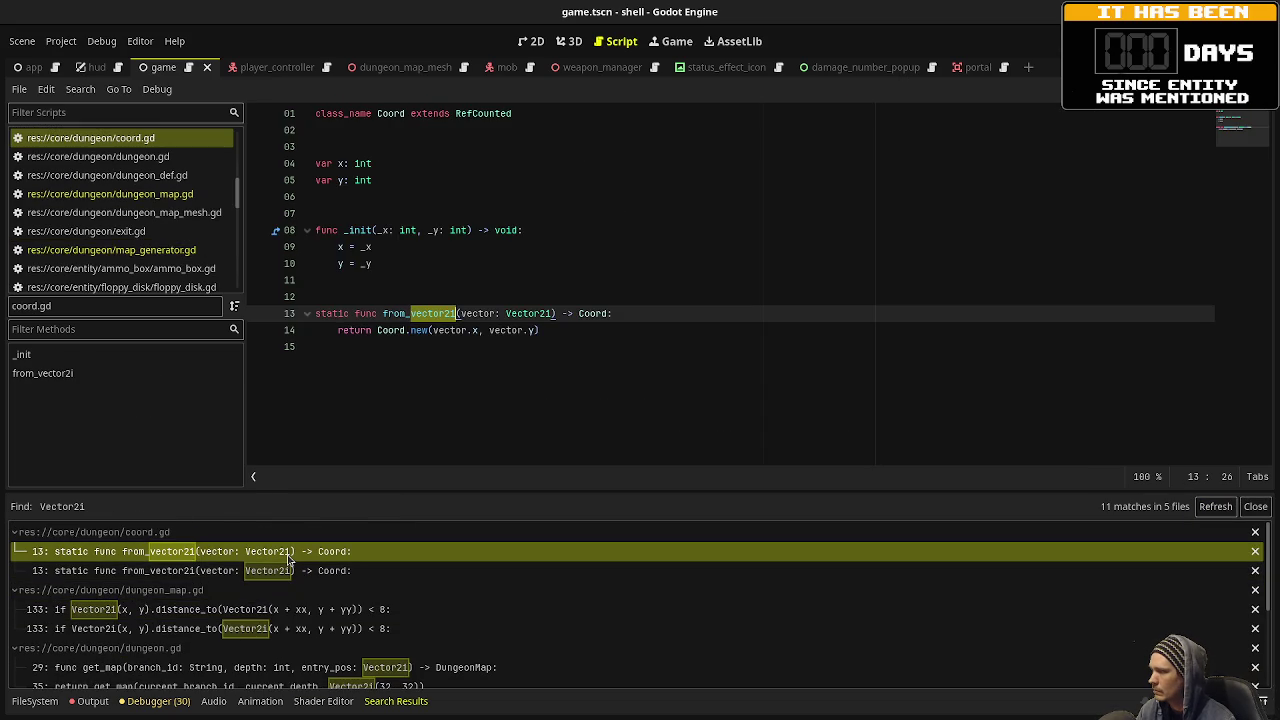
left_click(262, 570)
left_click(258, 609)
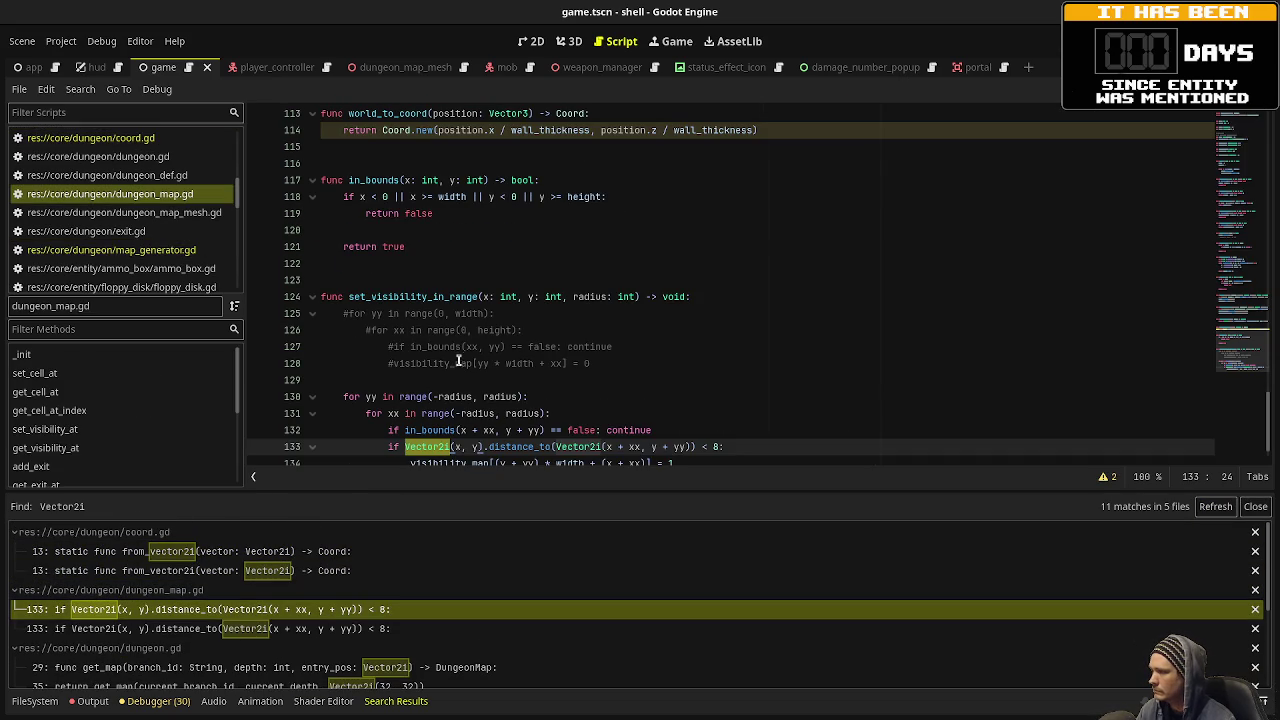
In dungeon.gd, type get_map's entry_pos as Coord and use Coord.new in line 35's call.
scroll(458, 363, "down", 2)
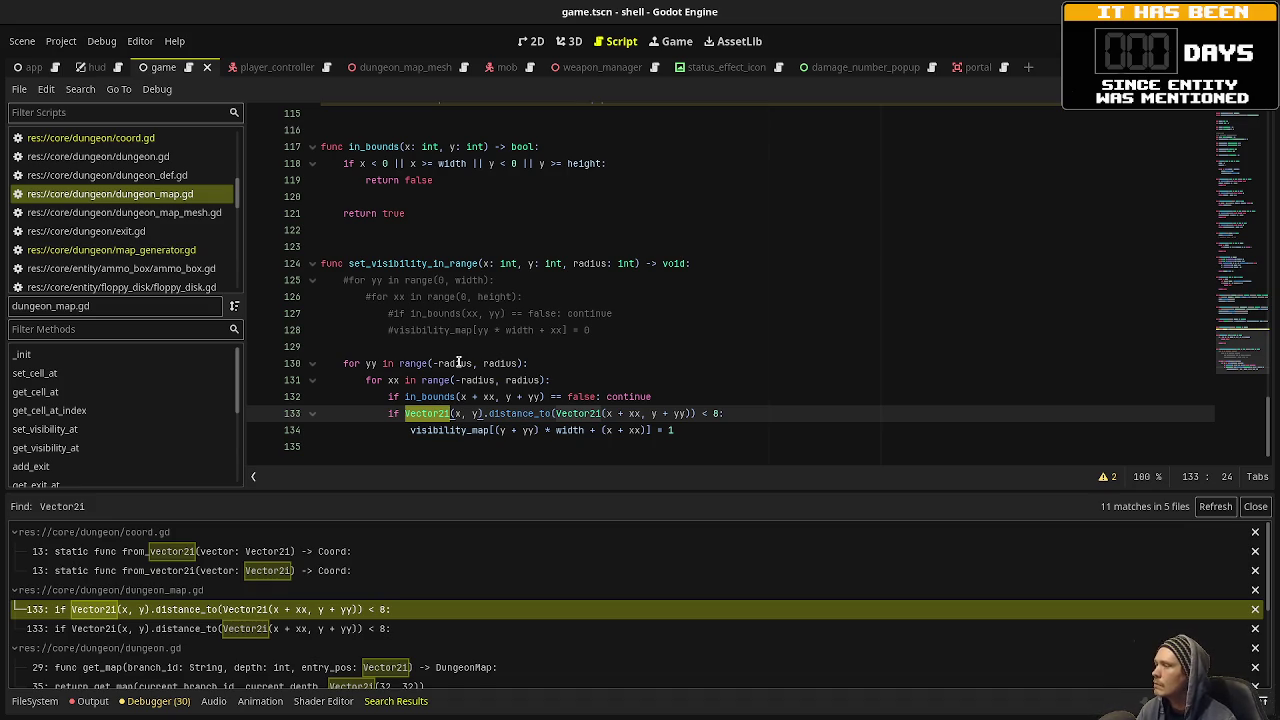
scroll(240, 620, "down", 2)
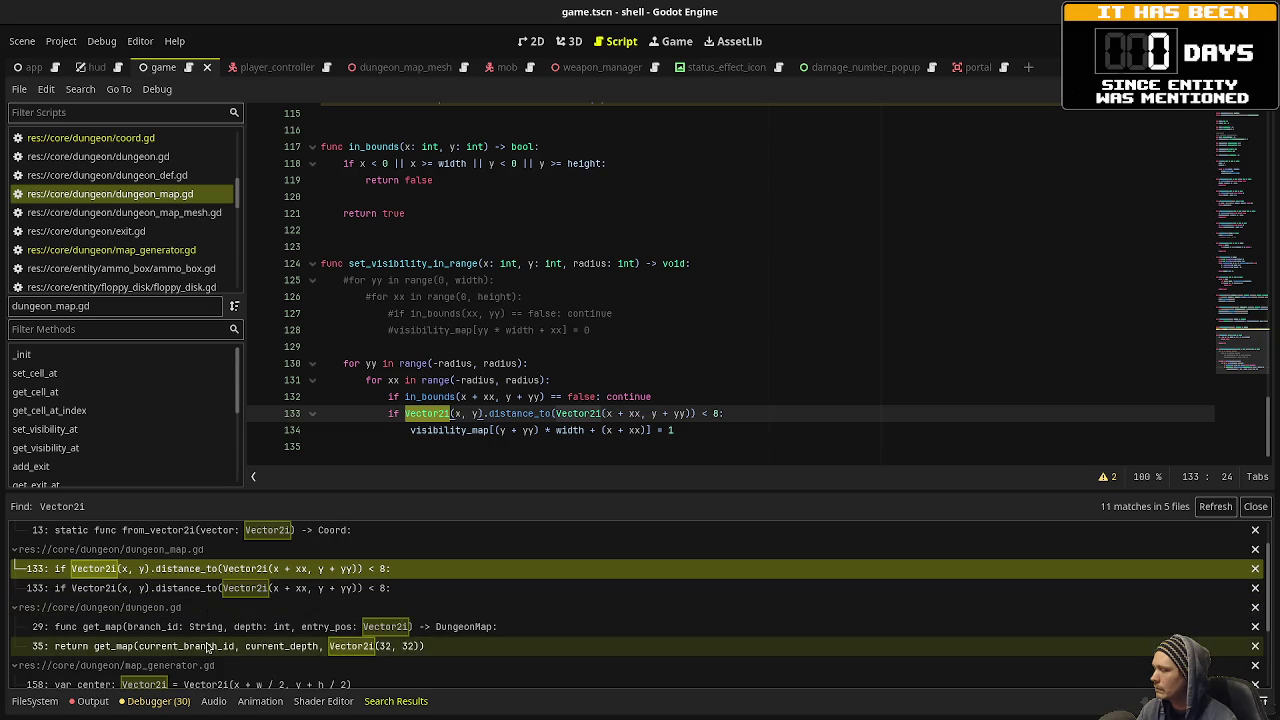
left_click(227, 632)
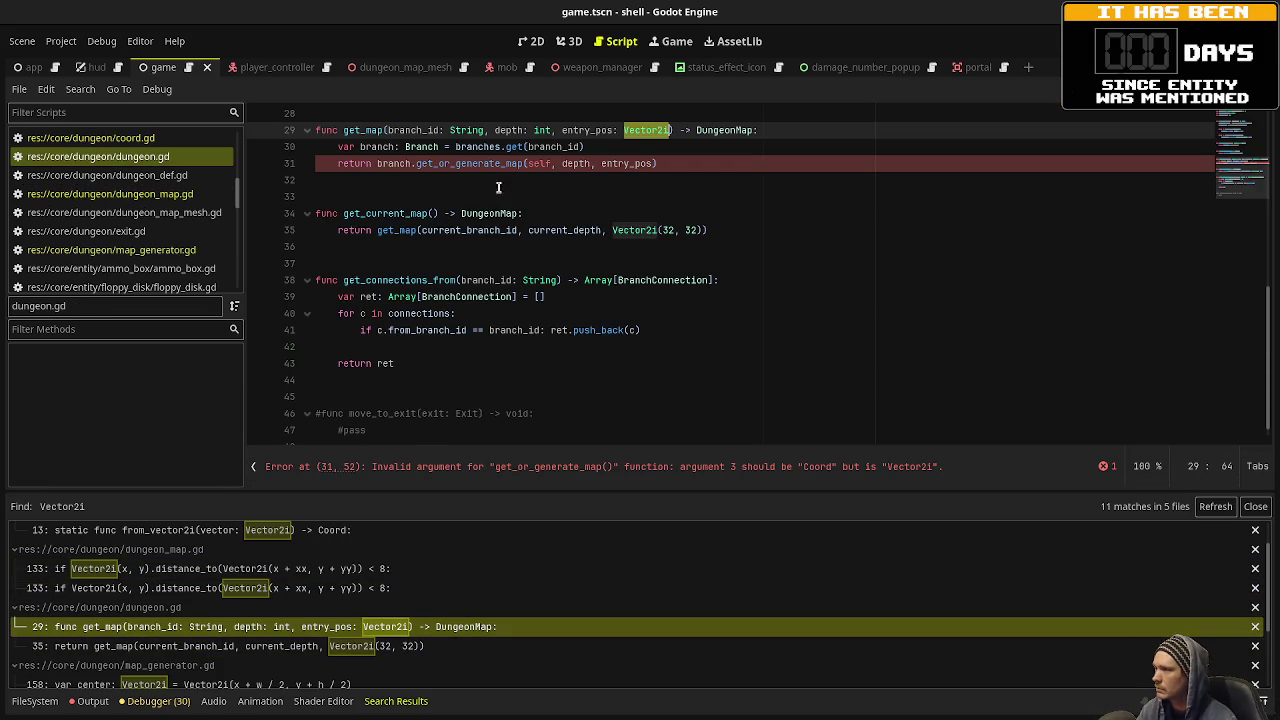
mouse_move(645, 137)
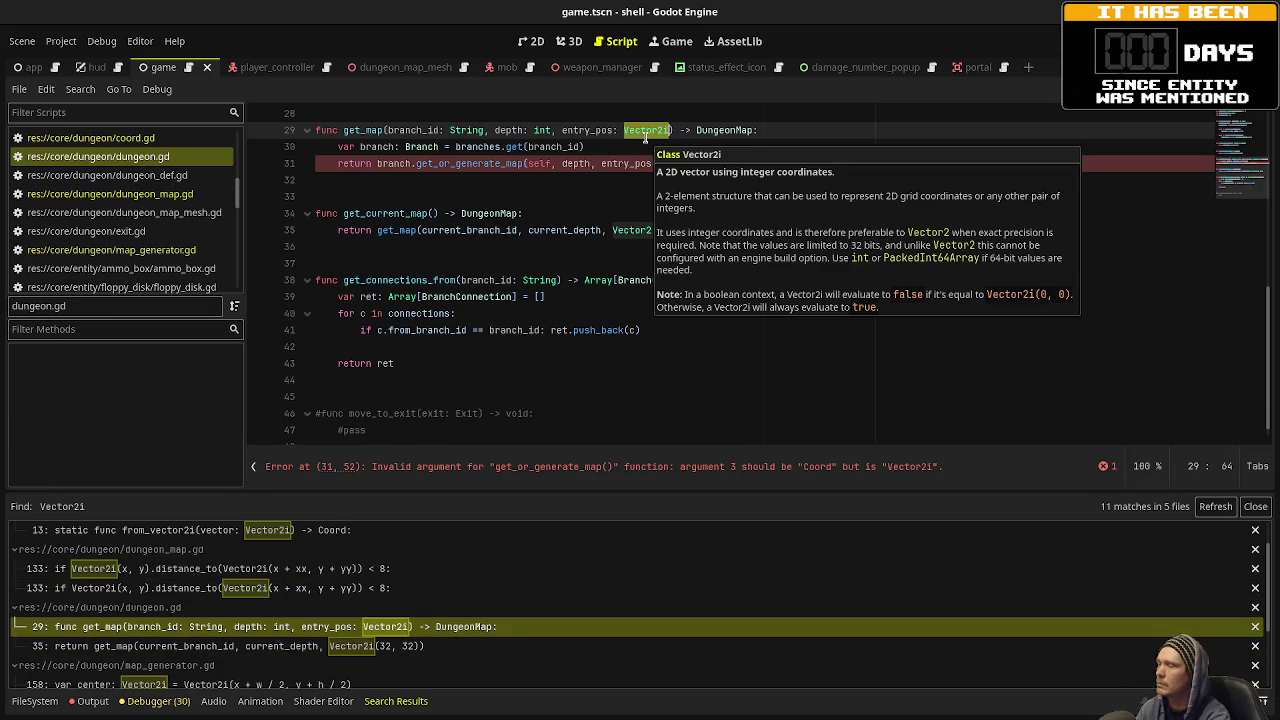
type("Coord")
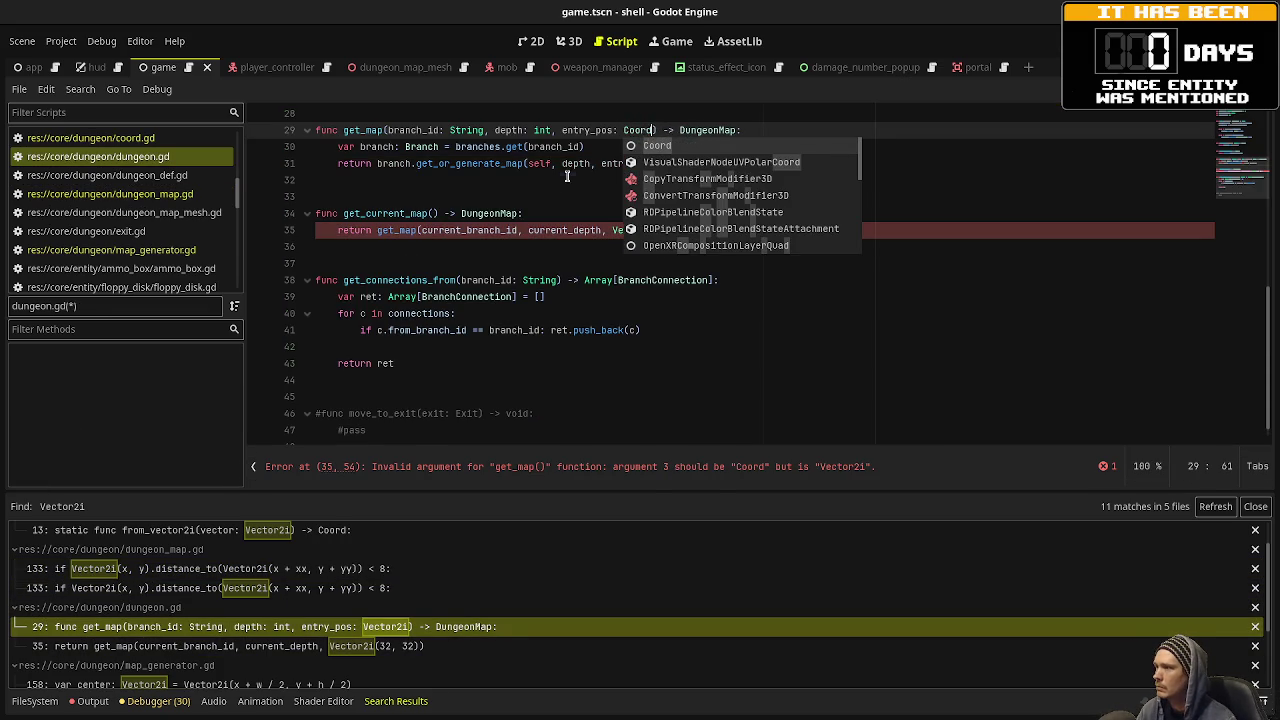
left_click(566, 180)
double_click(622, 230)
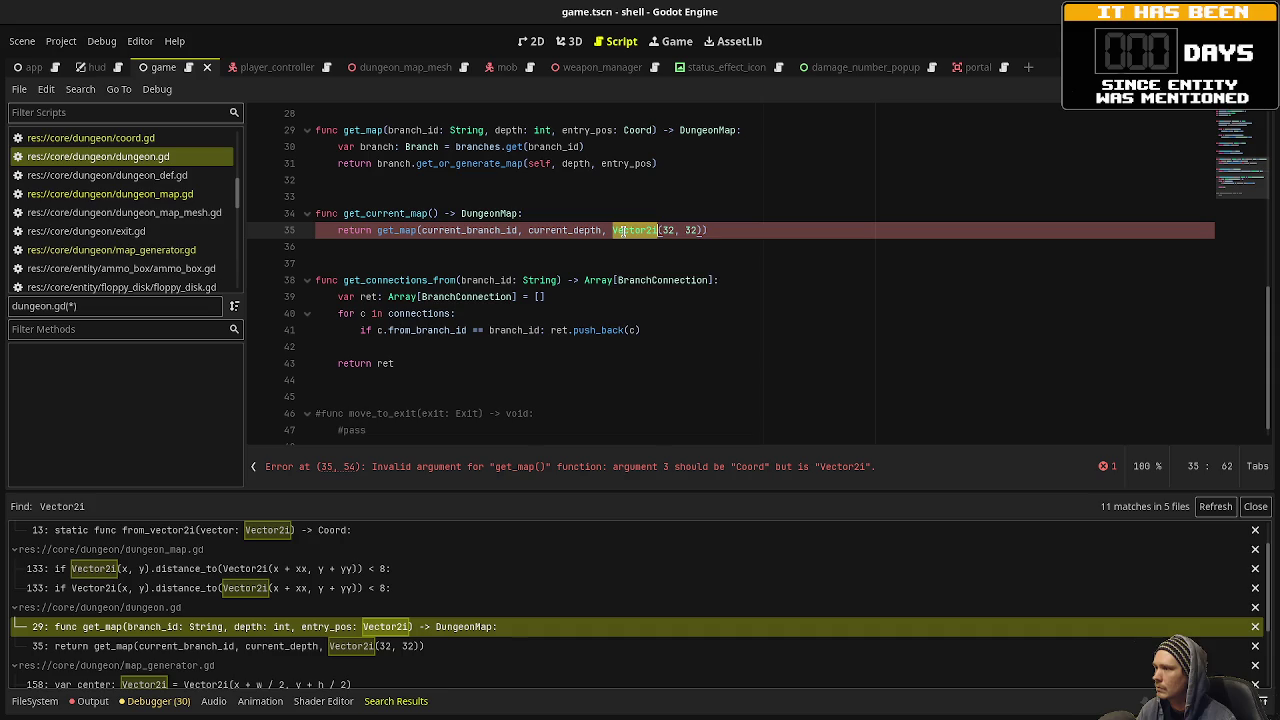
type("Coord.new")
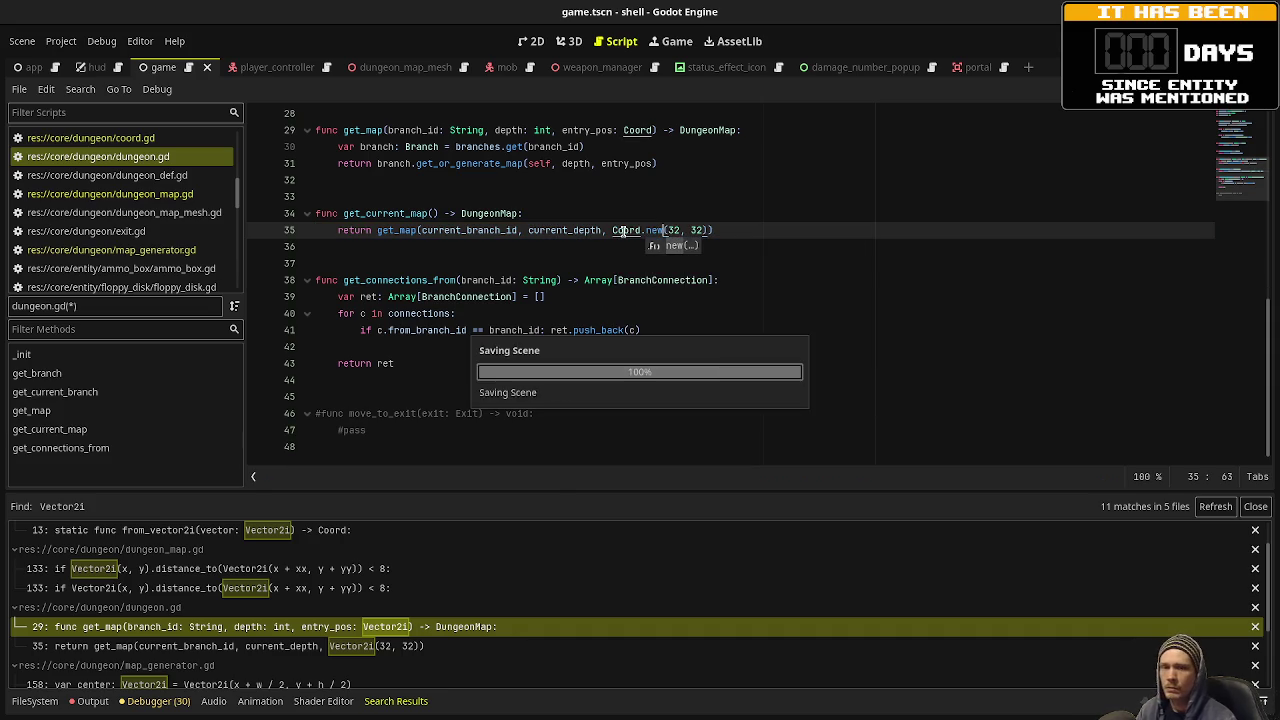
Revisit the dungeon.gd line 35 match, then open map_generator.gd's line 158 Vector2i match.
scroll(300, 610, "down", 2)
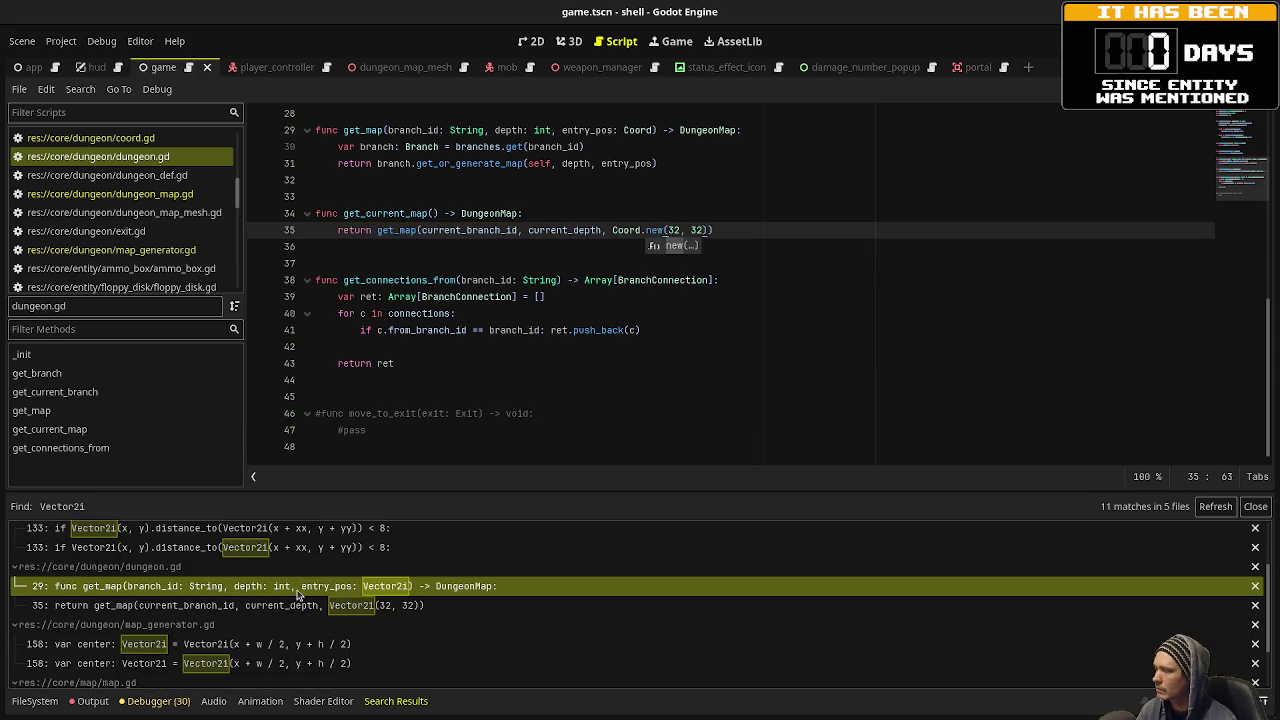
left_click(278, 605)
left_click(222, 644)
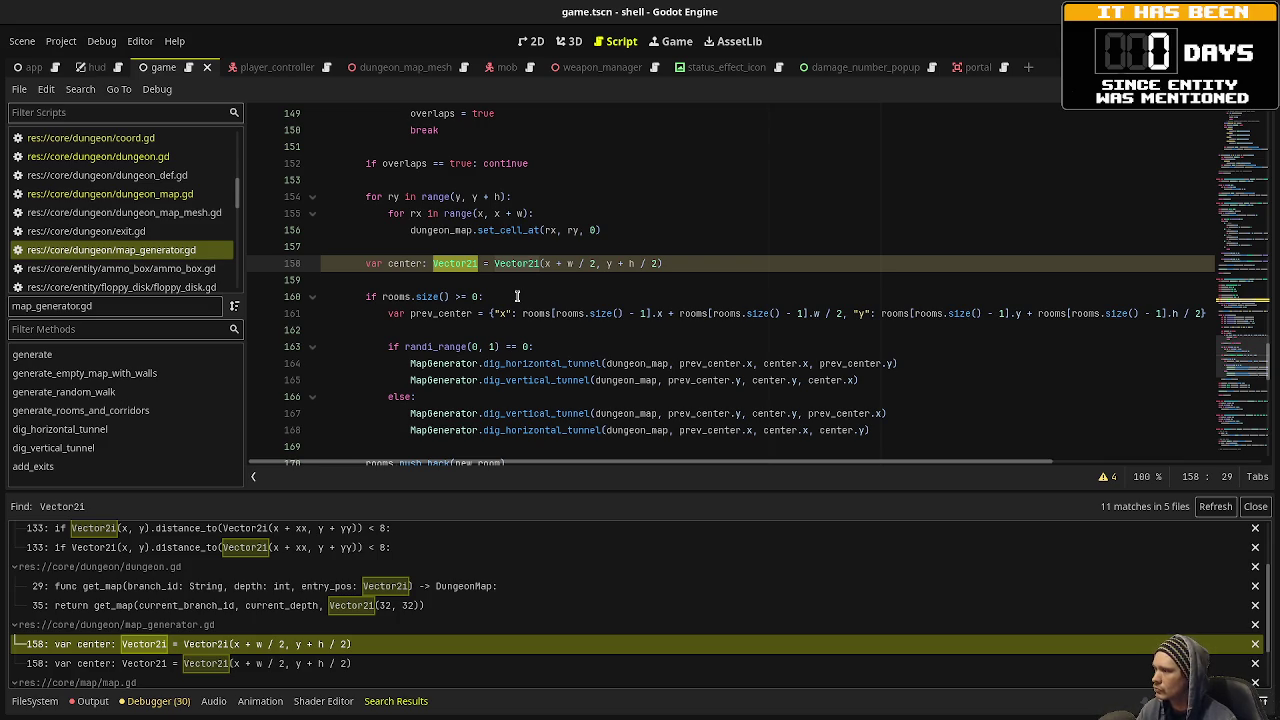
Review map.gd's walker_pos Vector2i uses on lines 15 and 40, then bring up coord.gd.
scroll(492, 296, "down", 1)
scroll(255, 637, "down", 3)
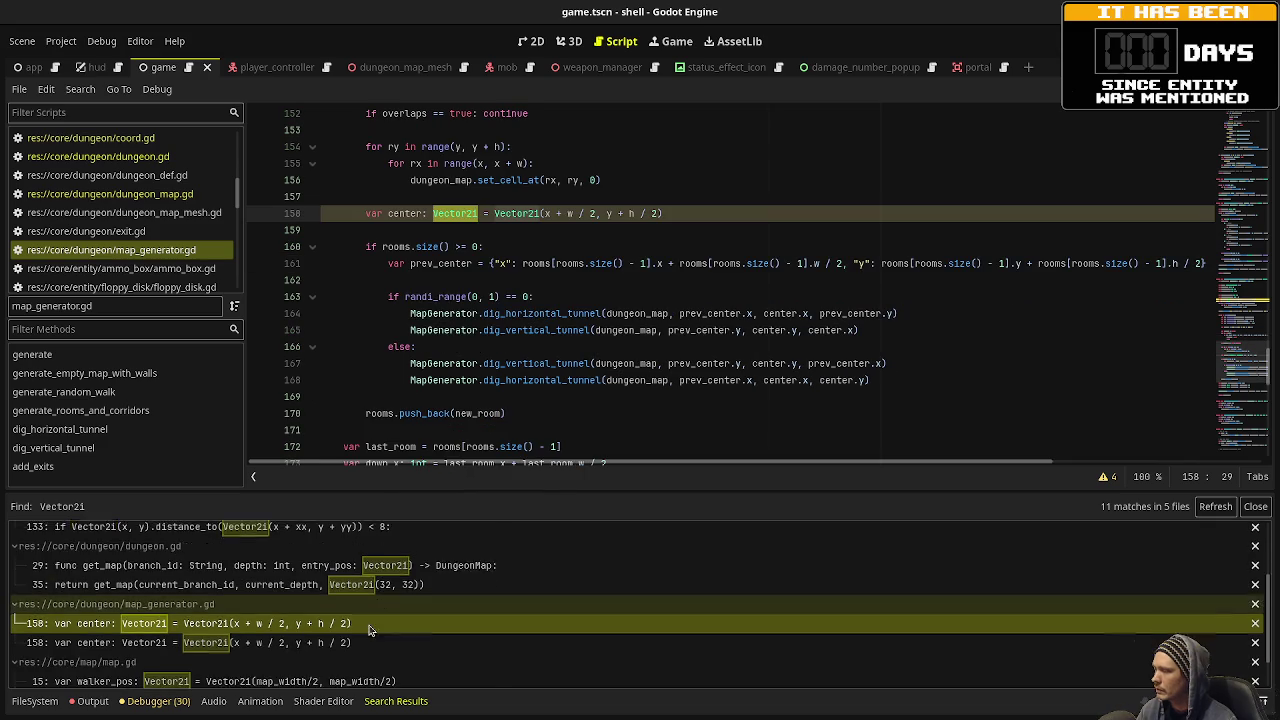
left_click(255, 637)
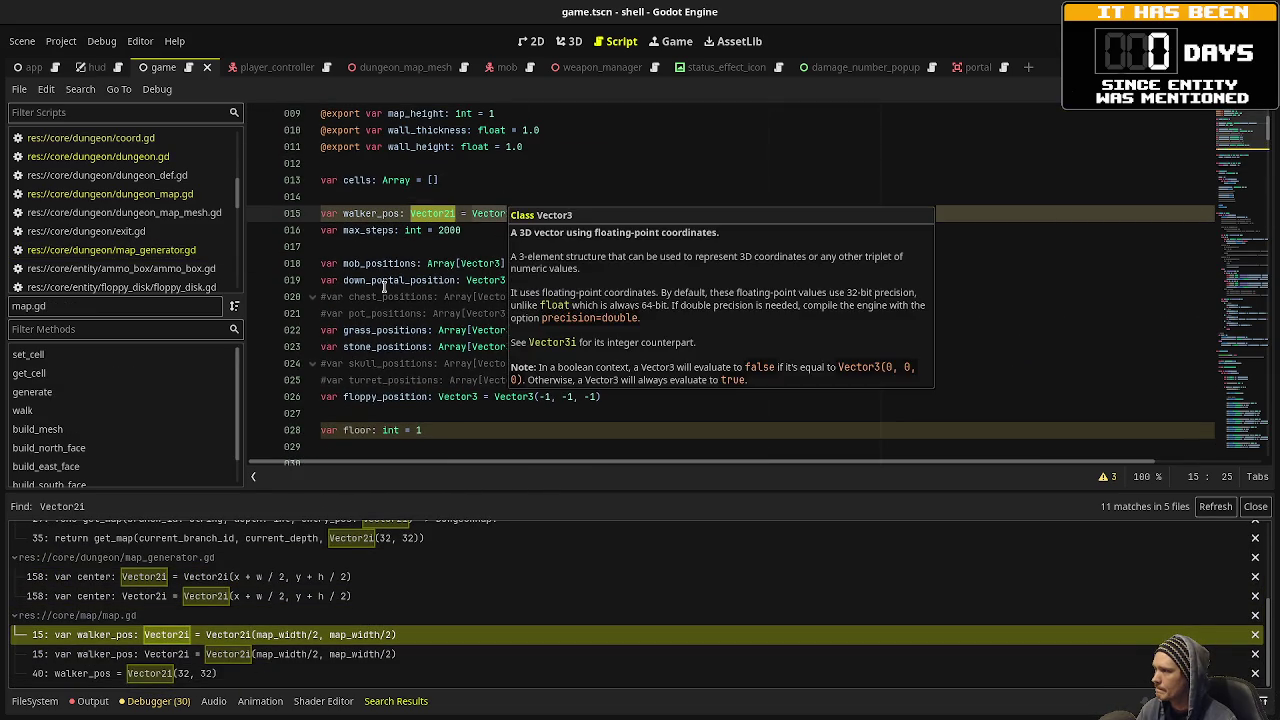
scroll(452, 270, "down", 3)
left_click(225, 673)
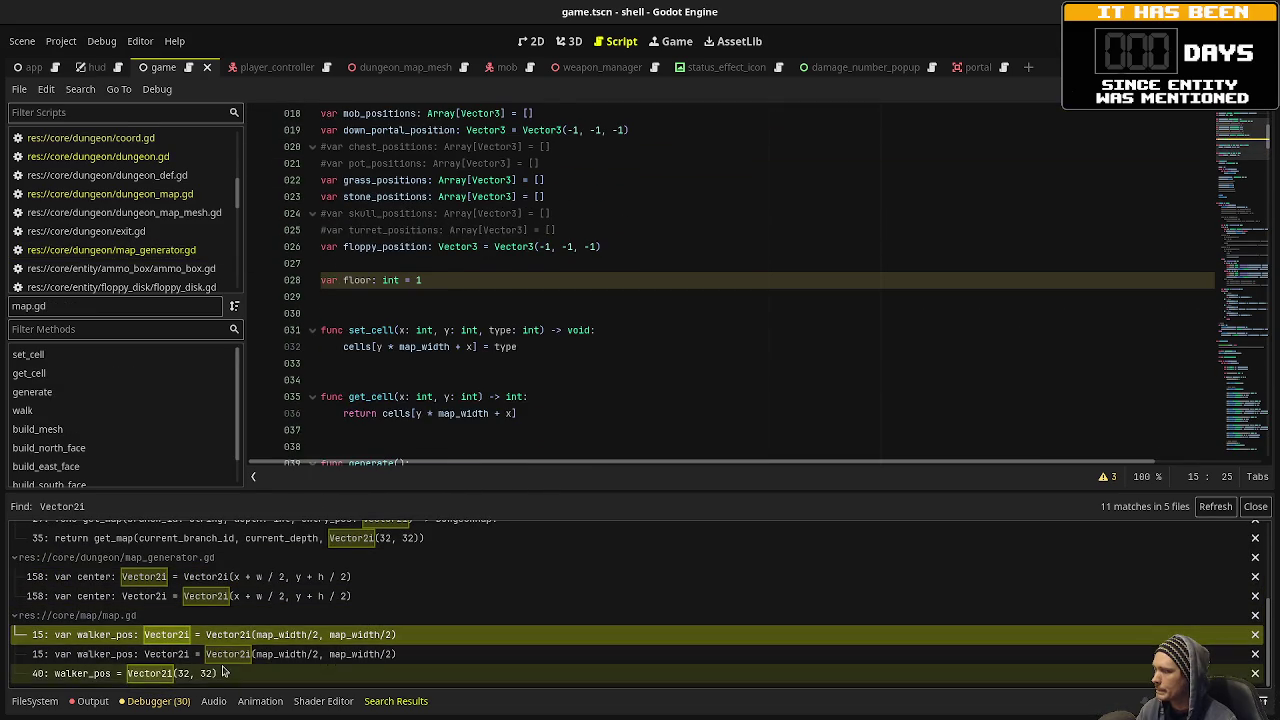
scroll(437, 408, "down", 3)
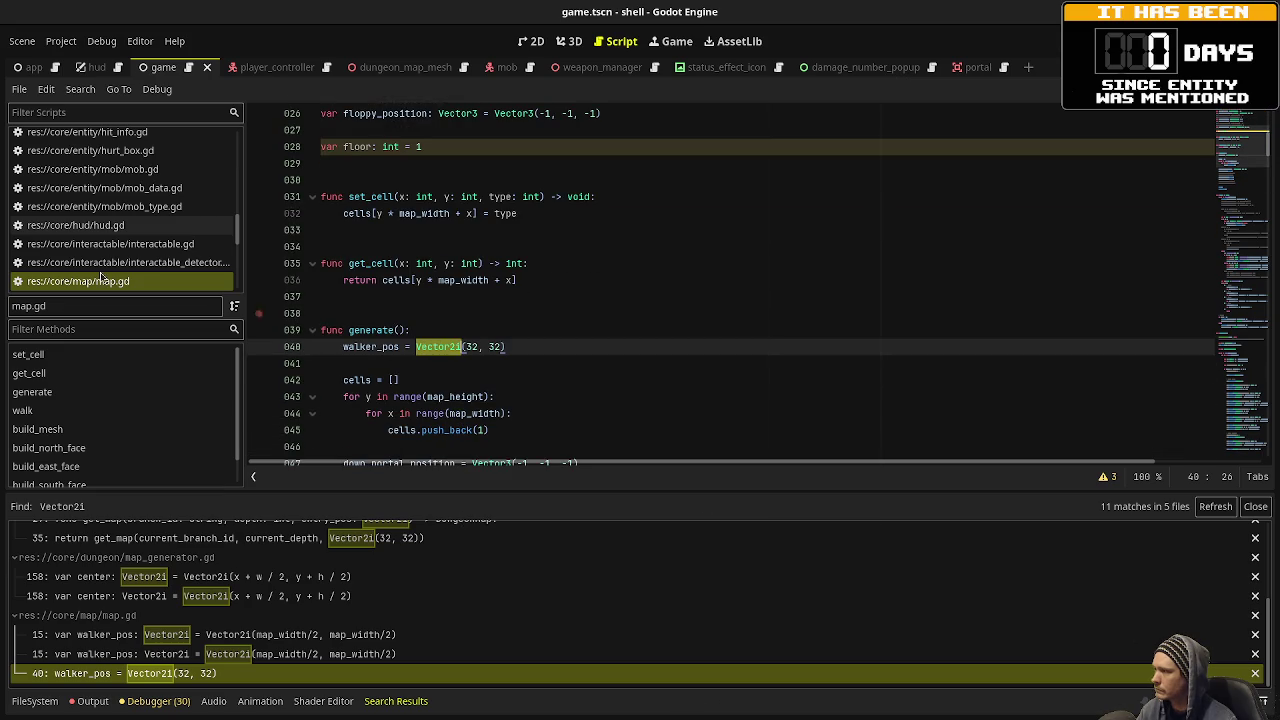
scroll(123, 235, "up", 5)
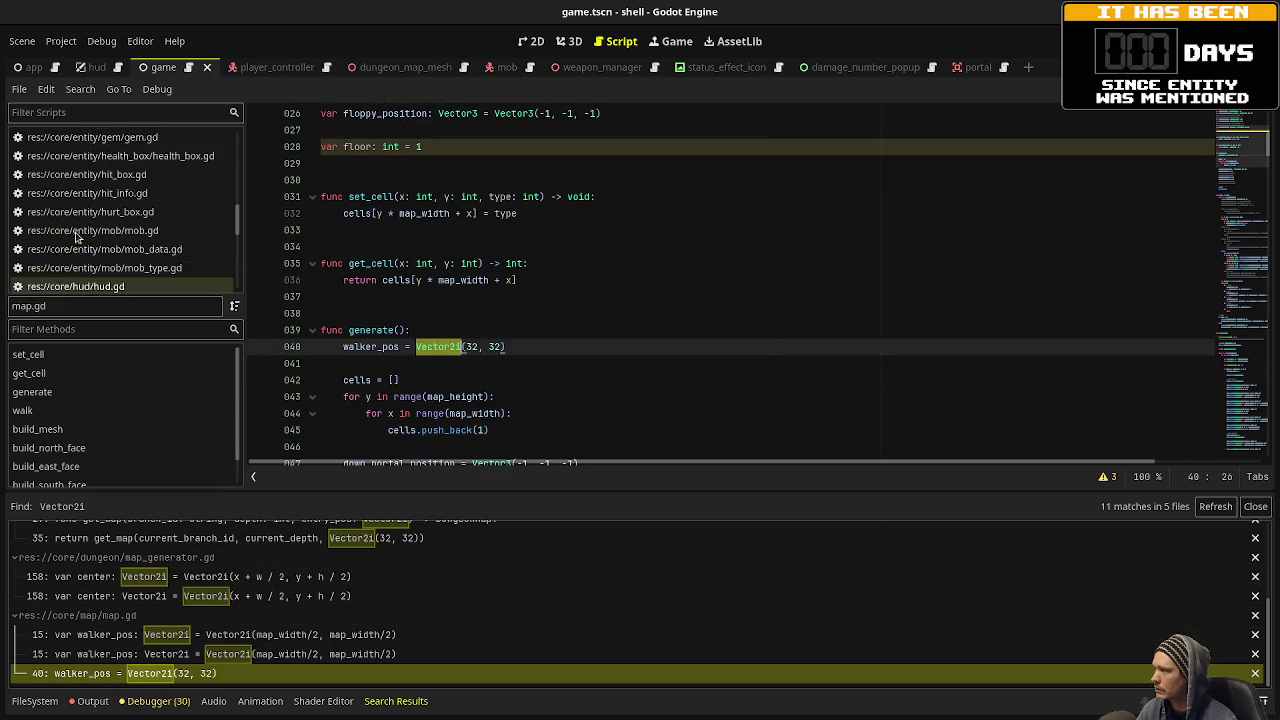
left_click(125, 171)
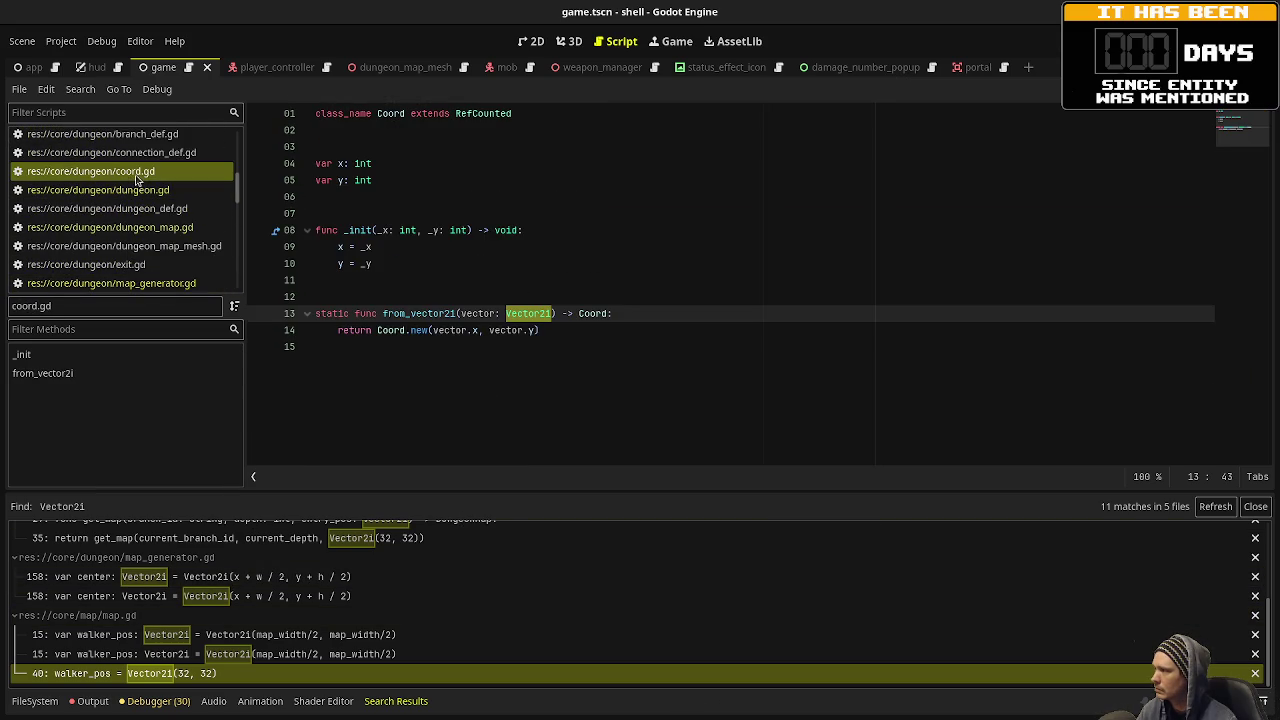
Try wrapping coord.gd's x assignment as floor(_x), then revert the change.
left_click(384, 247)
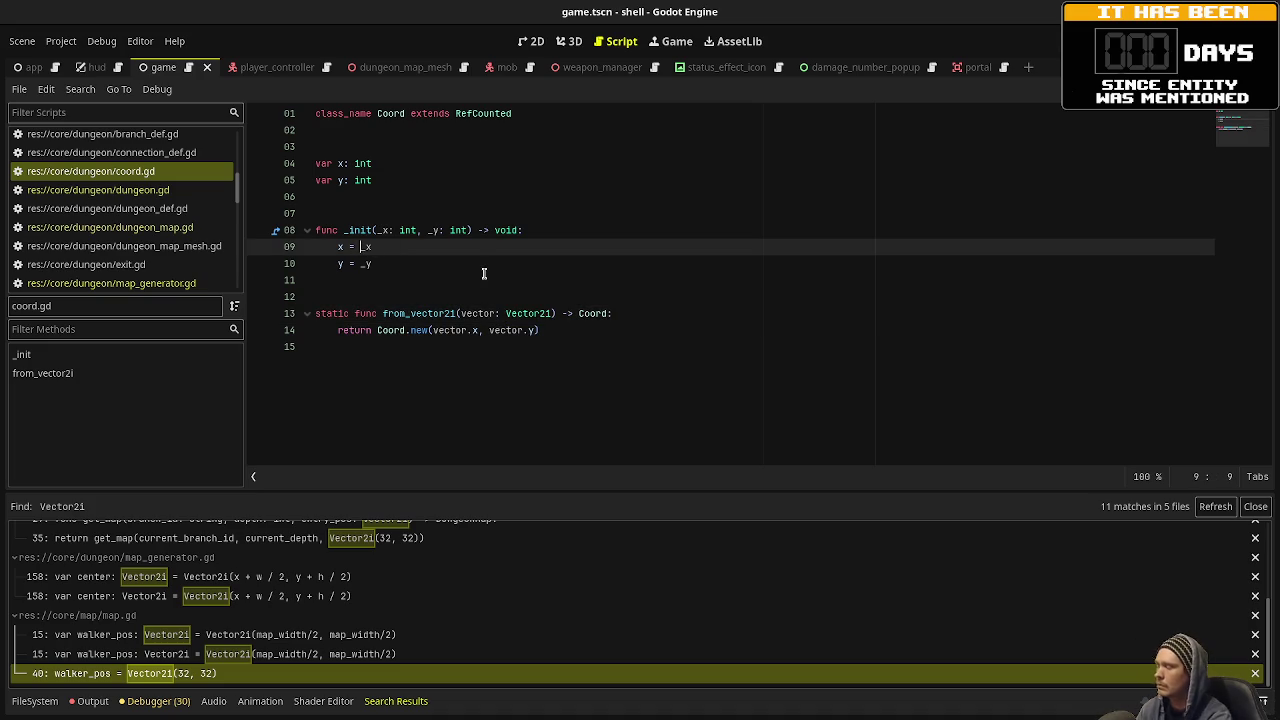
type("floor(")
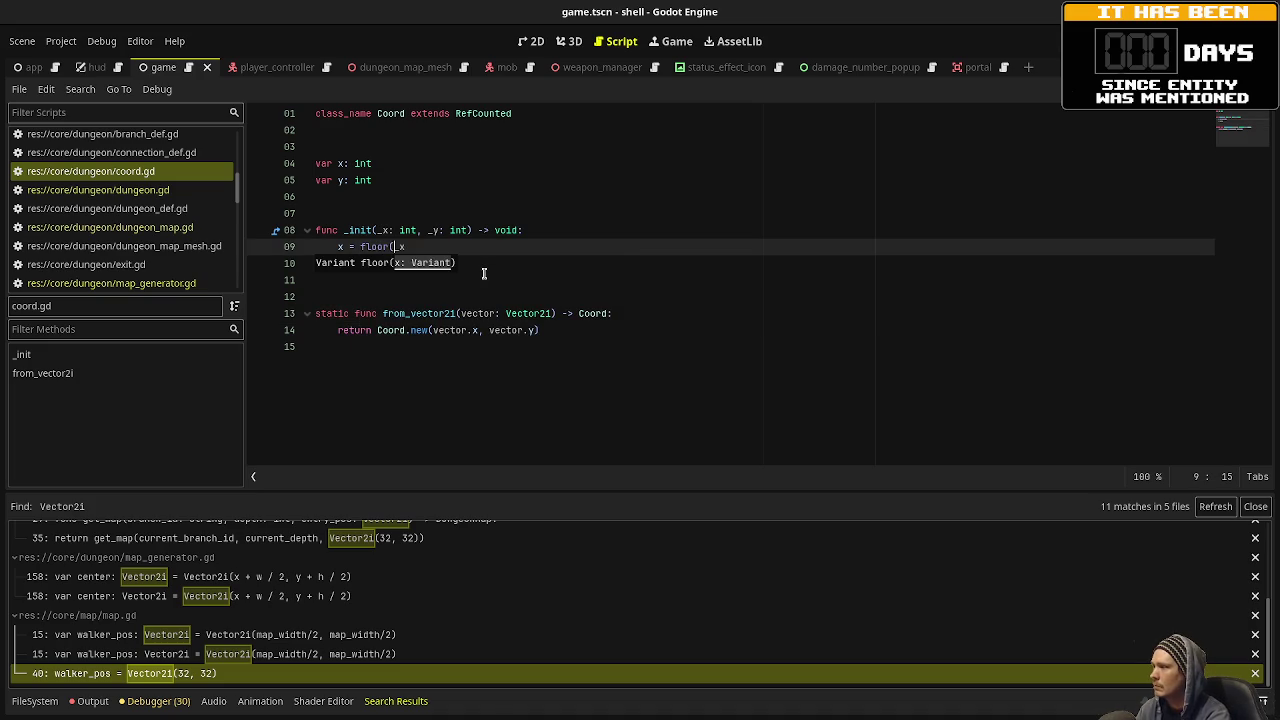
key("End")
type(")")
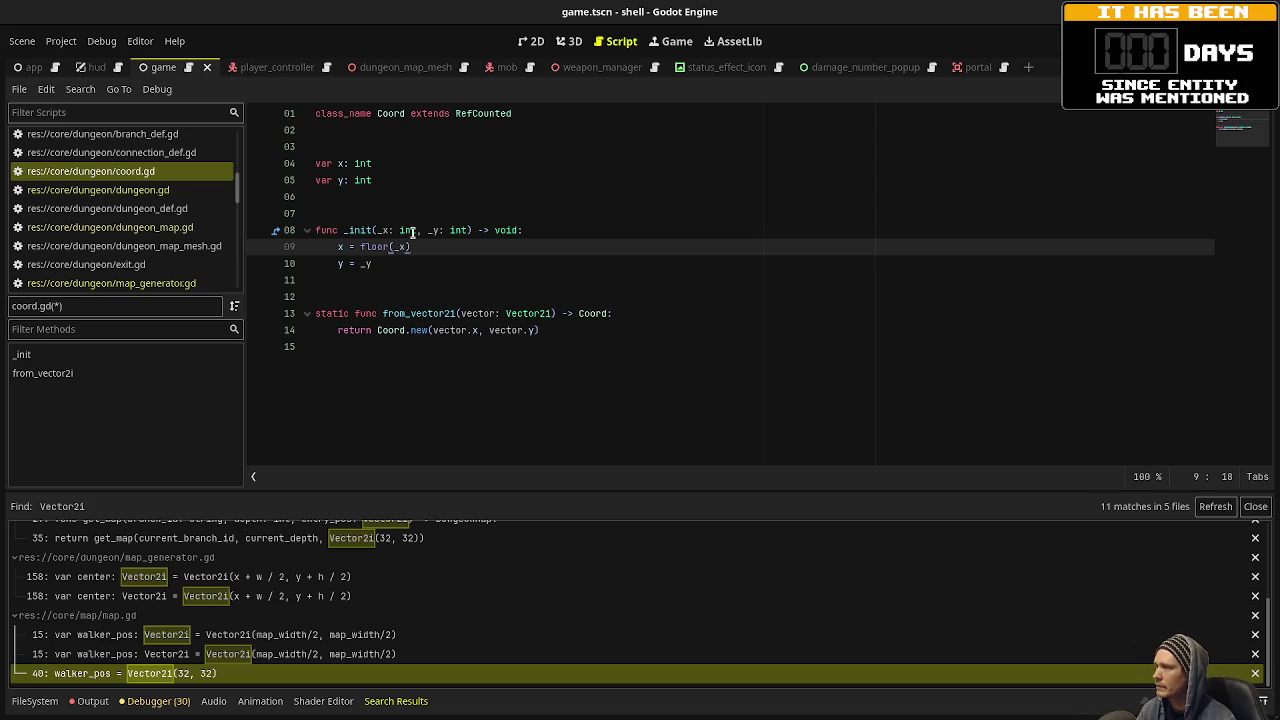
key("ctrl+s")
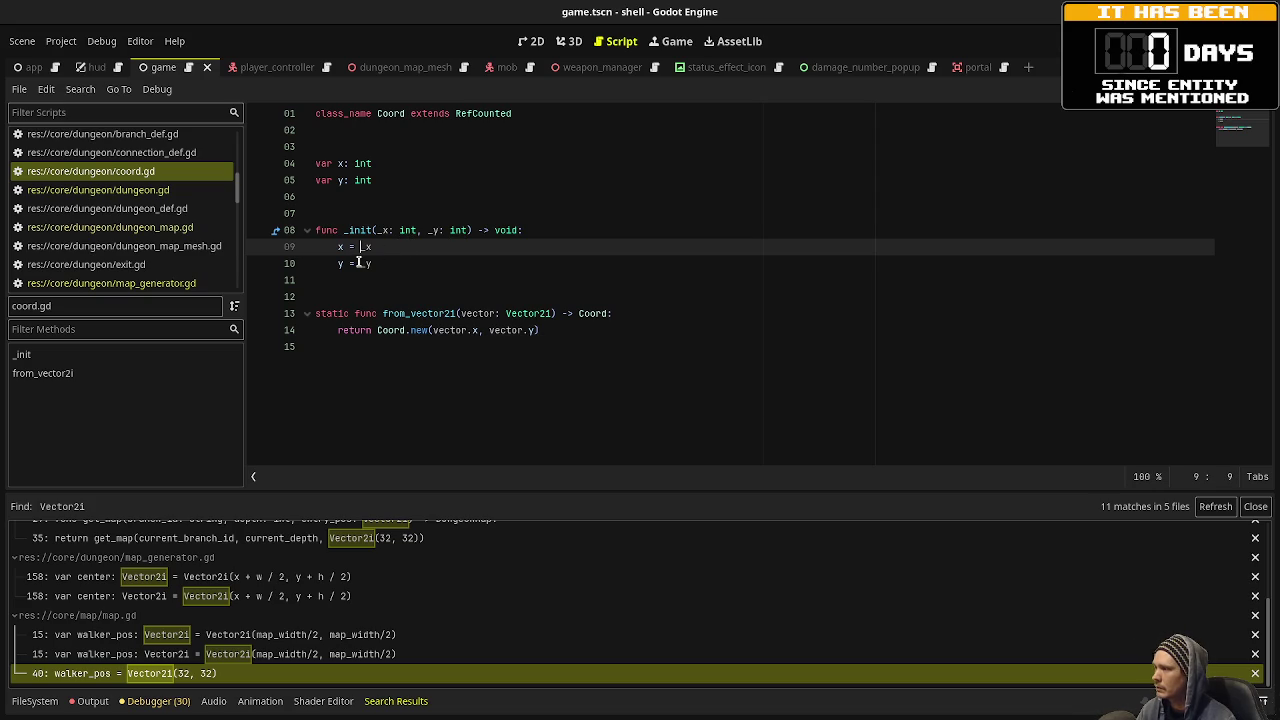
Declare line 158's center as Coord and build it with Coord.new.
key("Up")
key("Up")
key("Up")
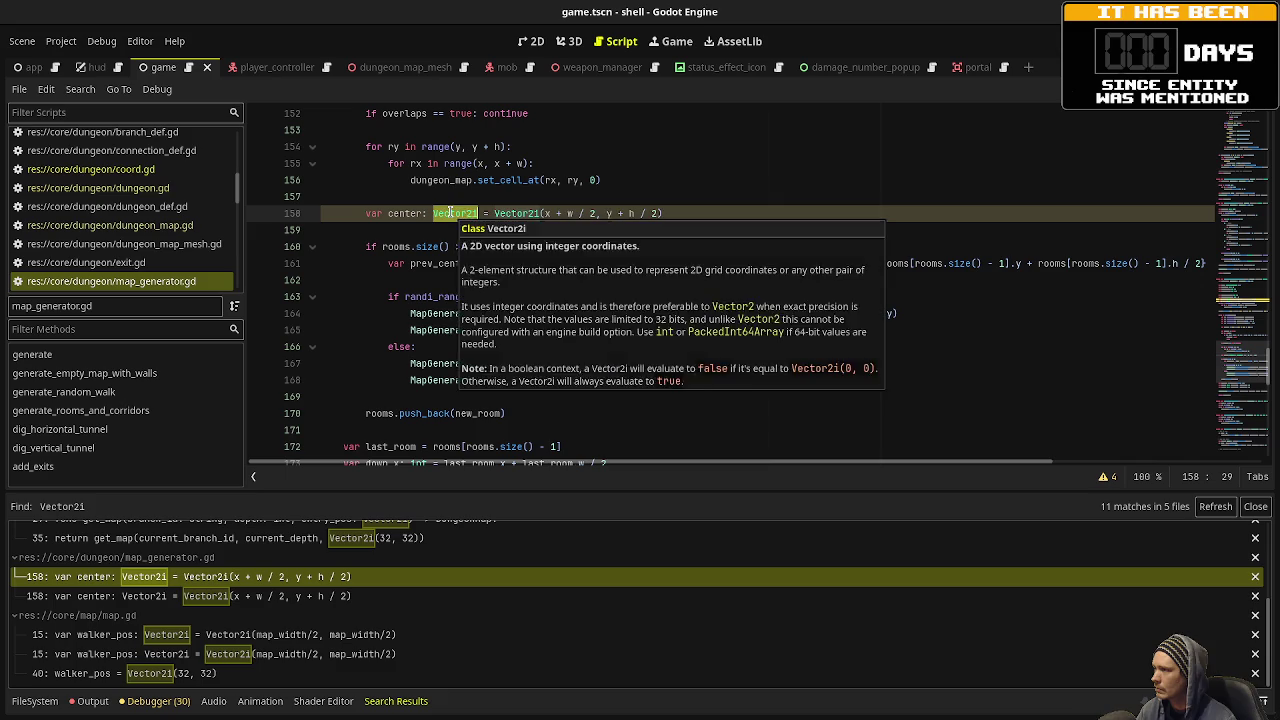
type("Co")
key("Return")
double_click(497, 213)
type("Coord.new")
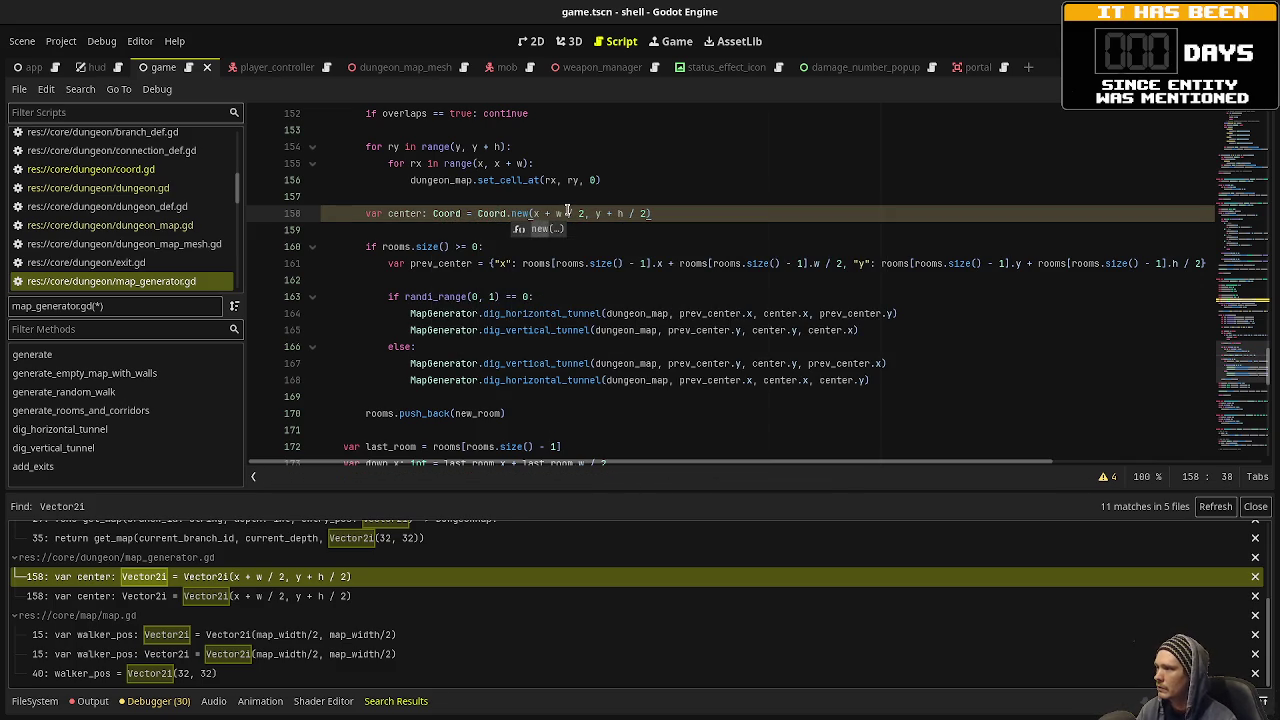
Declare map.gd's walker_pos as Coord, built with Coord.new(map_width/2, map_width/2), and save.
left_click(657, 233)
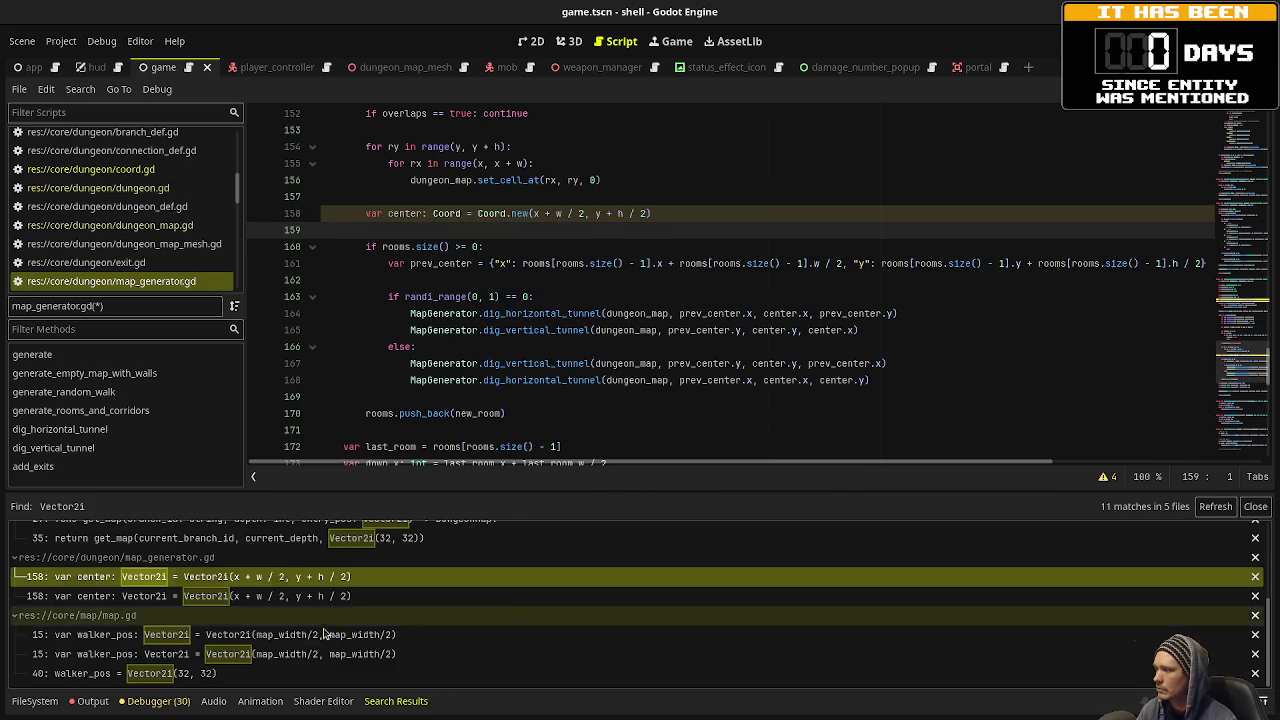
left_click(307, 597)
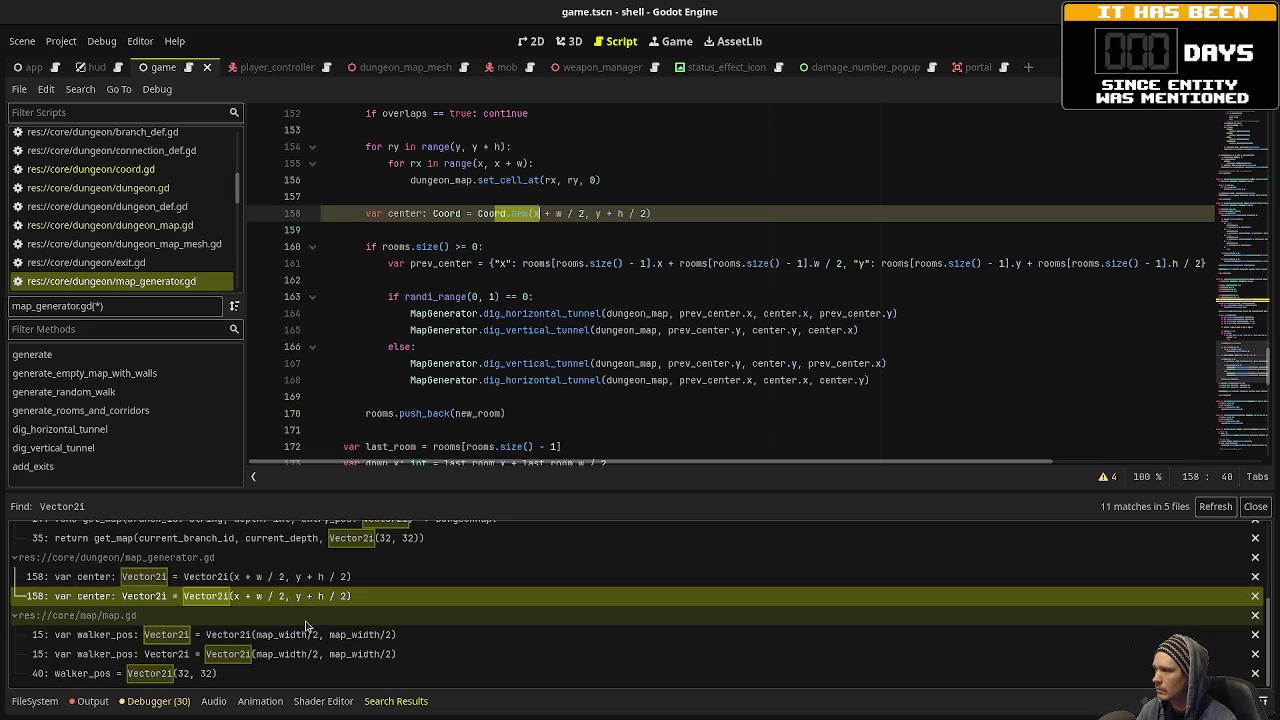
left_click(307, 634)
scroll(477, 222, "up", 2)
double_click(432, 213)
type("Coo")
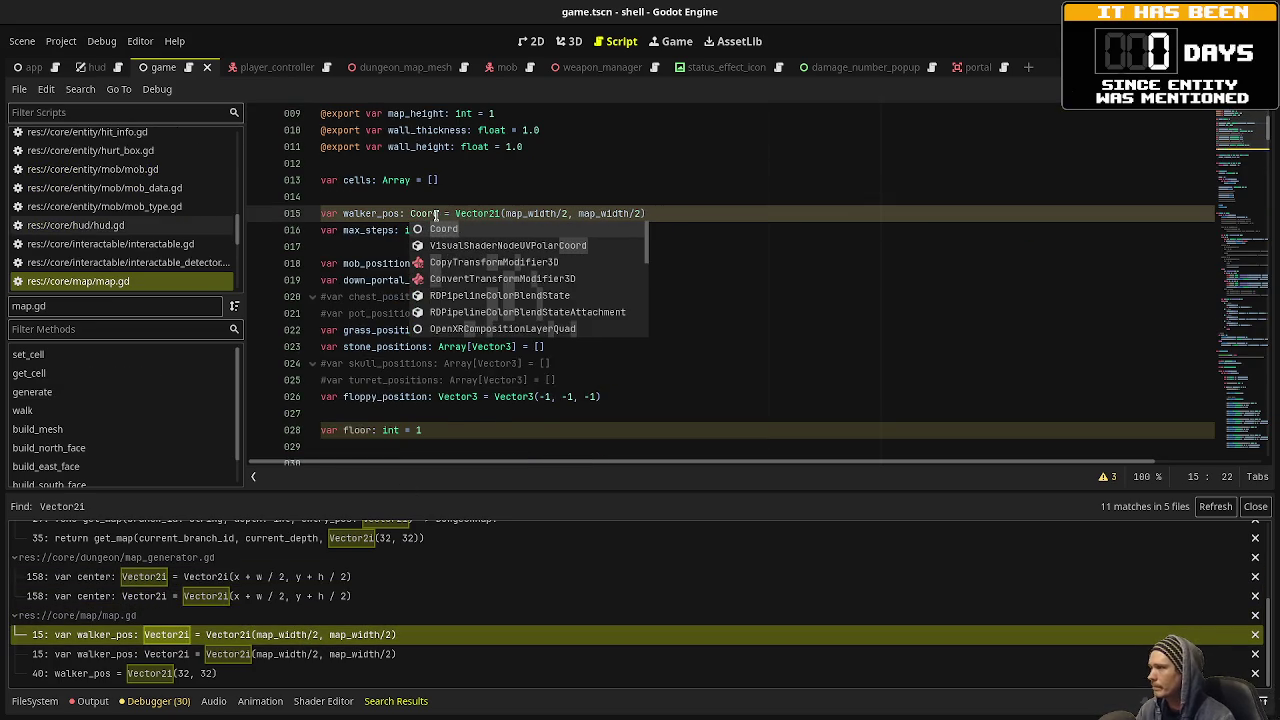
key("Return")
double_click(474, 213)
type("Coord")
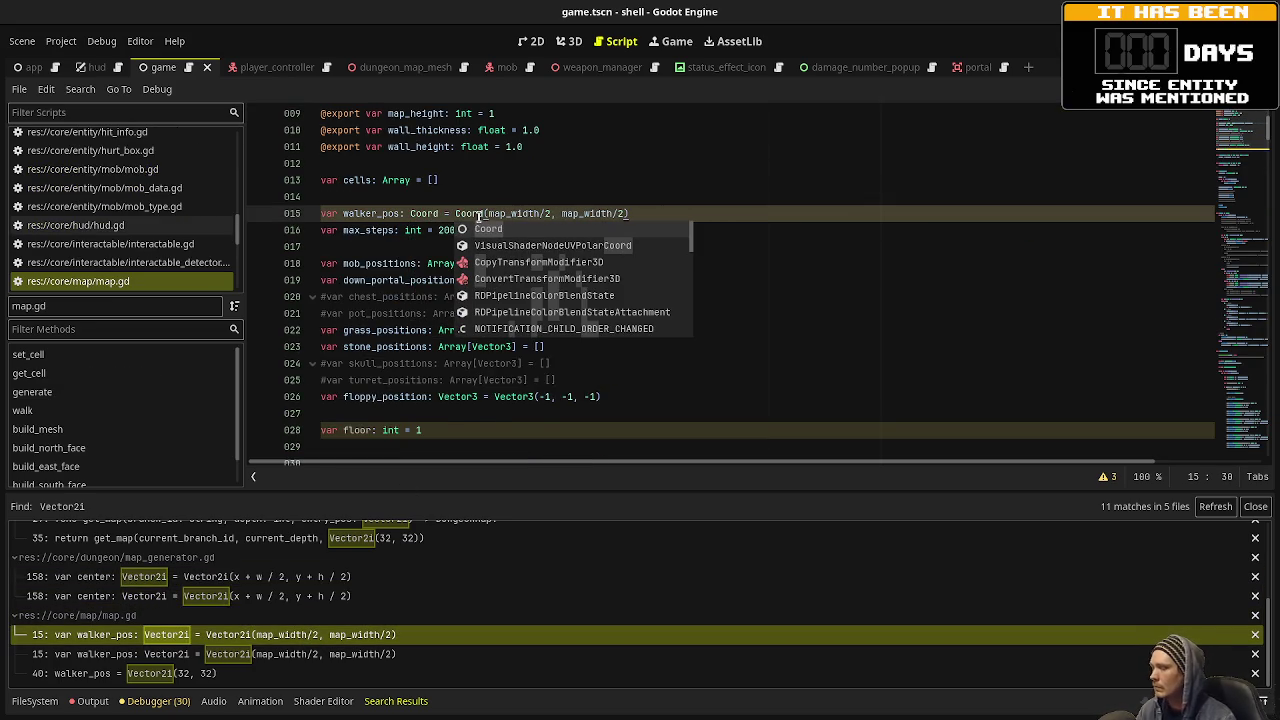
type(".new")
key("ctrl+s")
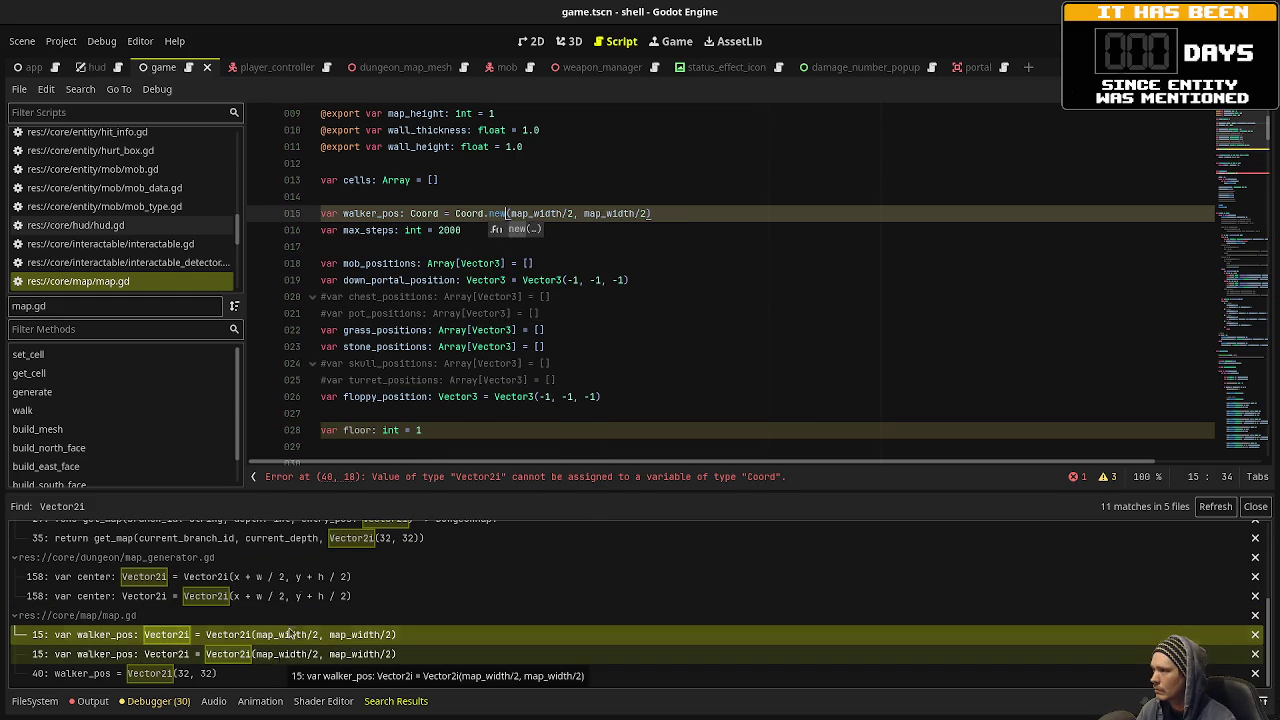
Replace the Vector2i in line 40's walker_pos reset with Coord.new(32, 32).
left_click(412, 478)
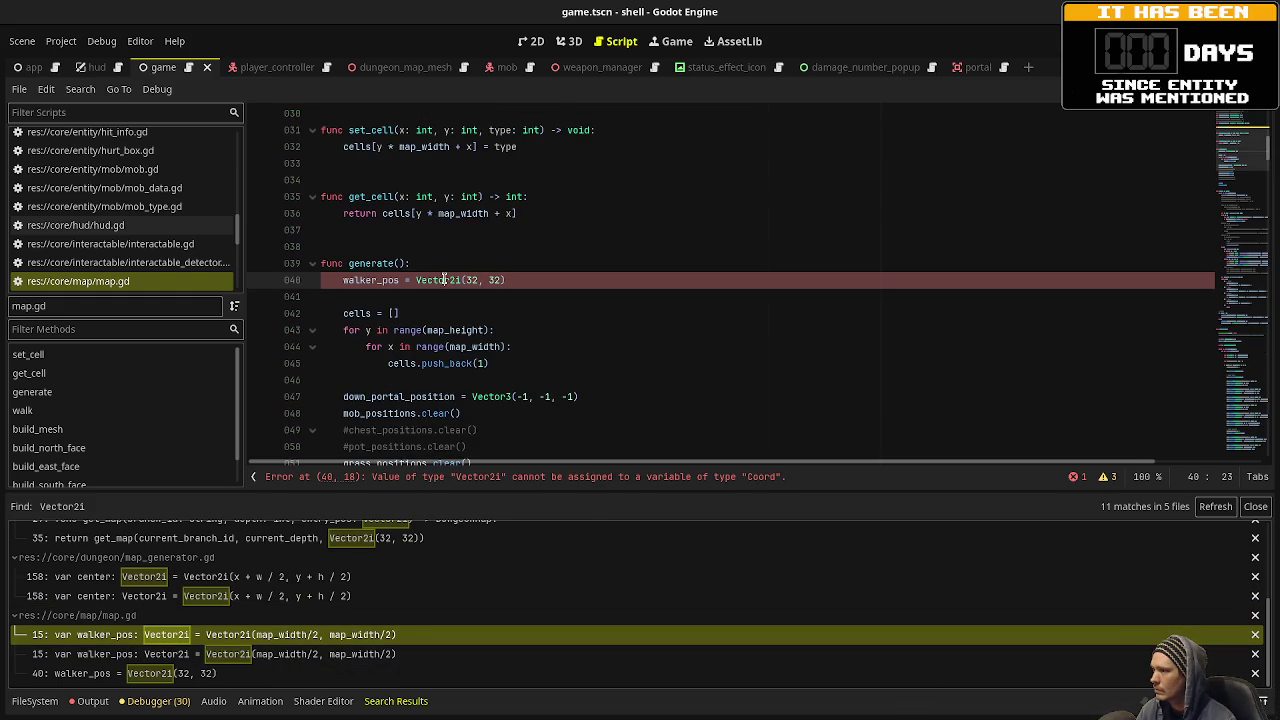
double_click(444, 280)
type("Coord")
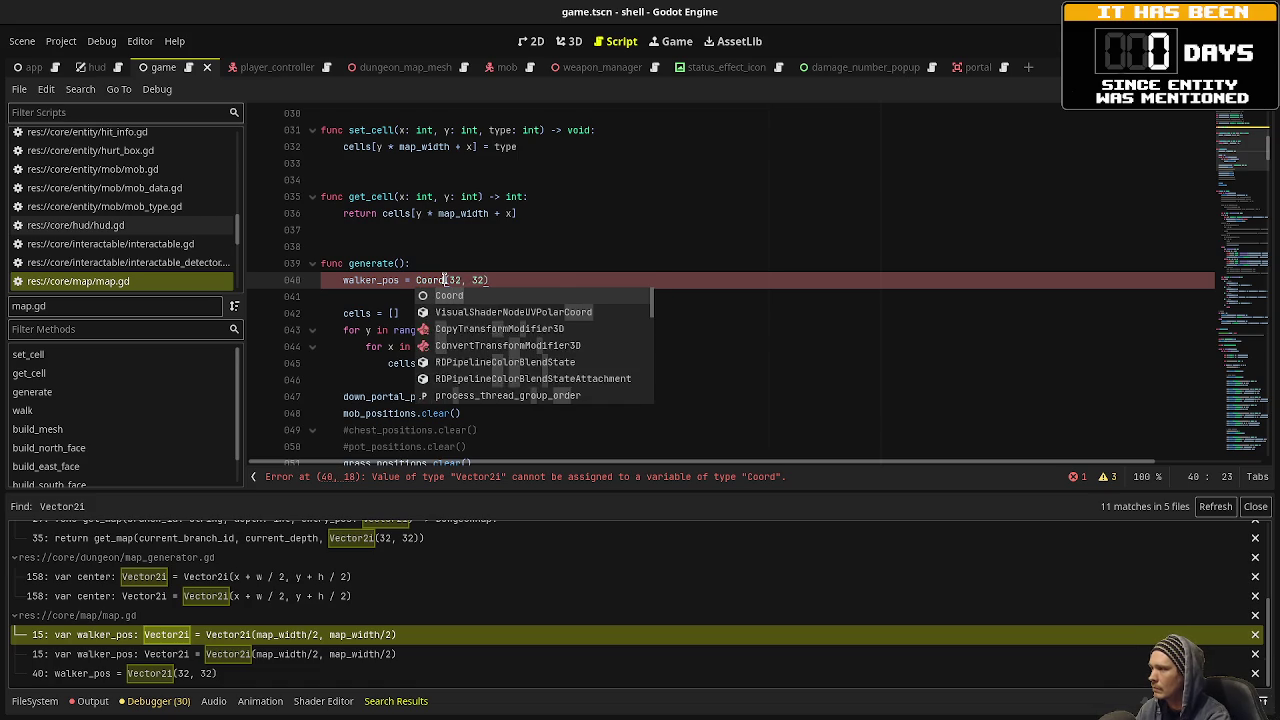
type(".new")
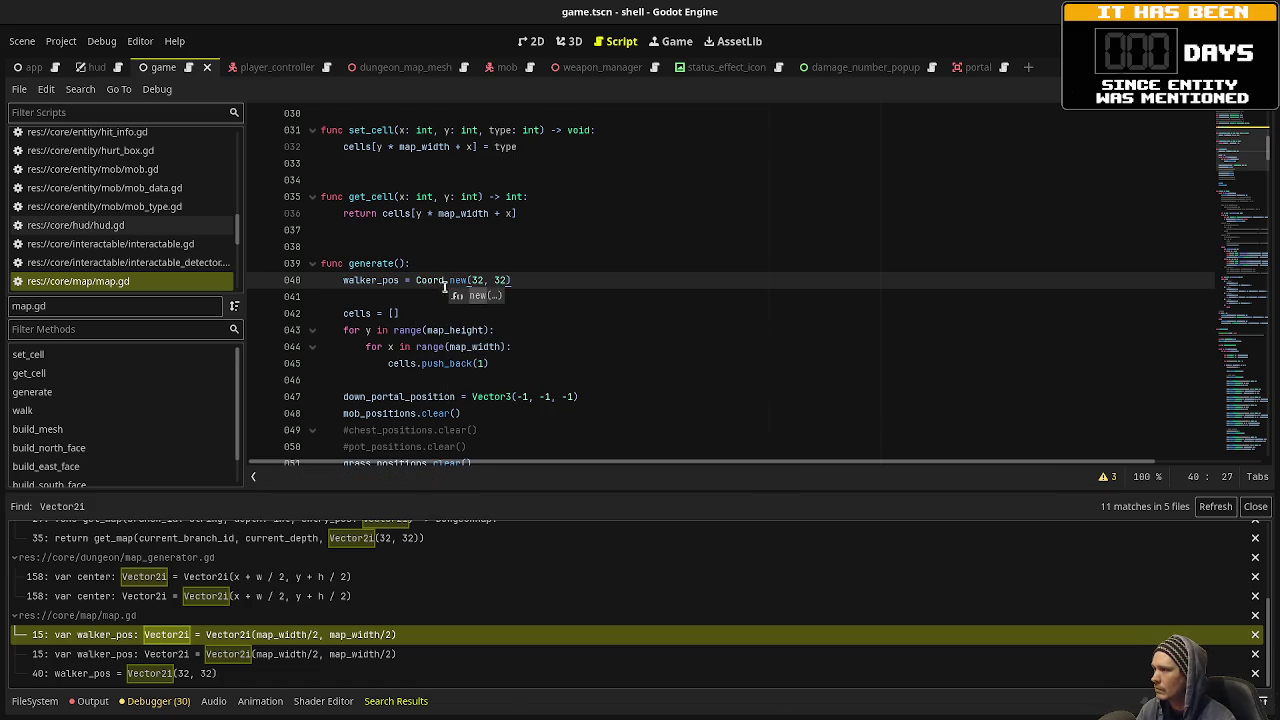
left_click(274, 672)
left_click(279, 658)
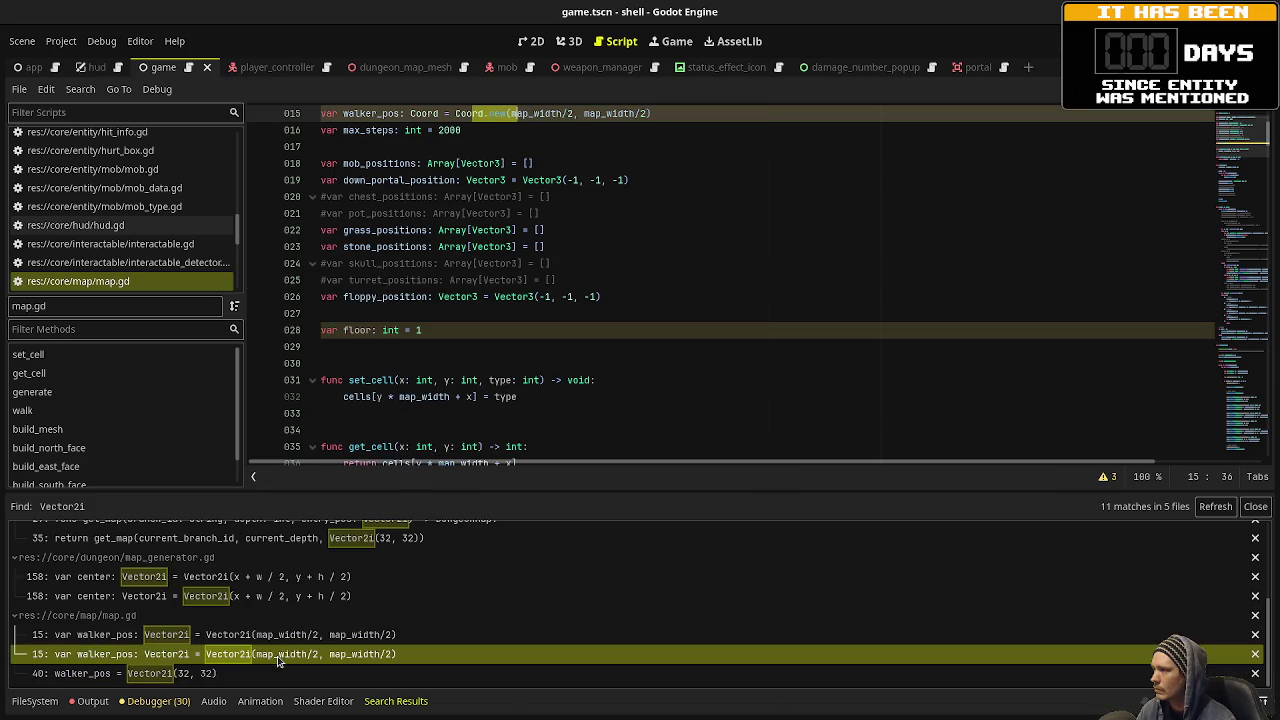
Refresh the search to four Vector2i matches, review dungeon_map.gd line 133, and run the game with F5.
left_click(1215, 506)
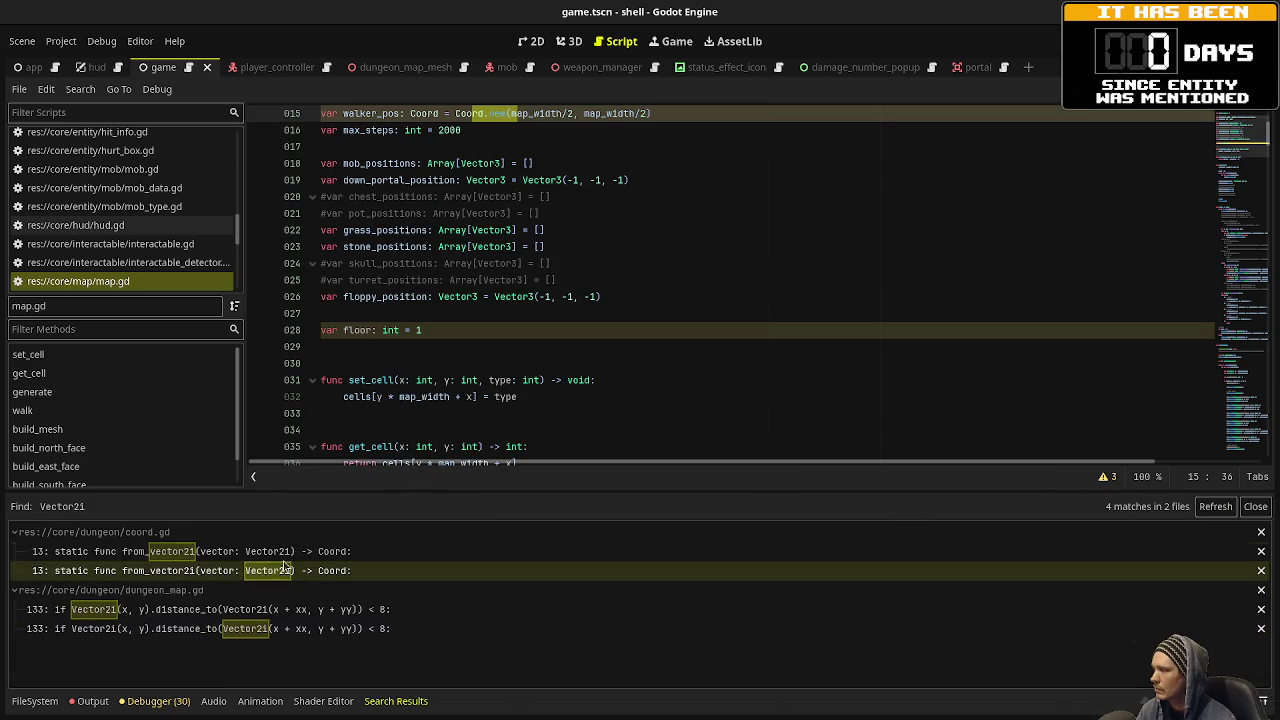
left_click(266, 610)
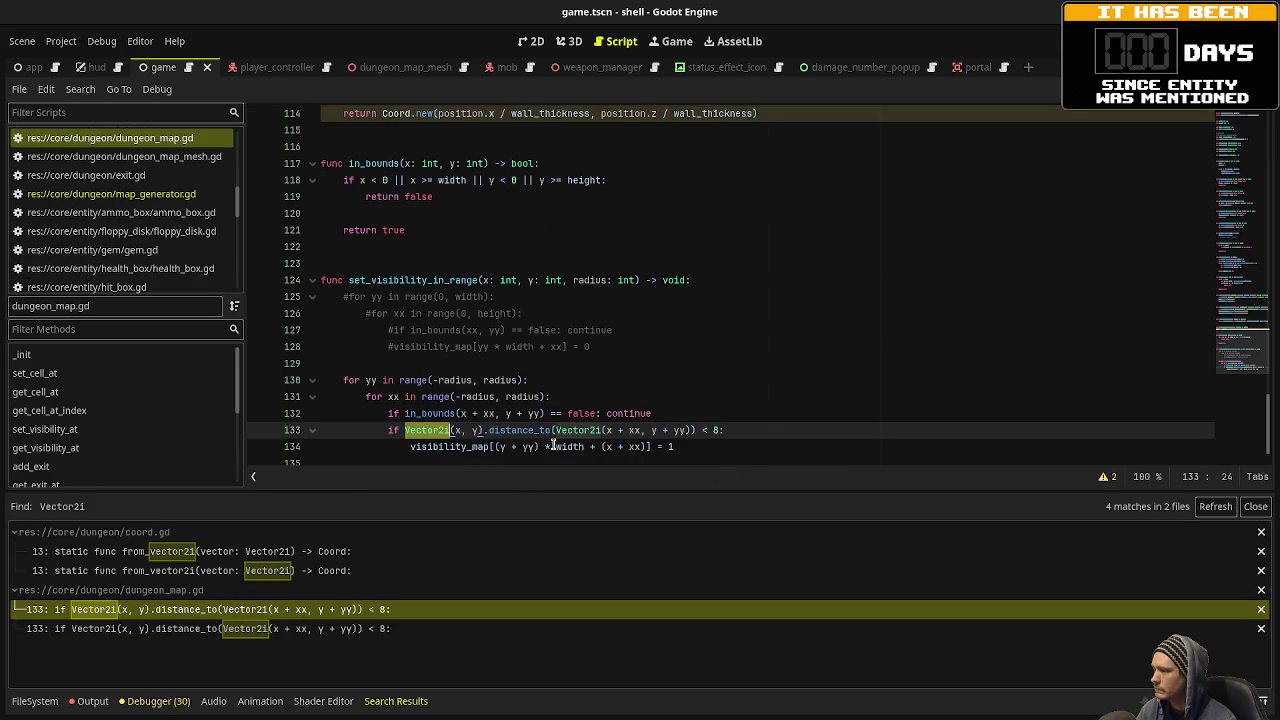
left_click(659, 414)
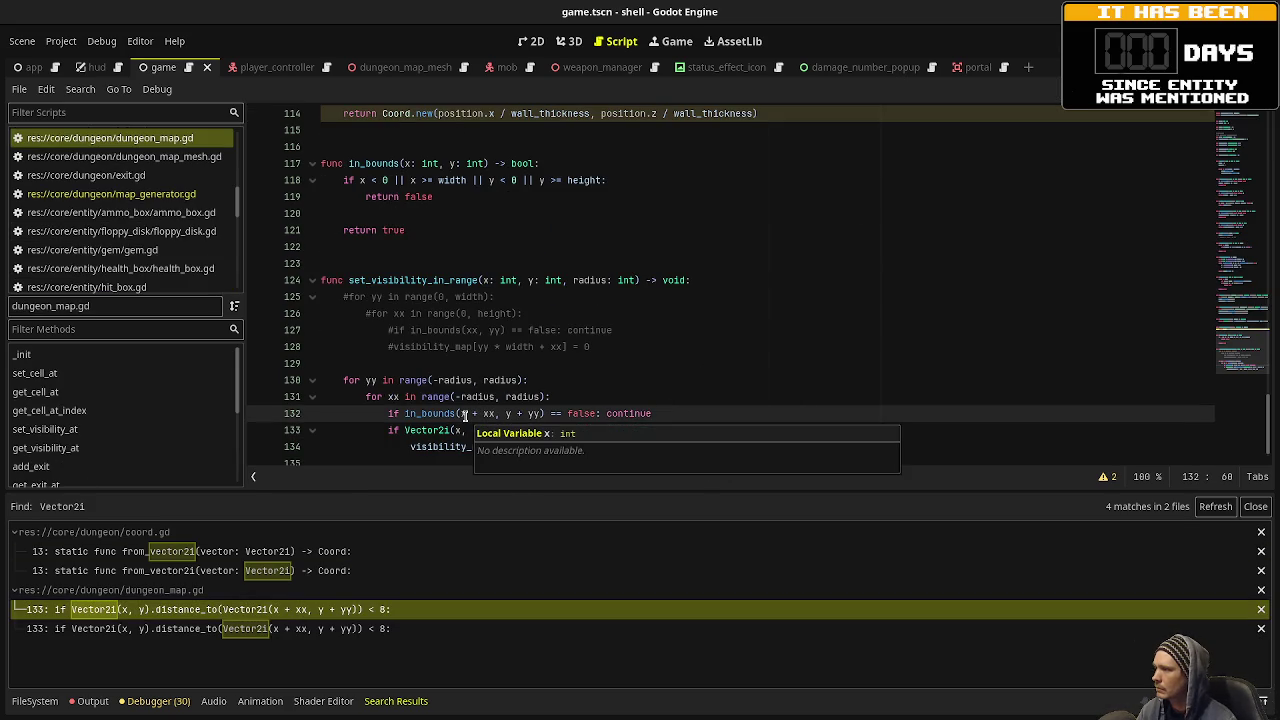
key("F5")
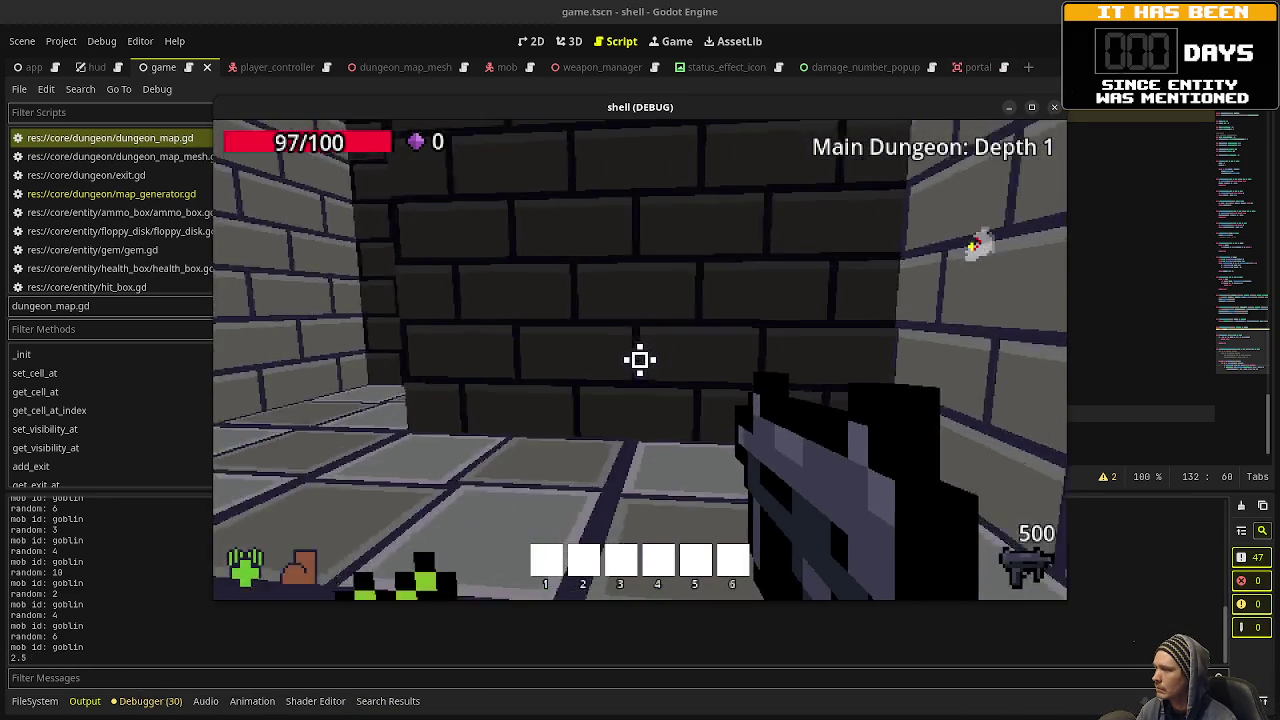
Shoot the nearby goblins and walk down the corridor collecting gems and ammo.
left_click_drag(640, 360, 640, 360)
key("w")
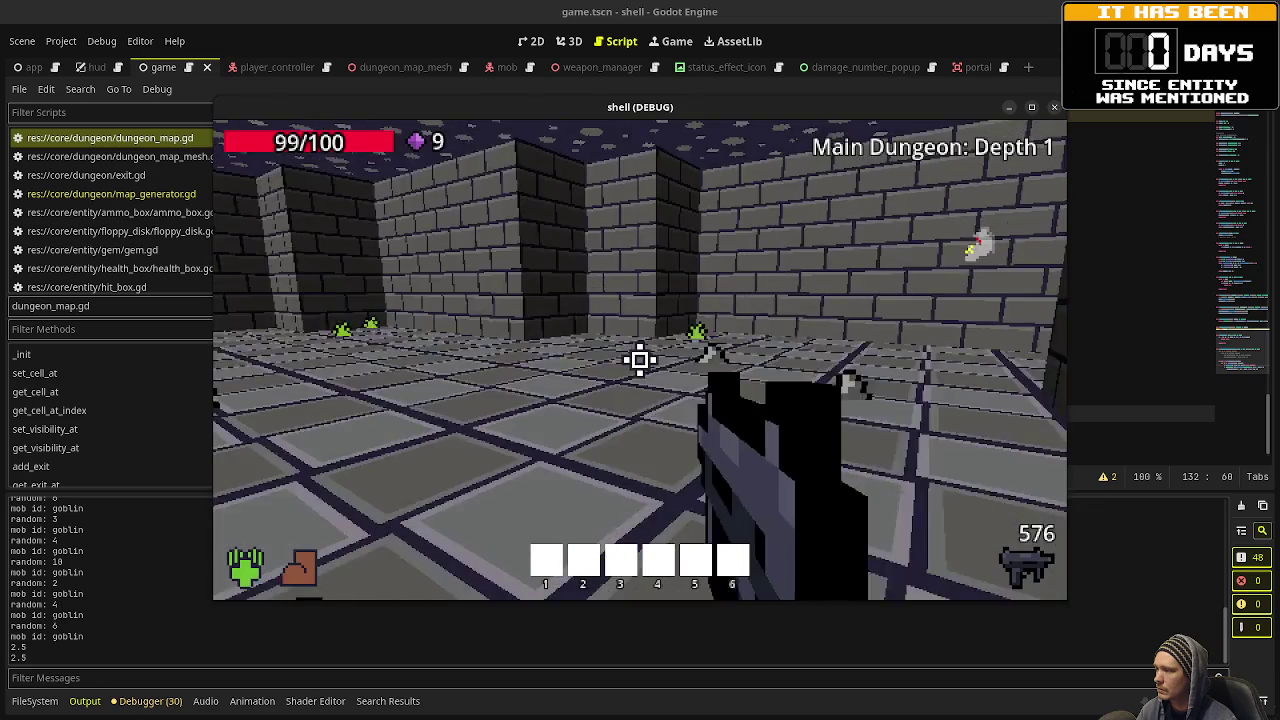
key("w")
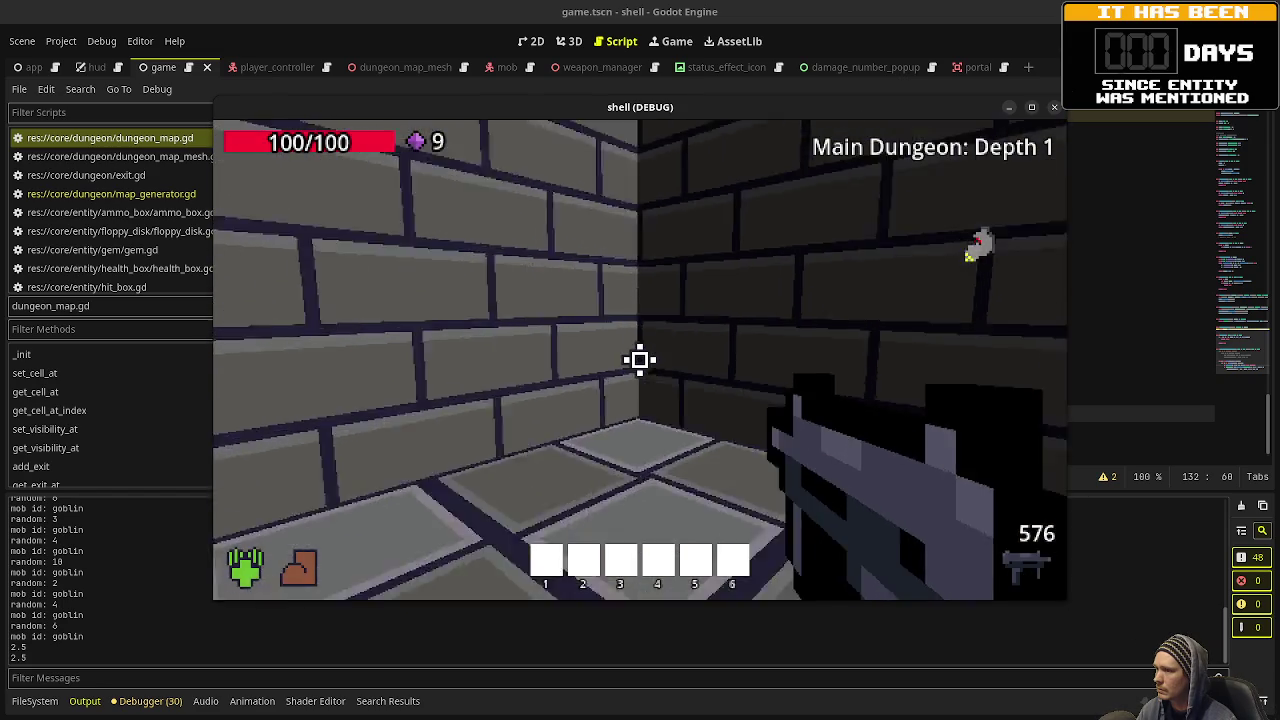
key("w")
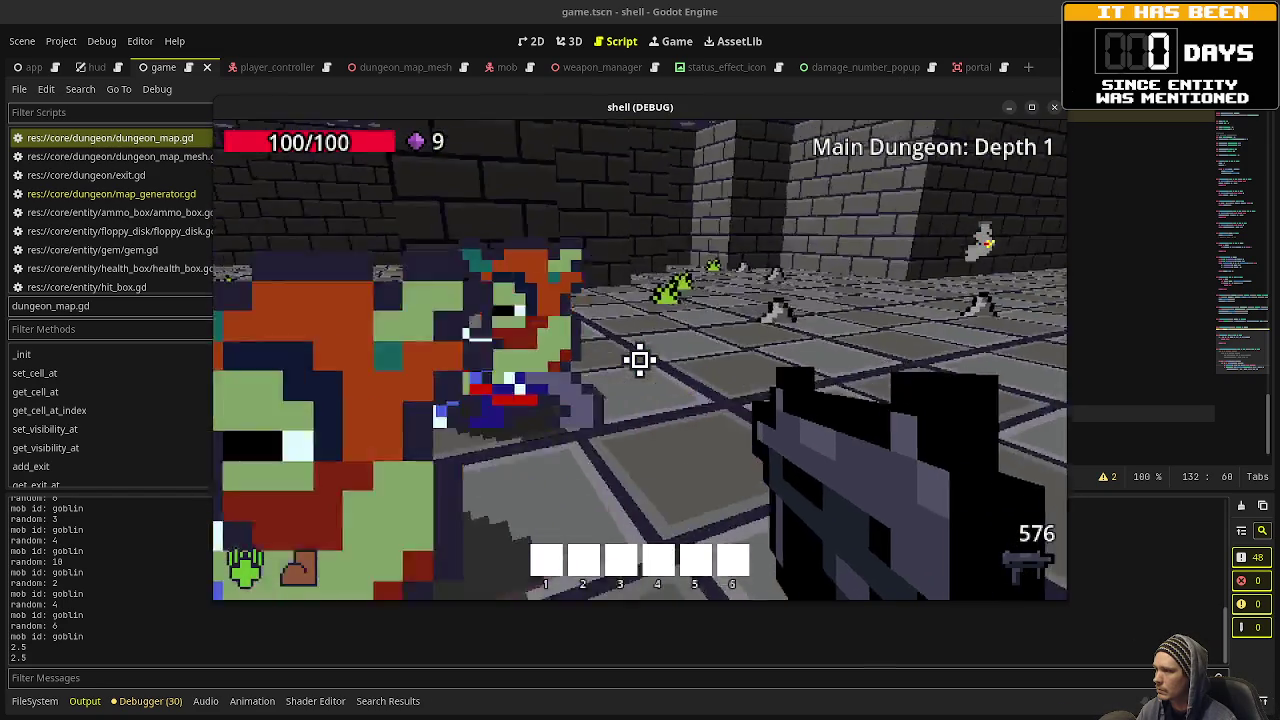
left_click_drag(640, 360, 640, 360)
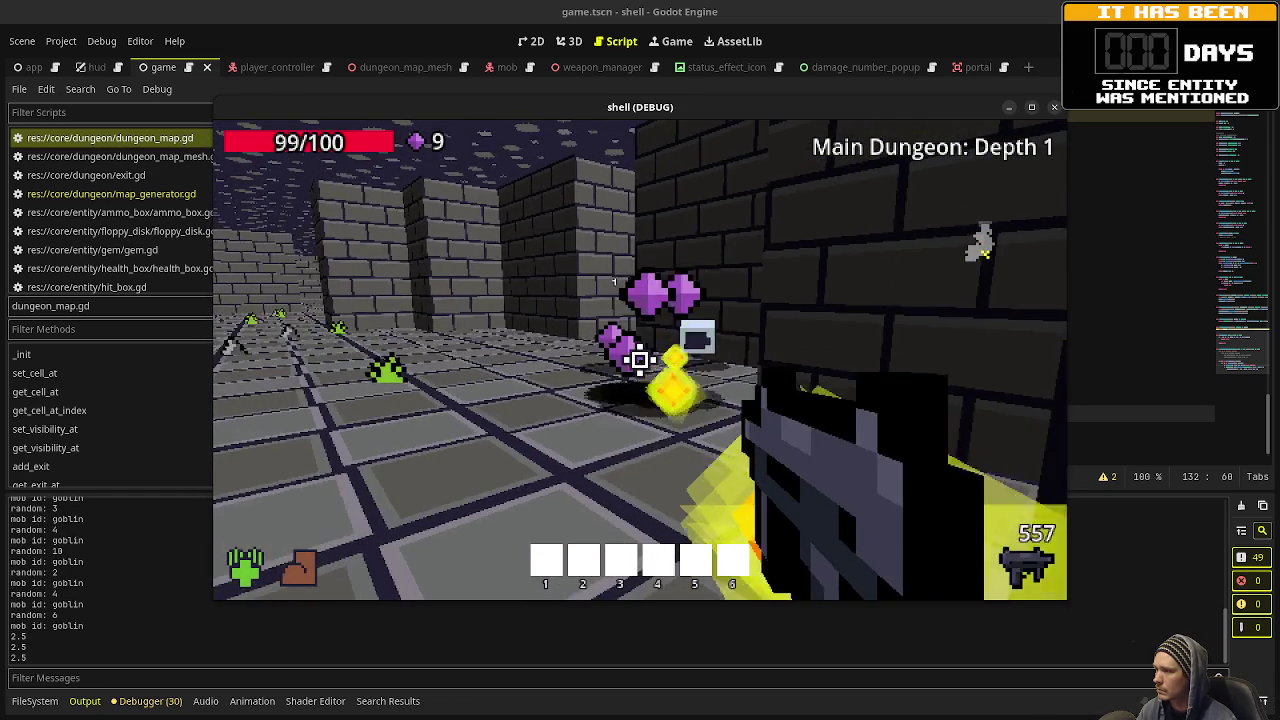
key("w")
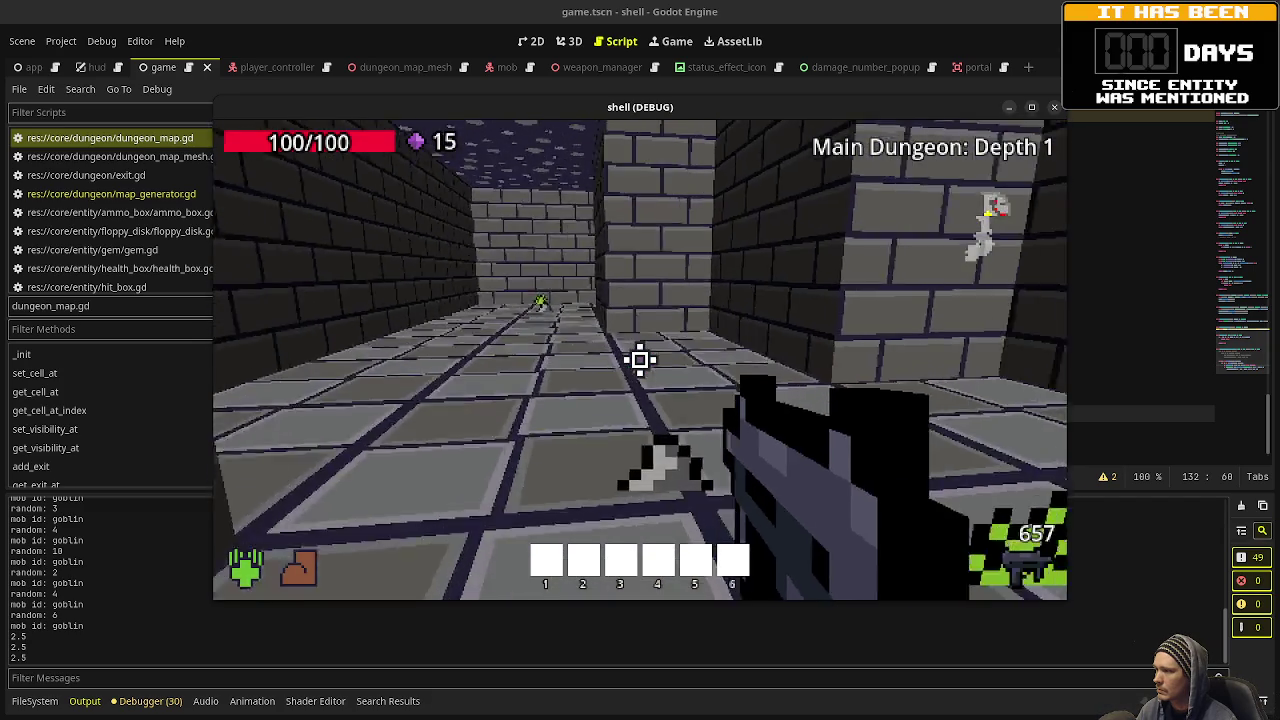
key("w")
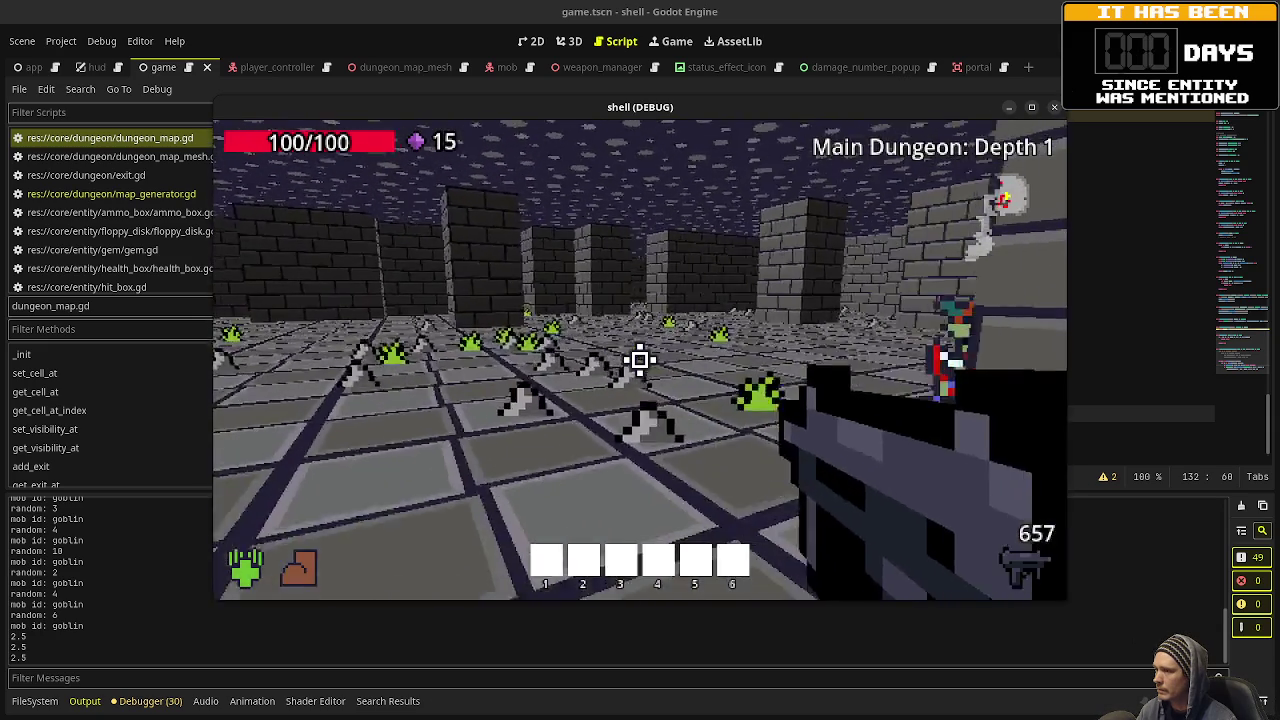
Kill the goblin pack, gather the dropped gems, and enter the green portal to Depth 2.
left_click(640, 360)
left_click_drag(640, 360, 640, 360)
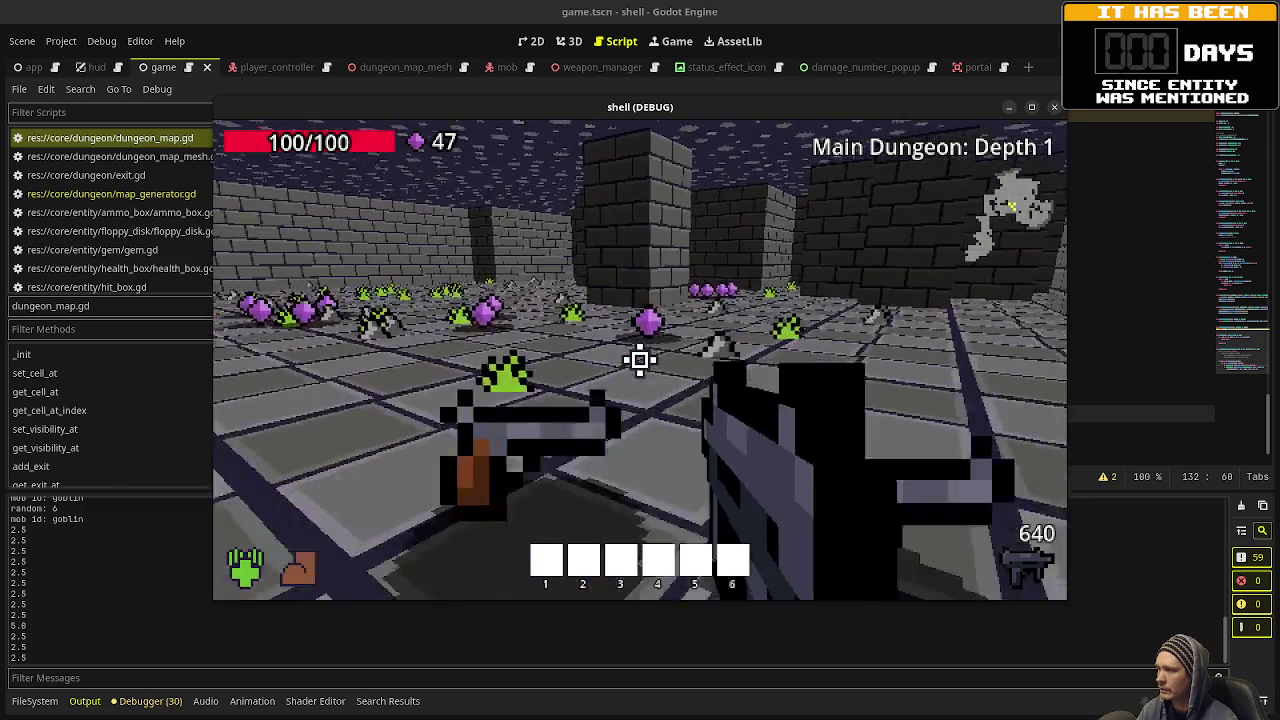
key("w")
key("w")
key("w")
key("w")
key("w")
key("w")
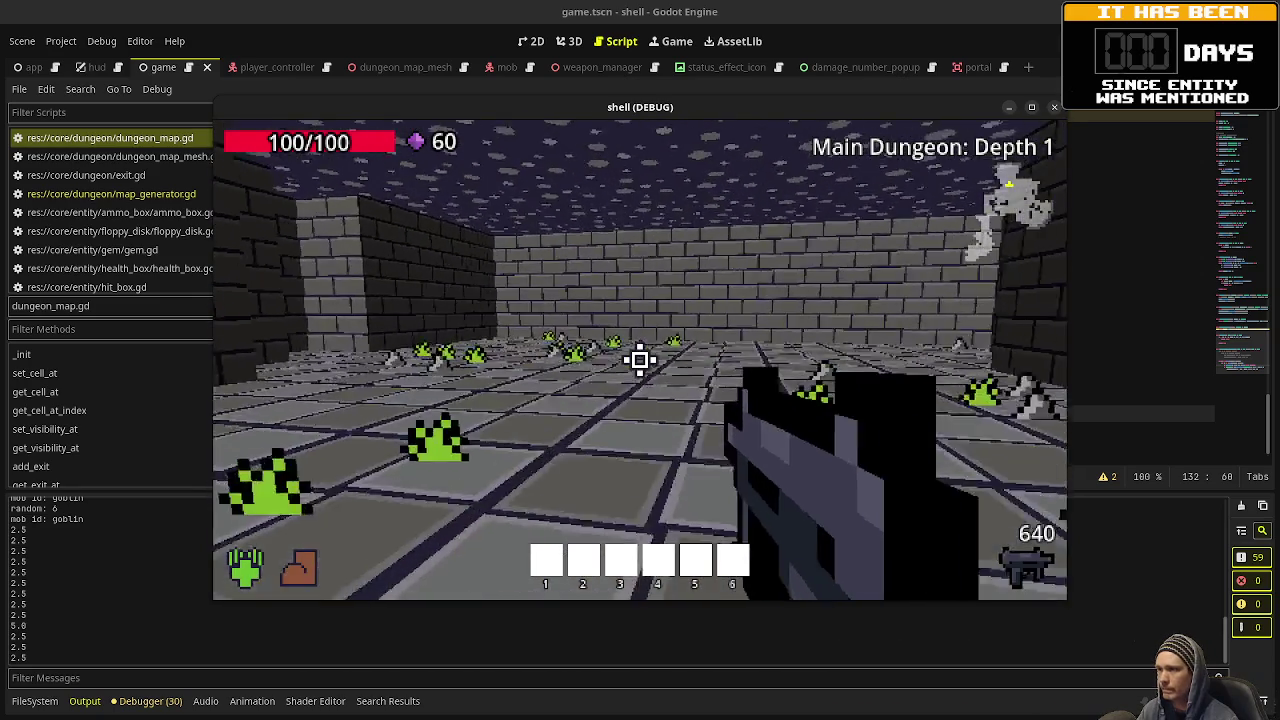
key("w")
key("w")
key("w")
key("w")
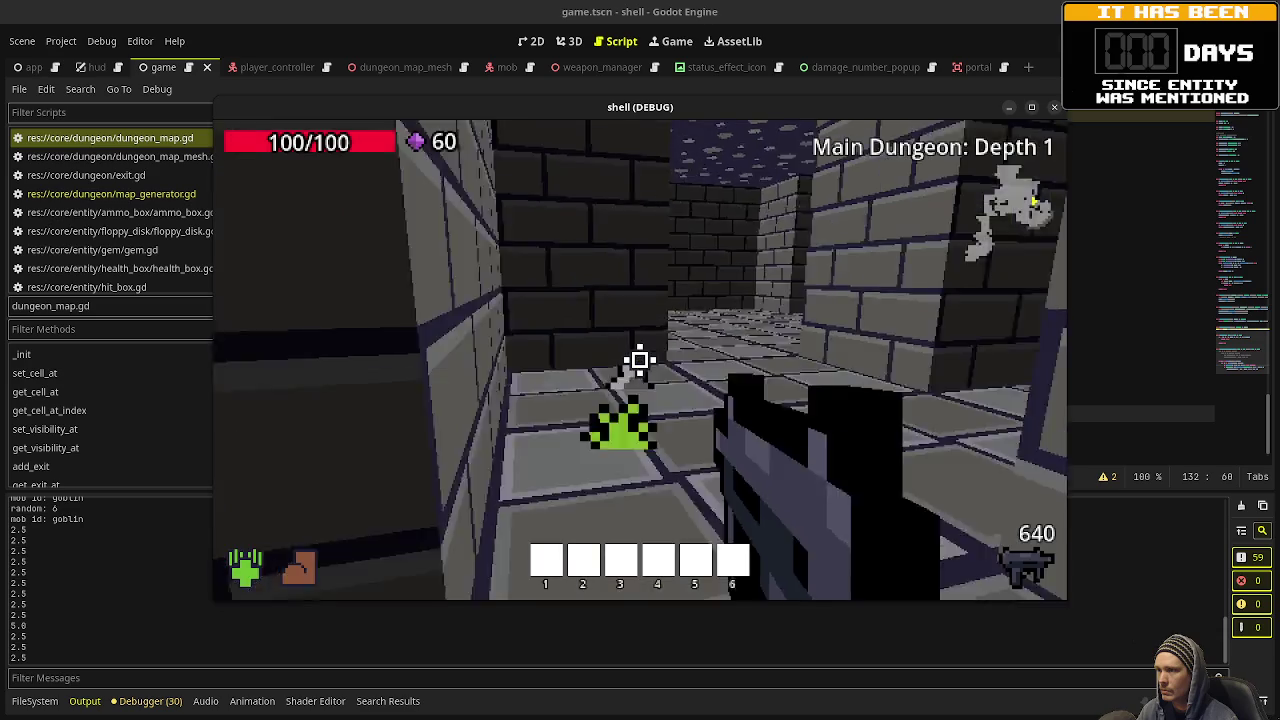
key("w")
key("w")
key("w")
key("w")
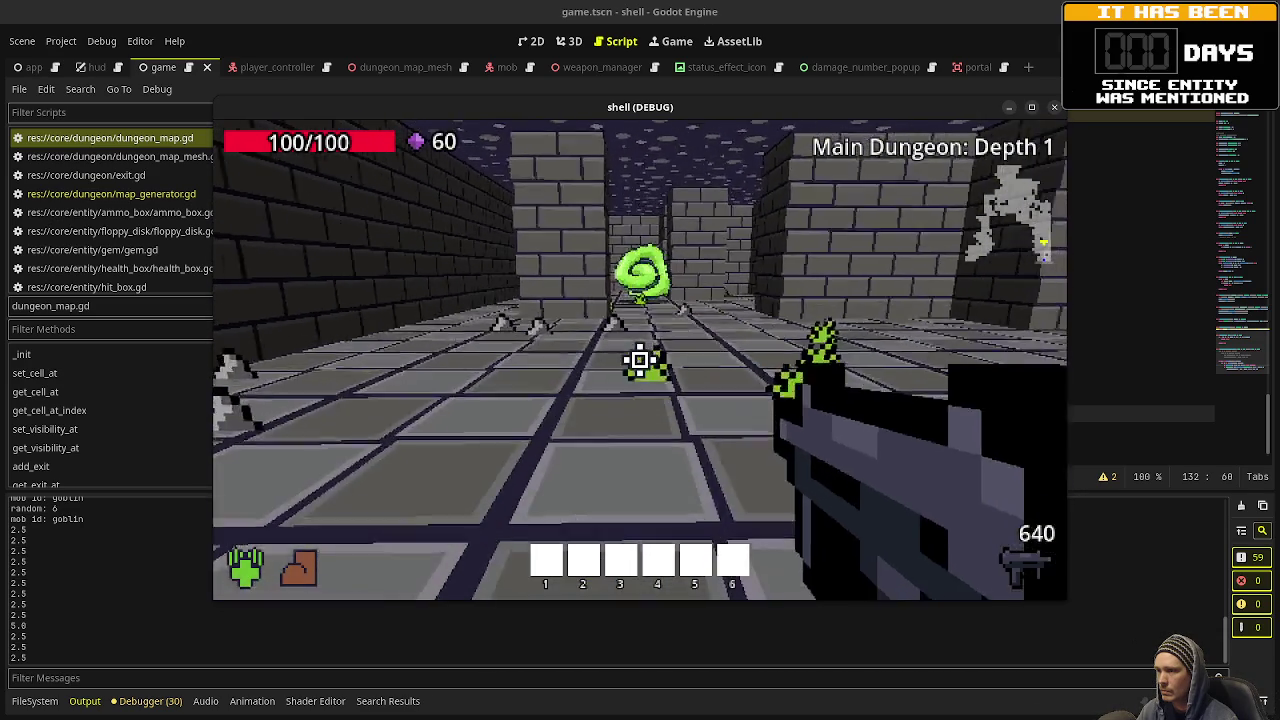
key("w")
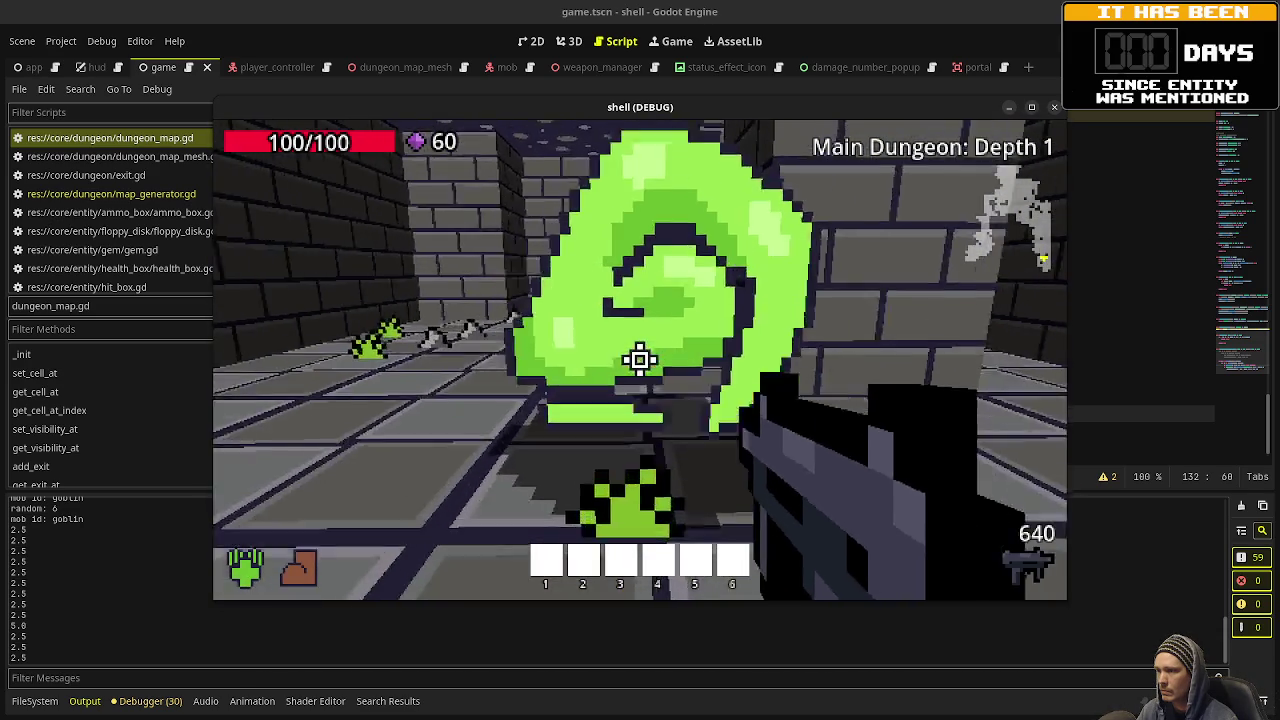
key("w")
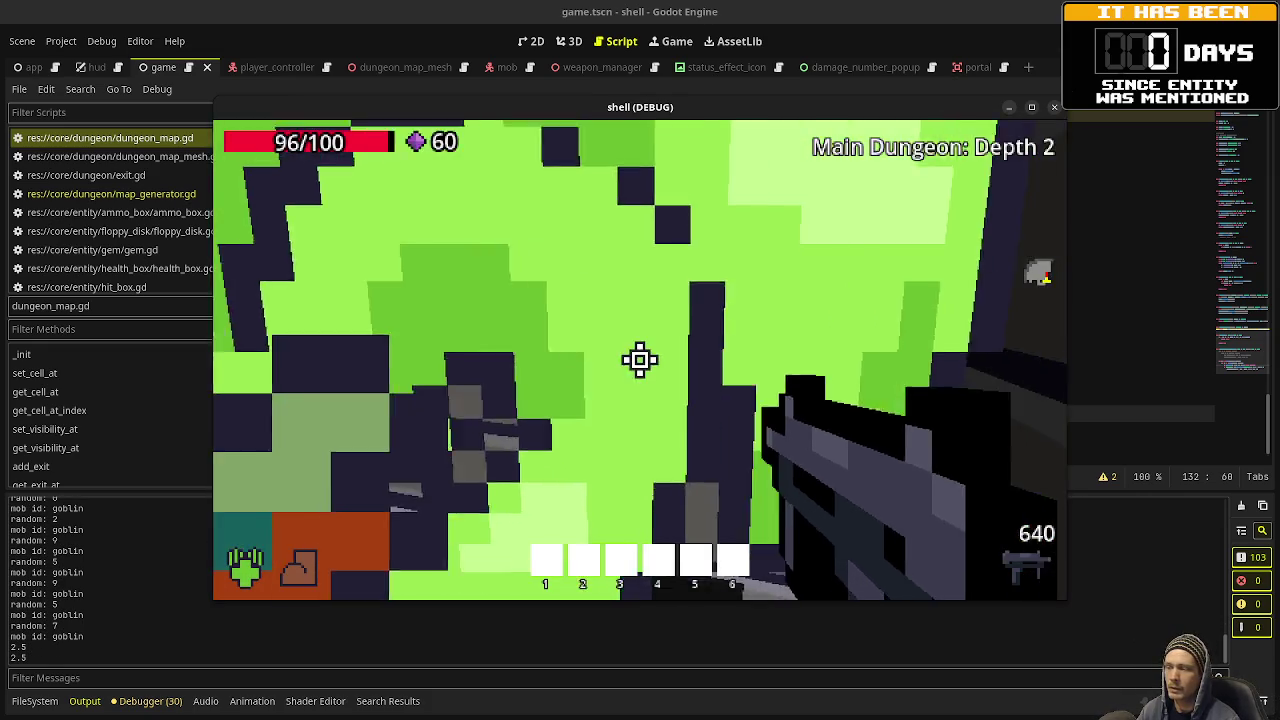
Shoot a corridor goblin on Depth 2, then switch back to the dungeon_map.gd script.
left_click_drag(640, 360, 640, 360)
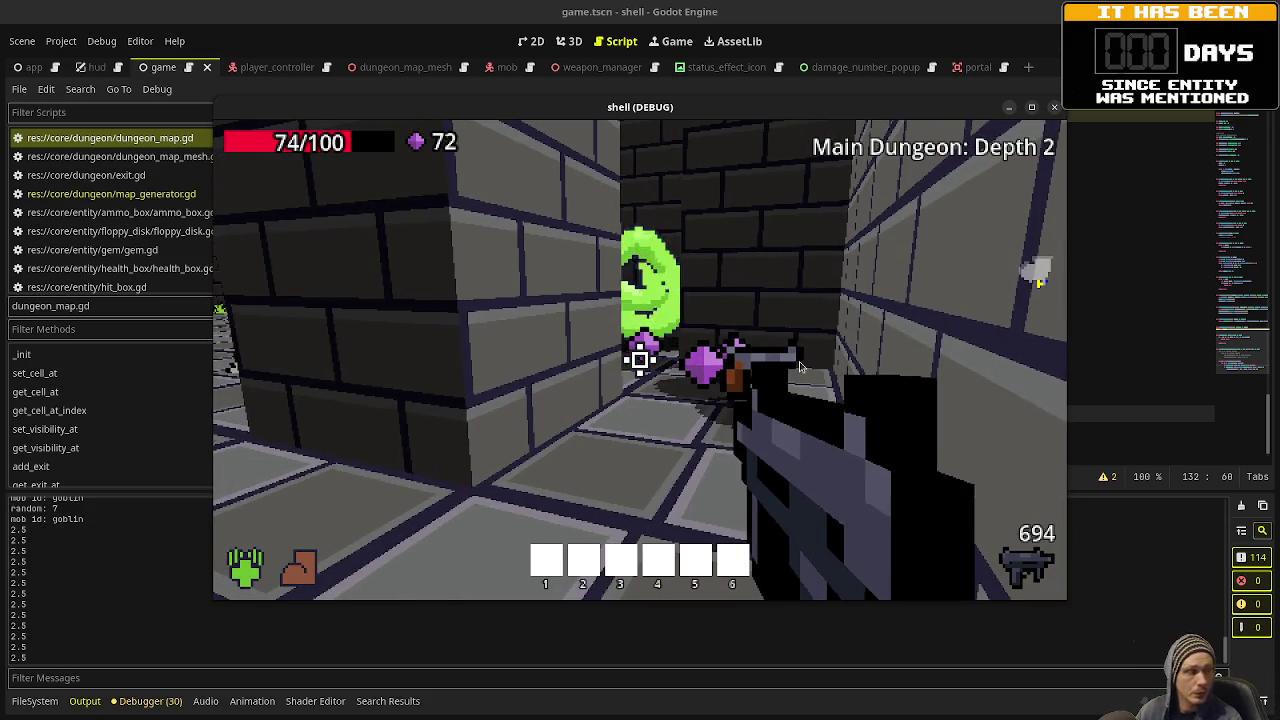
key("F8")
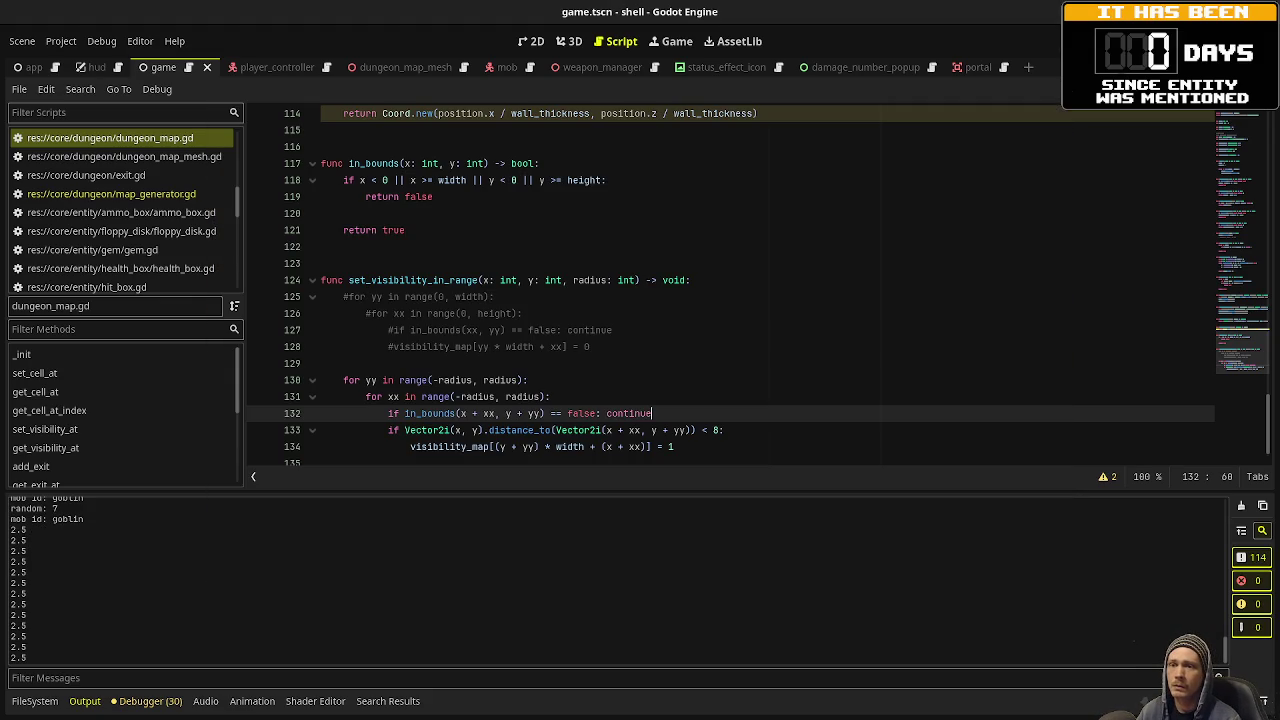
key("alt+Tab")
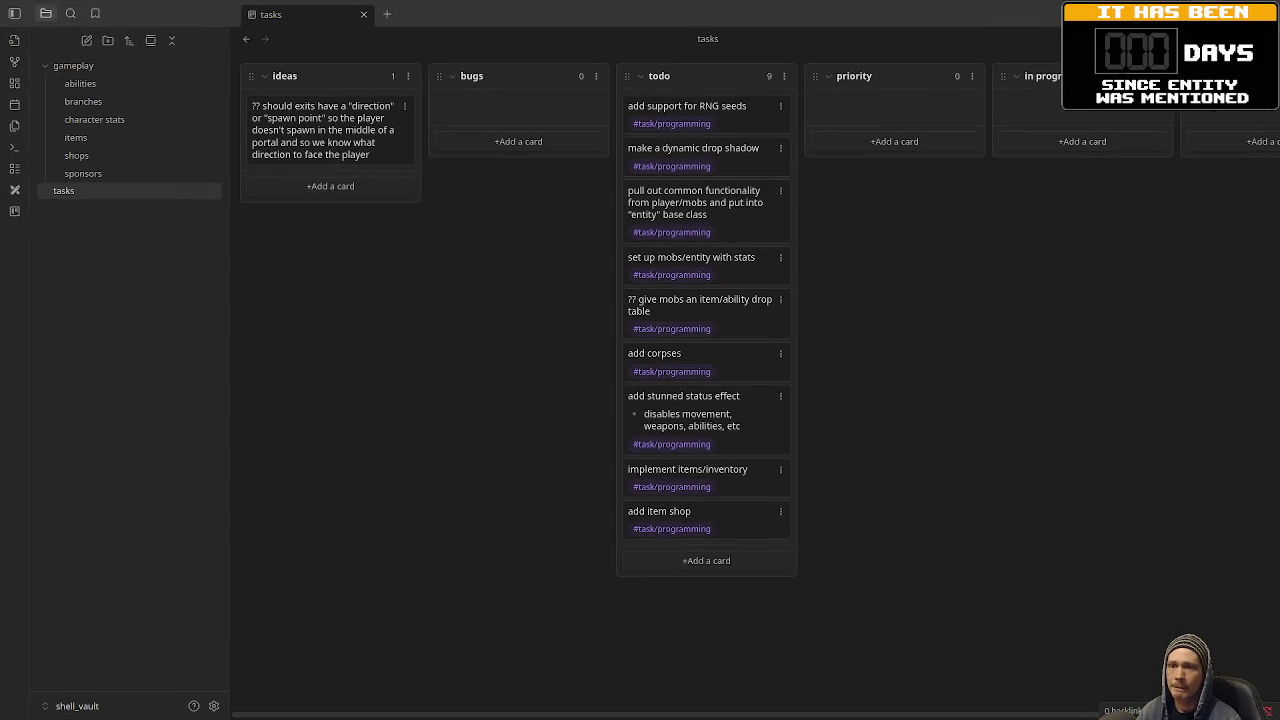
key("alt+Tab")
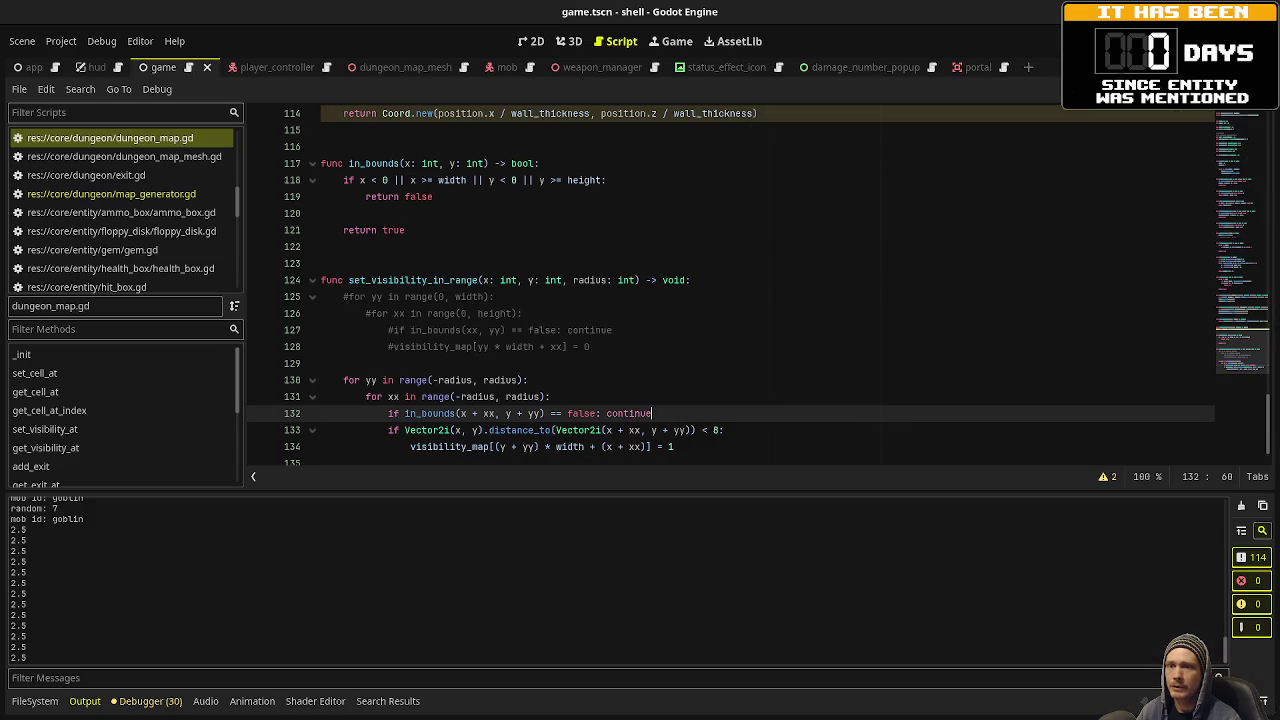
Switch back to the 'shell (DEBUG)' game window showing Depth 2.
key("alt+Tab")
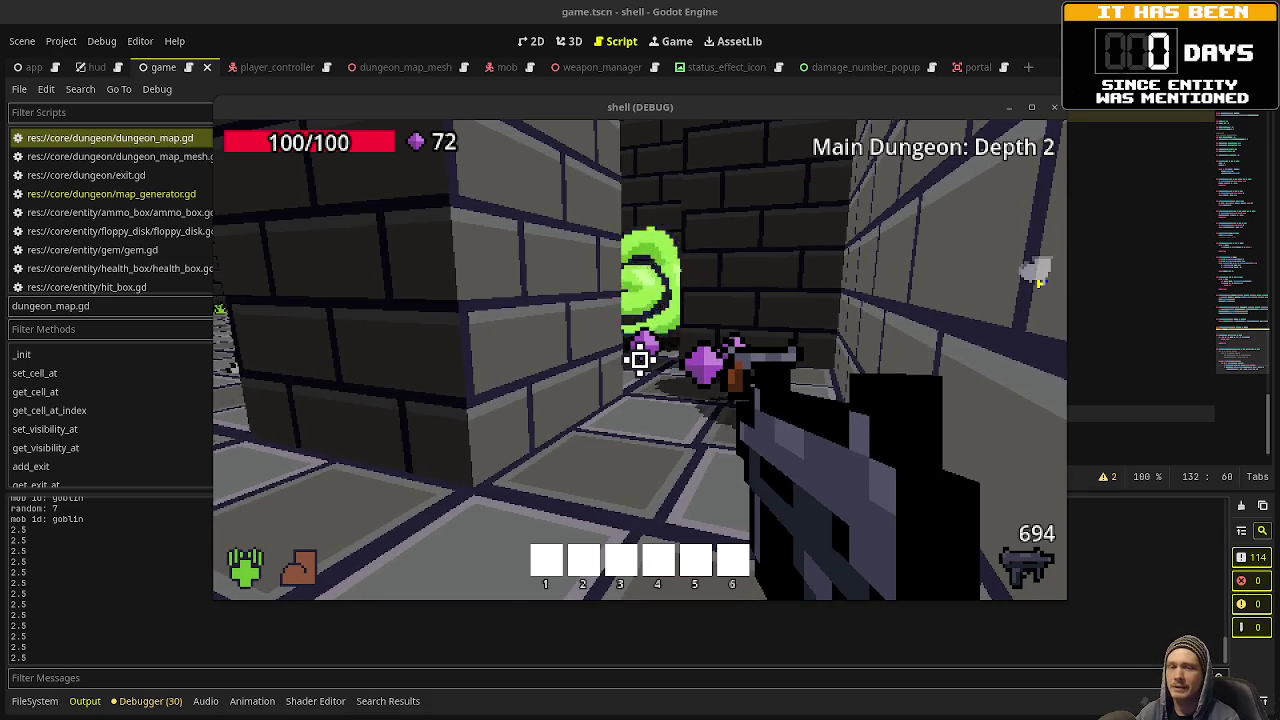
Shoot the side-room goblin until it dies and collect its gems, bringing the total to 81.
left_click(813, 353)
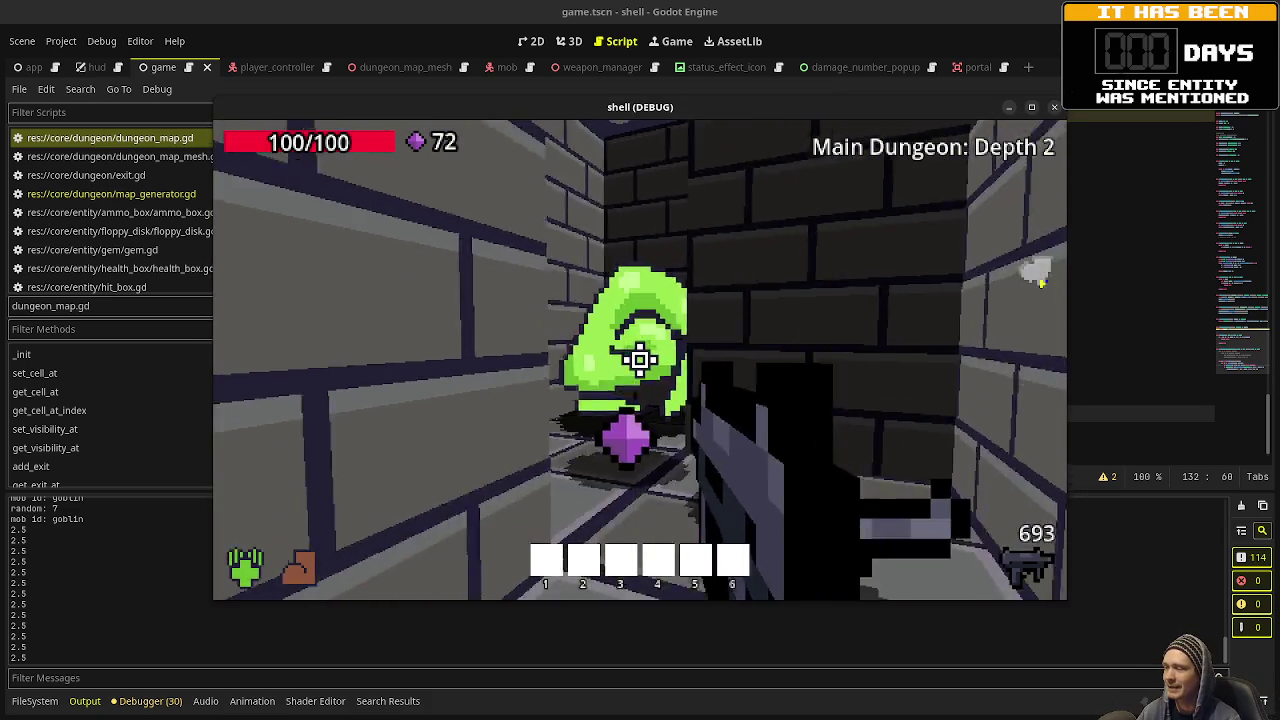
key("w")
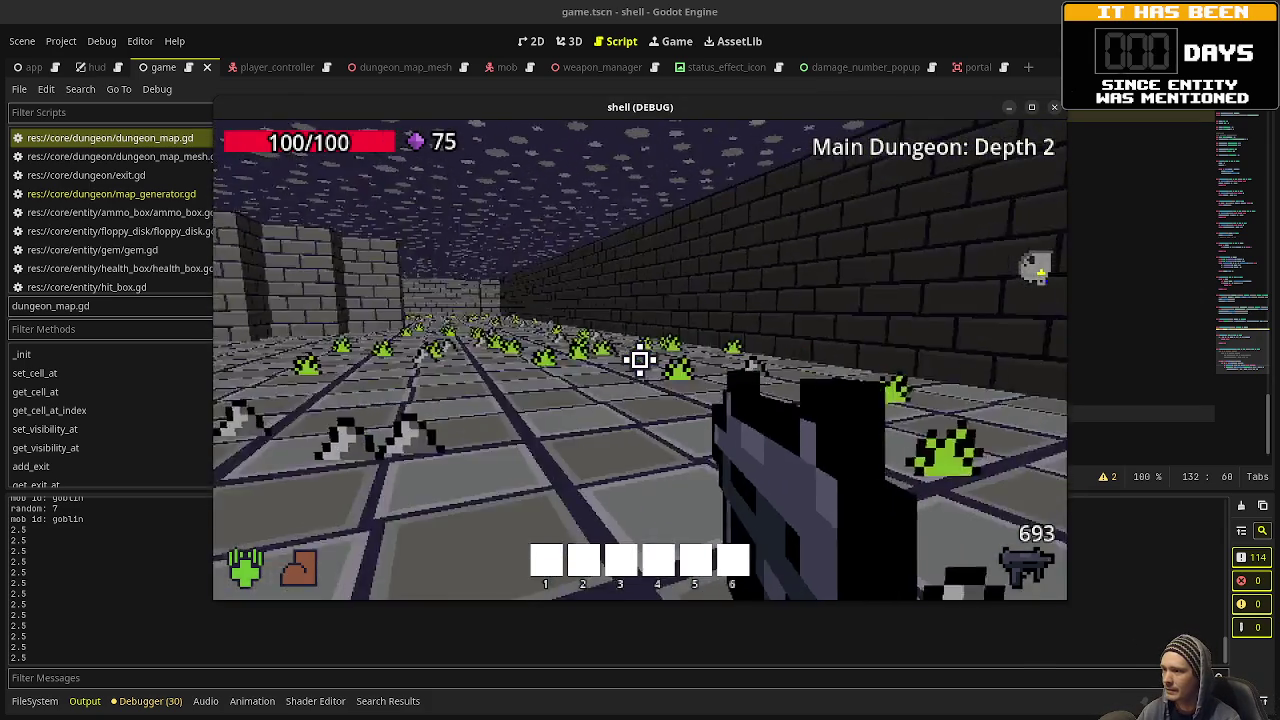
key("w")
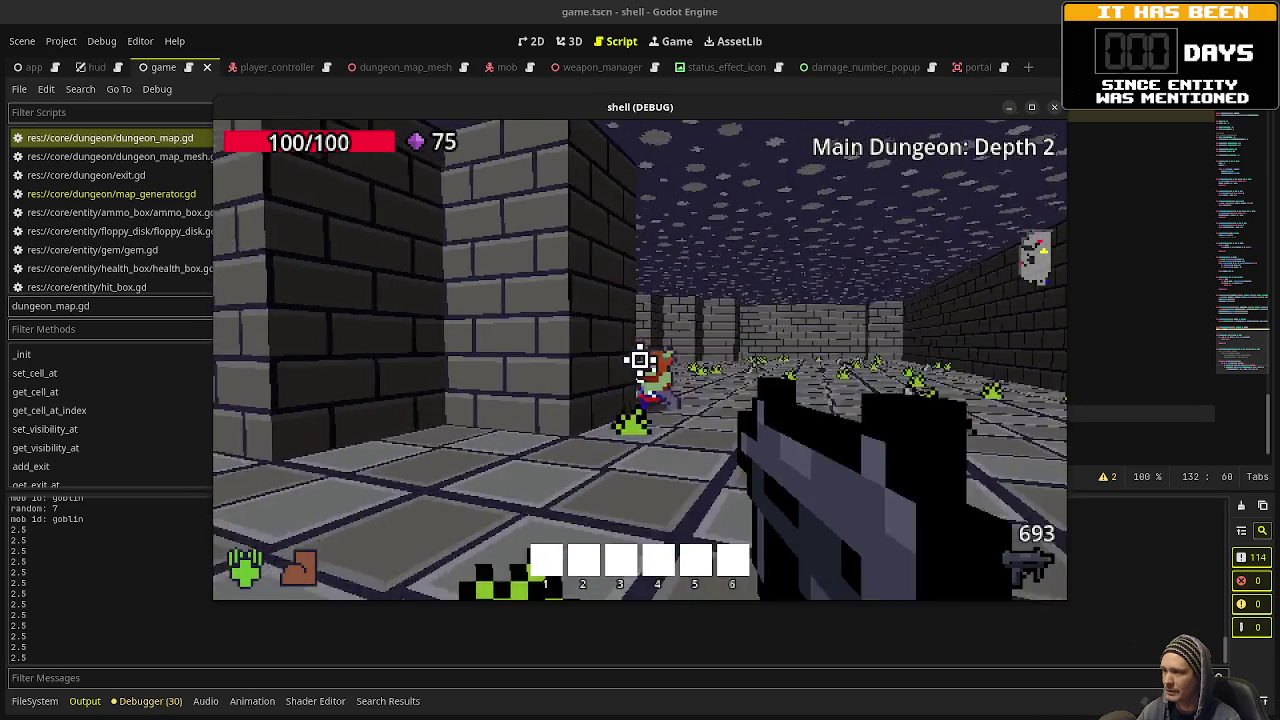
left_click(640, 358)
left_click(640, 358)
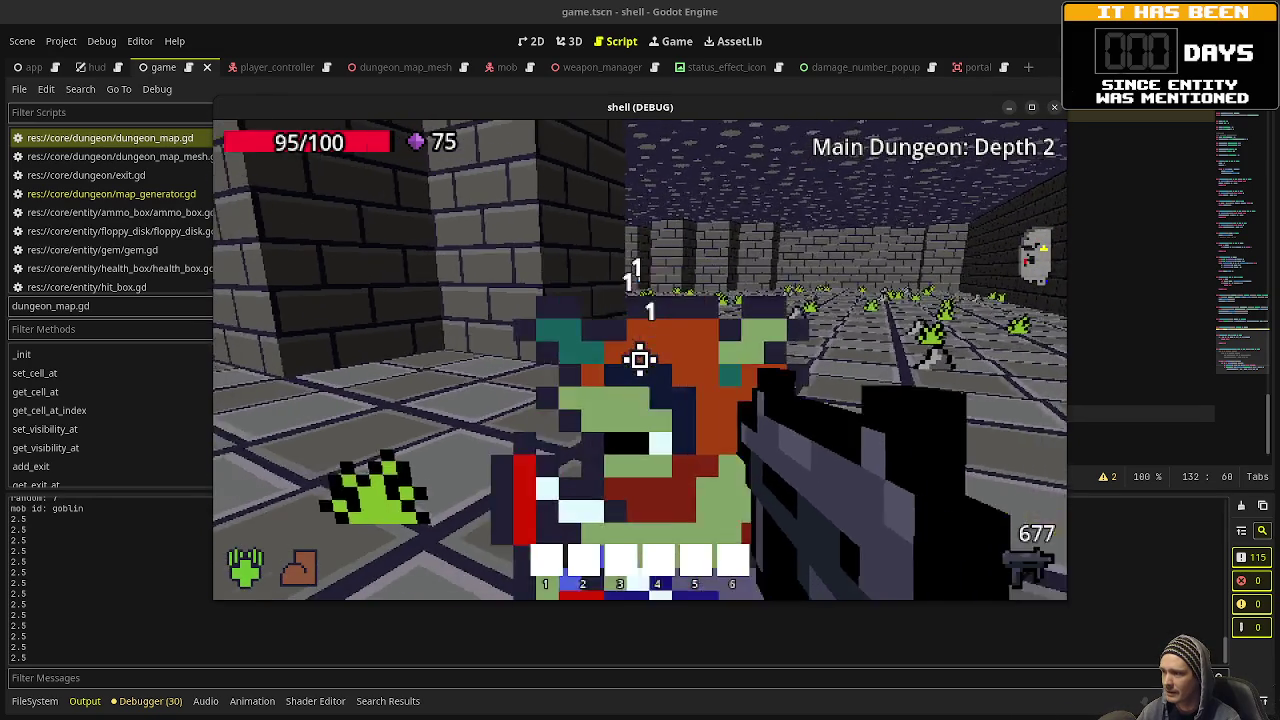
key("w")
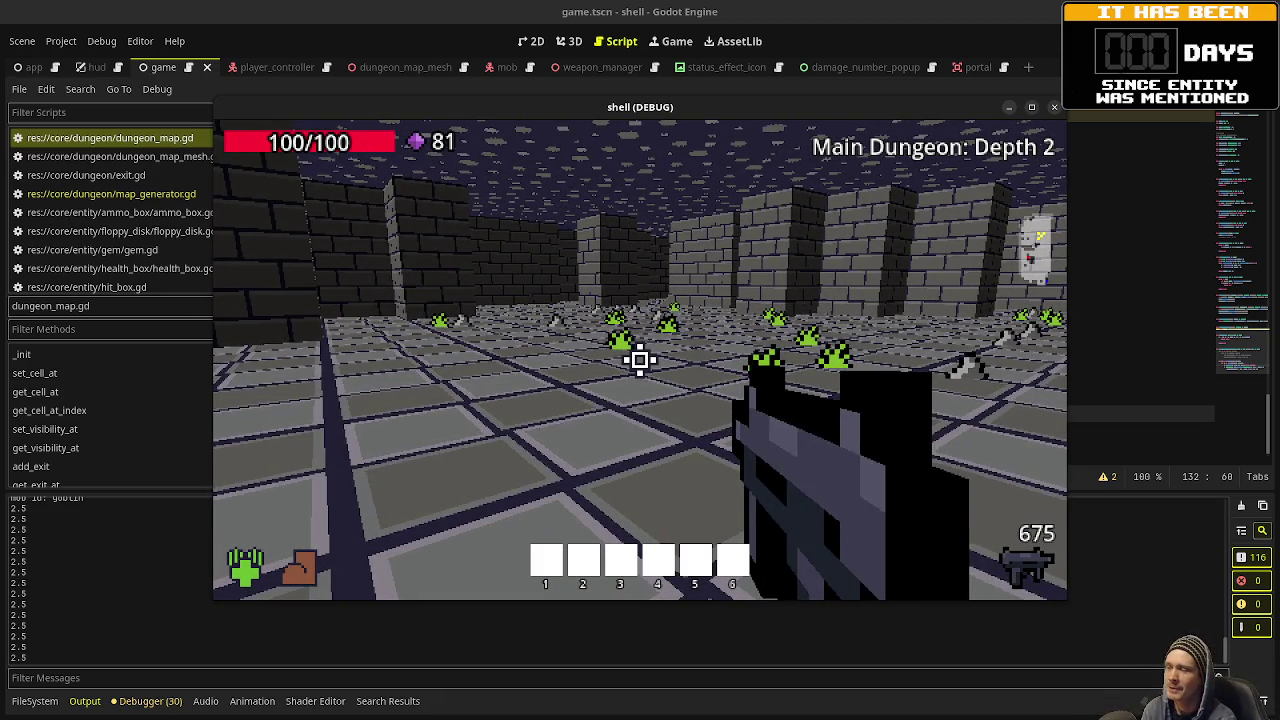
Move on past the slimes, then fly up and roam above the dungeon walls.
key("w")
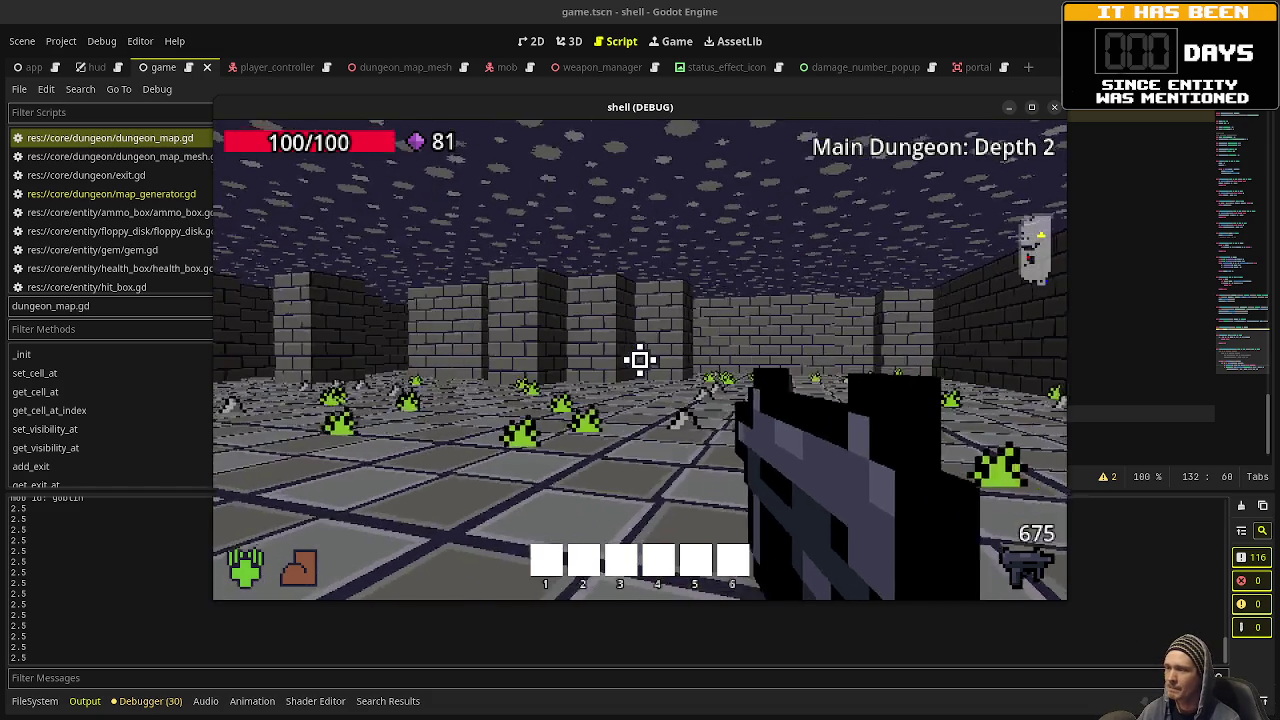
key("w")
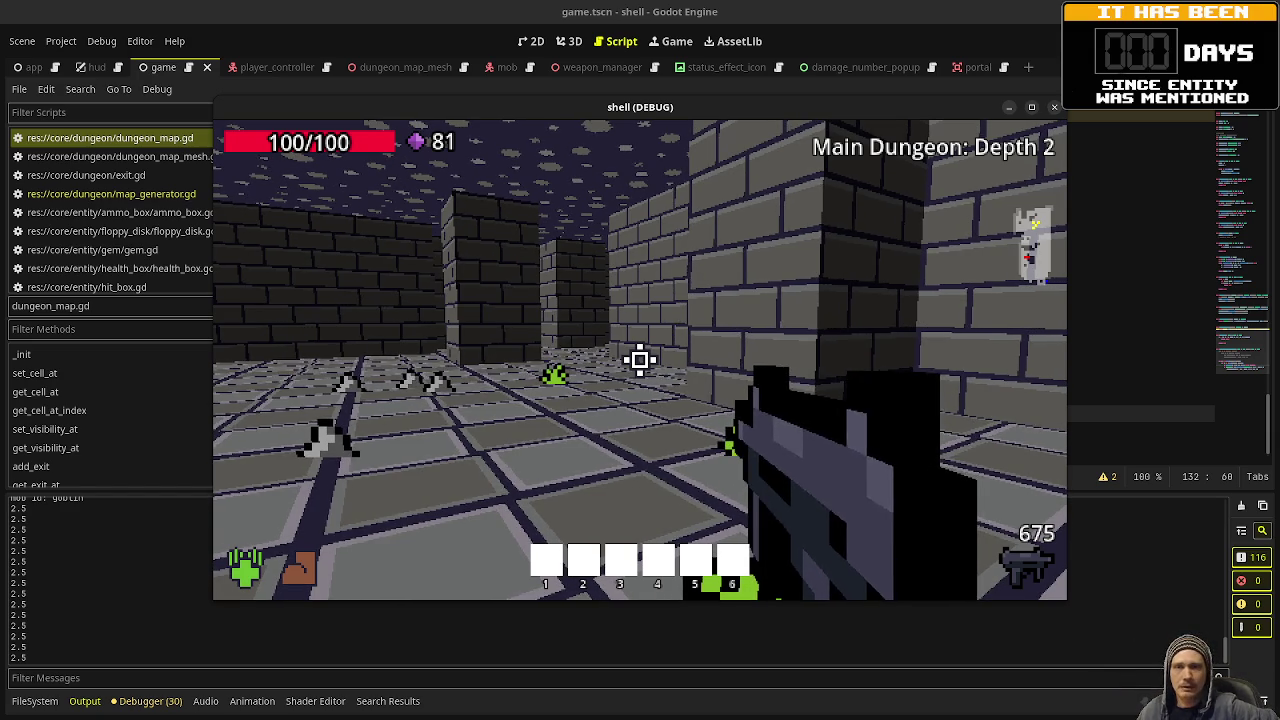
key("space")
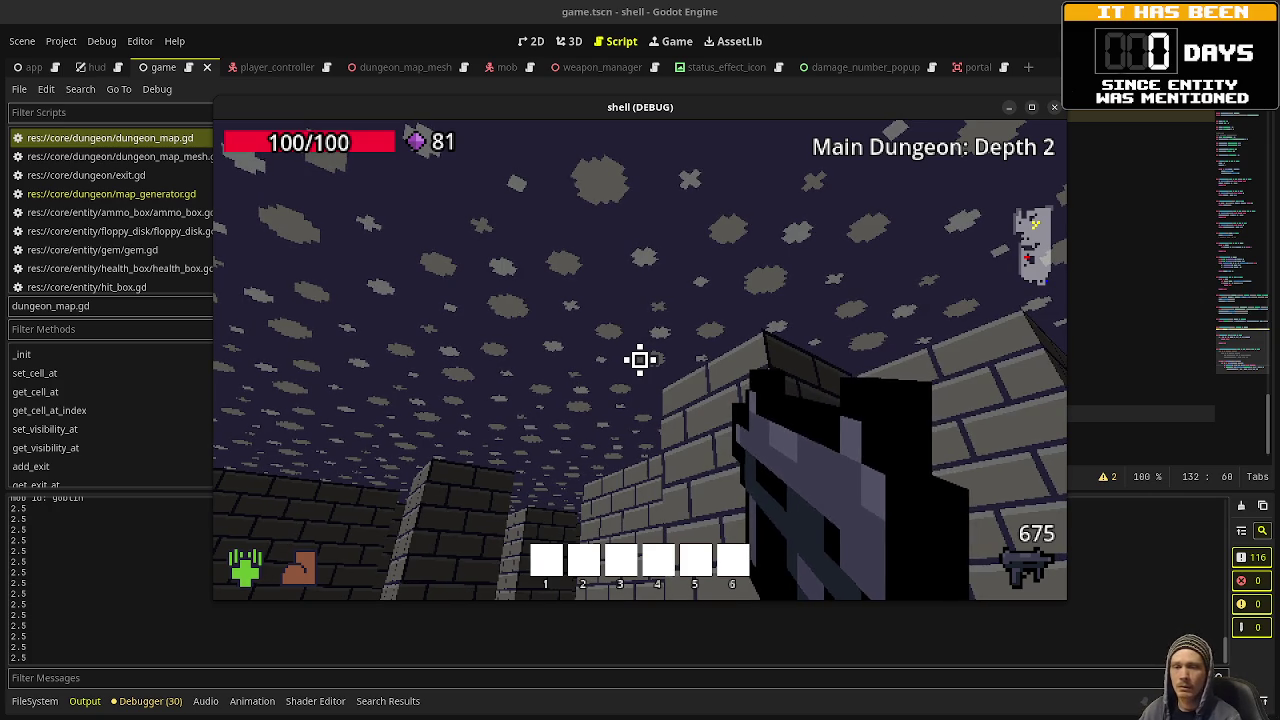
key("w")
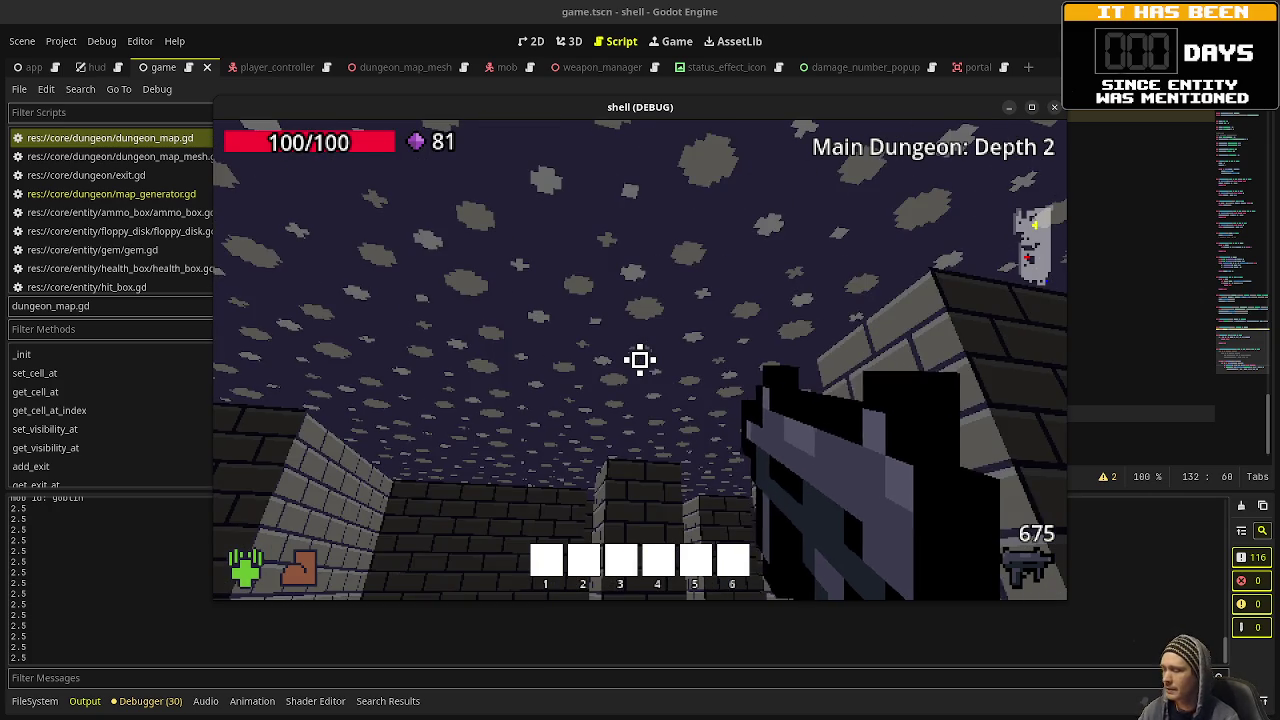
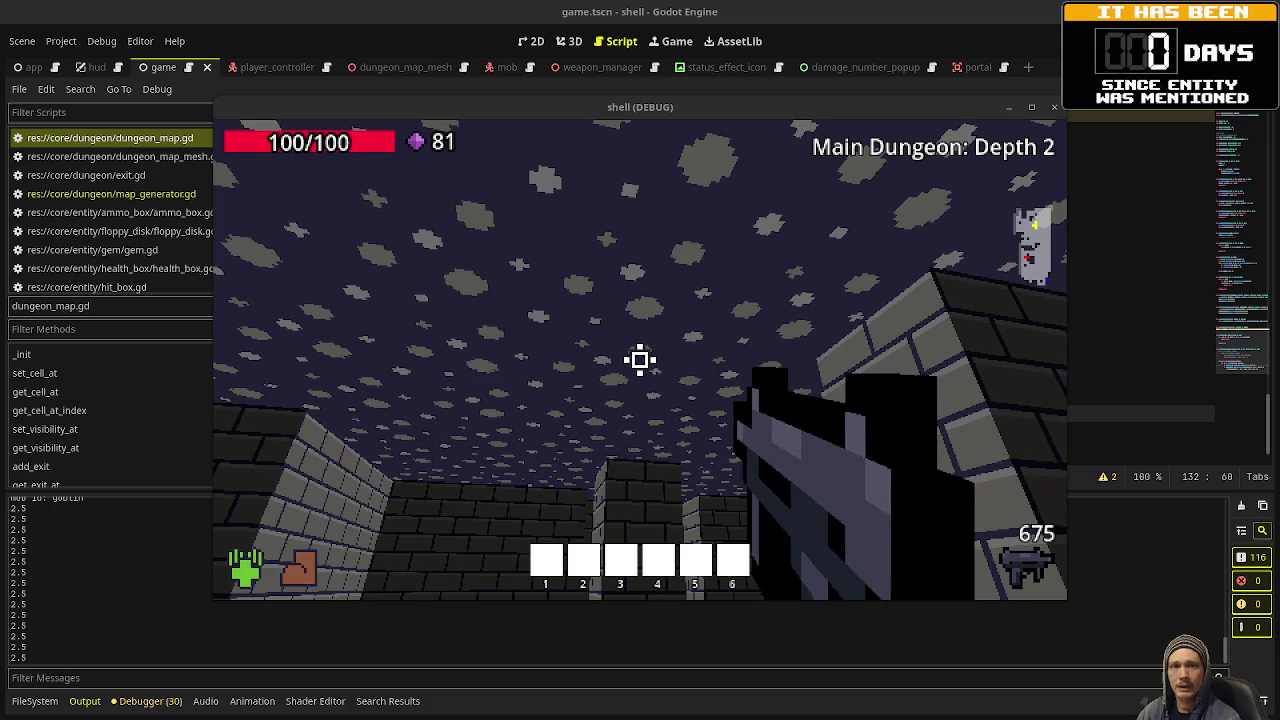
Bring the OBS Studio window to the front and maximize it to fill the screen.
key("alt+Tab")
left_click_drag(641, 5, 641, 2)
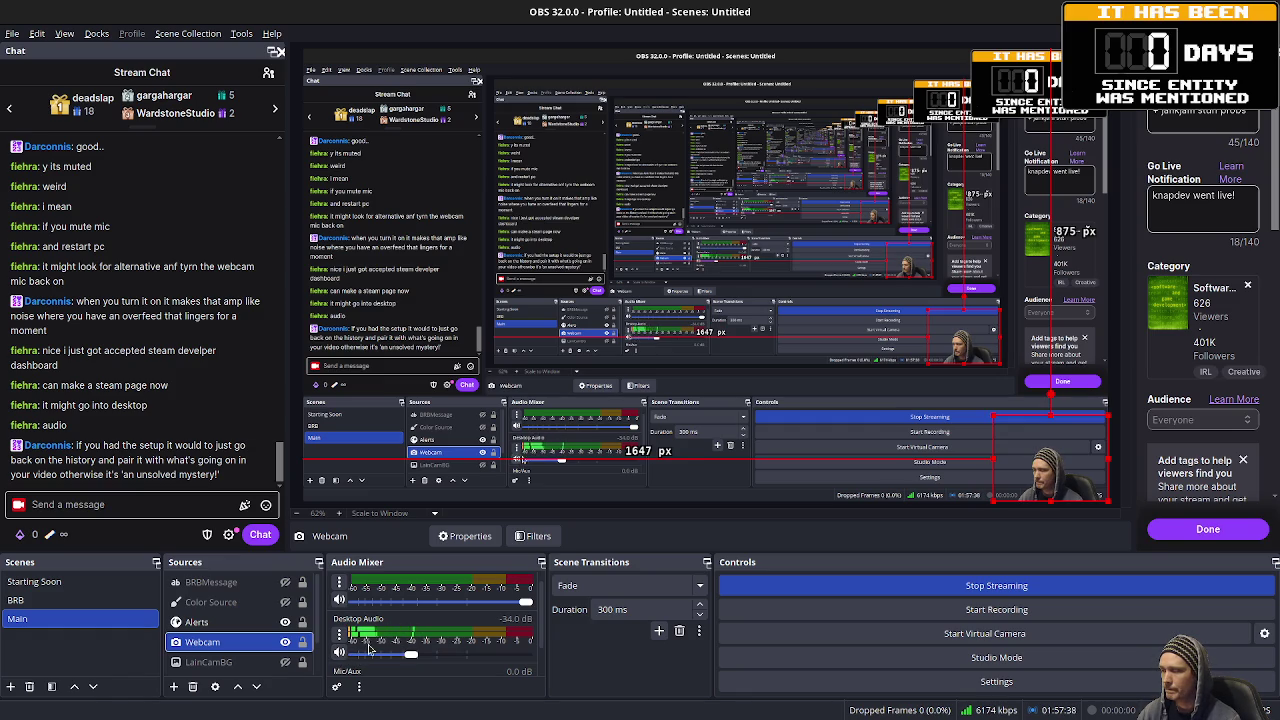
Check the OBS Audio Mixer levels, then return to the Godot editor with the game running.
scroll(372, 644, "down", 2)
scroll(360, 647, "up", 2)
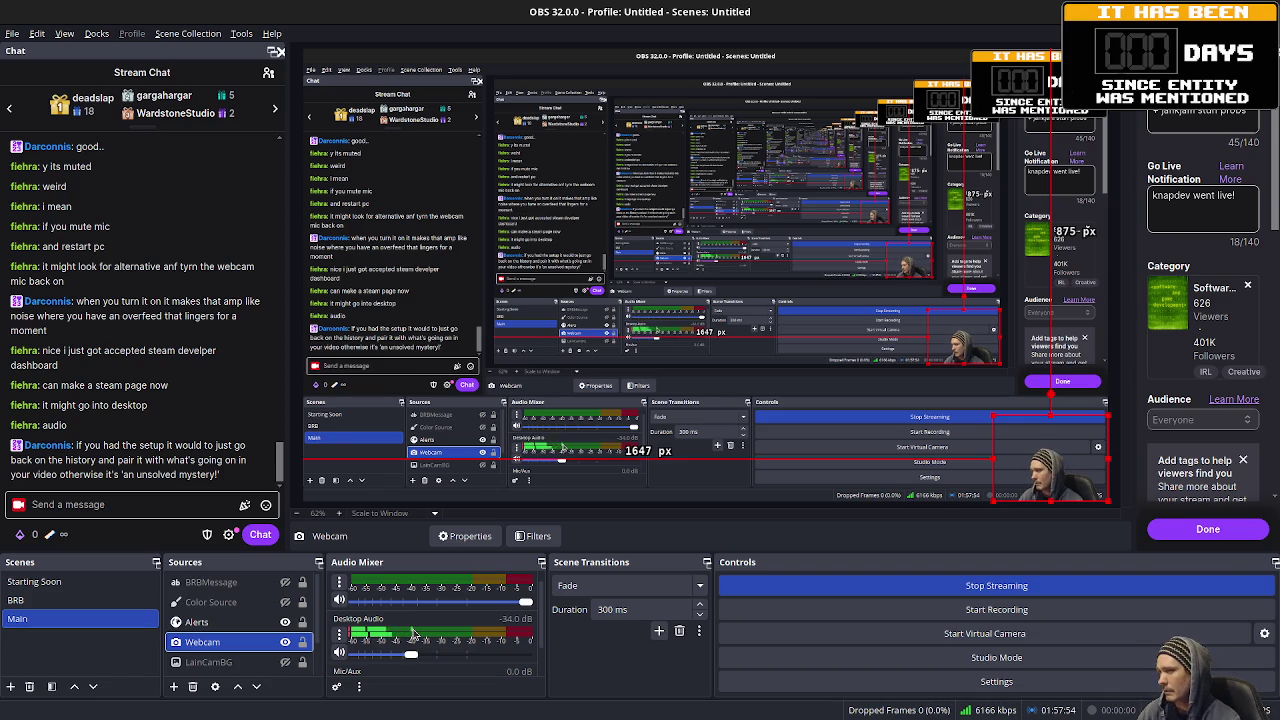
key("alt+Tab")
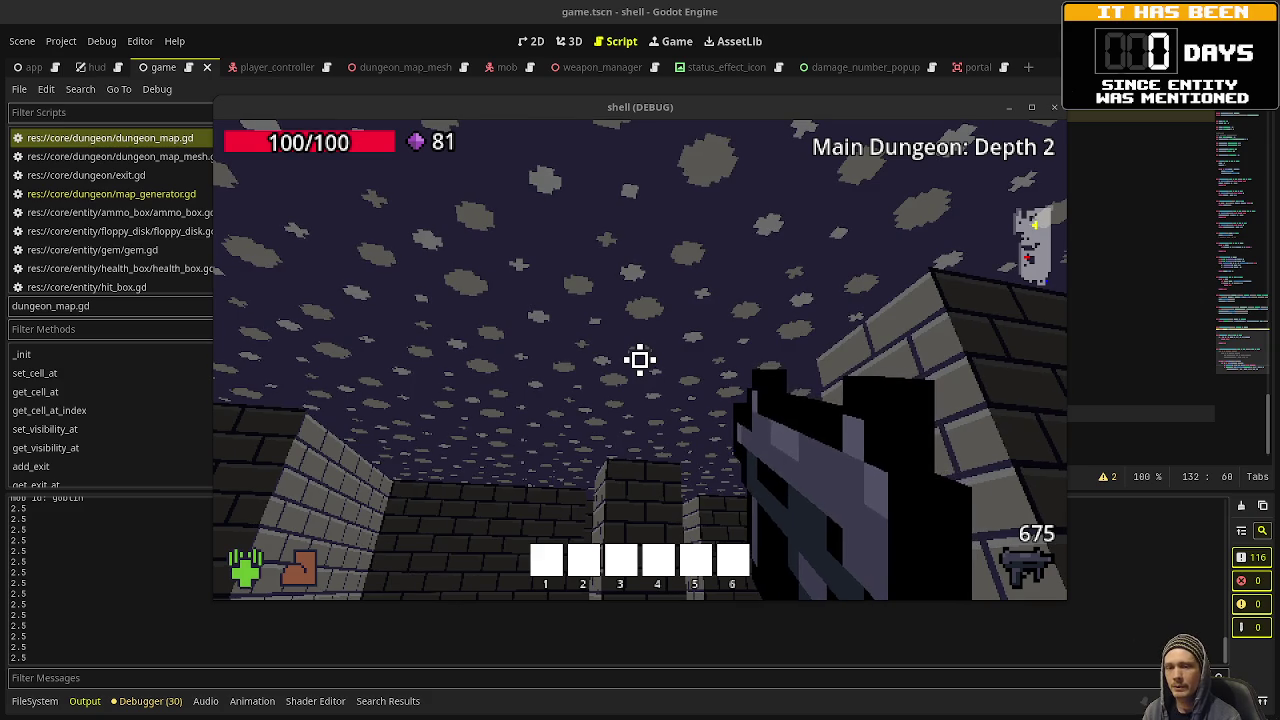
Fire a shot and walk through the dungeon, then stop the running game with F8.
left_click(829, 390)
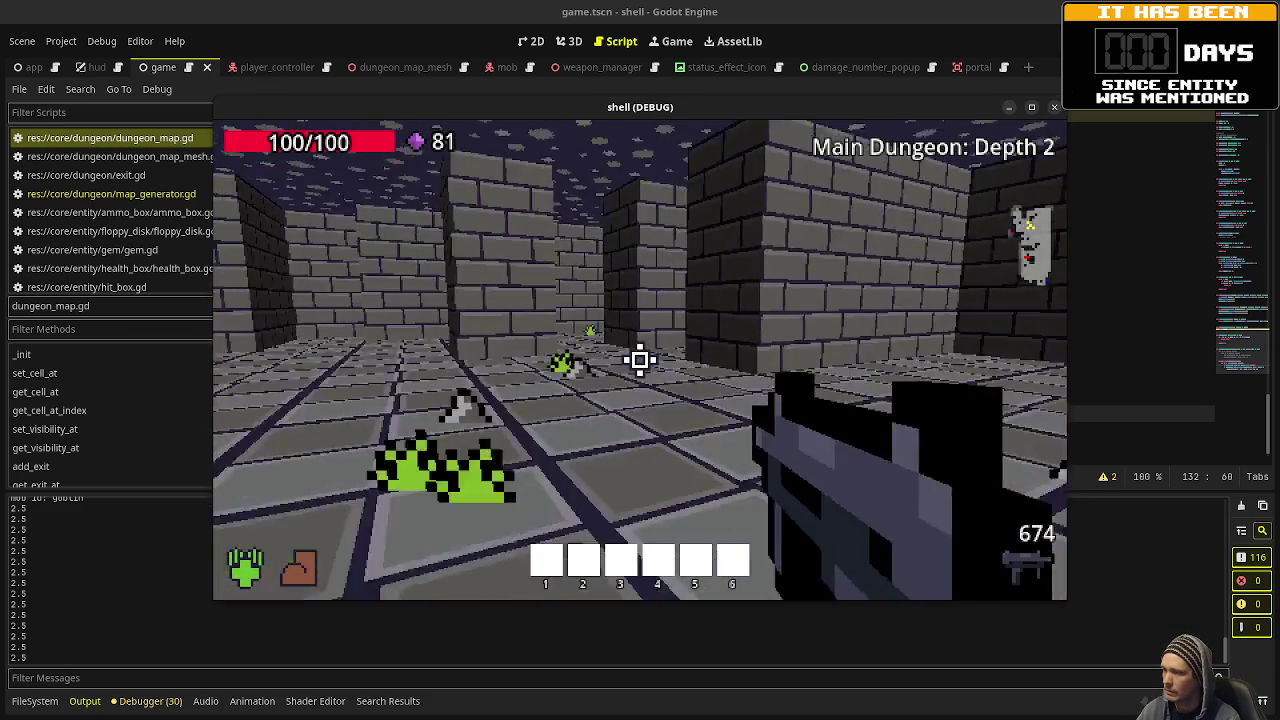
key("w")
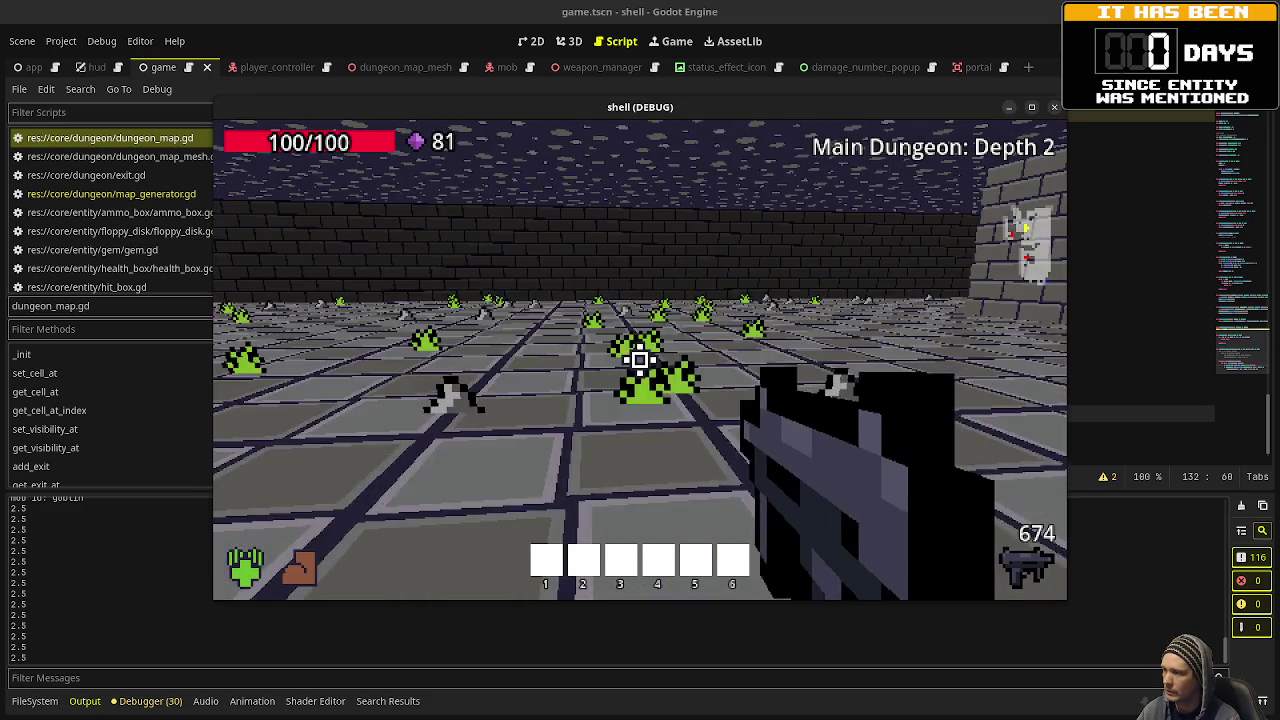
key("w")
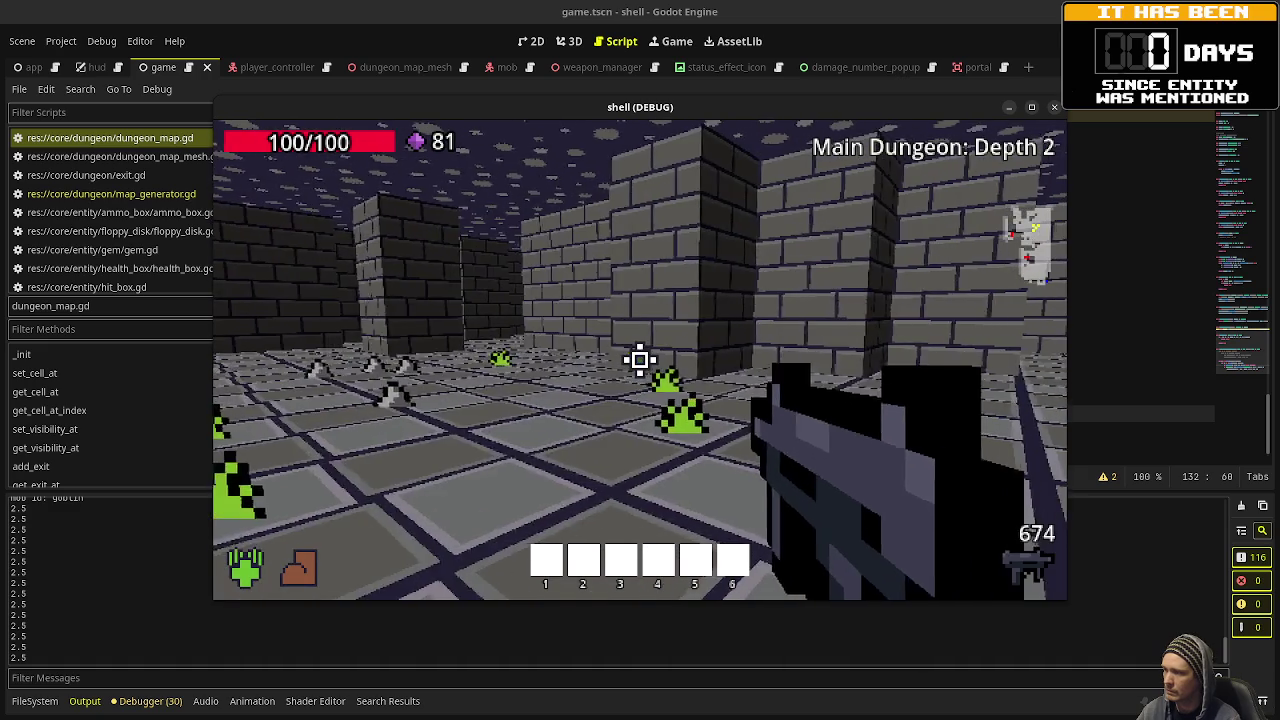
key("F8")
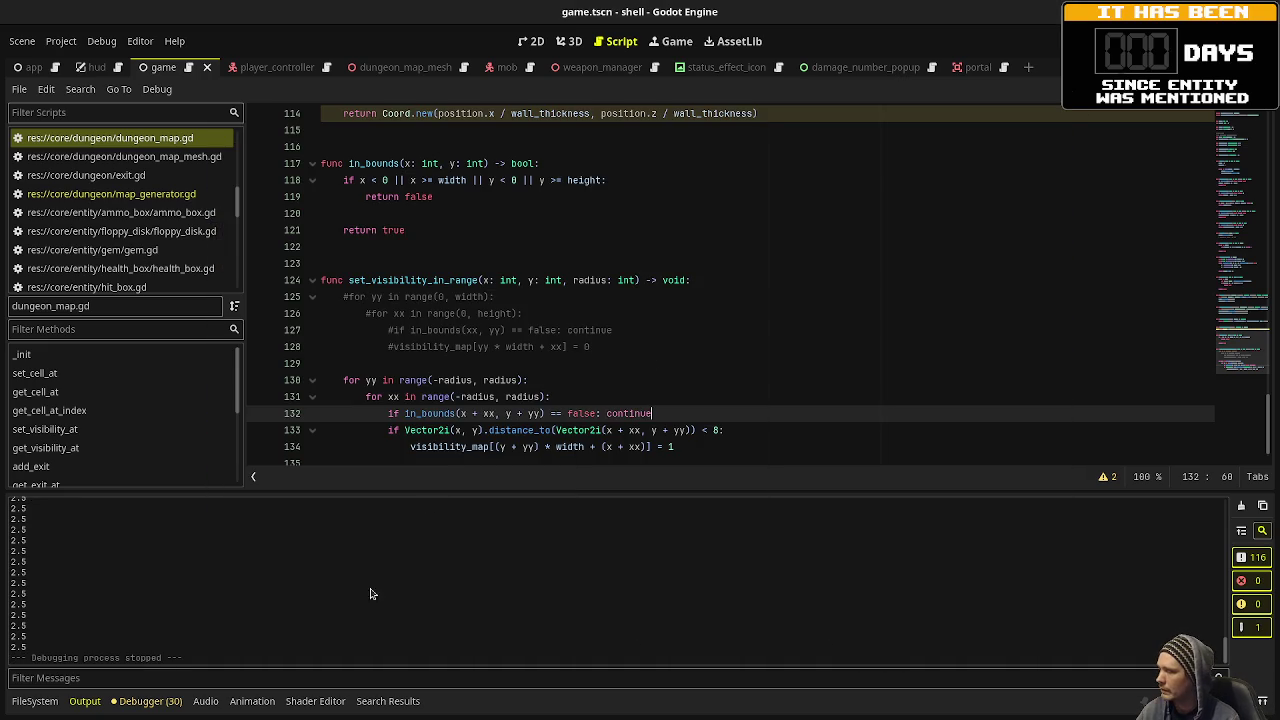
Reopen the Vector2i search results and review the line 133 match and commented lines 127-128.
left_click(390, 701)
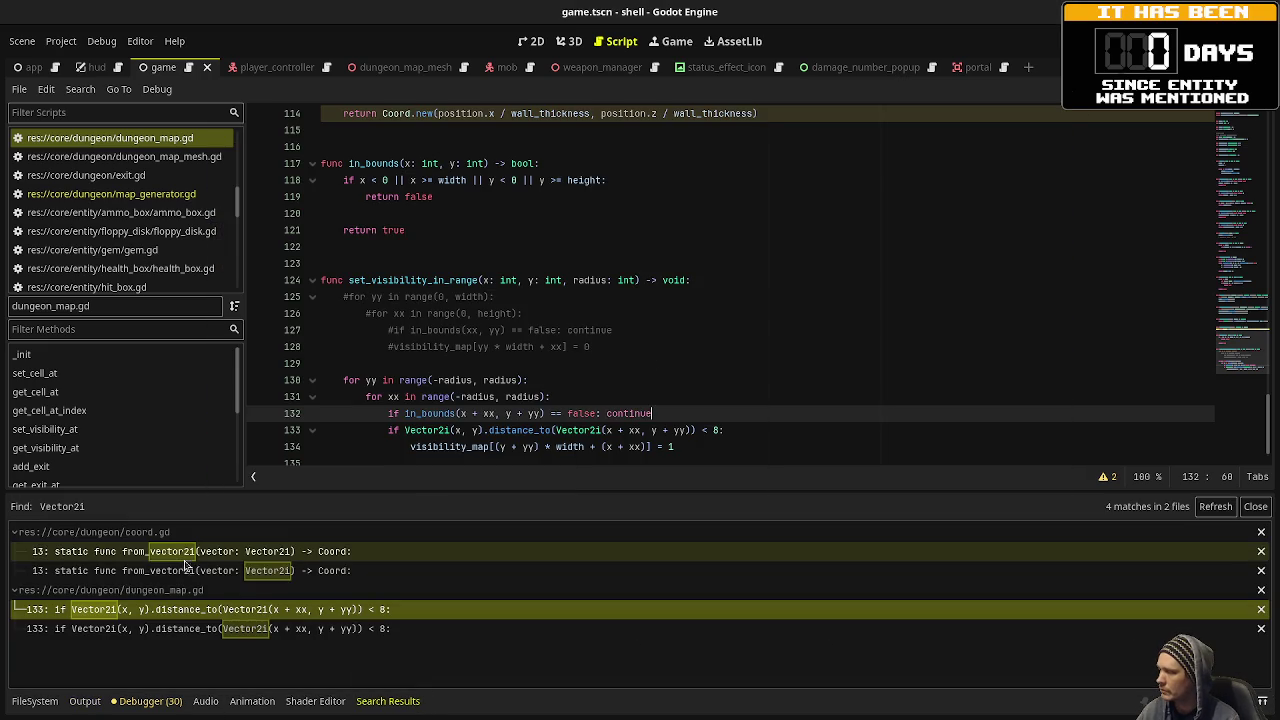
left_click(193, 614)
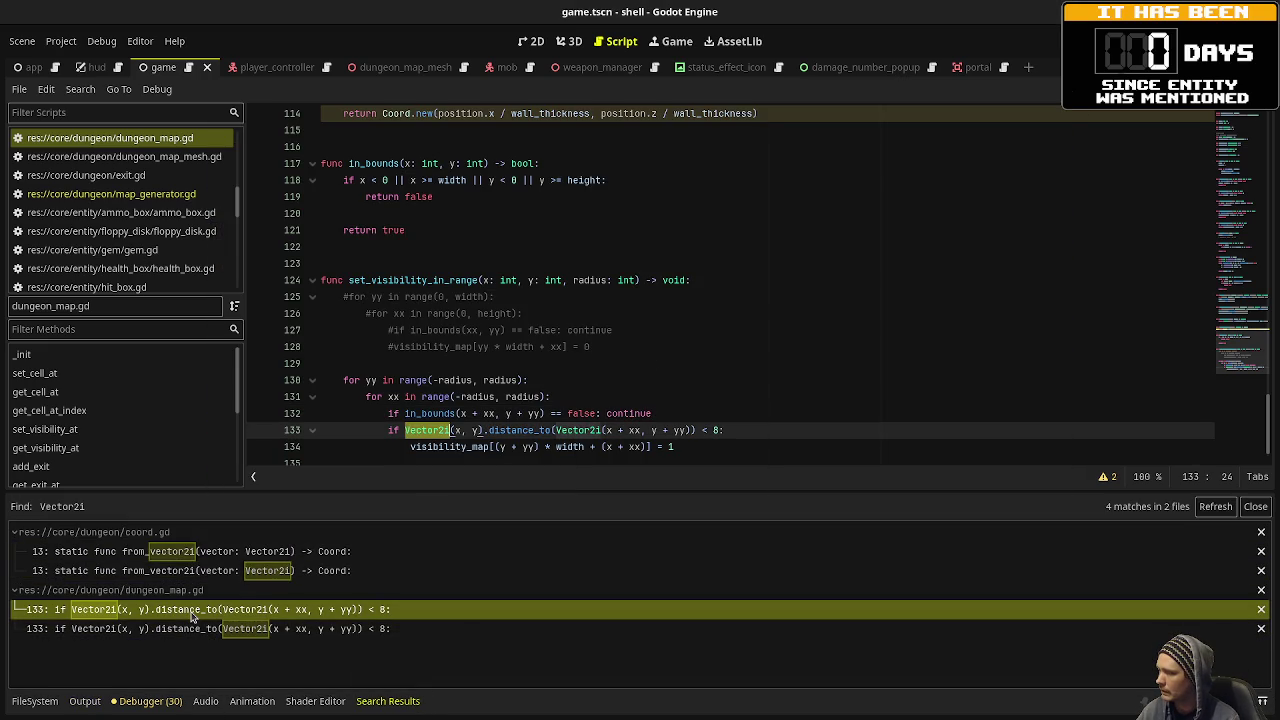
double_click(519, 430)
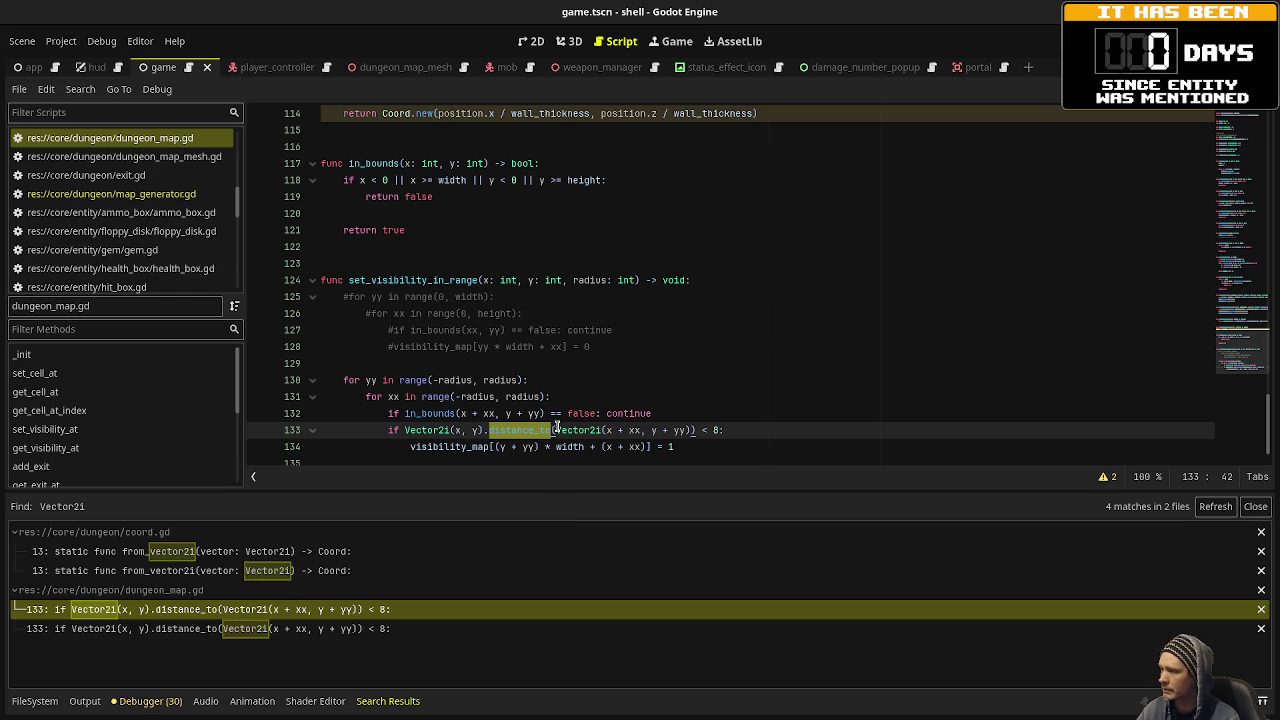
scroll(724, 419, "down", 1)
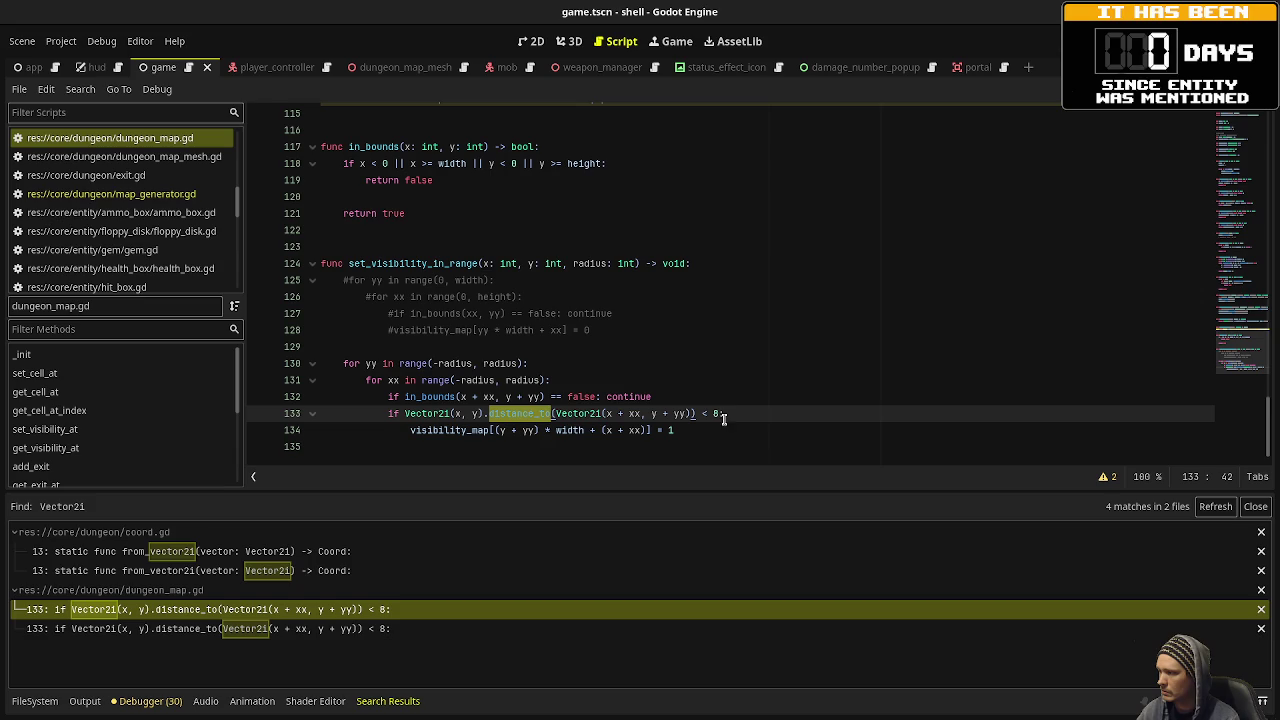
scroll(150, 250, "down", 2)
scroll(150, 250, "up", 6)
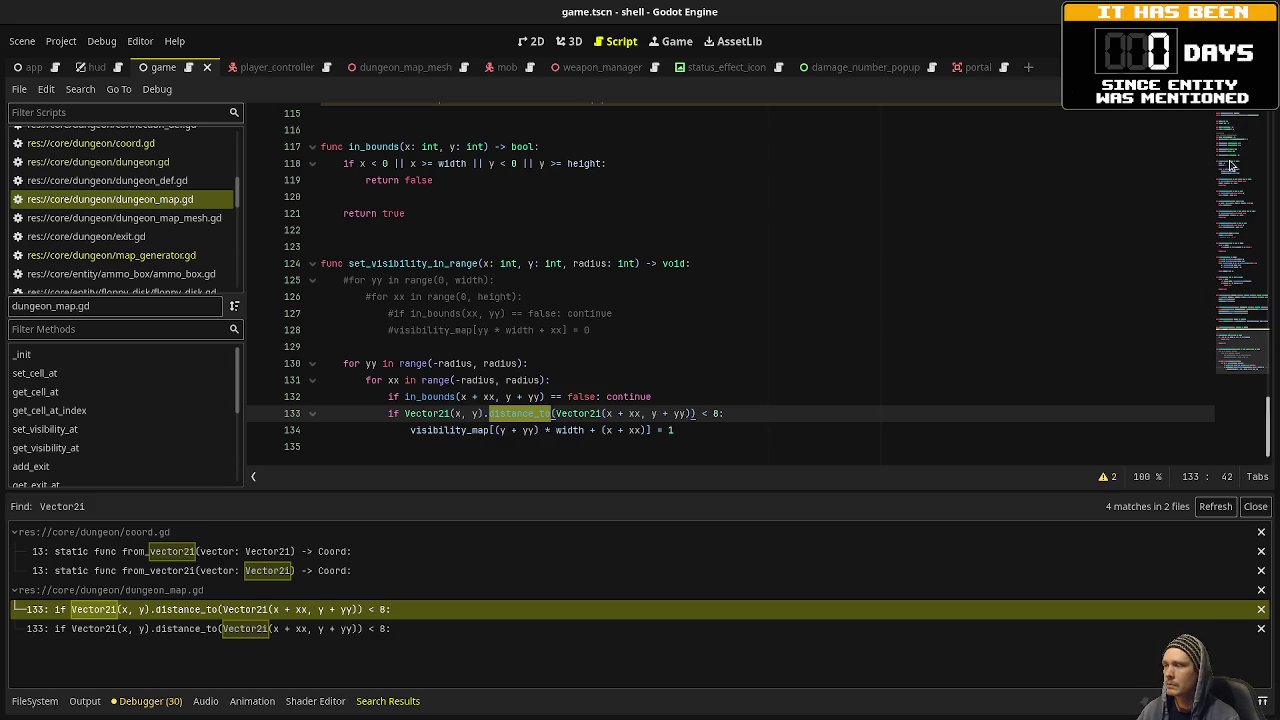
left_click(634, 313)
left_click(605, 329)
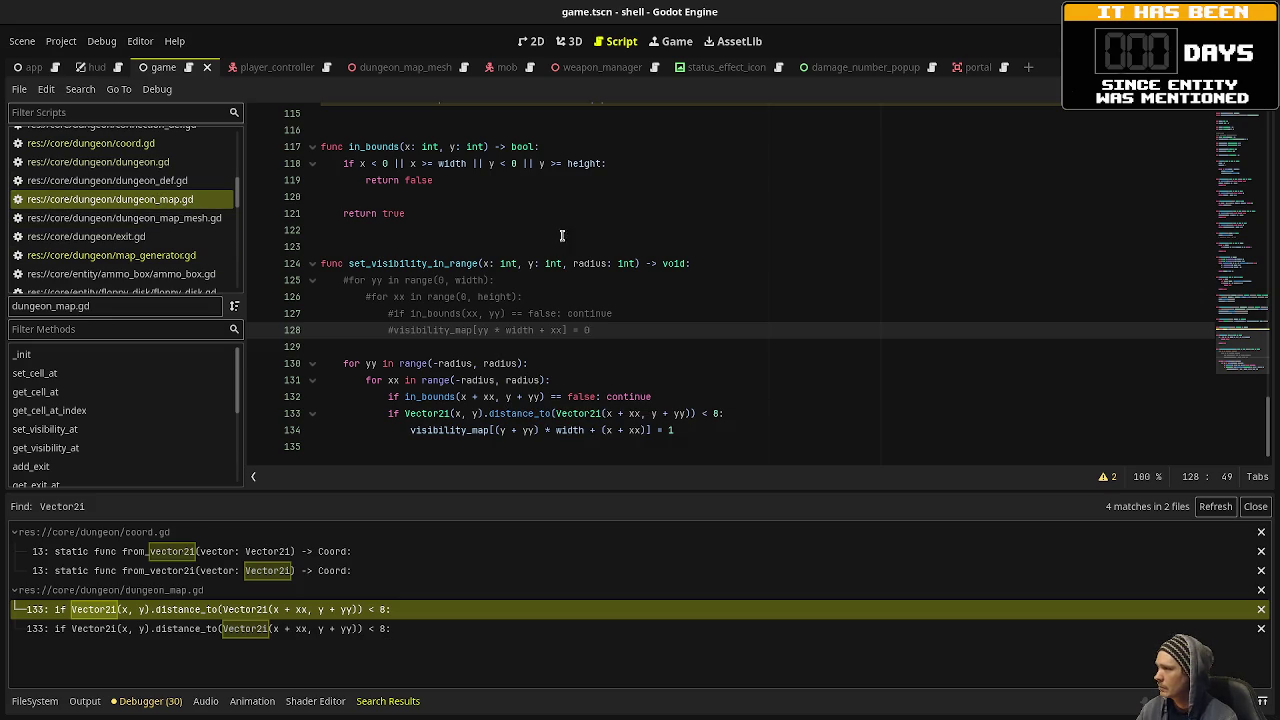
Below get_exit_at, add get_exit_at_coord(coord: Coord) -> Exit returning get_exit_at(coord.x, coord.y).
scroll(544, 302, "up", 9)
scroll(544, 302, "down", 1)
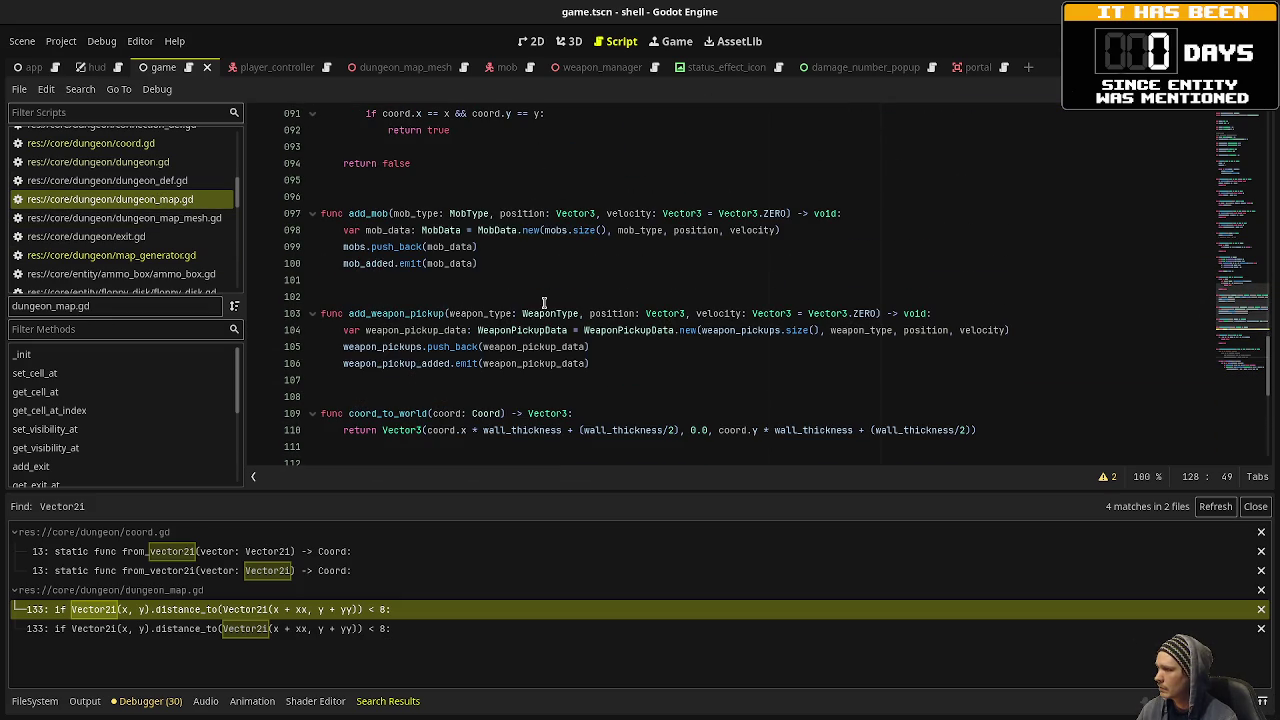
scroll(399, 397, "up", 6)
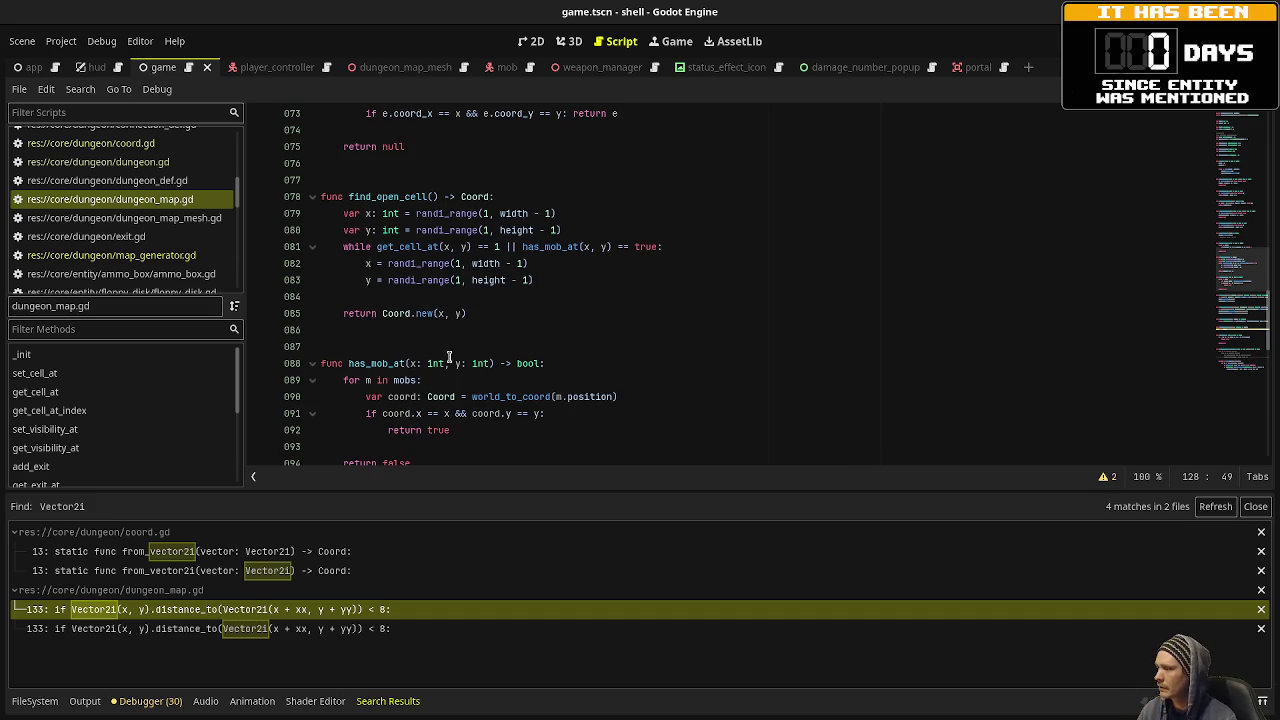
scroll(477, 379, "up", 1)
scroll(477, 379, "up", 4)
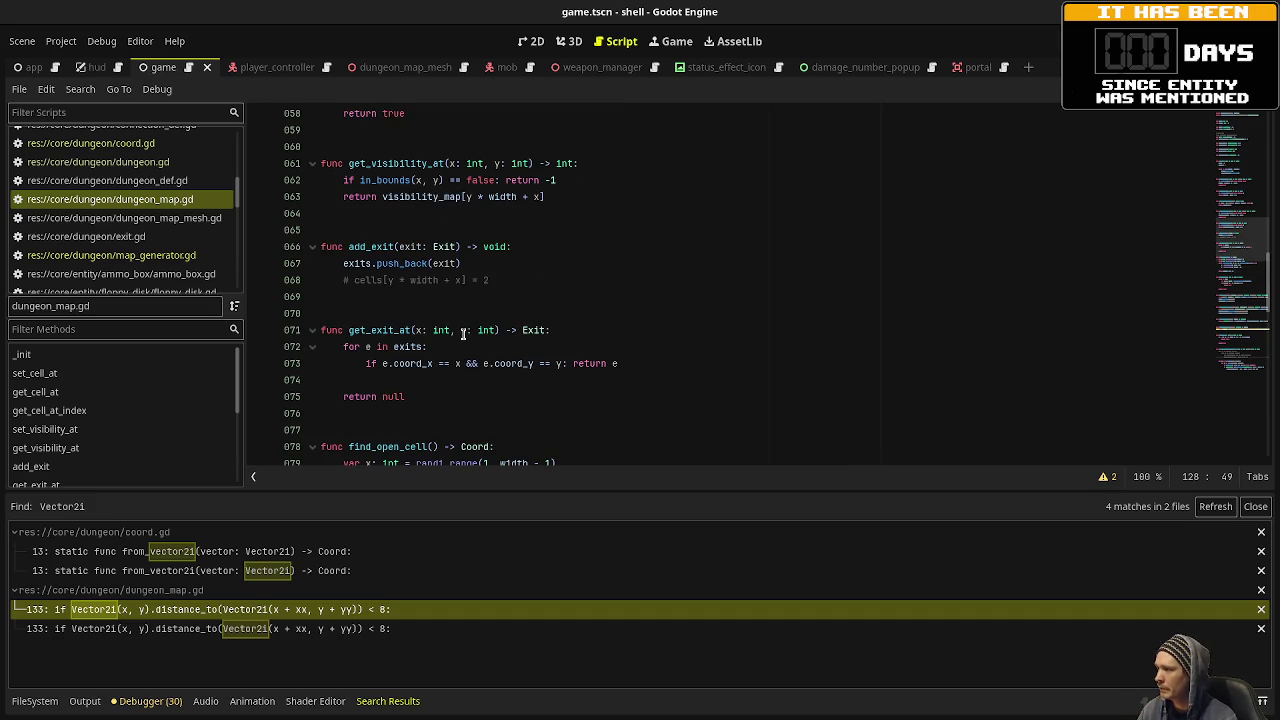
scroll(499, 403, "up", 2)
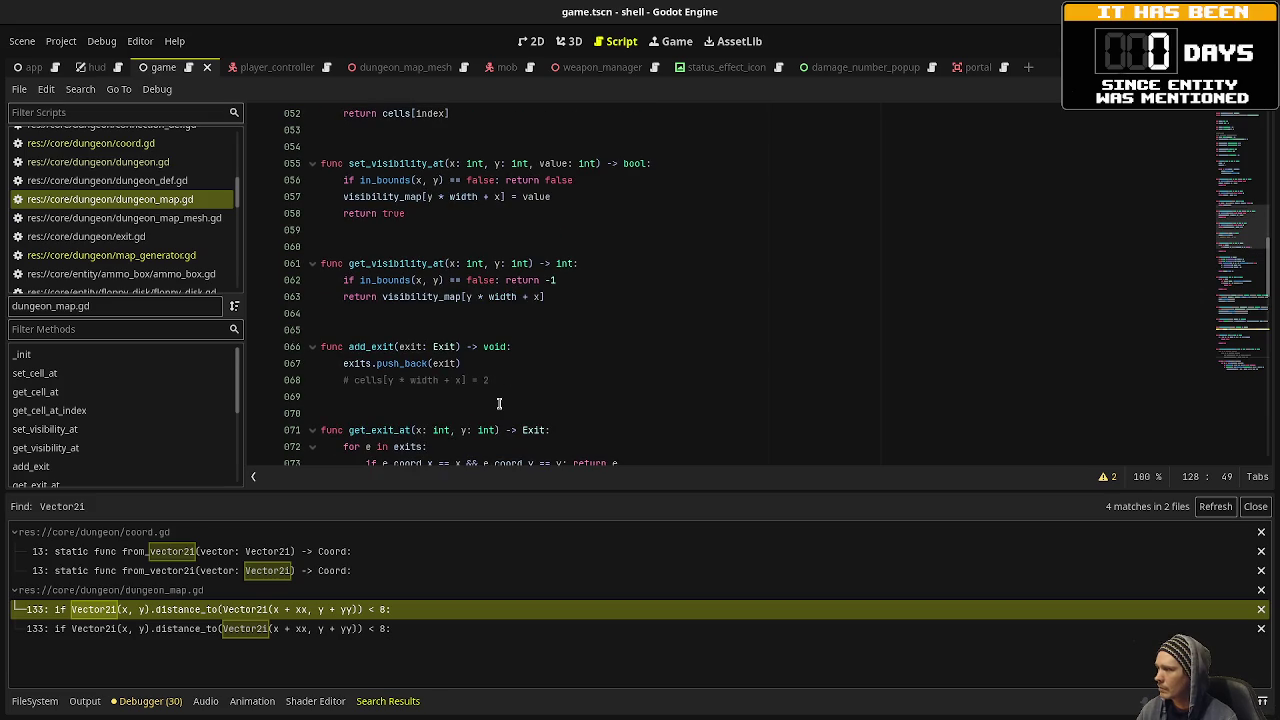
scroll(499, 403, "down", 2)
left_click(497, 397)
key("Return")
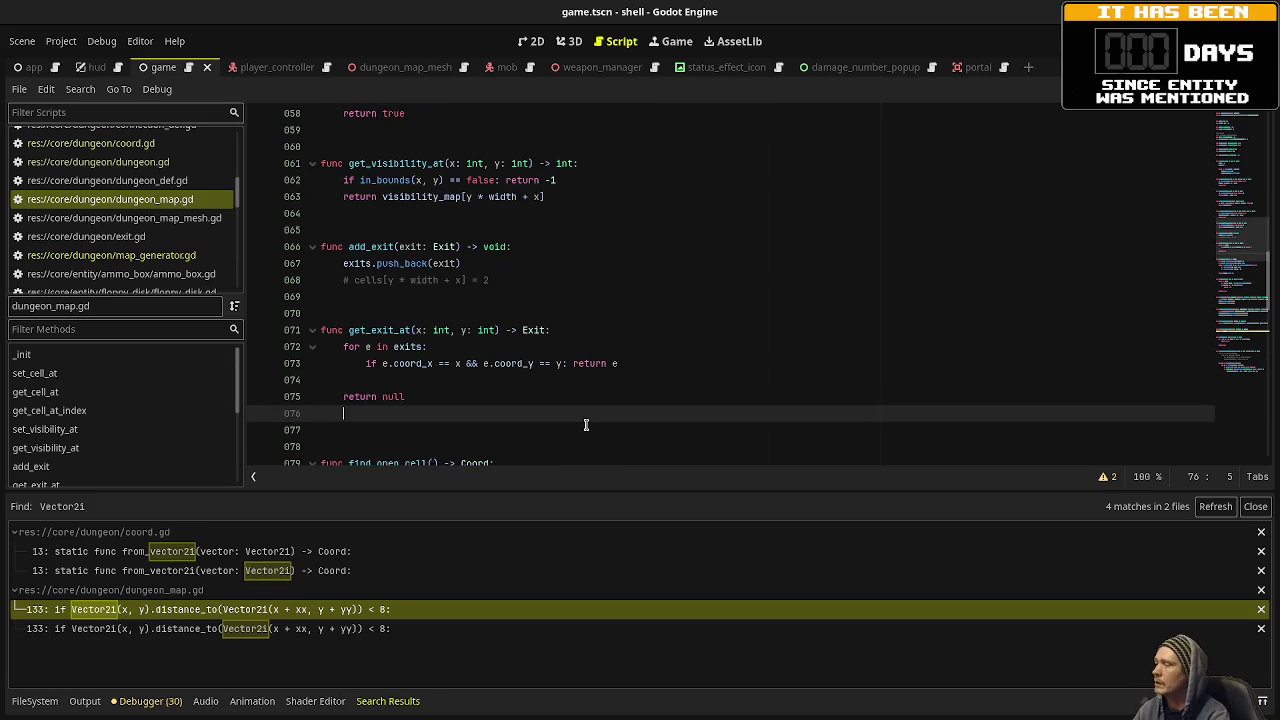
key("BackSpace")
key("Return")
key("Return")
type("func get_exit_at_coord(coord: Coor")
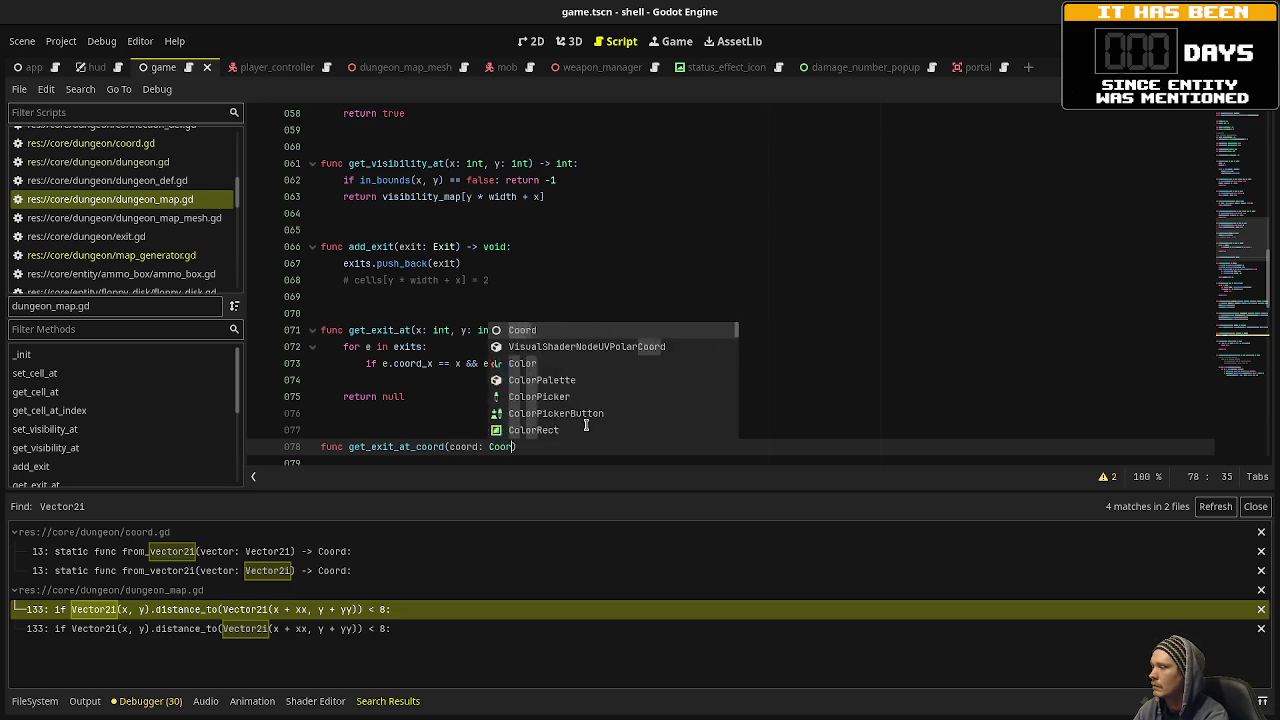
type("d) -> Exit:")
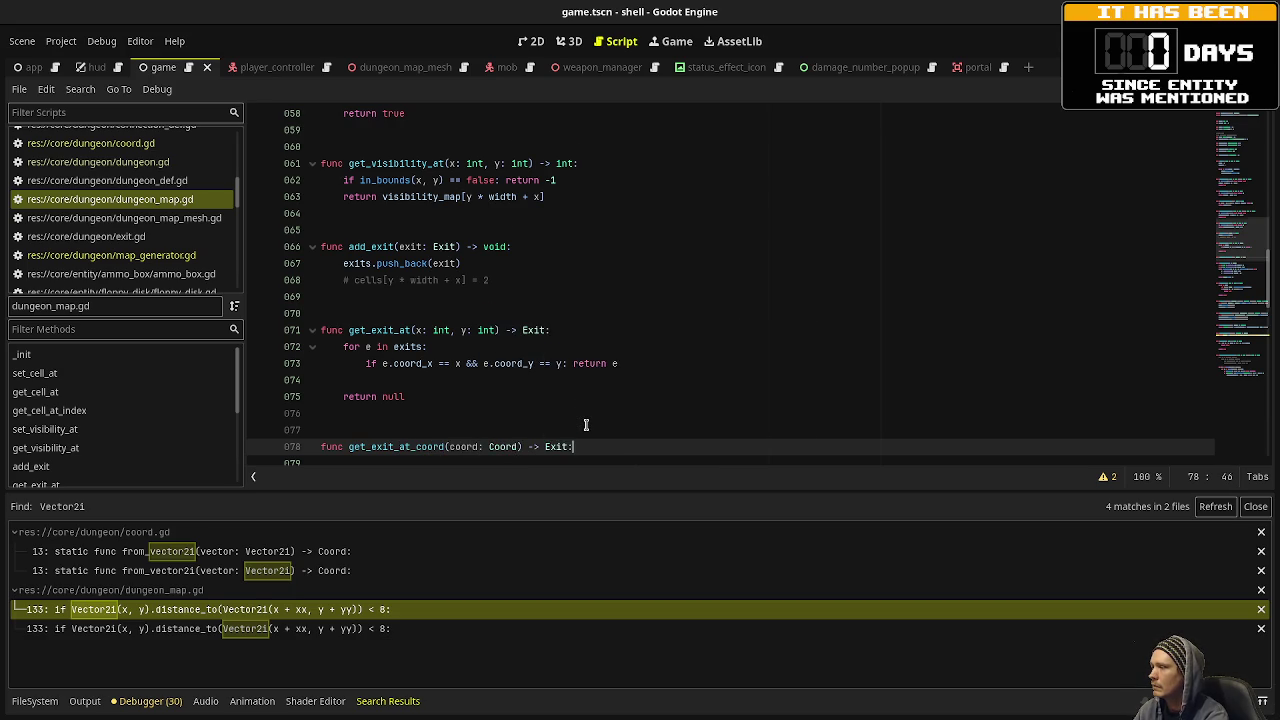
key("Return")
type("for e in exits")
key("BackSpace")
key("BackSpace")
key("BackSpace")
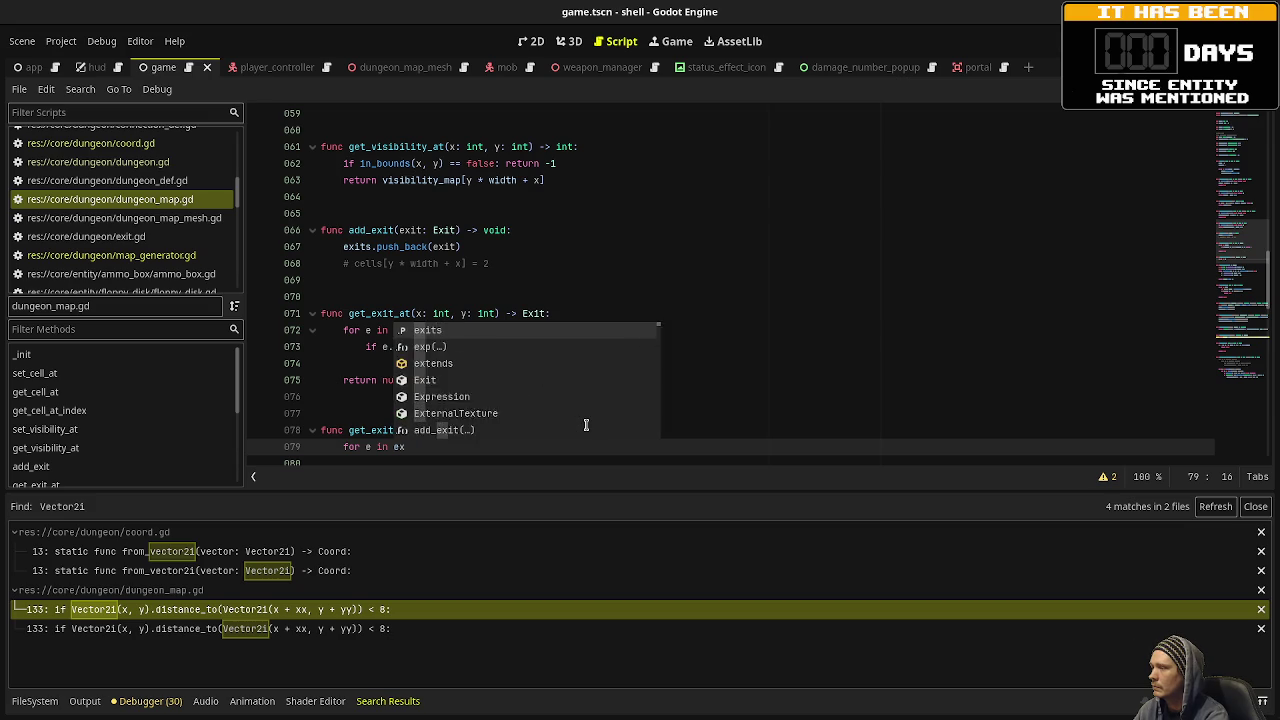
key("BackSpace")
type("return get_ex")
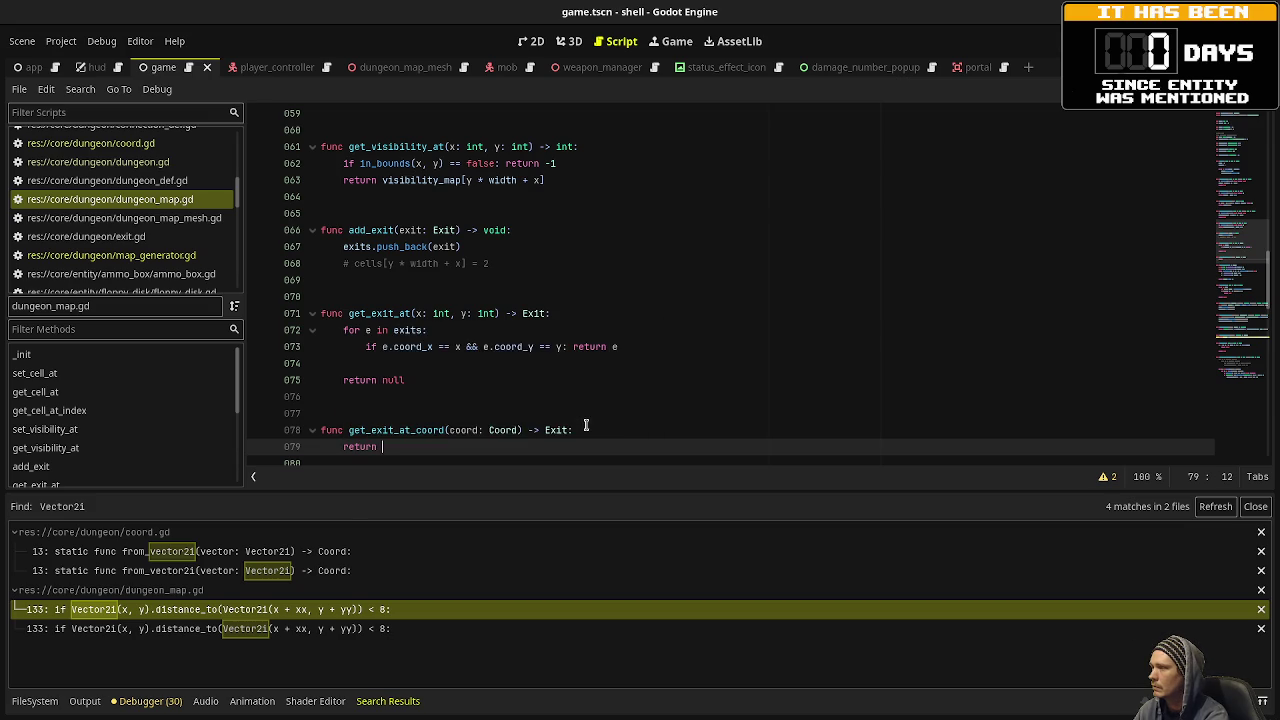
key("Return")
type("coord.x")
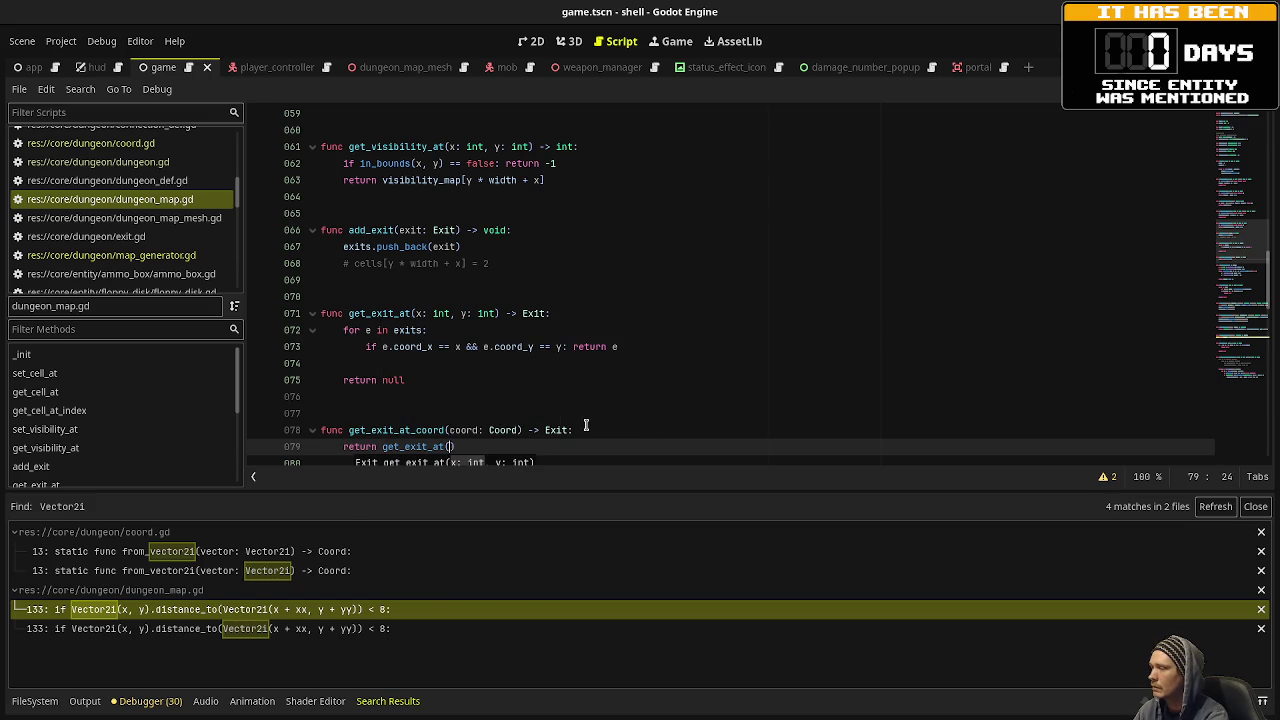
type(", coord.y")
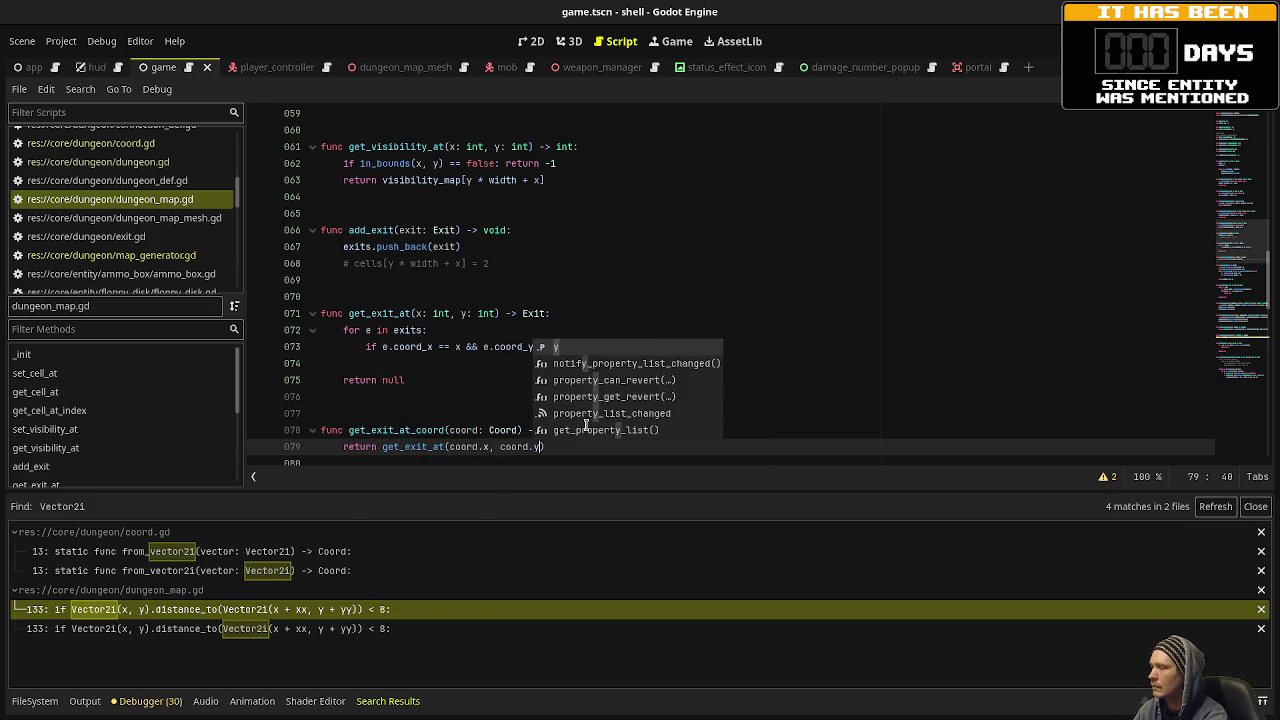
Select the get_exit_at name on line 71 and start a Find in Files search for it.
left_click(605, 295)
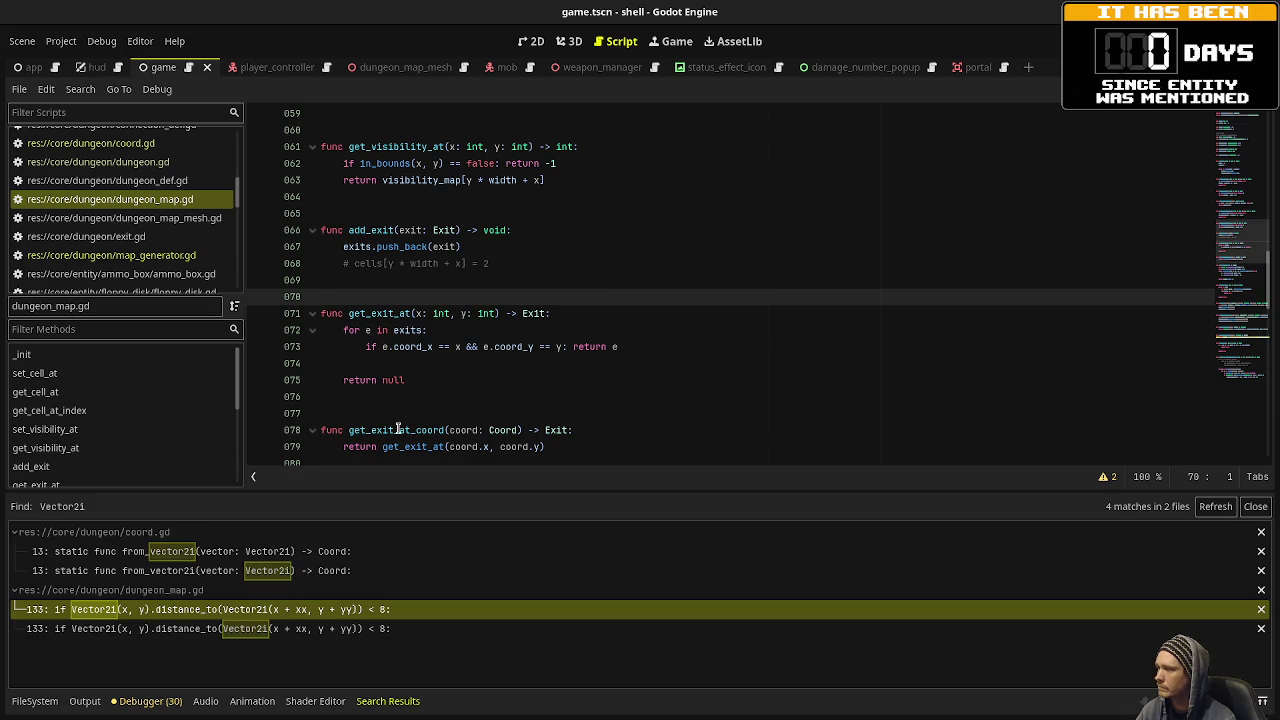
left_click(388, 313)
double_click(378, 313)
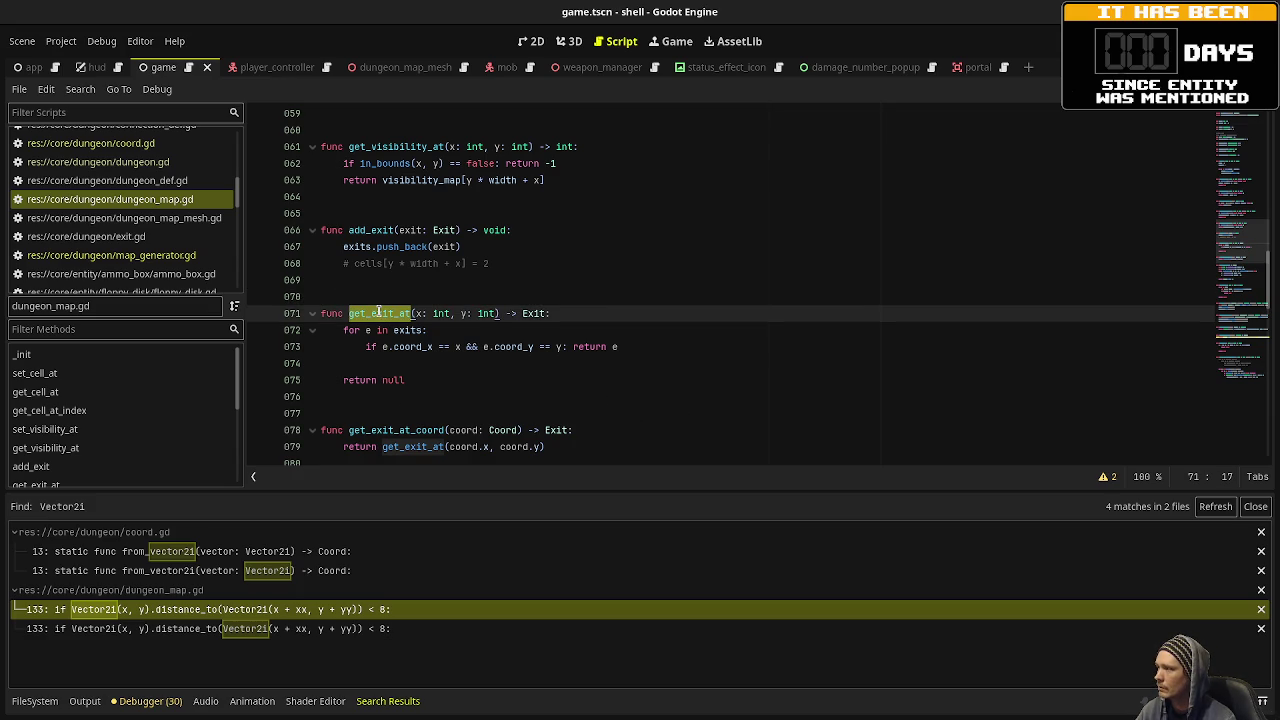
left_click(81, 90)
left_click(92, 192)
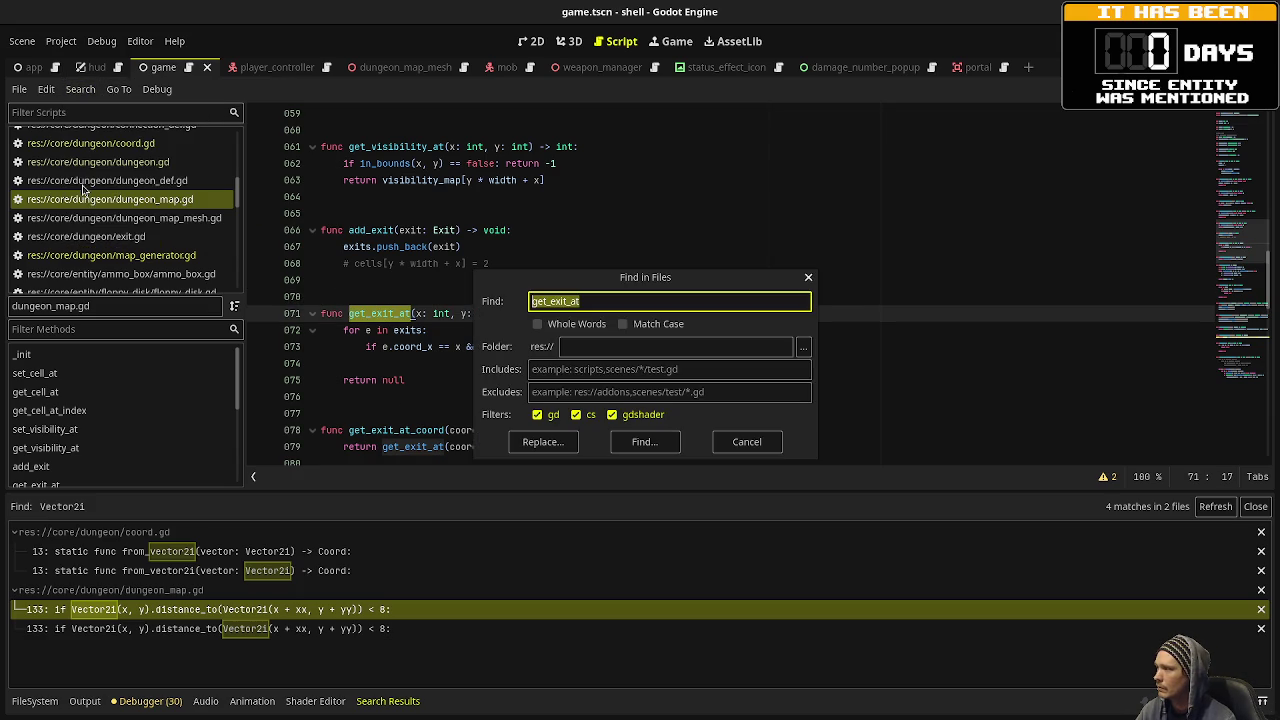
Search the project for get_exit_at, finding 3 matches on lines 71, 78 and 79 of dungeon_map.gd.
left_click(616, 447)
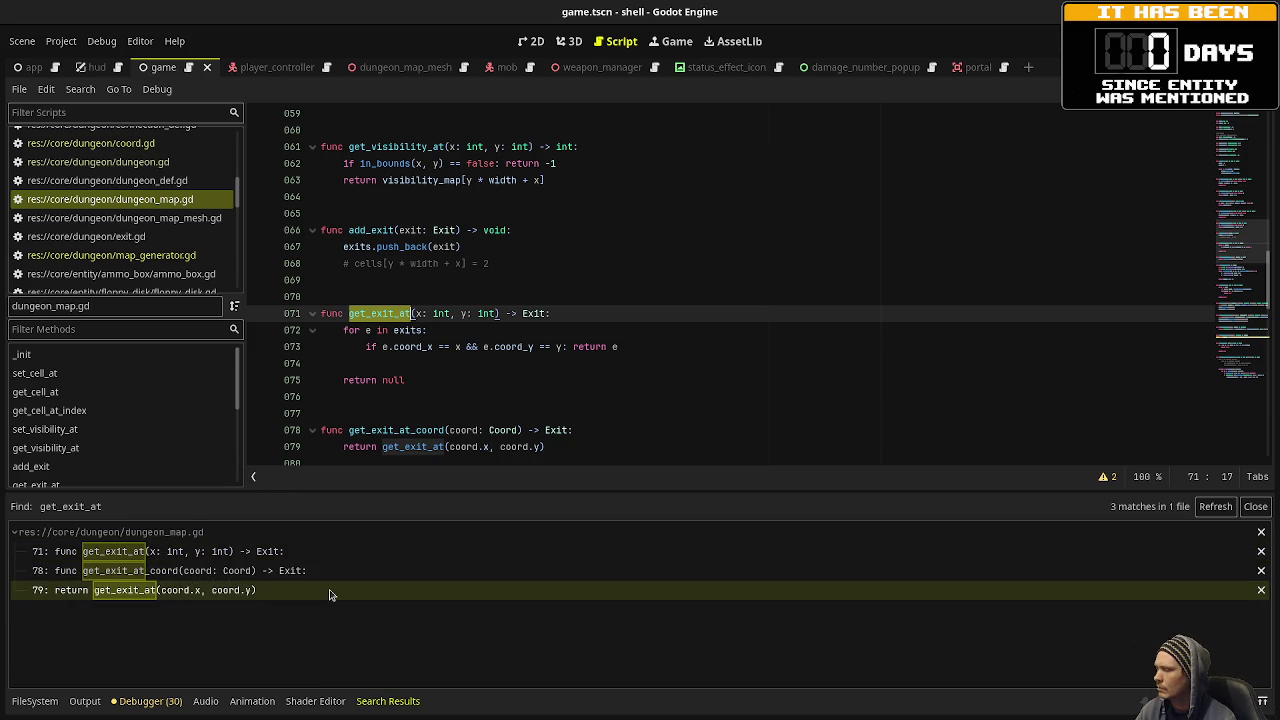
left_click(81, 89)
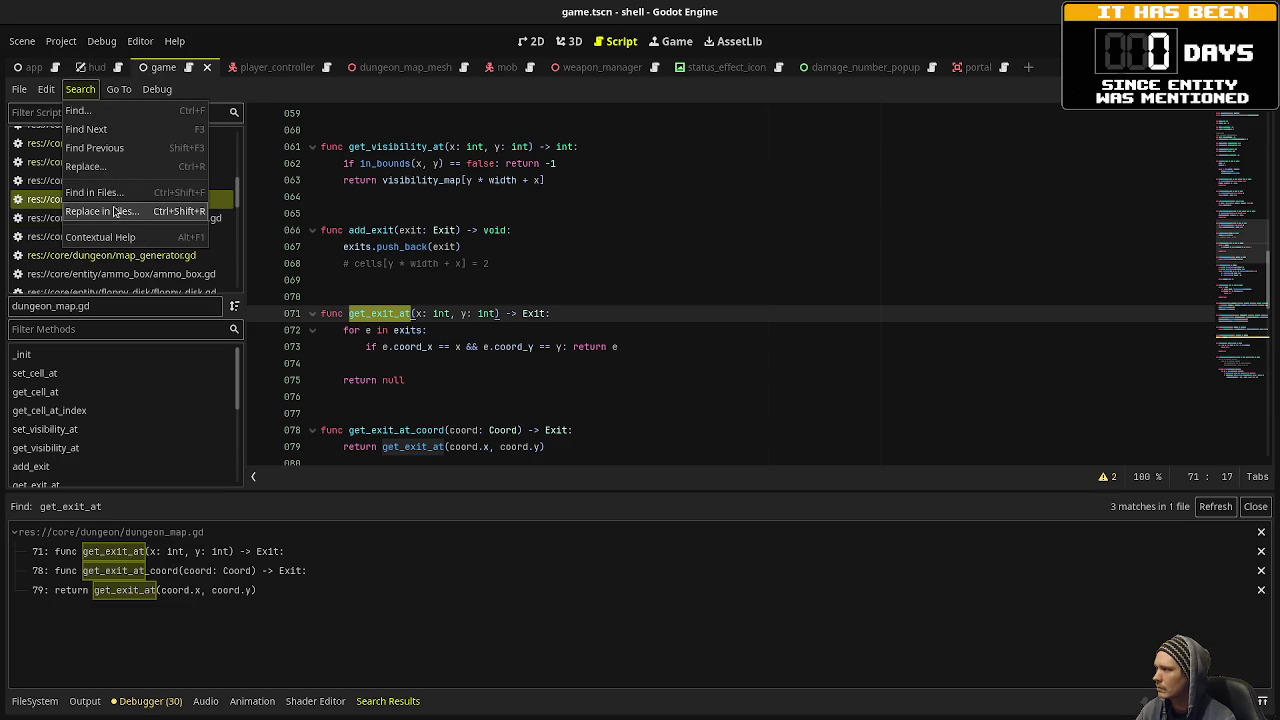
left_click(138, 193)
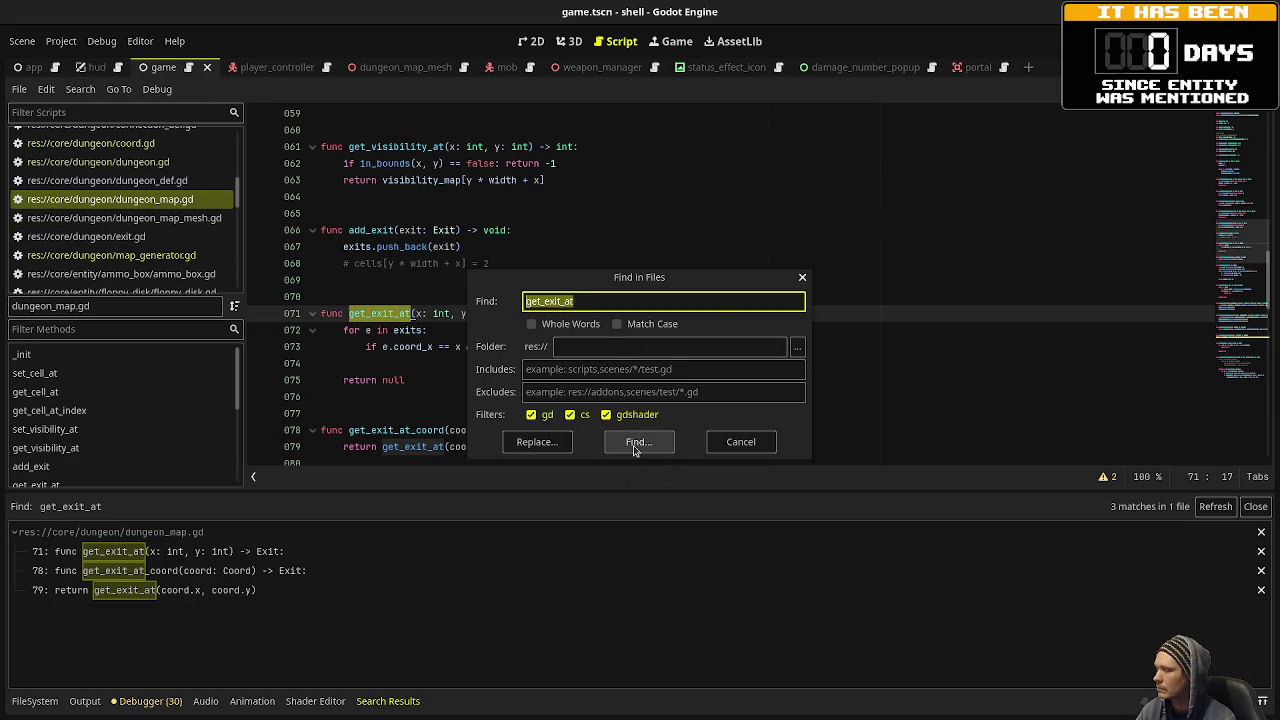
left_click(636, 446)
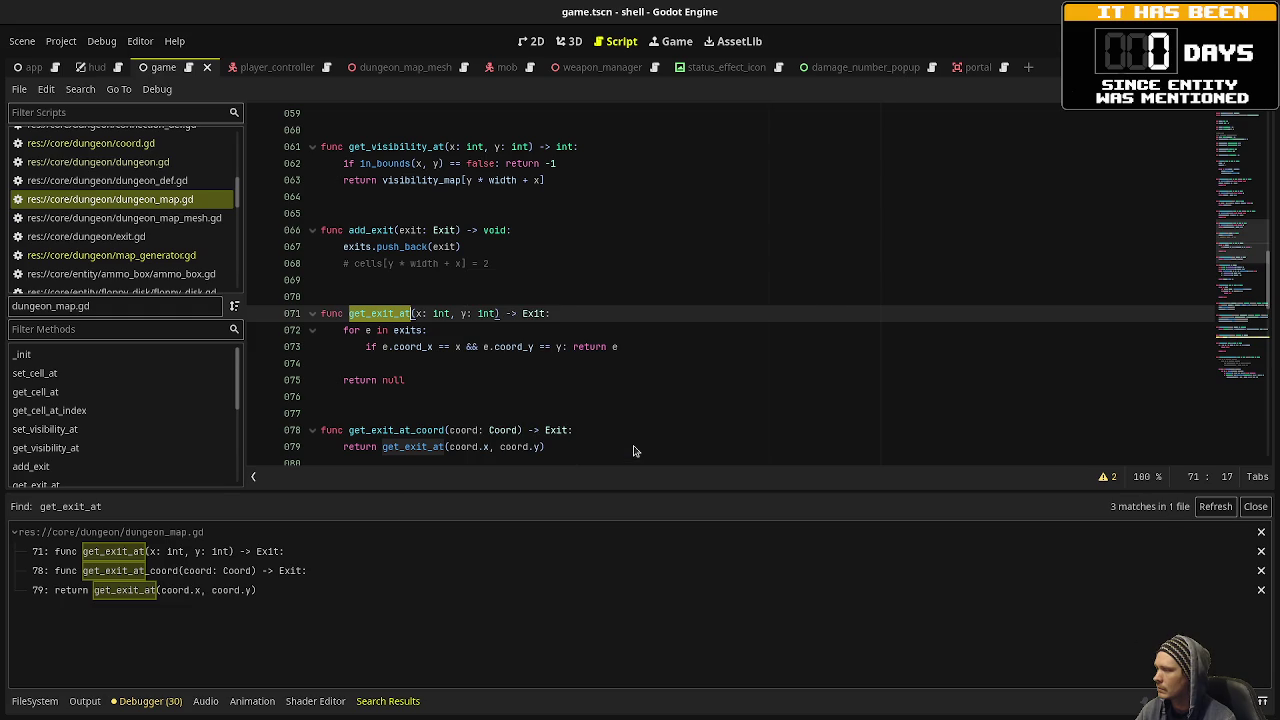
left_click(508, 364)
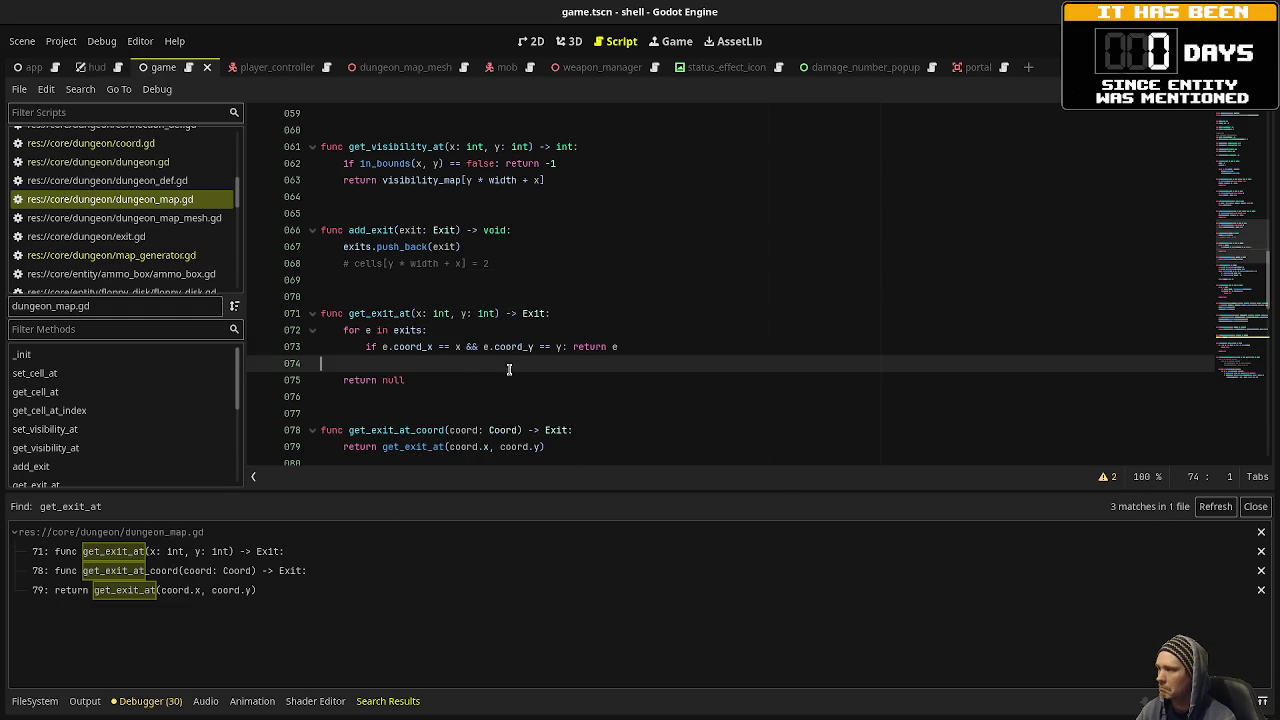
left_click(412, 214)
left_click(391, 297)
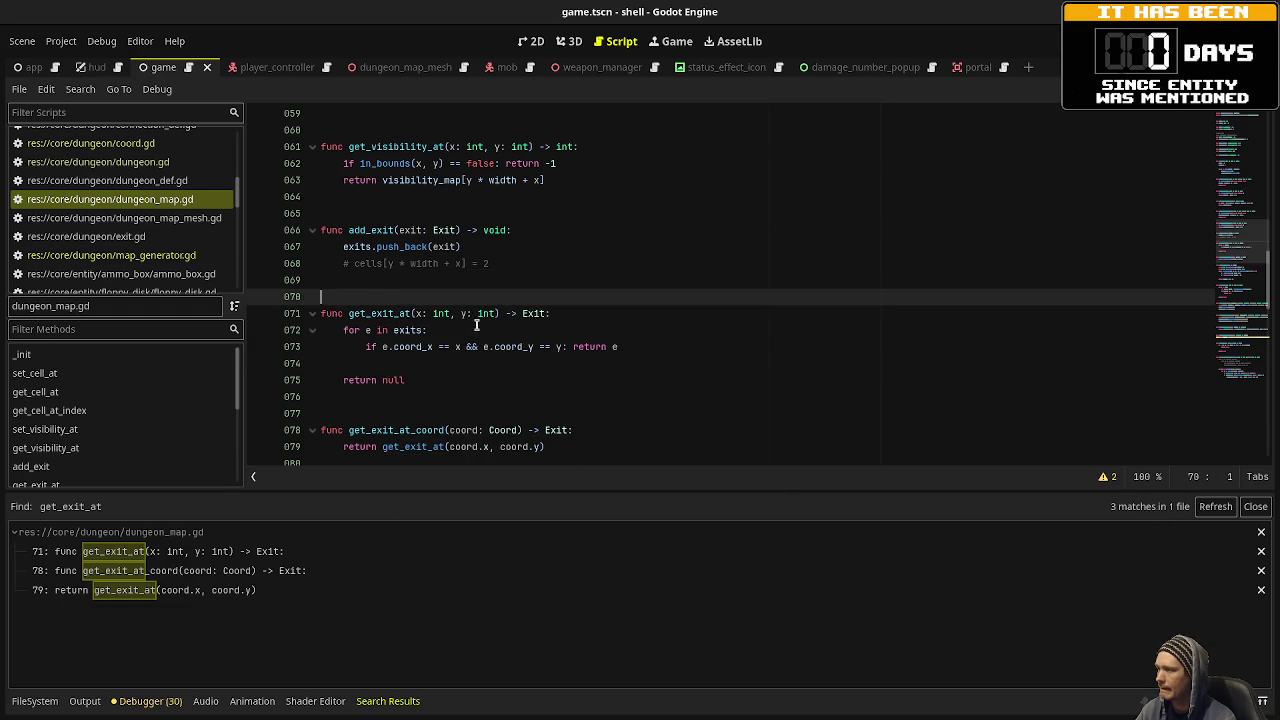
scroll(474, 320, "down", 1)
scroll(477, 326, "up", 3)
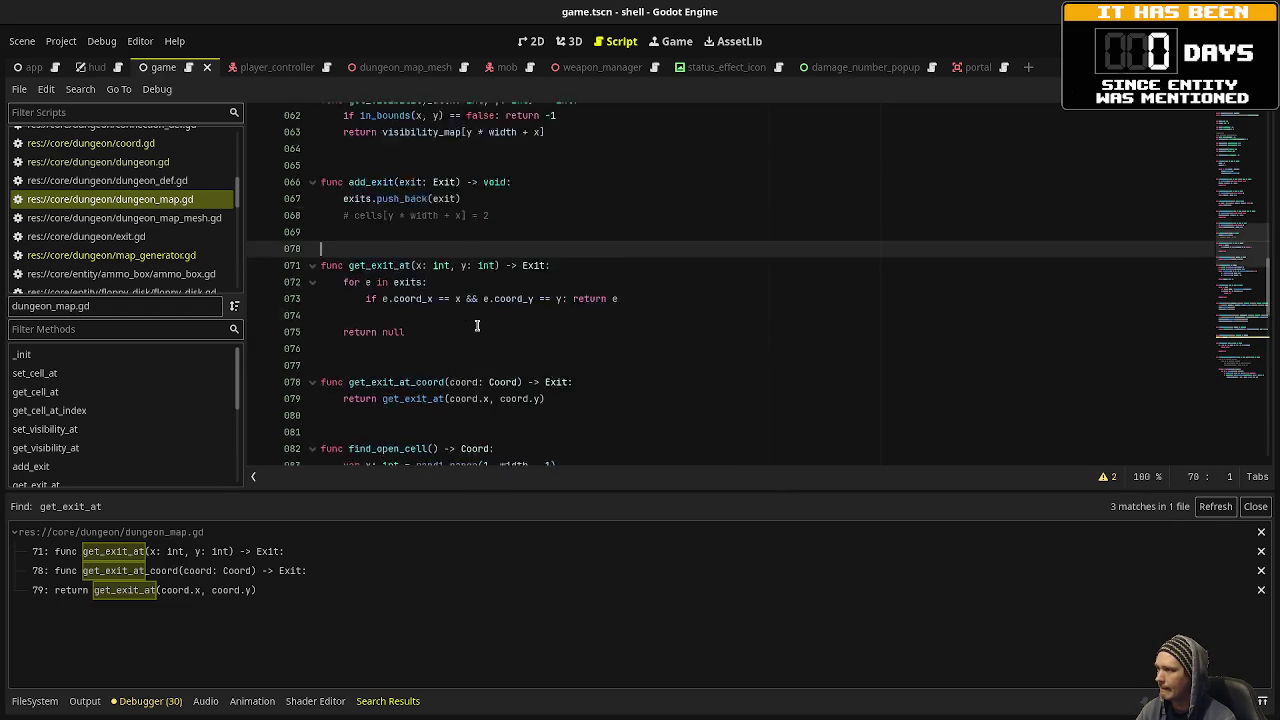
scroll(462, 346, "up", 2)
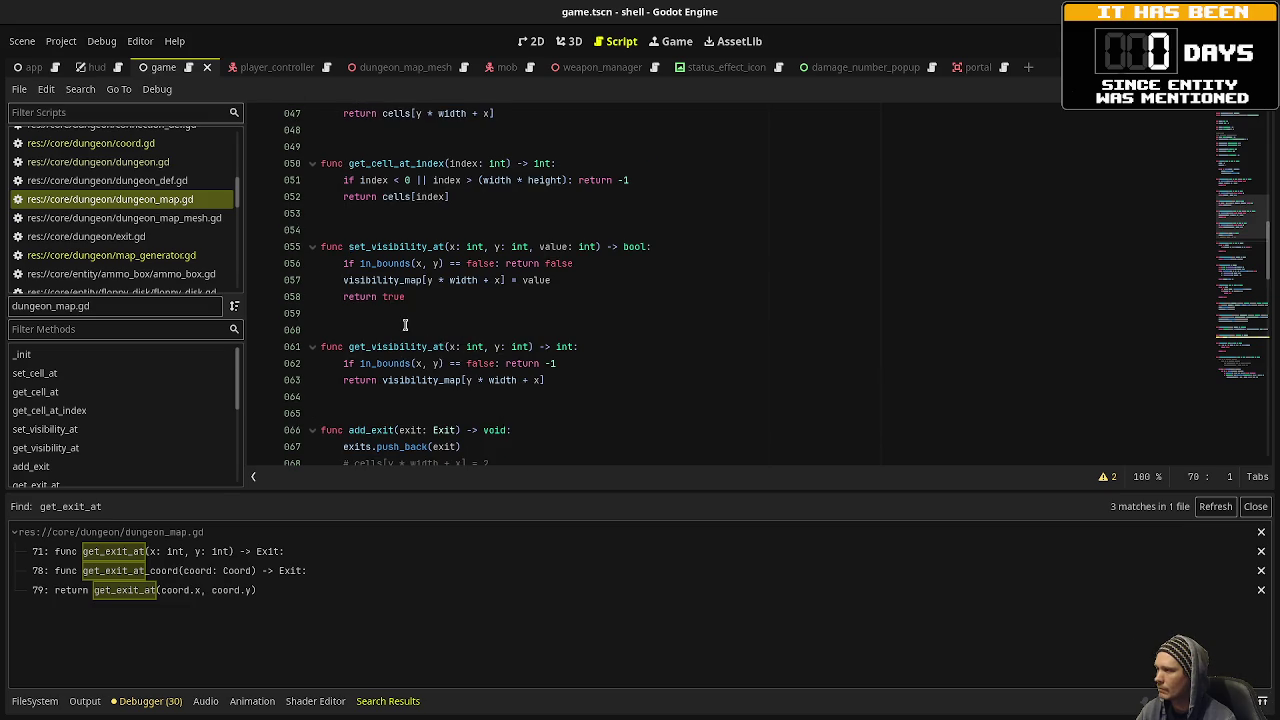
scroll(425, 330, "up", 10)
scroll(404, 326, "up", 4)
scroll(404, 326, "down", 7)
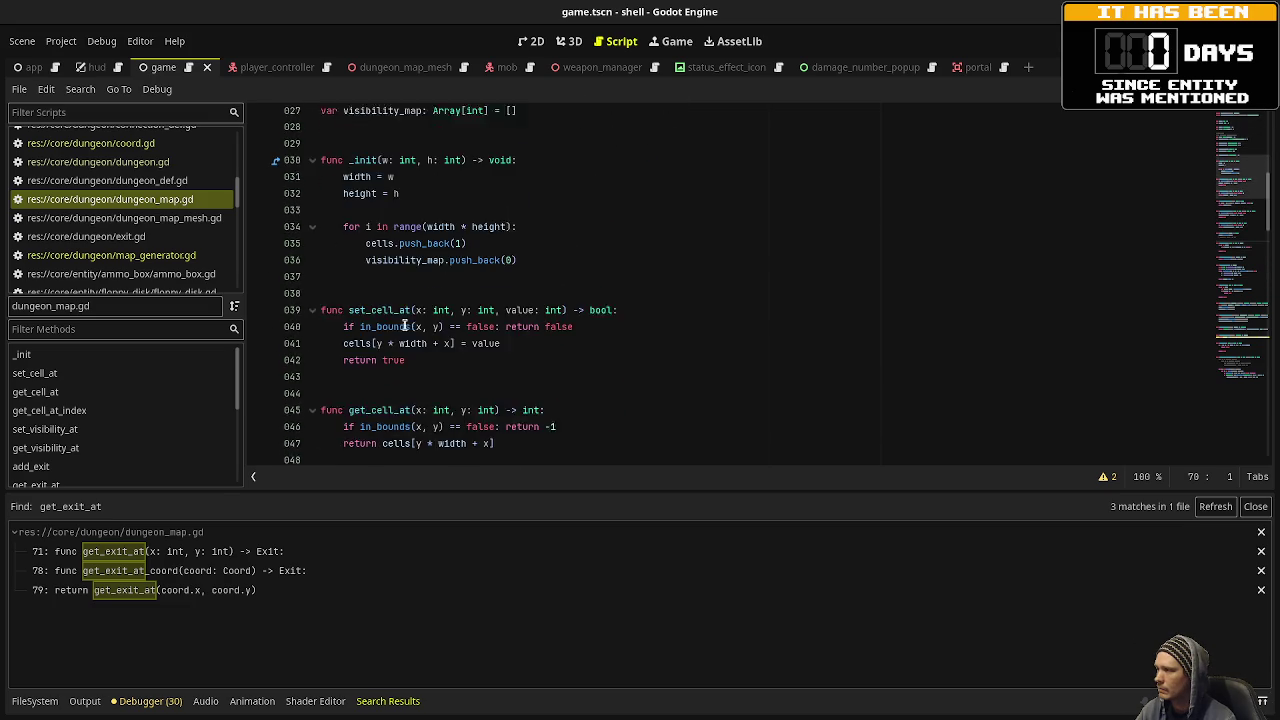
scroll(404, 326, "up", 1)
scroll(404, 326, "down", 3)
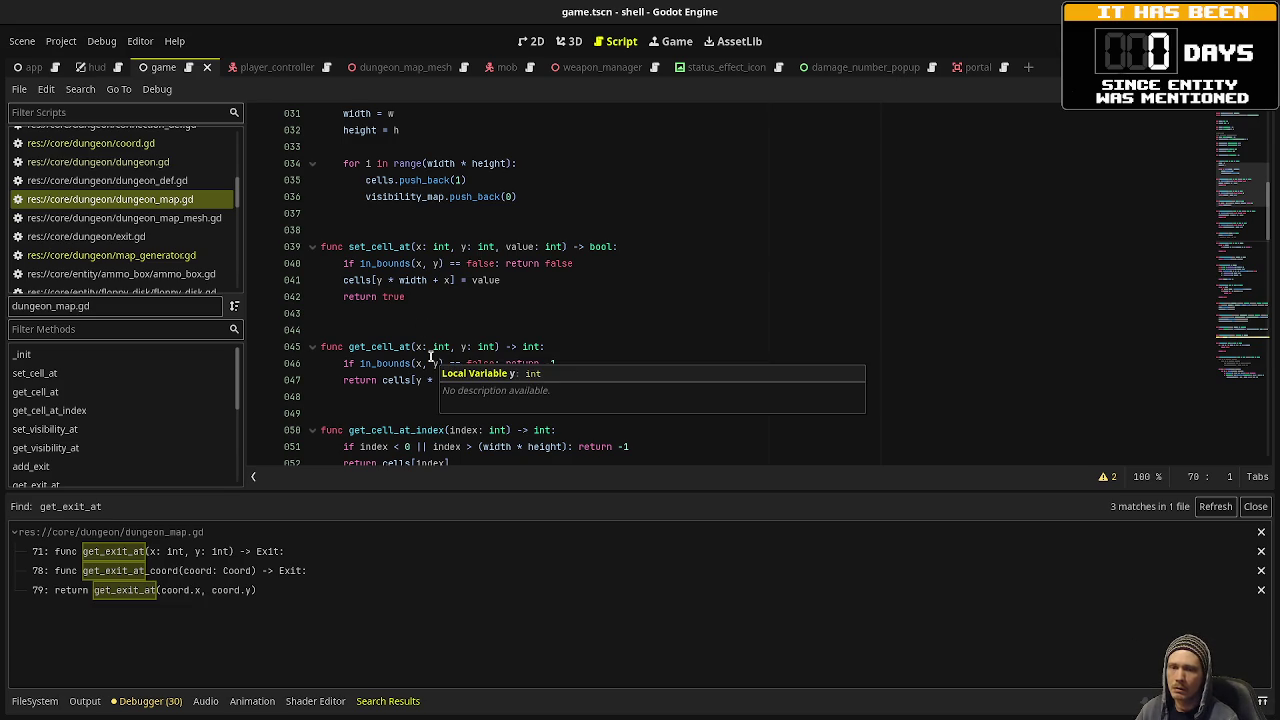
left_click(650, 313)
left_click(532, 379)
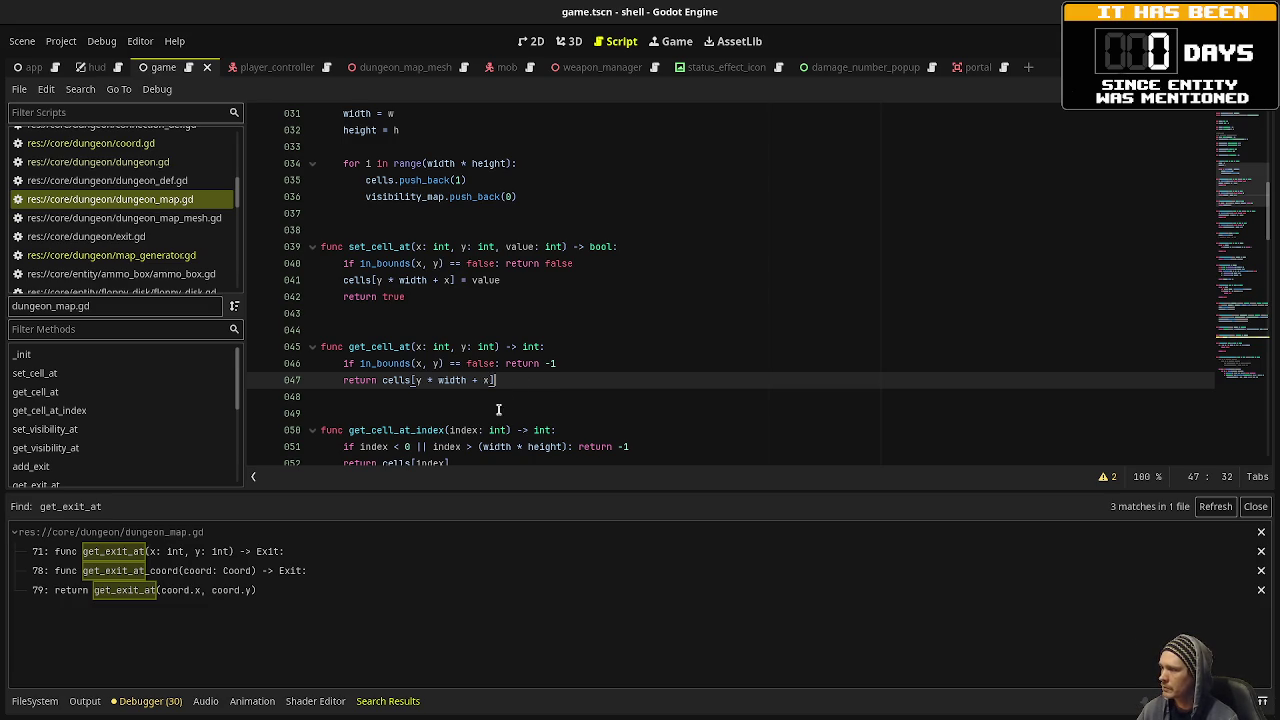
scroll(500, 408, "up", 3)
scroll(495, 410, "down", 3)
Below set_cell_at, add the signature func set_cell_at_coord(coord: Coord, value: int) -> bool.
left_click(418, 299)
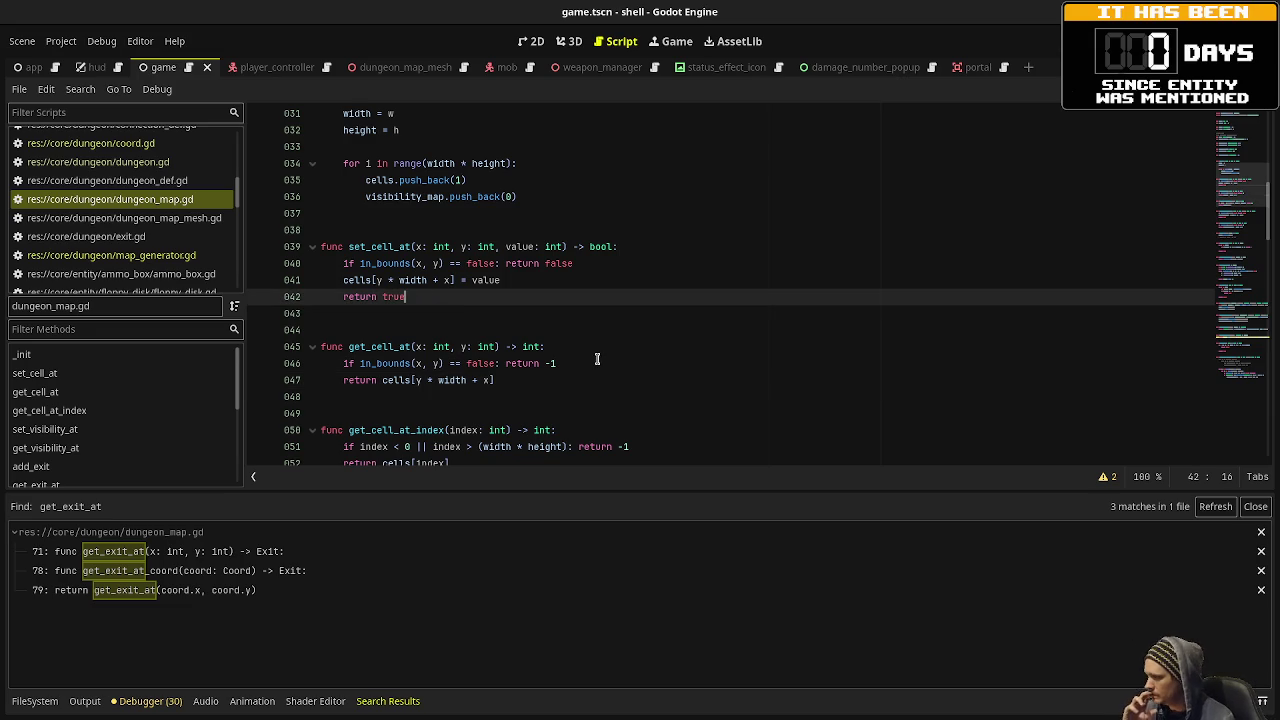
key("Return")
key("Return")
key("Return")
type("func set_cell_at_")
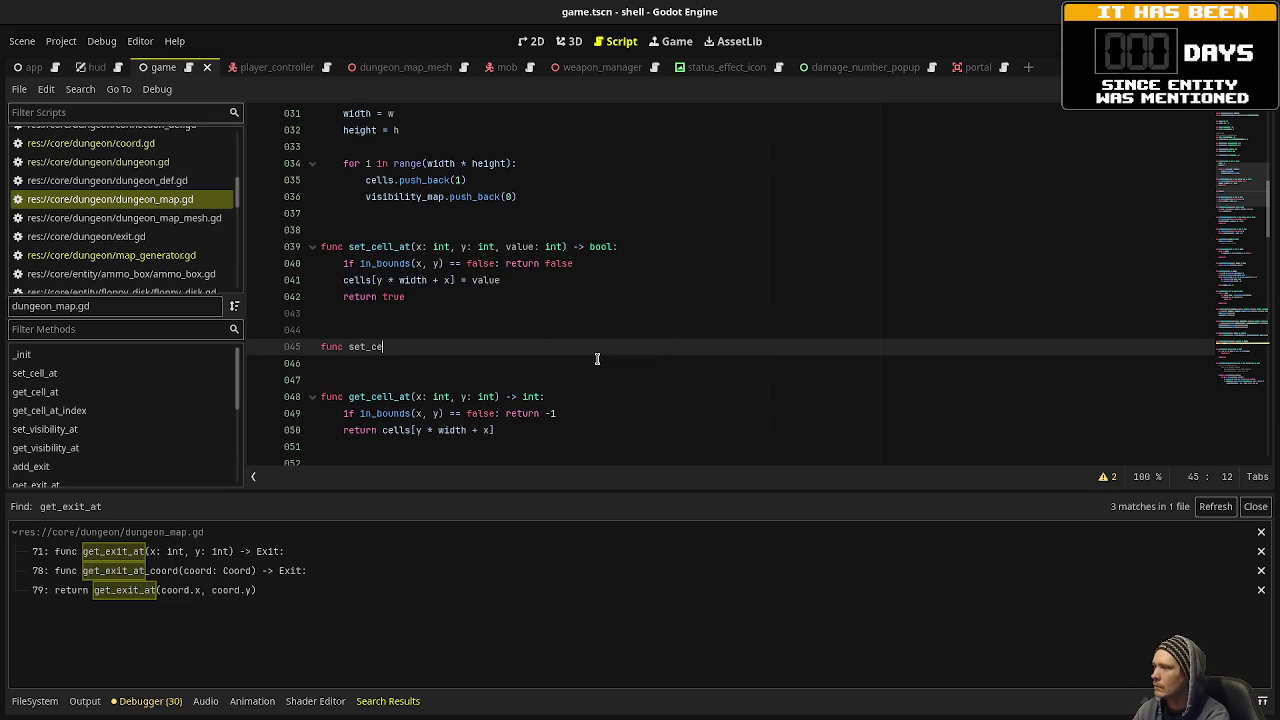
type("coord(coord: Coord, value: int) -> ")
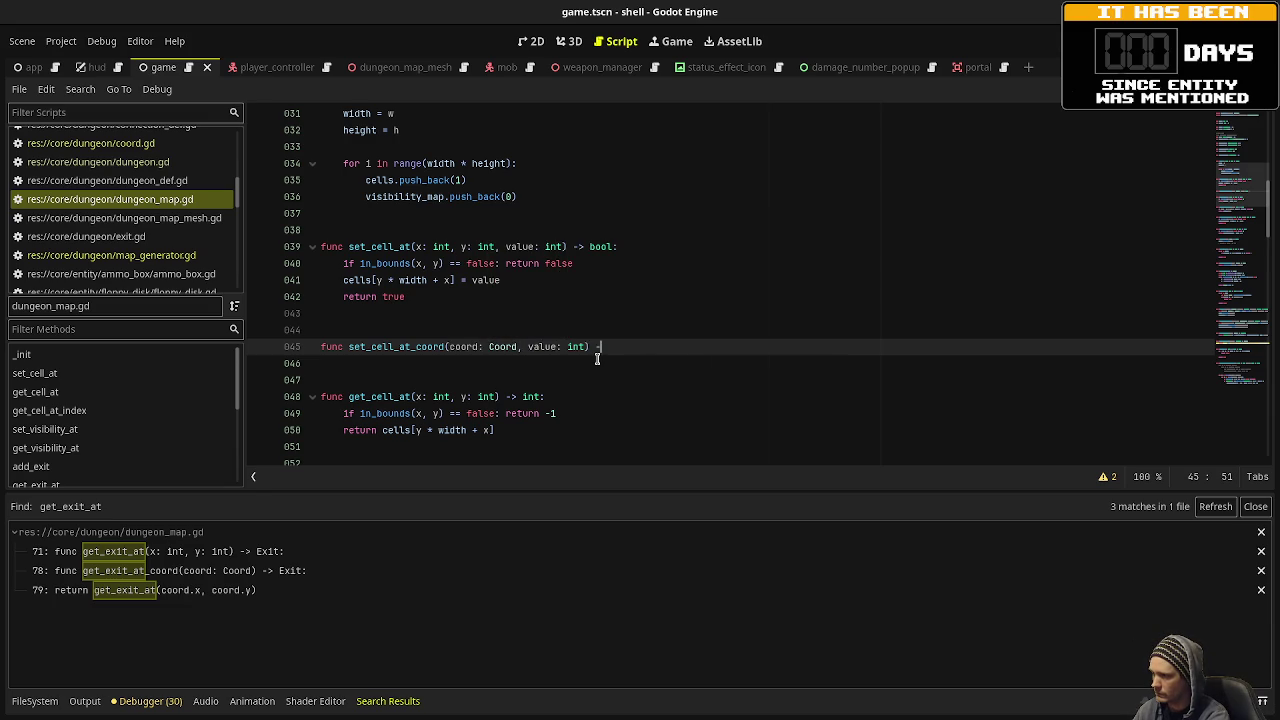
type("bool:")
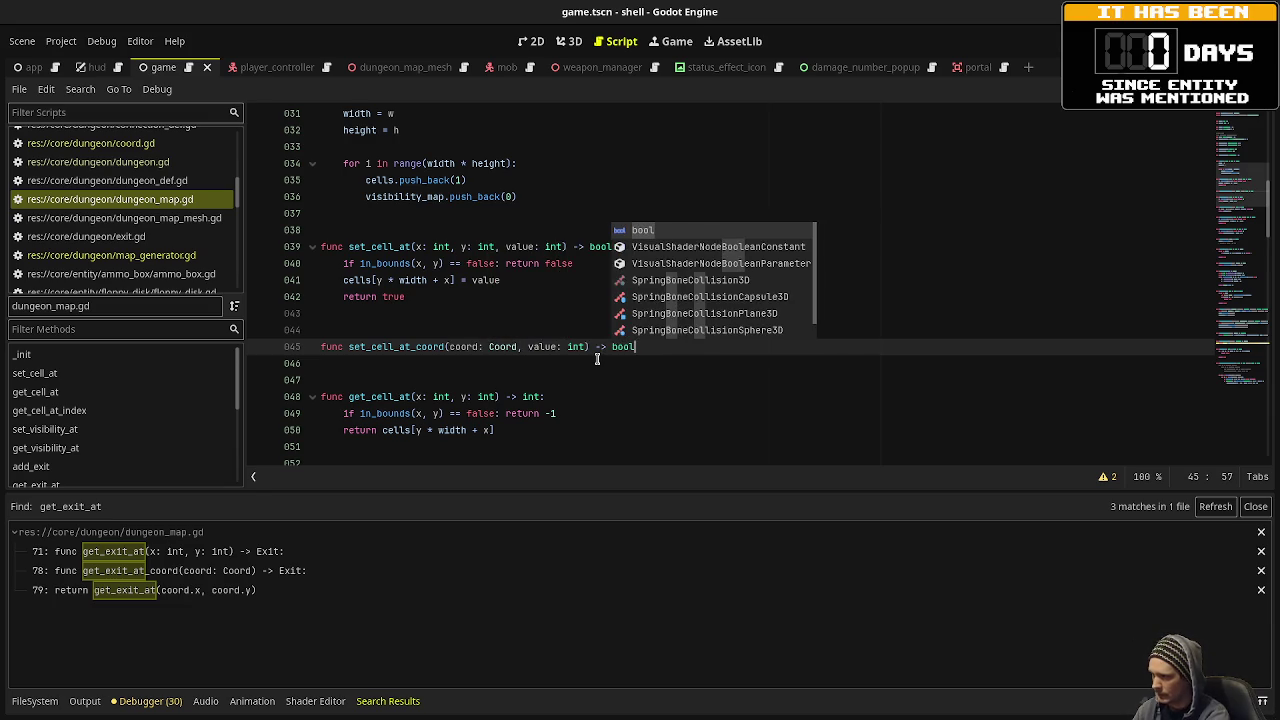
key("Return")
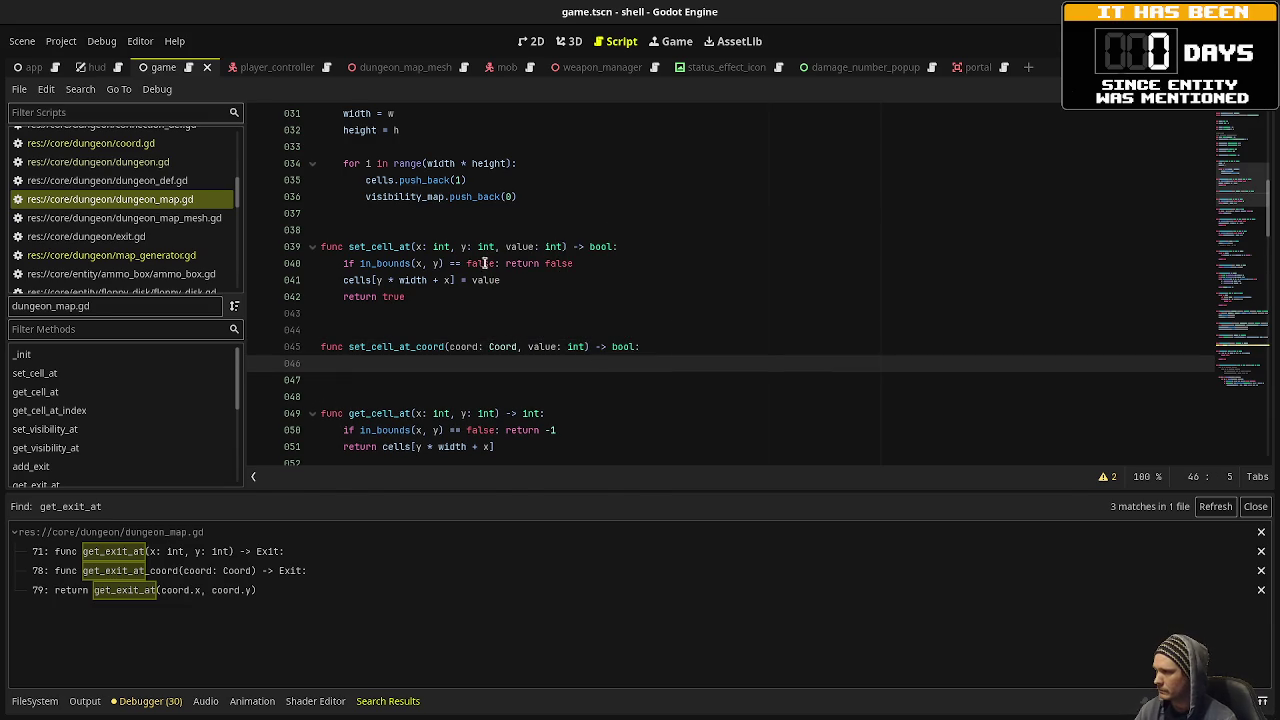
scroll(489, 305, "up", 8)
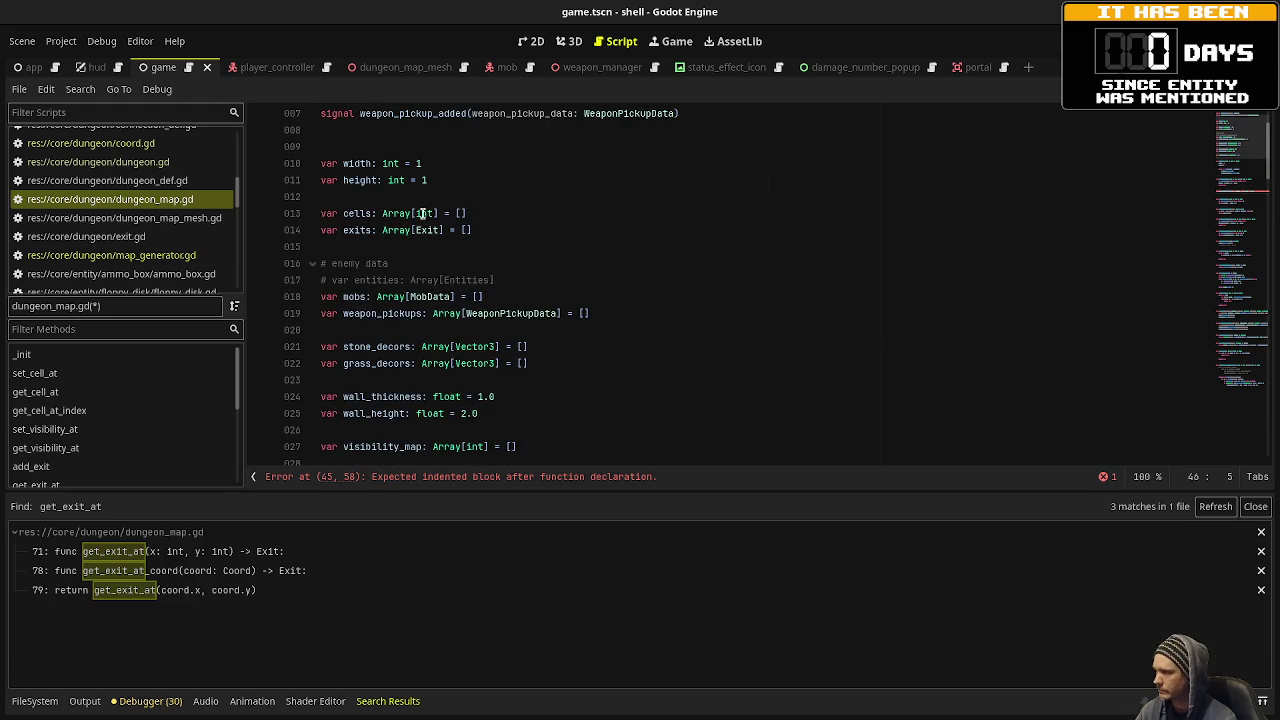
scroll(570, 402, "down", 4)
scroll(570, 402, "down", 4)
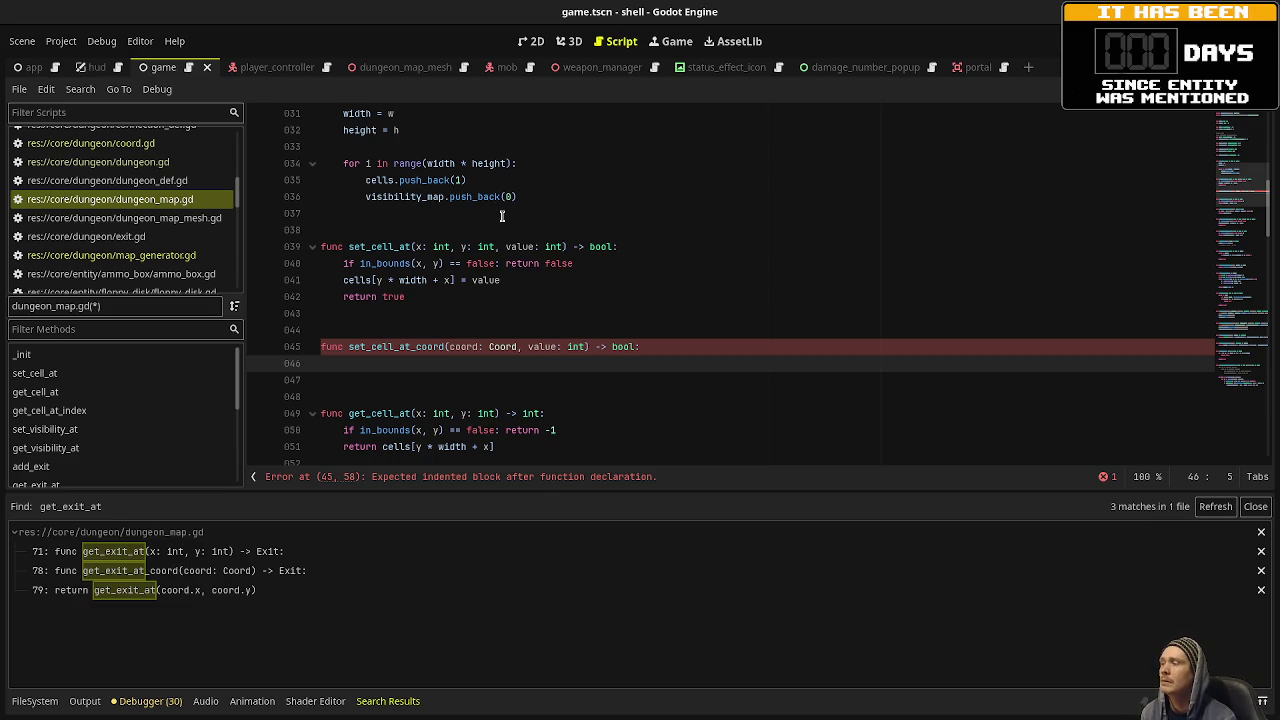
scroll(502, 216, "up", 8)
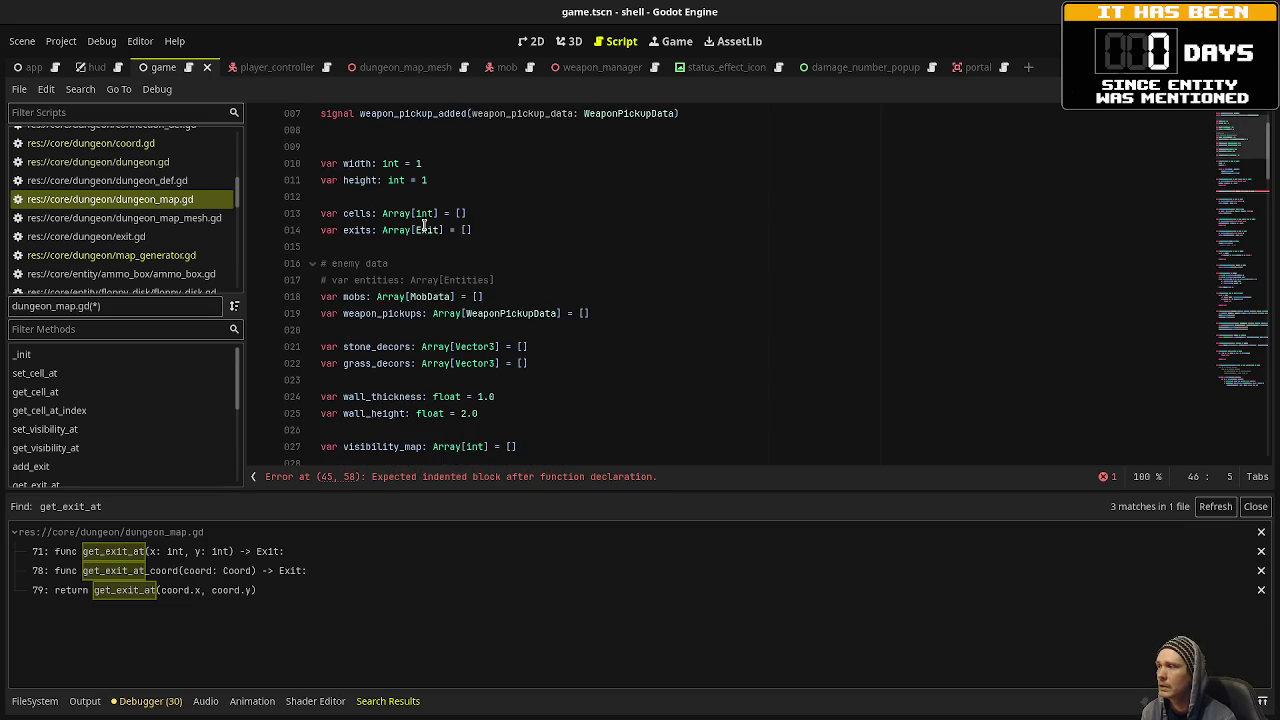
Give set_cell_at_coord the body return set_cell_at(coord.x, coord.y, value) and save the script.
double_click(424, 213)
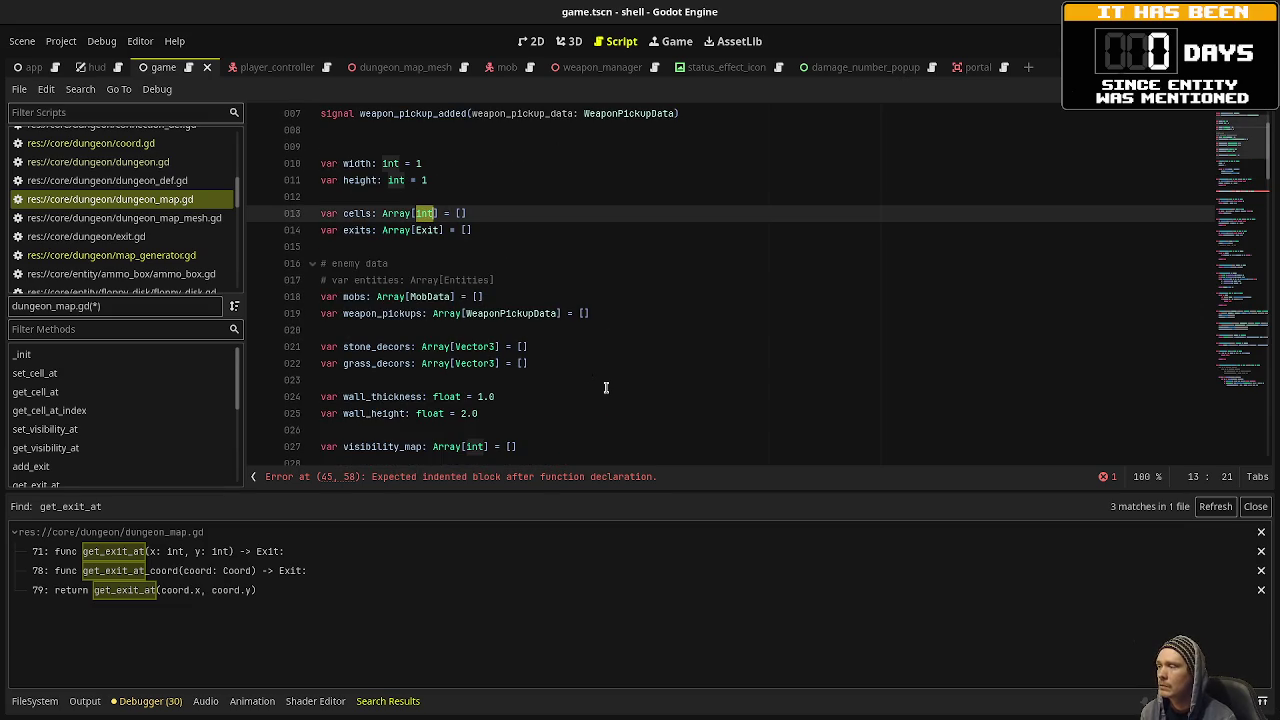
scroll(610, 387, "down", 8)
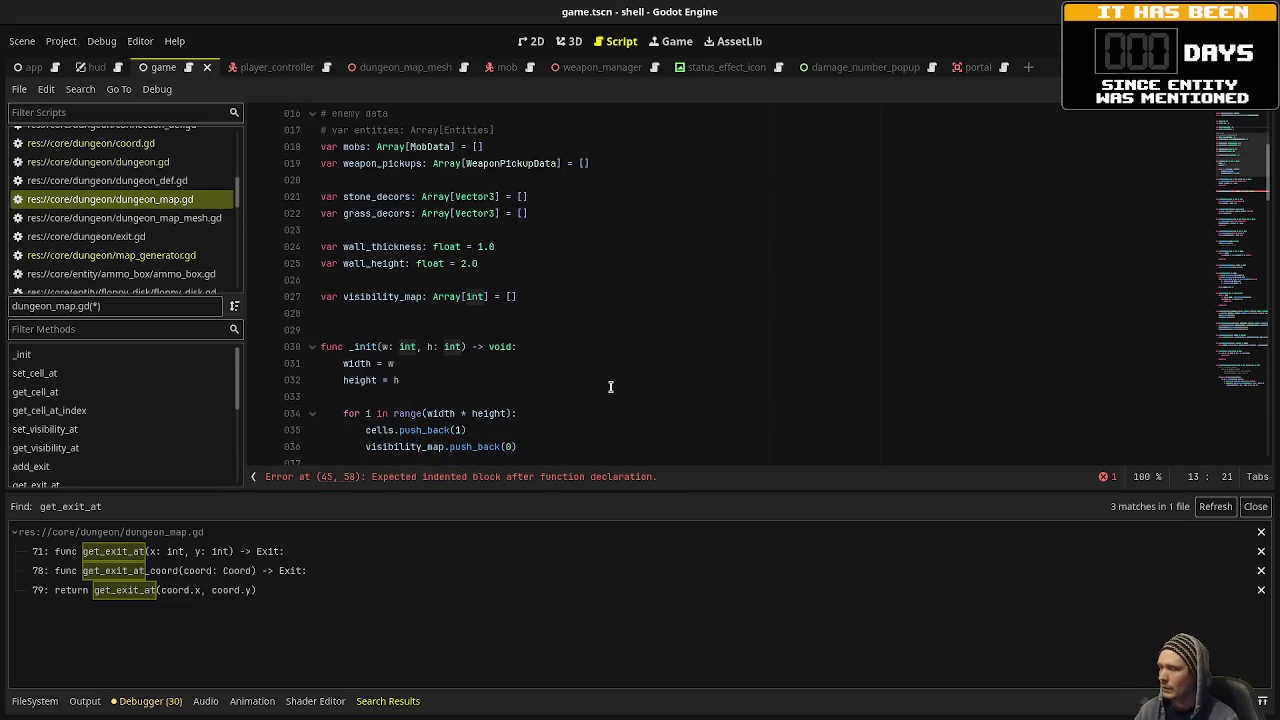
left_click(503, 378)
left_click(519, 363)
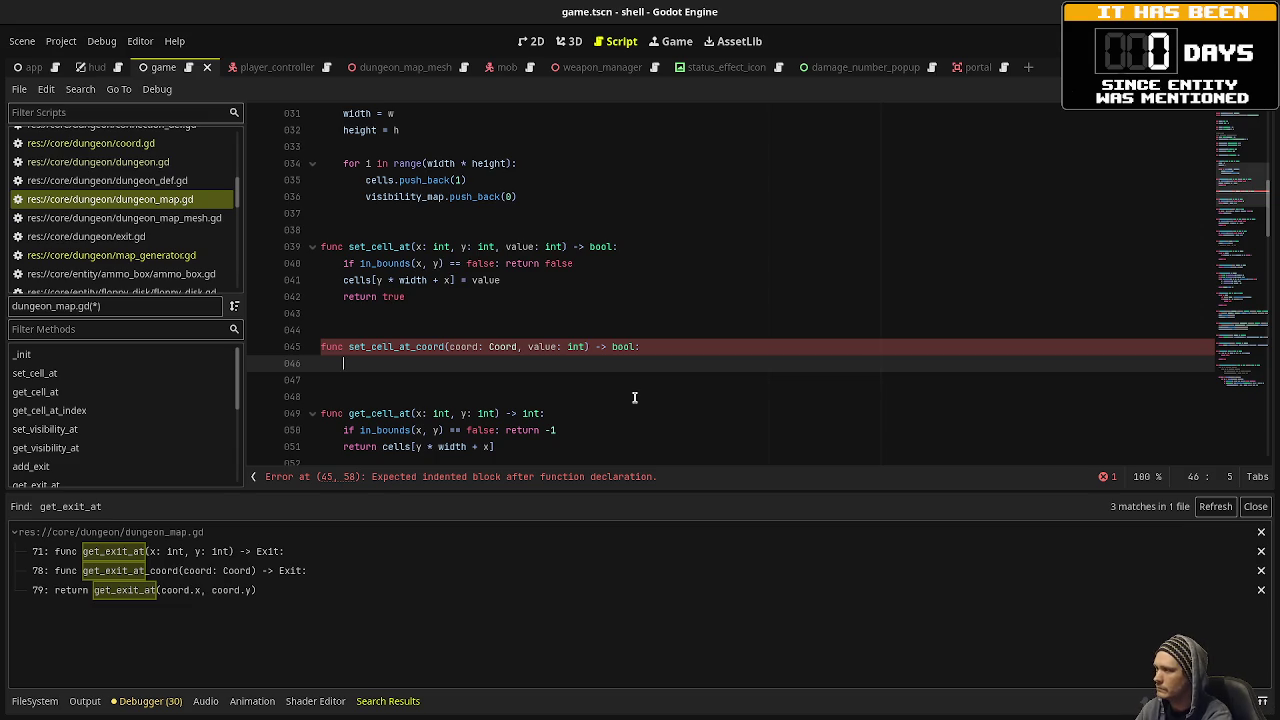
type("set_cell_")
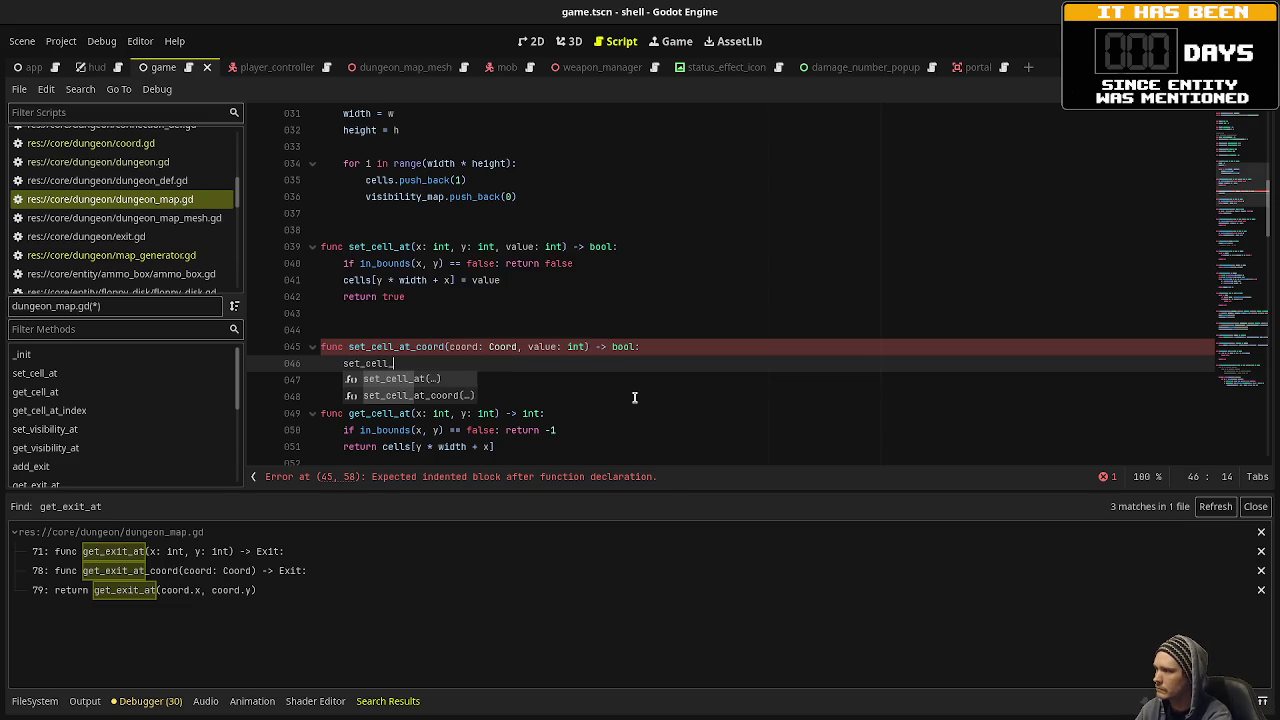
type("at")
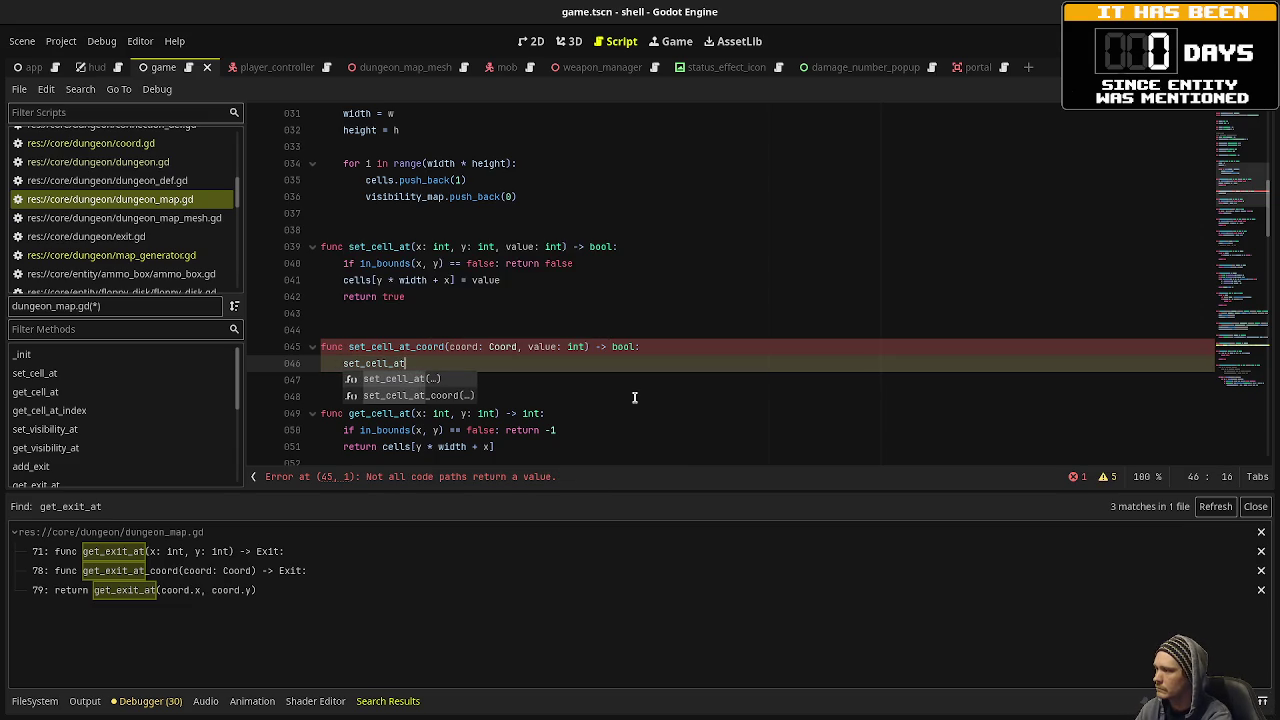
key("BackSpace")
key("BackSpace")
key("BackSpace")
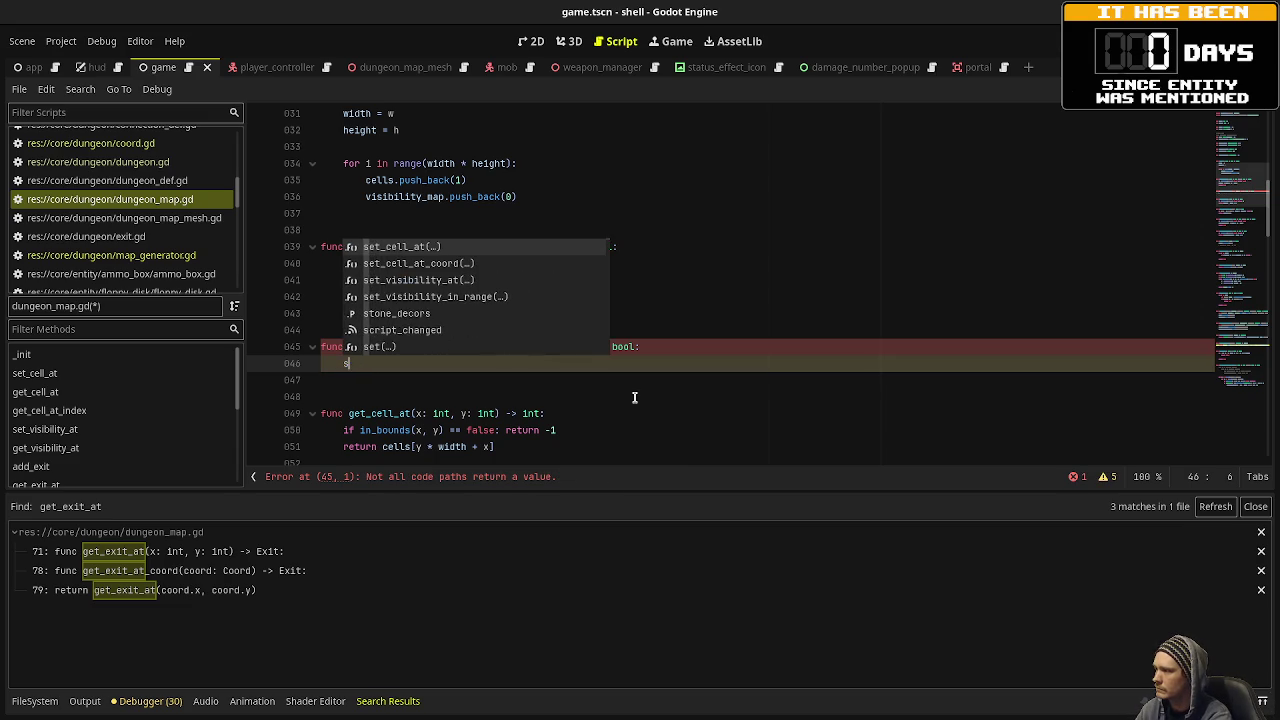
type("return set_cell")
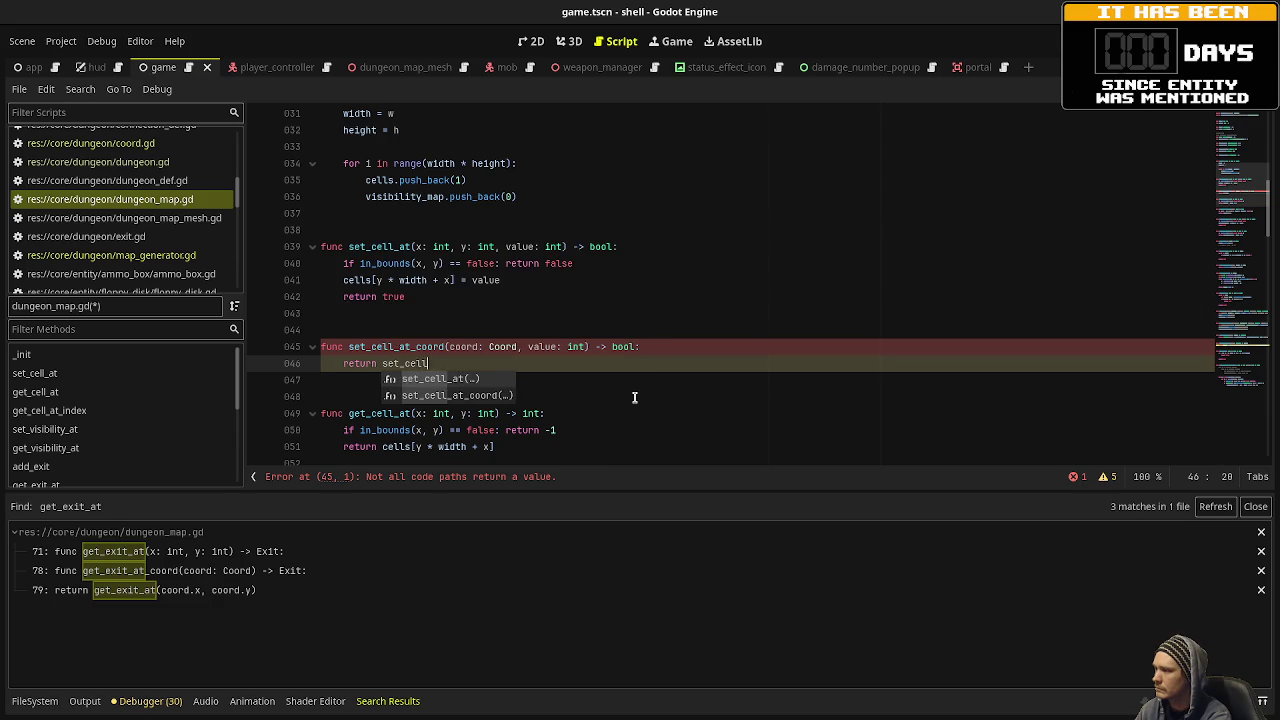
type("_at(coord.x, coord.y")
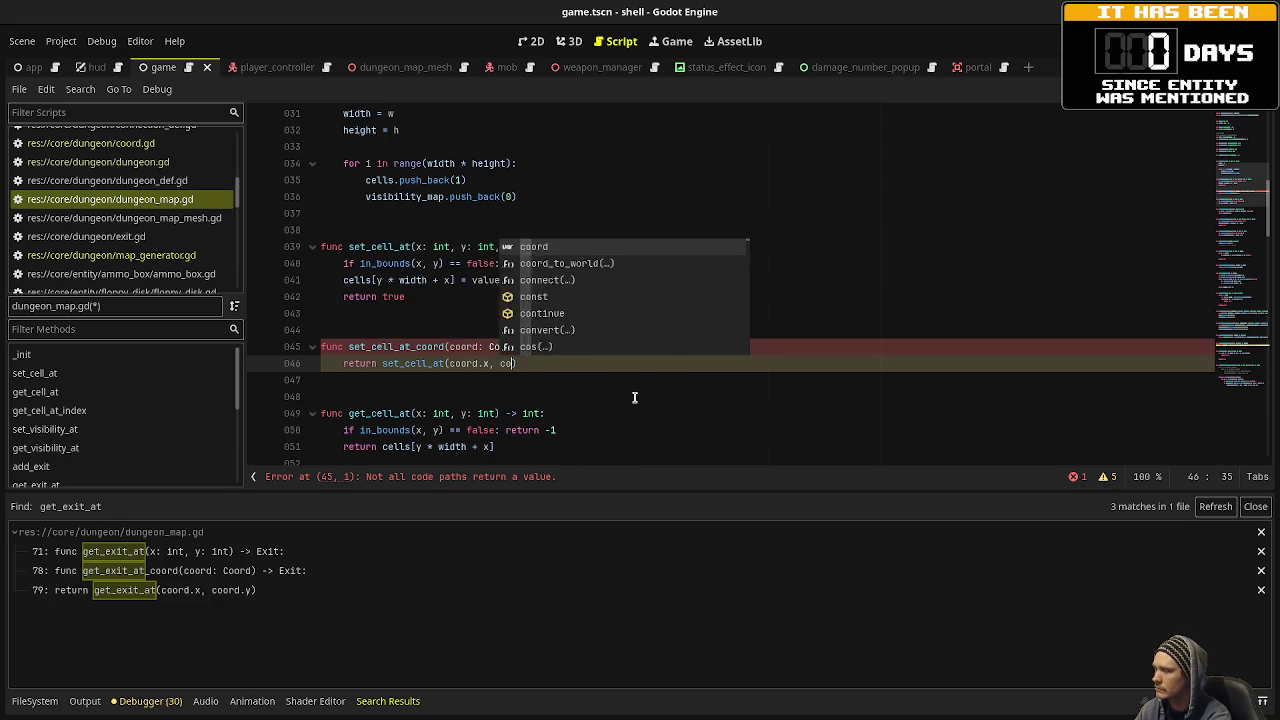
type(", value")
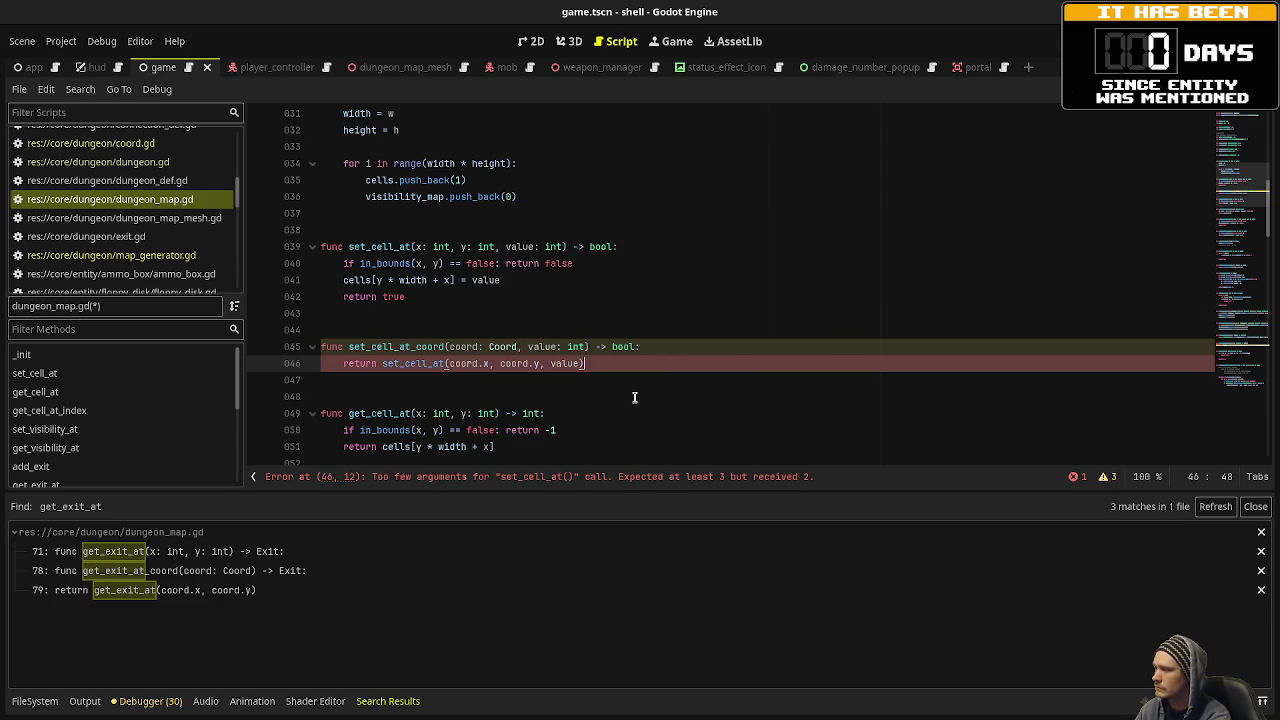
key("ctrl+s")
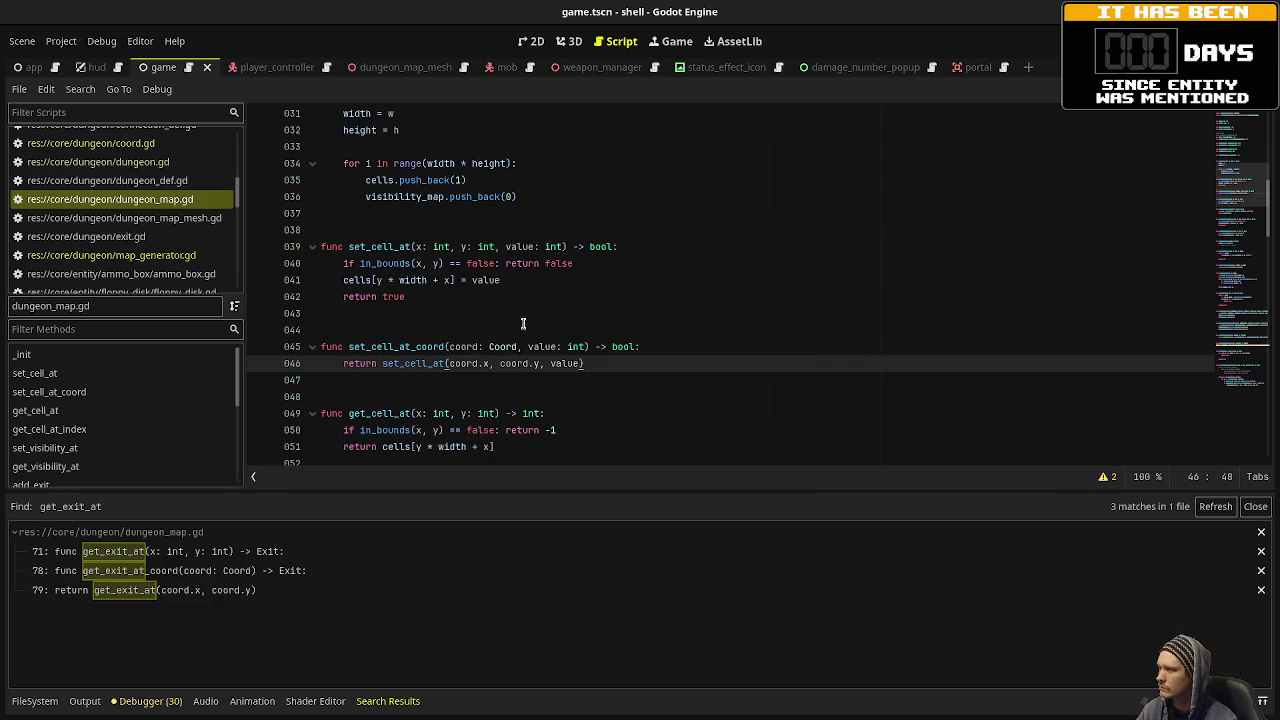
scroll(600, 380, "down", 2)
left_click(554, 346)
Below get_cell_at, add get_cell_at_coord(coord: Coord) -> int returning get_cell_at(coord.x, coord.y).
key("Return")
key("Return")
key("Return")
key("BackSpace")
type("func get_")
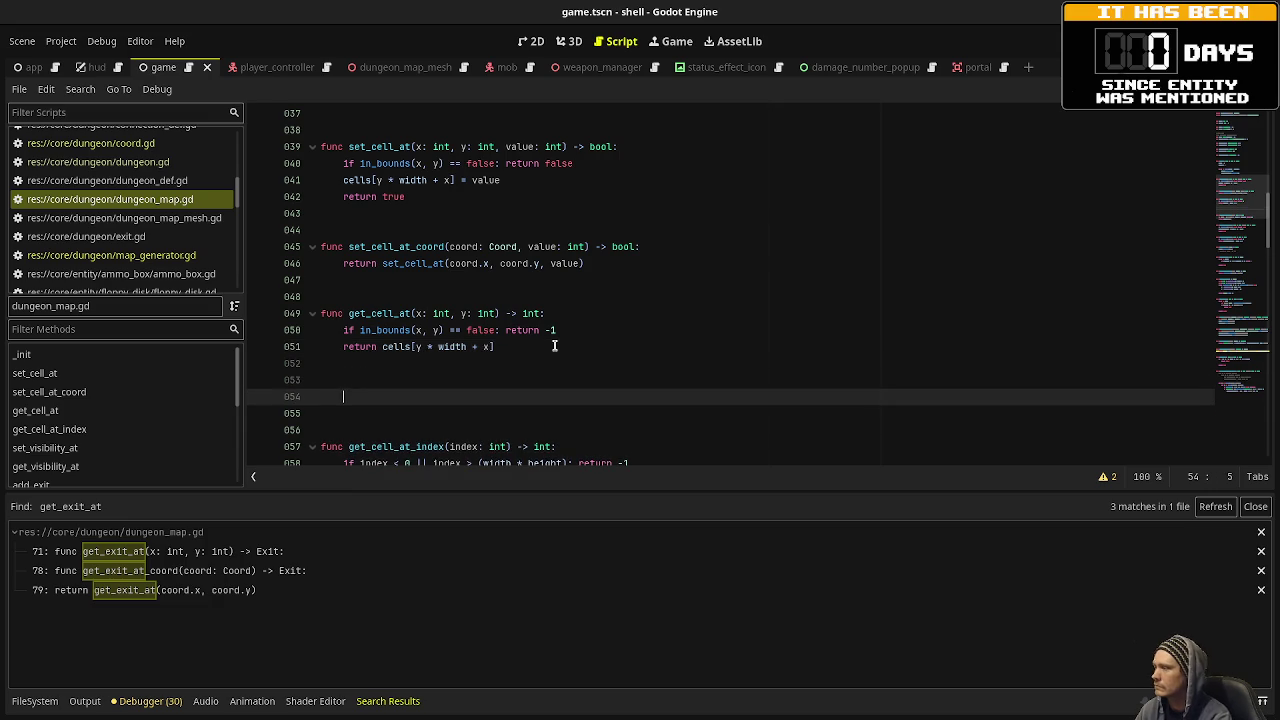
type("cell")
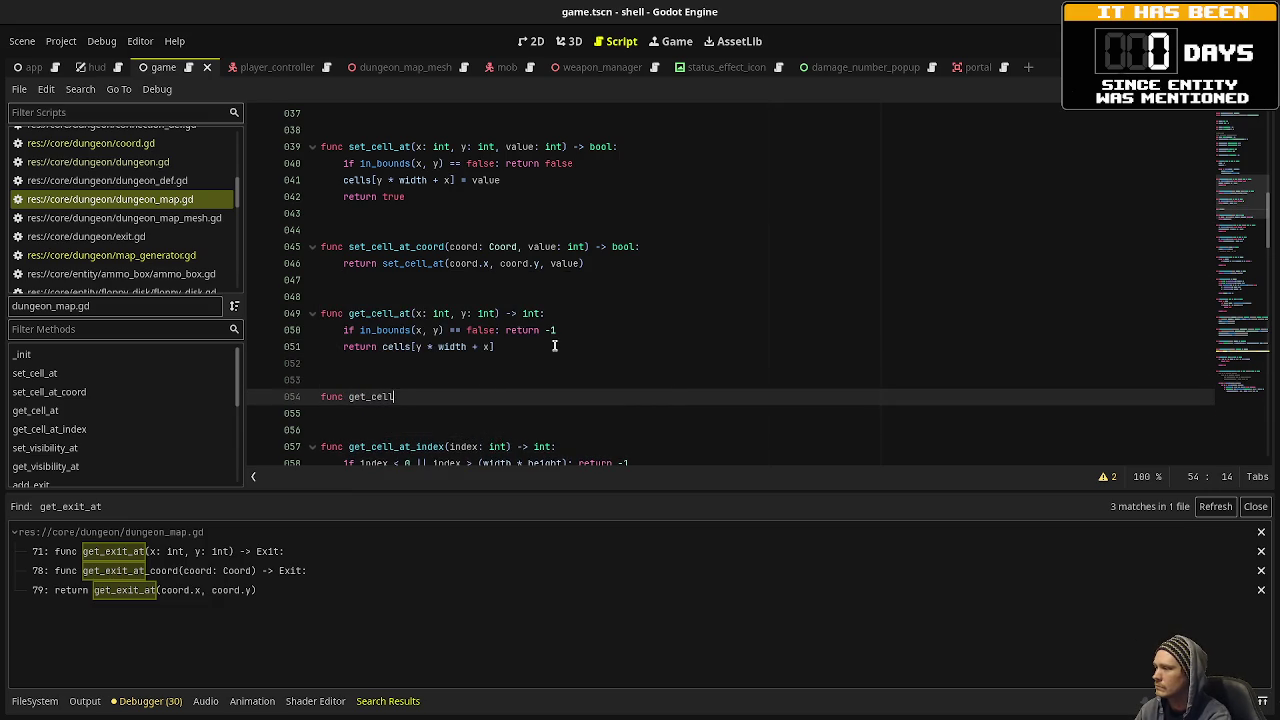
type("_atord(c")
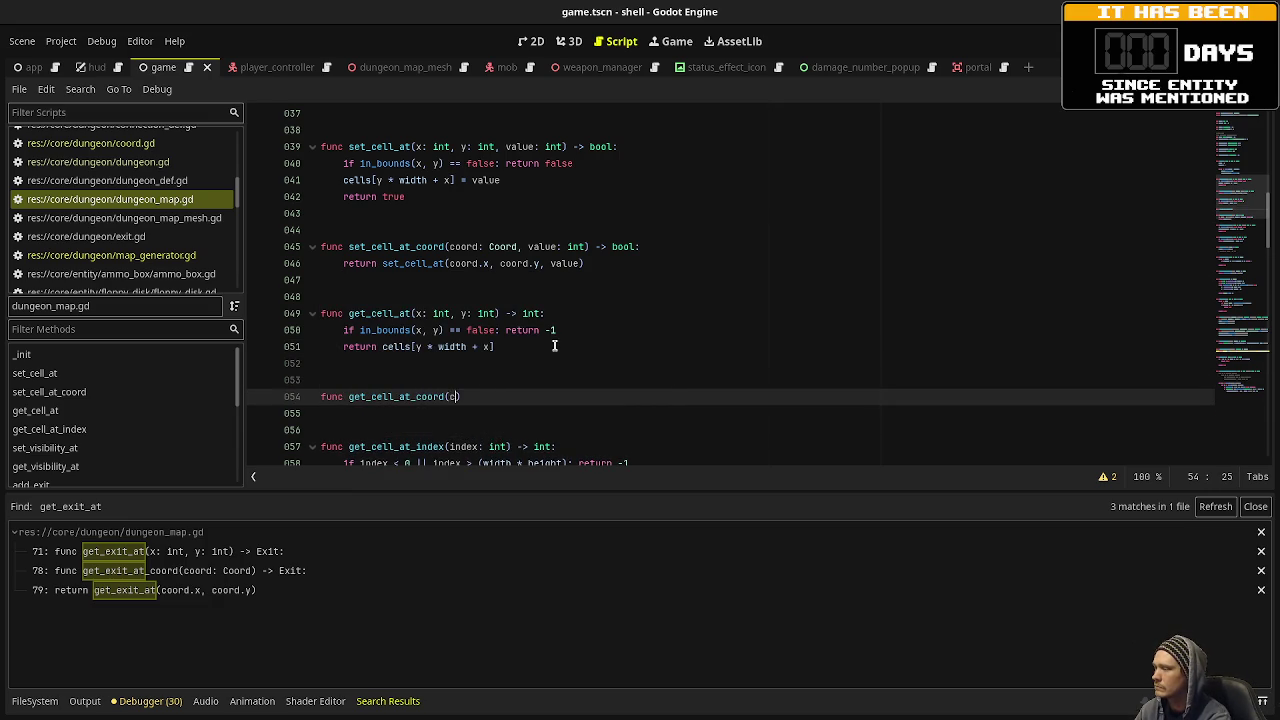
type("oord:Coord) -> i")
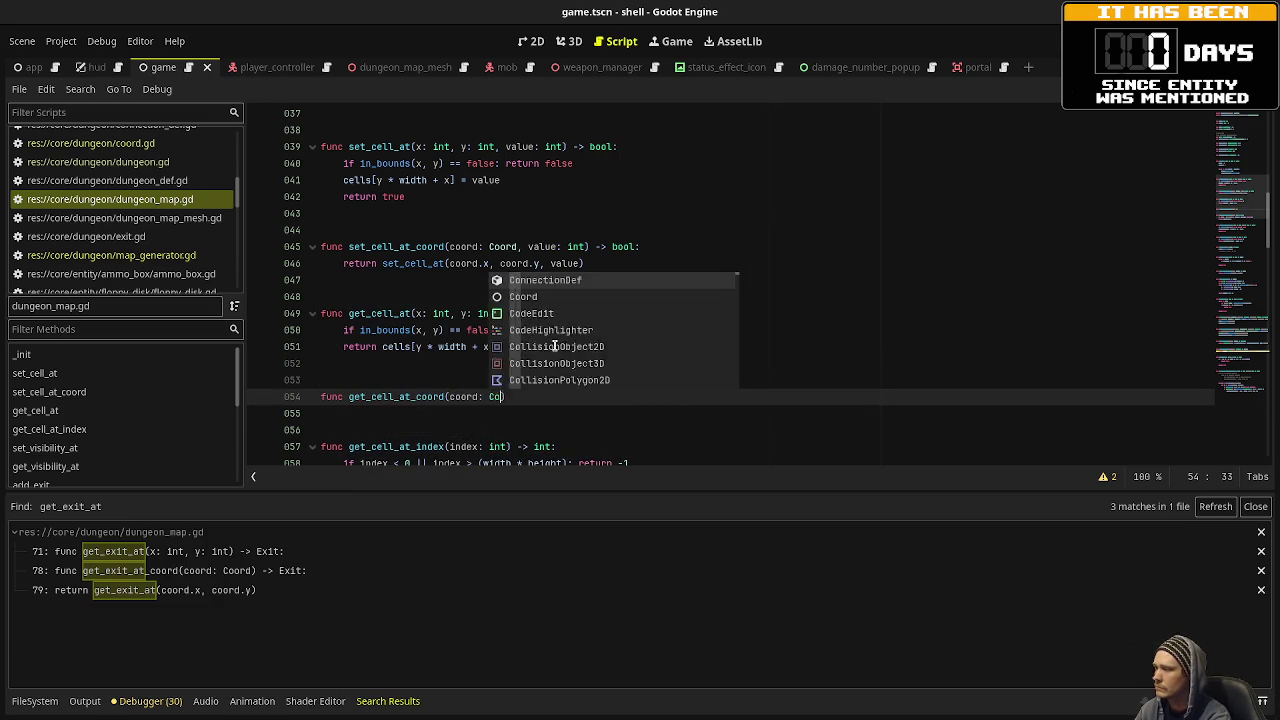
type("nt:")
key("Return")
type("return g")
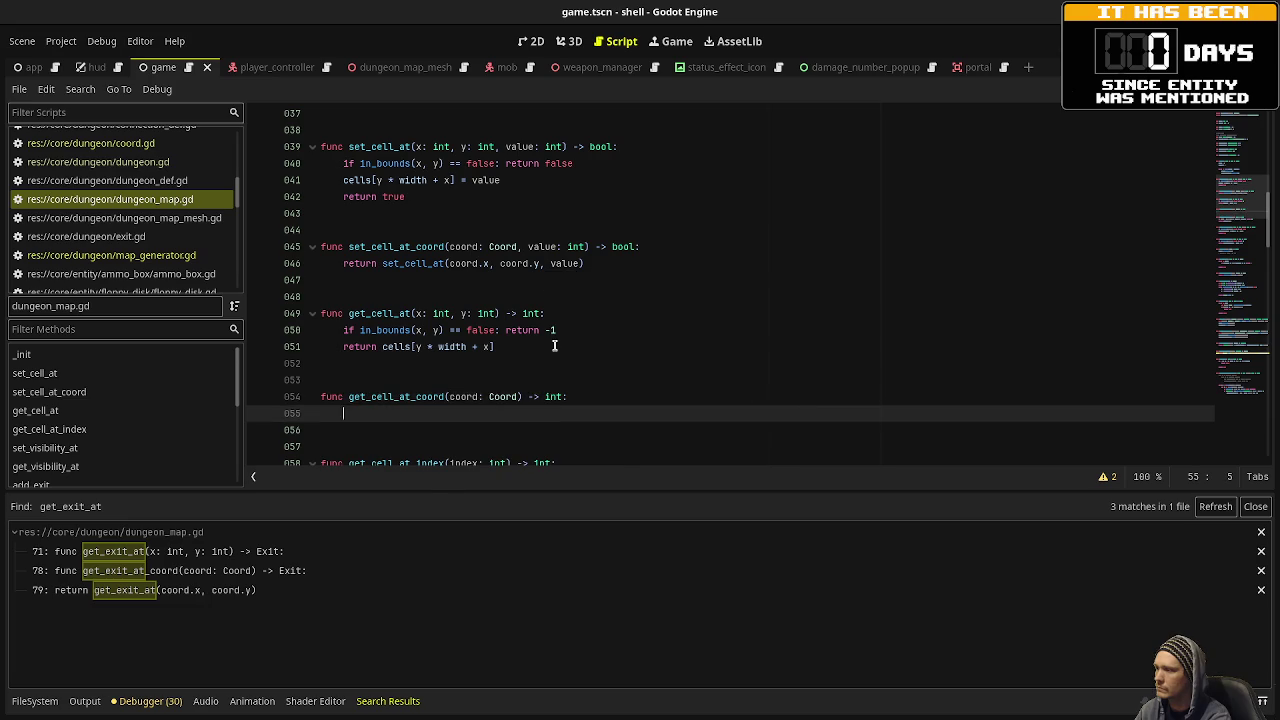
type("et_cell-a")
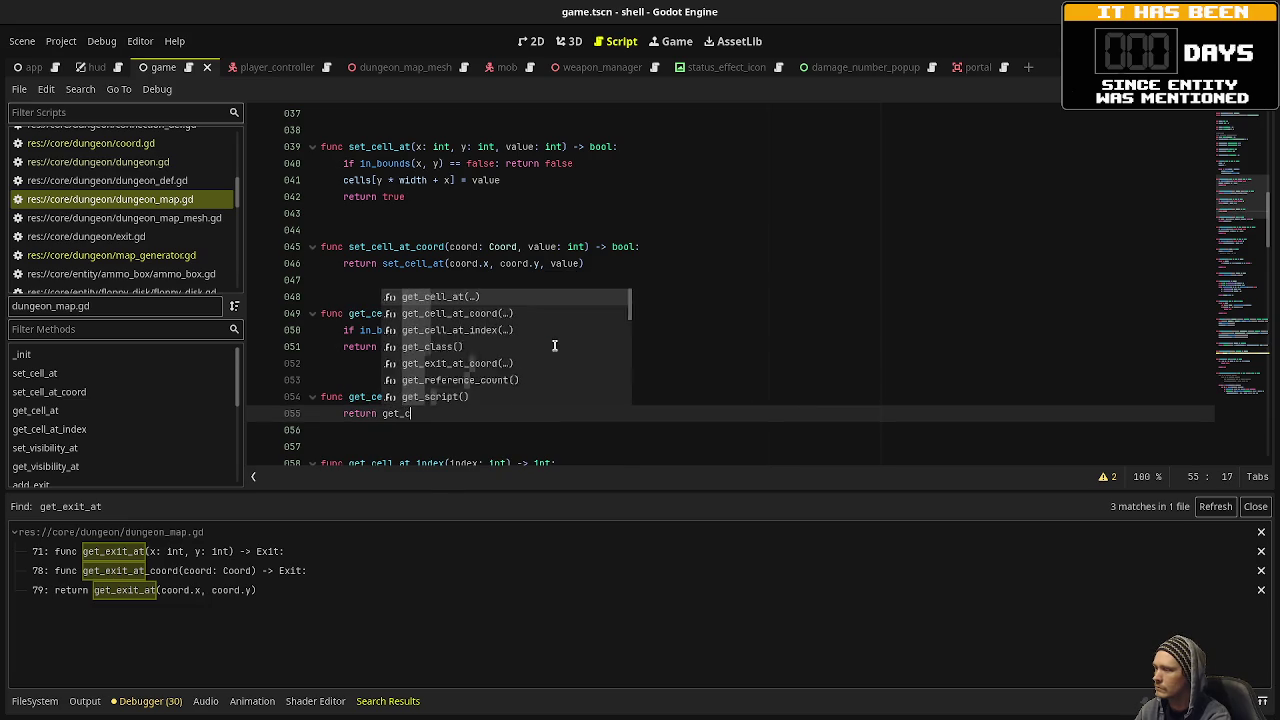
key("BackSpace")
key("BackSpace")
type("_")
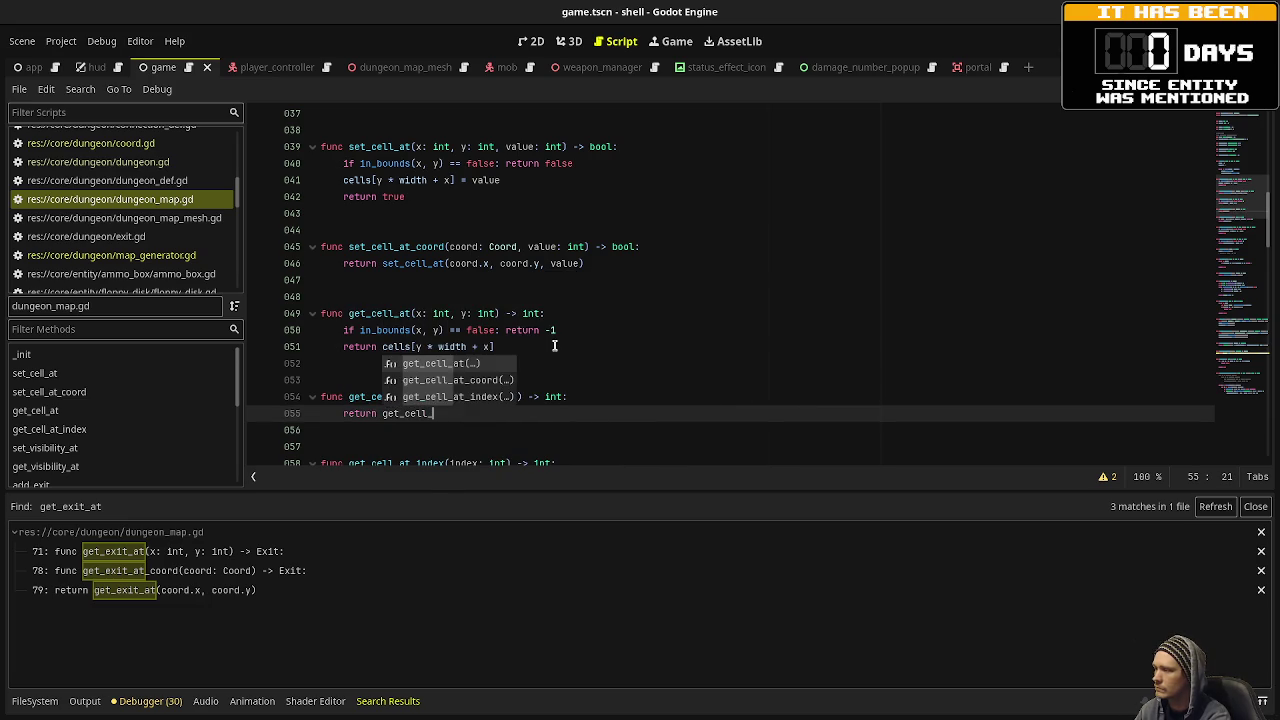
type("at(coord.x, coord.y)")
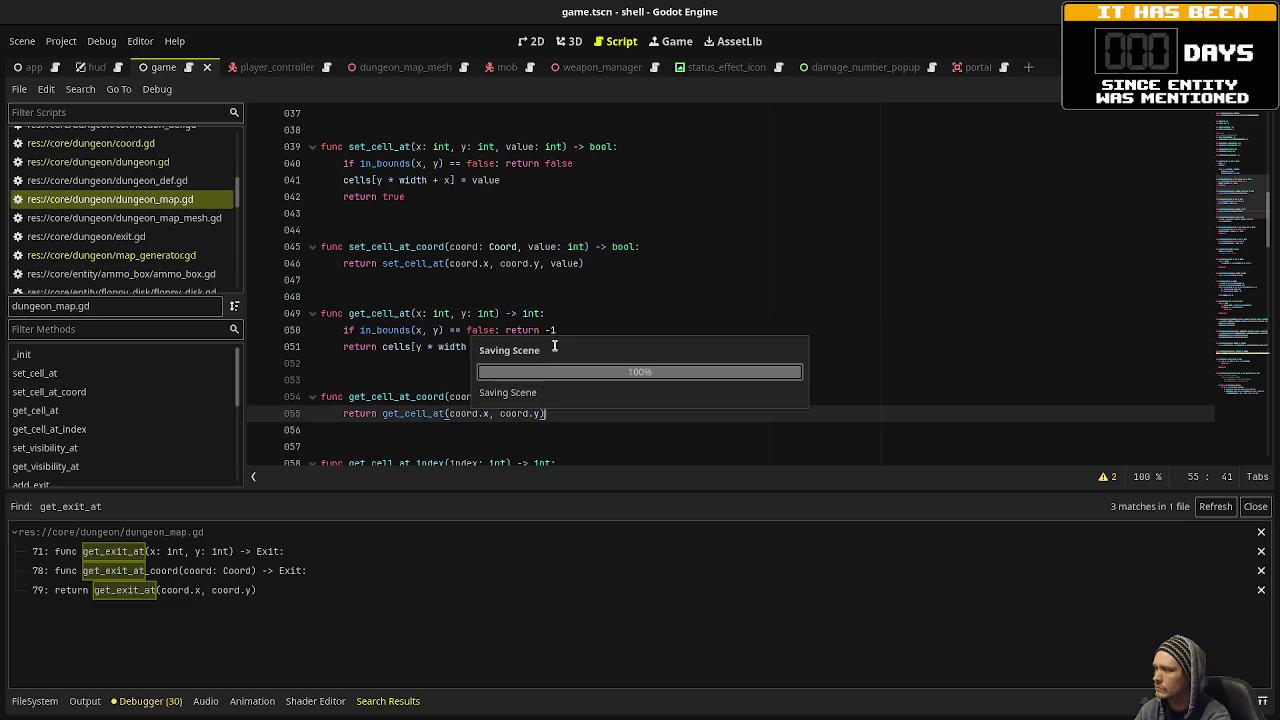
scroll(554, 345, "down", 2)
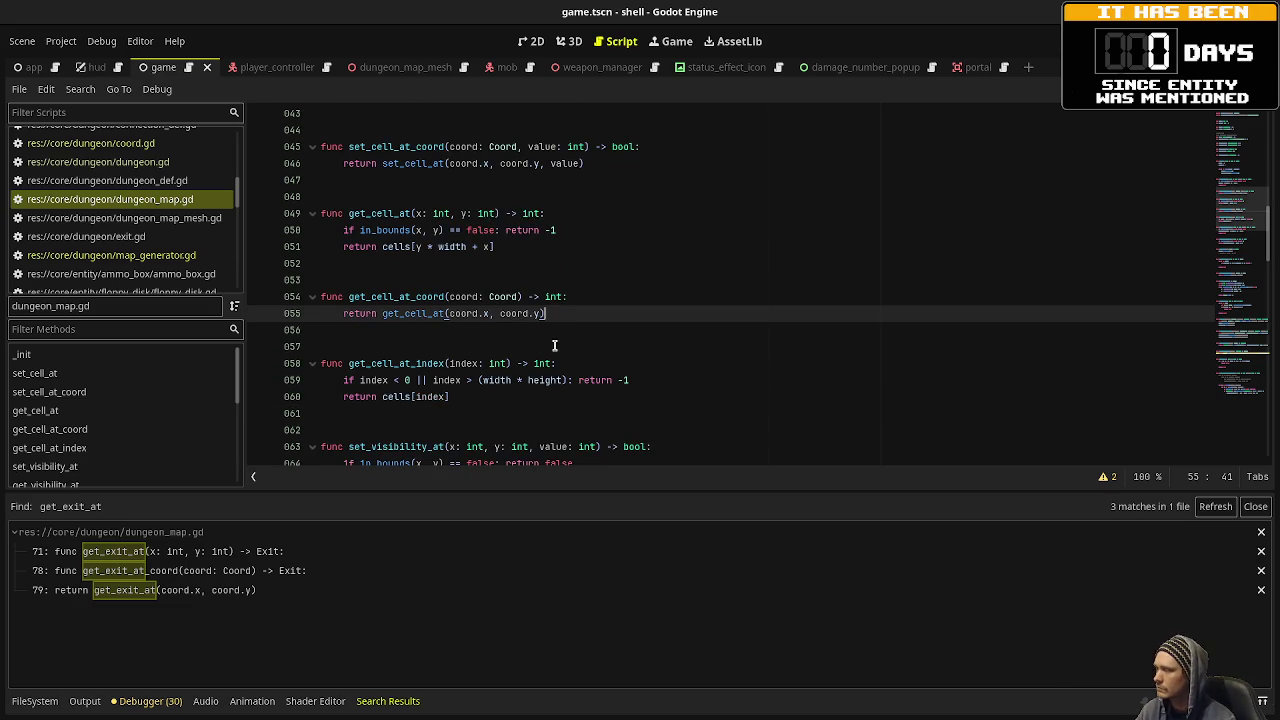
scroll(513, 405, "down", 3)
left_click(433, 350)
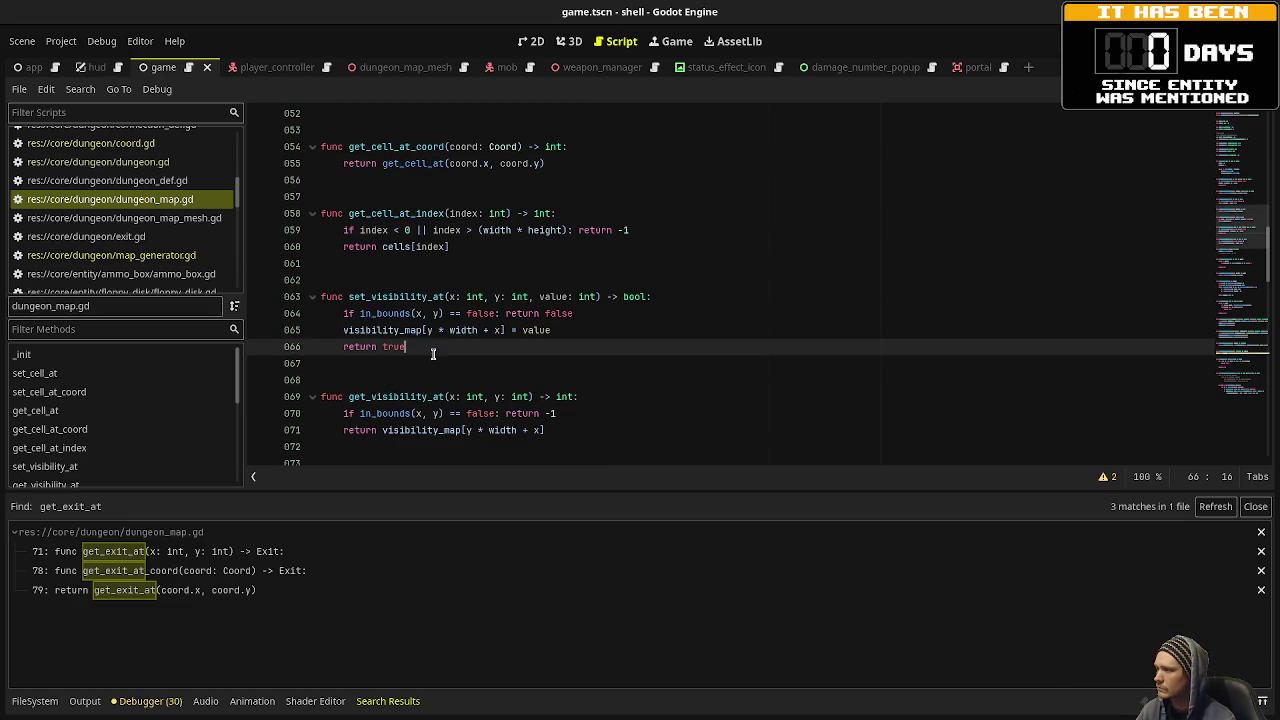
Below set_visibility_at, add set_visibility_at_coord(coord: Coord, value: int) -> bool calling set_visibility_at(coord.x, coord.y), and save.
key("Return")
key("Return")
key("Return")
type("fun")
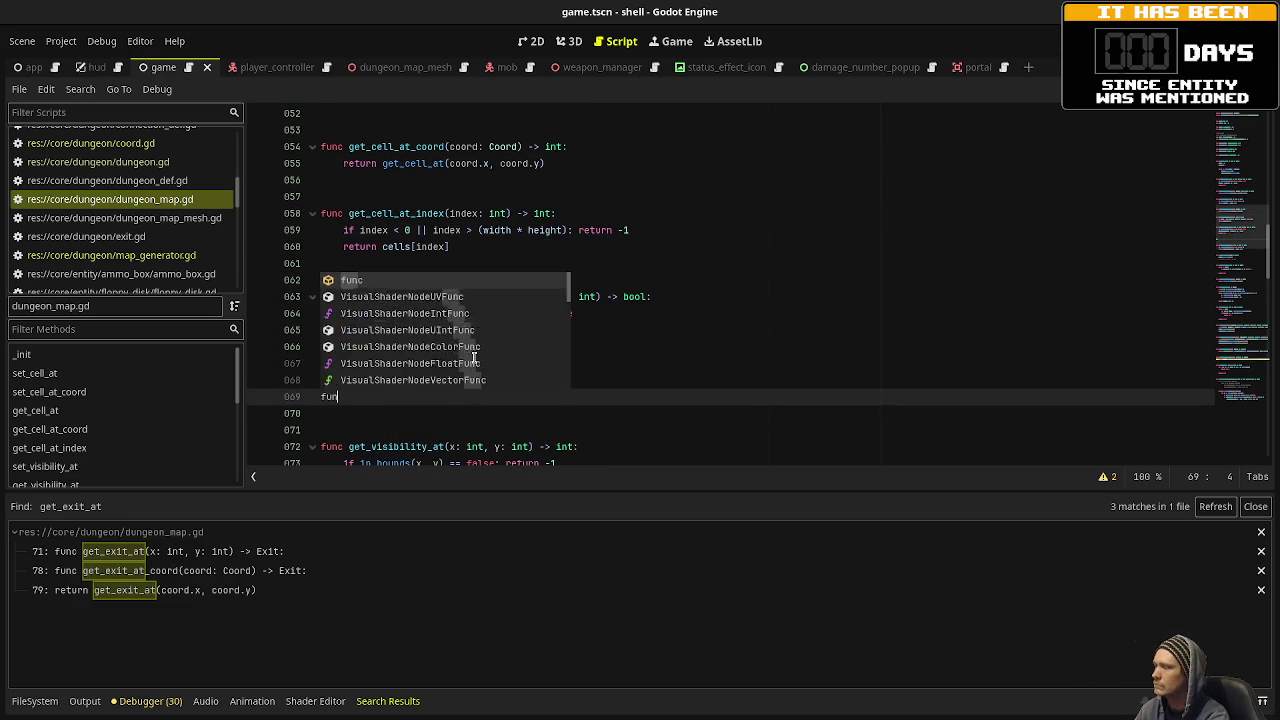
type("c set_visibilit")
type("y_at_coo")
type("rd(coo")
type("rd: Coord, value")
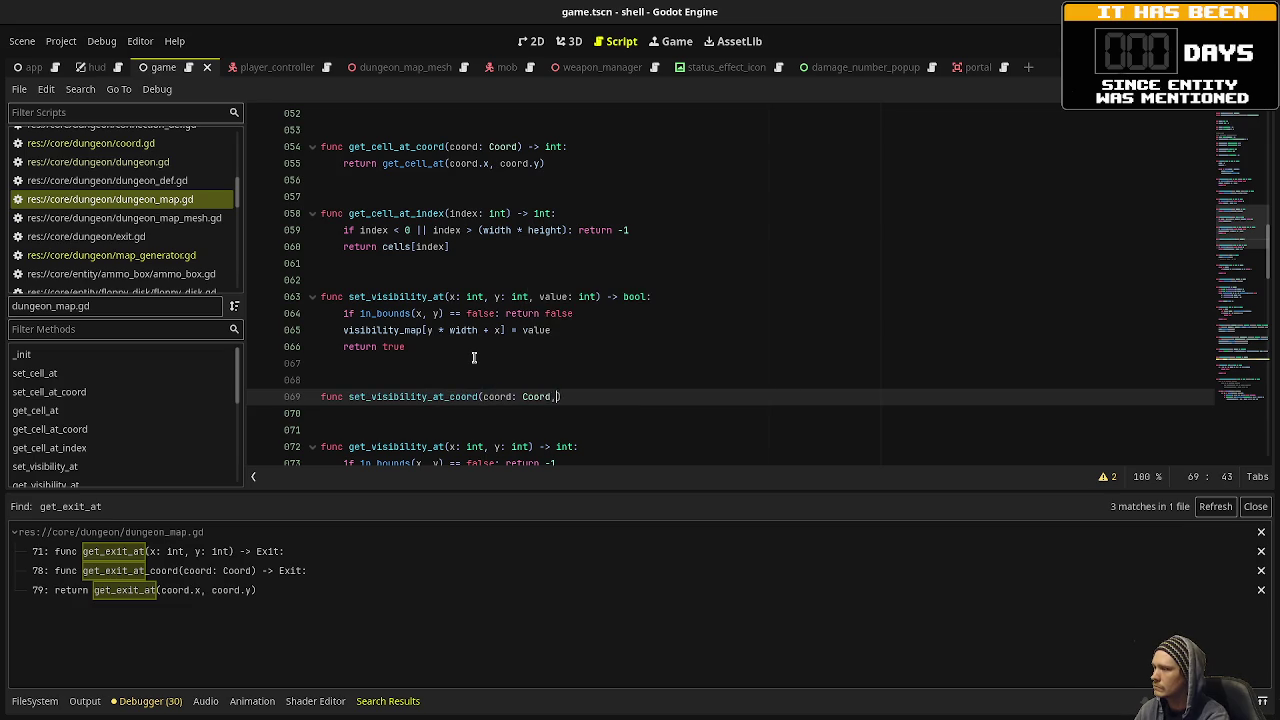
type(": int) -")
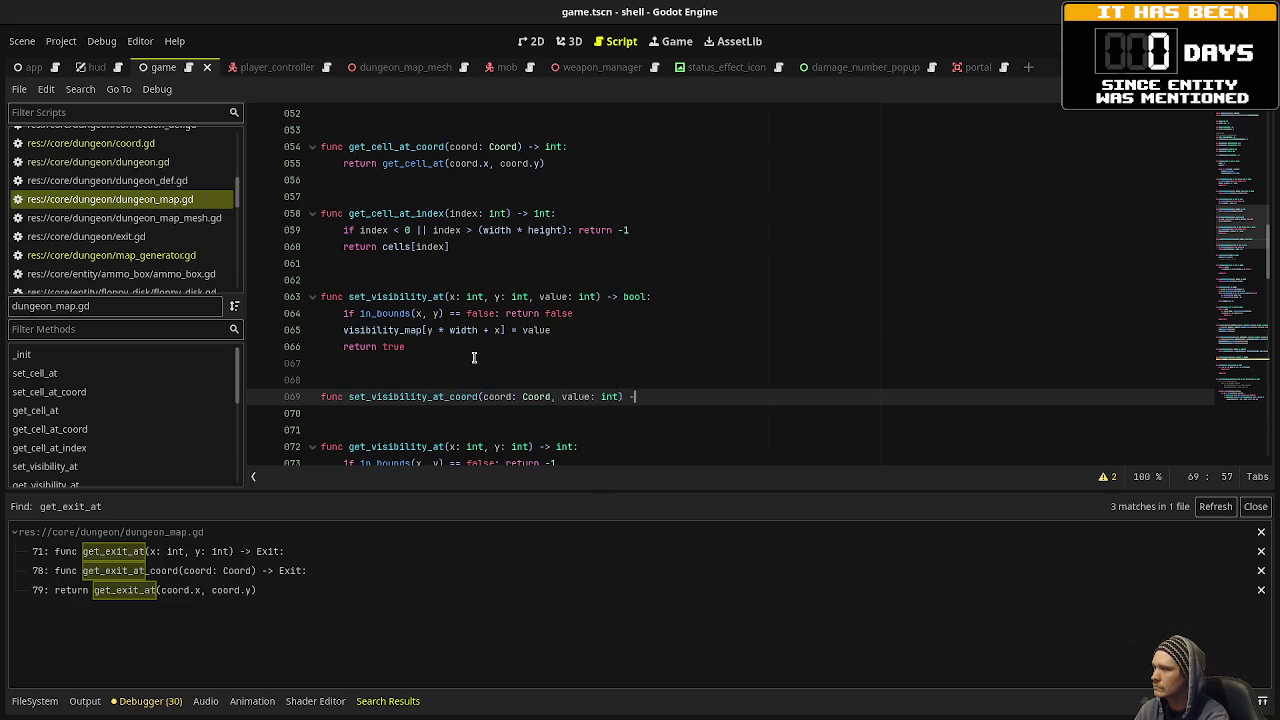
type("> bool:")
key("Return")
type("re")
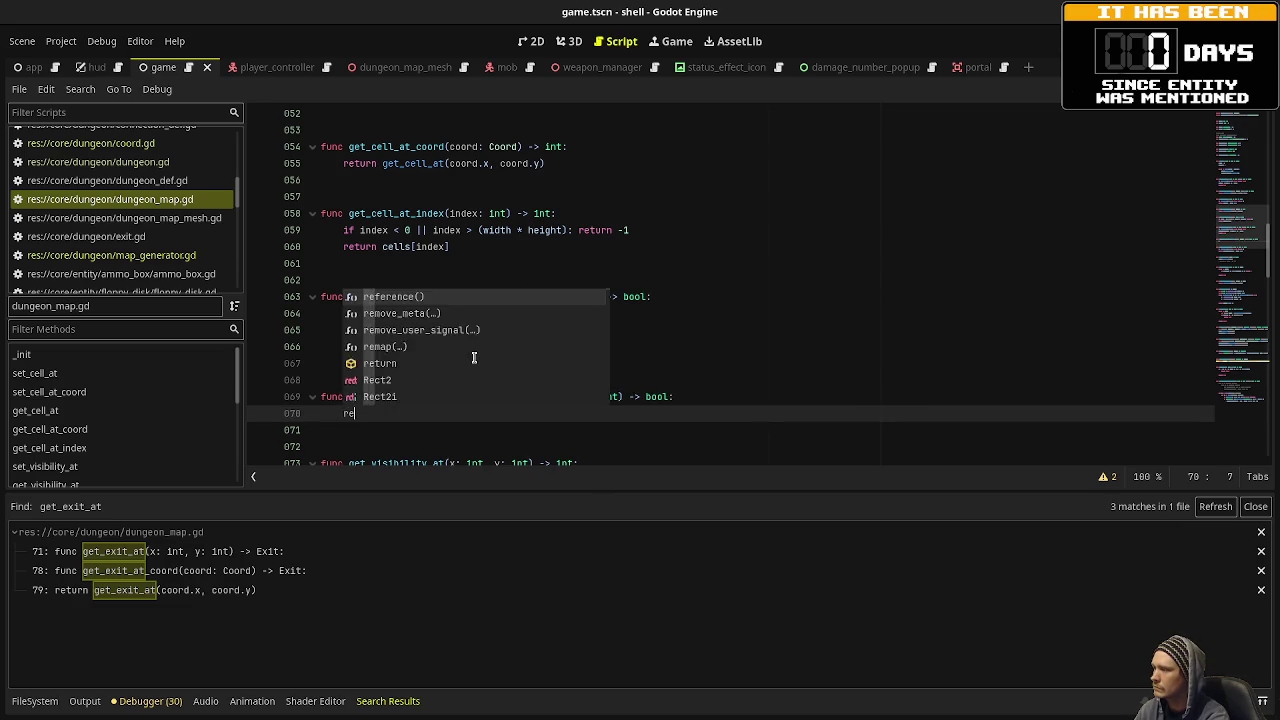
type("turn set_vis")
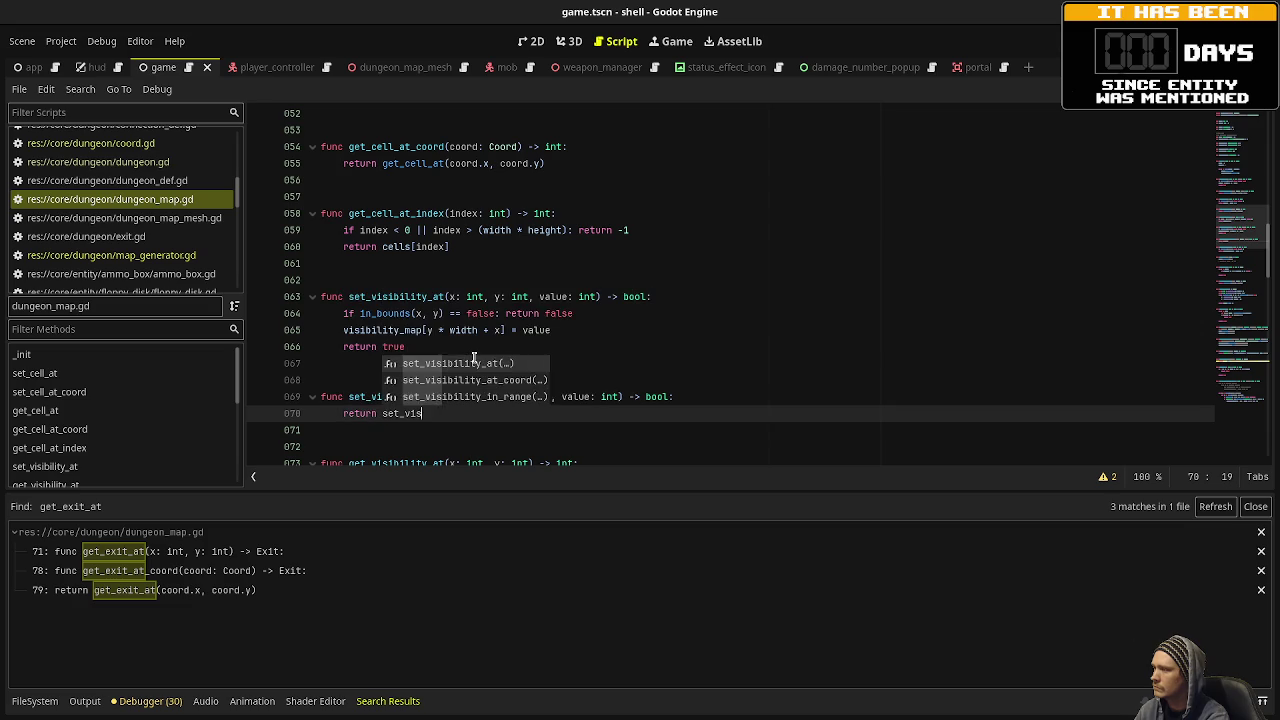
key("Return")
type("coord.x, coord.y")
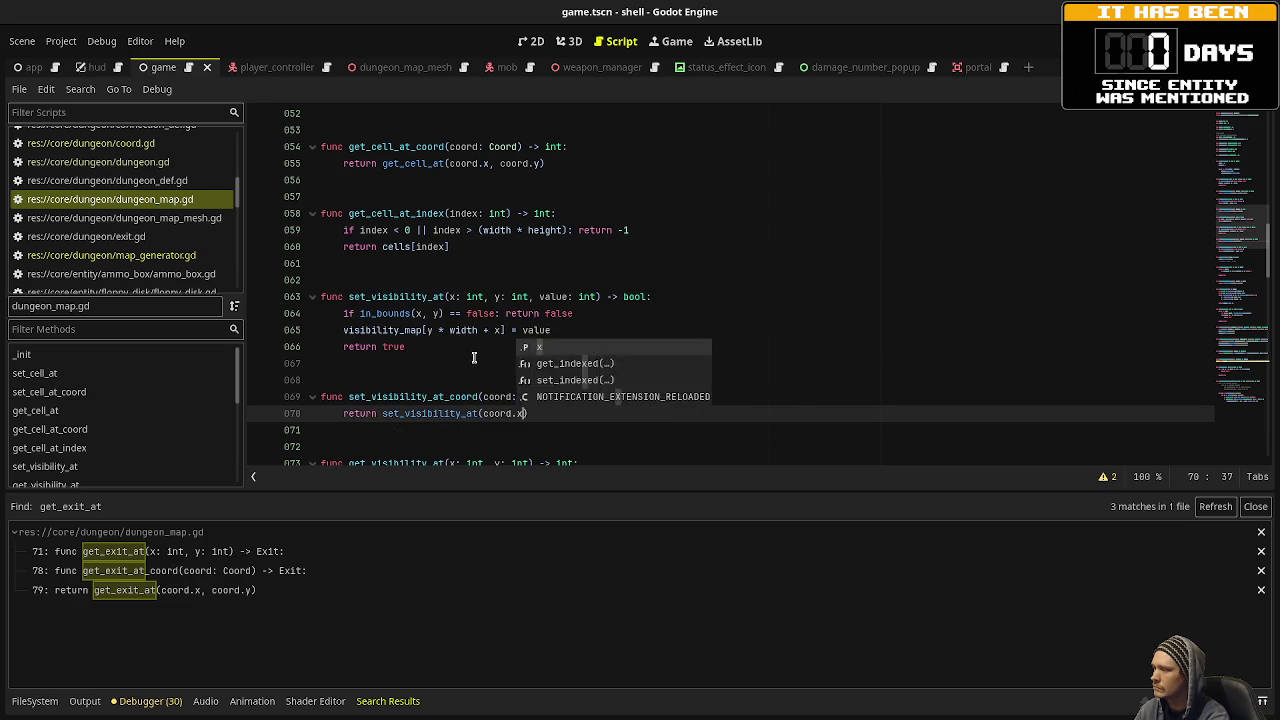
type(")")
key("ctrl+s")
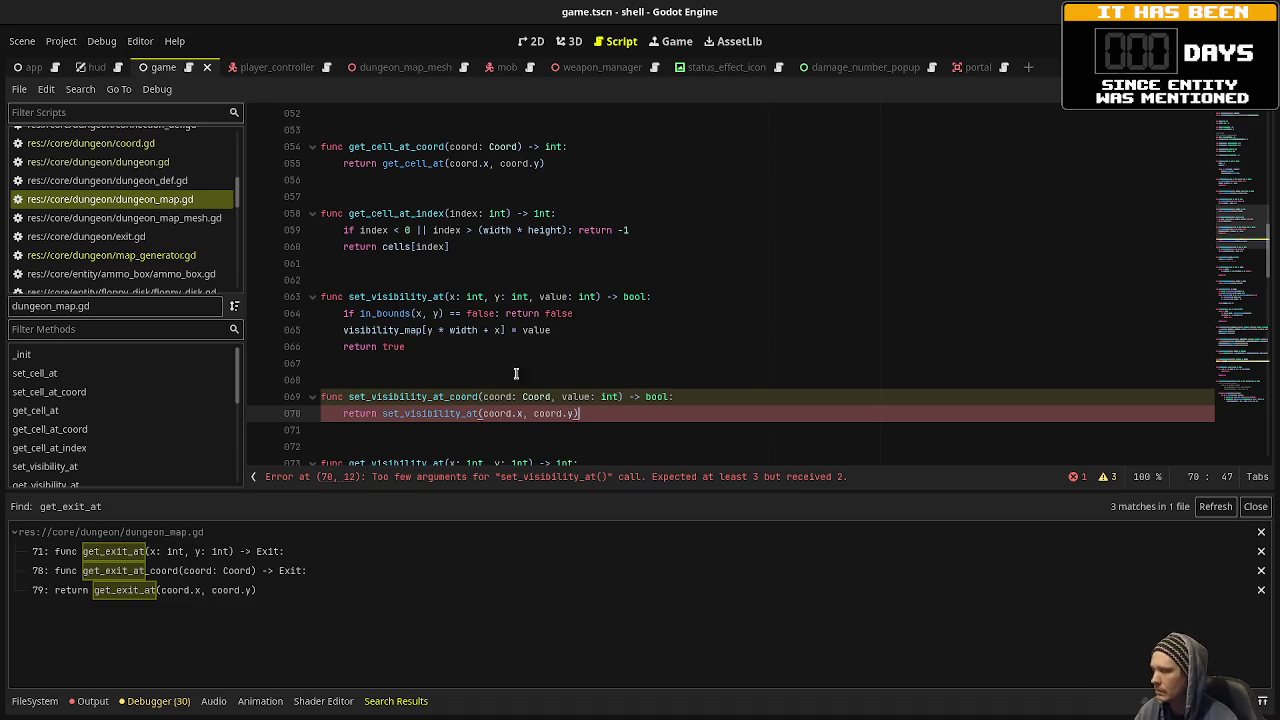
Add the missing value argument so it returns set_visibility_at(coord.x, coord.y, value).
type(", ")
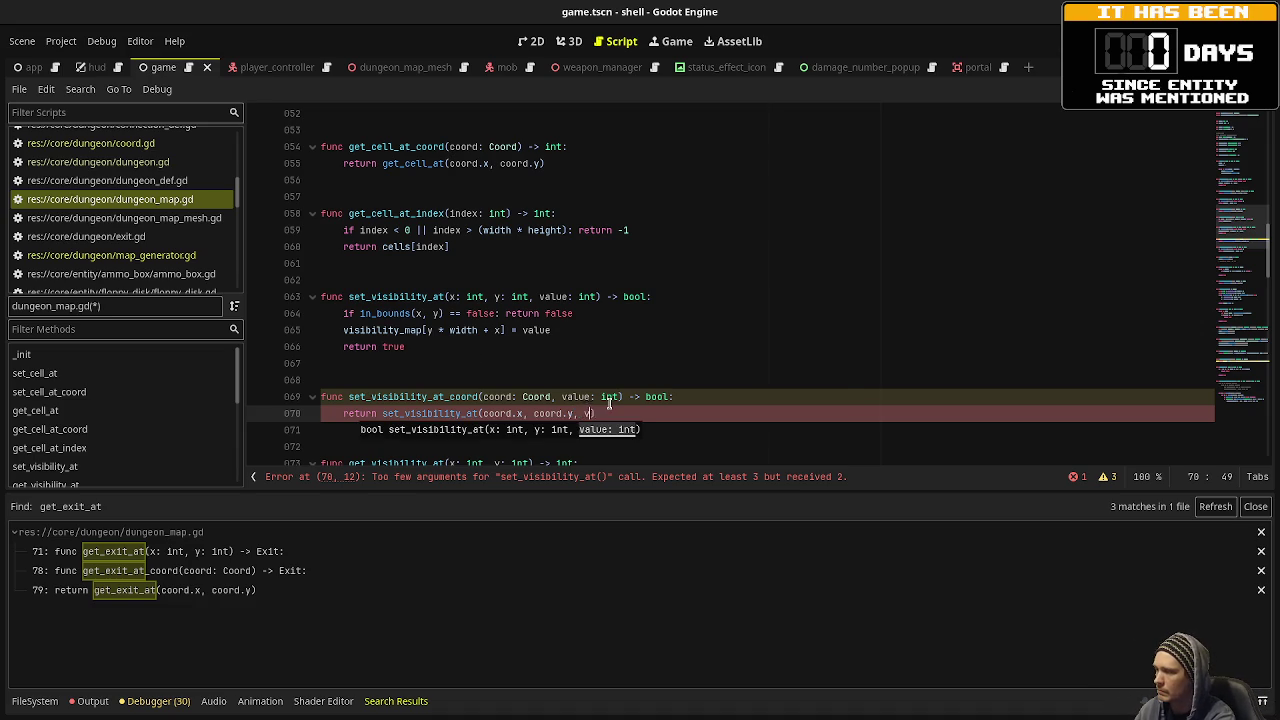
type("value")
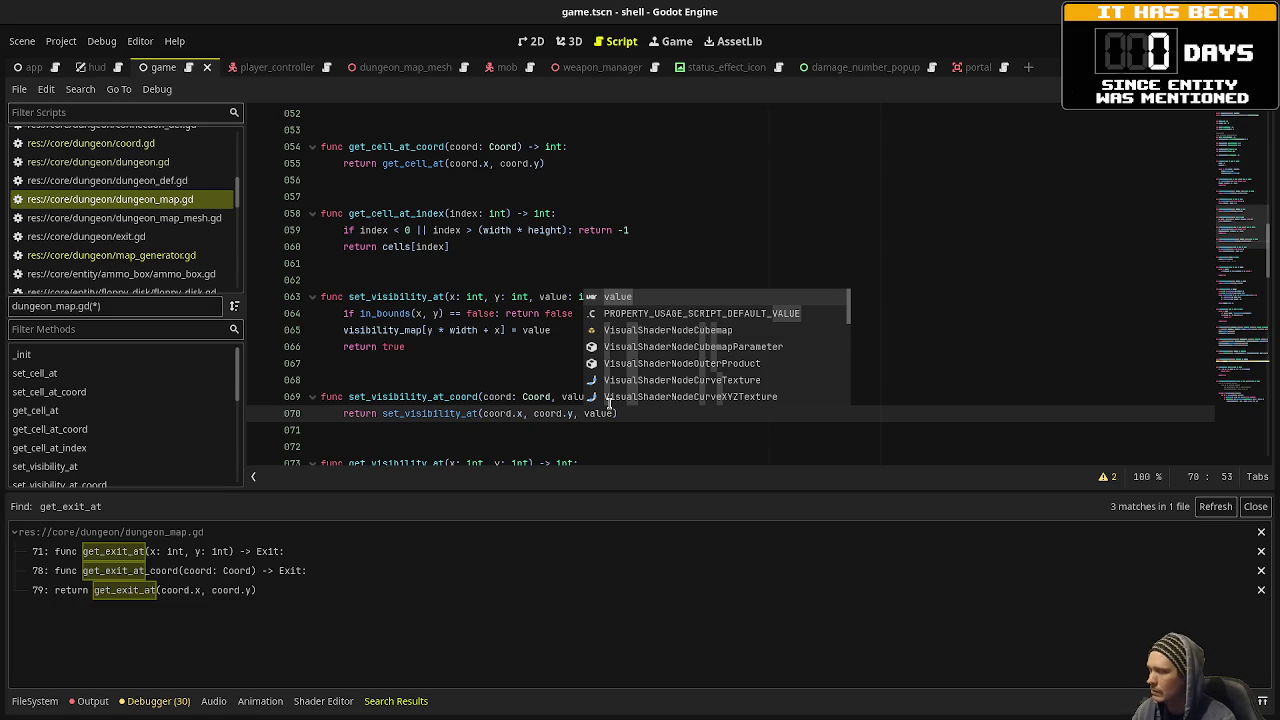
left_click(501, 397)
mouse_move(655, 419)
left_mouse_down()
mouse_move(676, 414)
mouse_move(323, 397)
left_mouse_up()
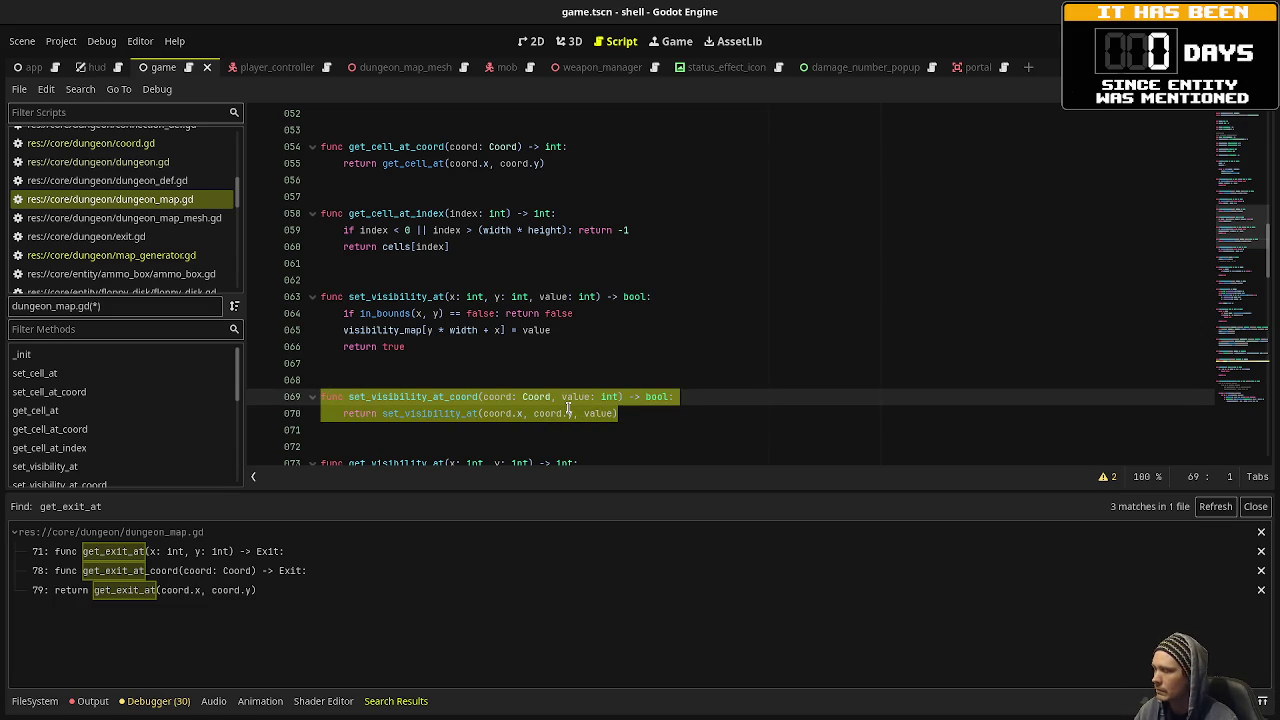
mouse_move(559, 460)
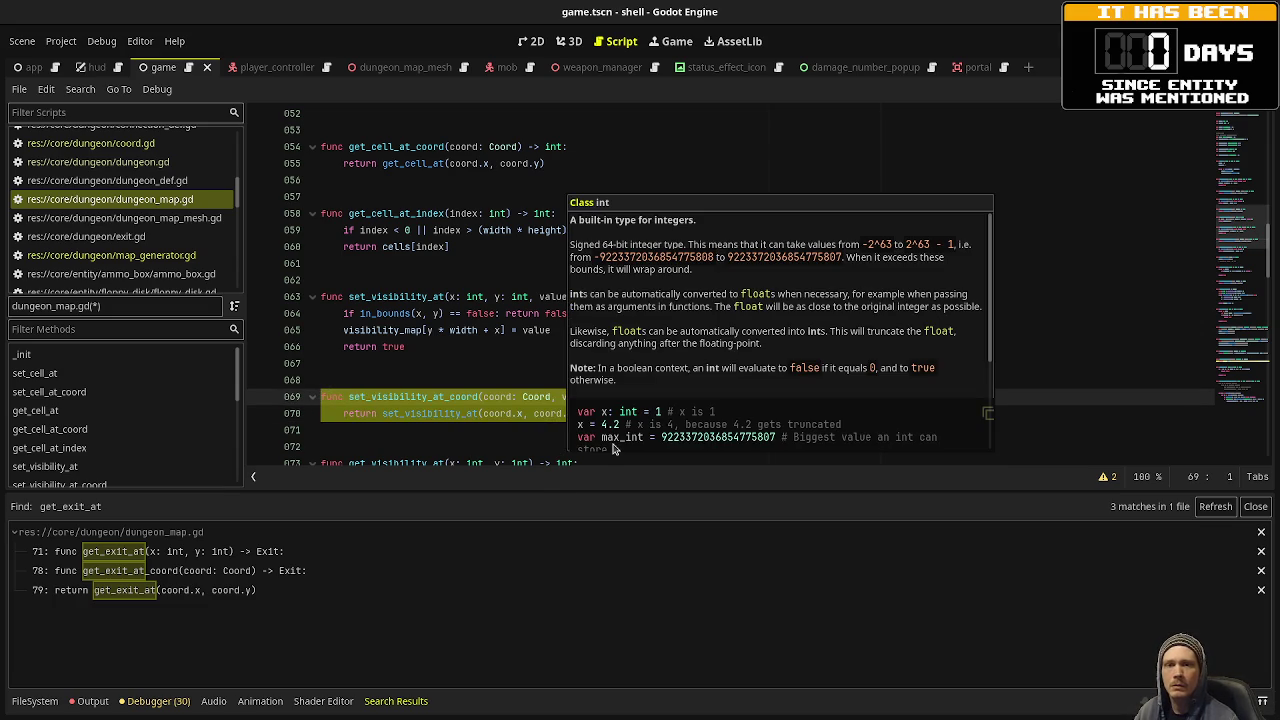
left_click(645, 415)
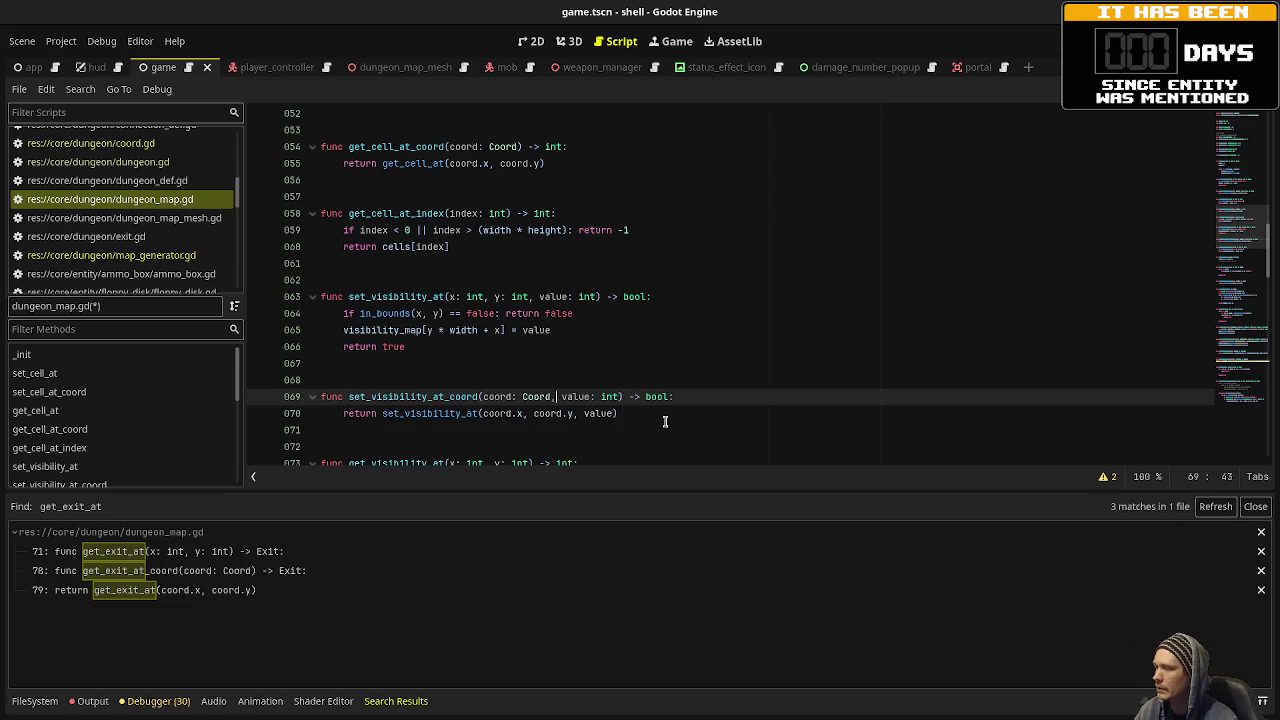
left_click(634, 410)
scroll(640, 412, "down", 2)
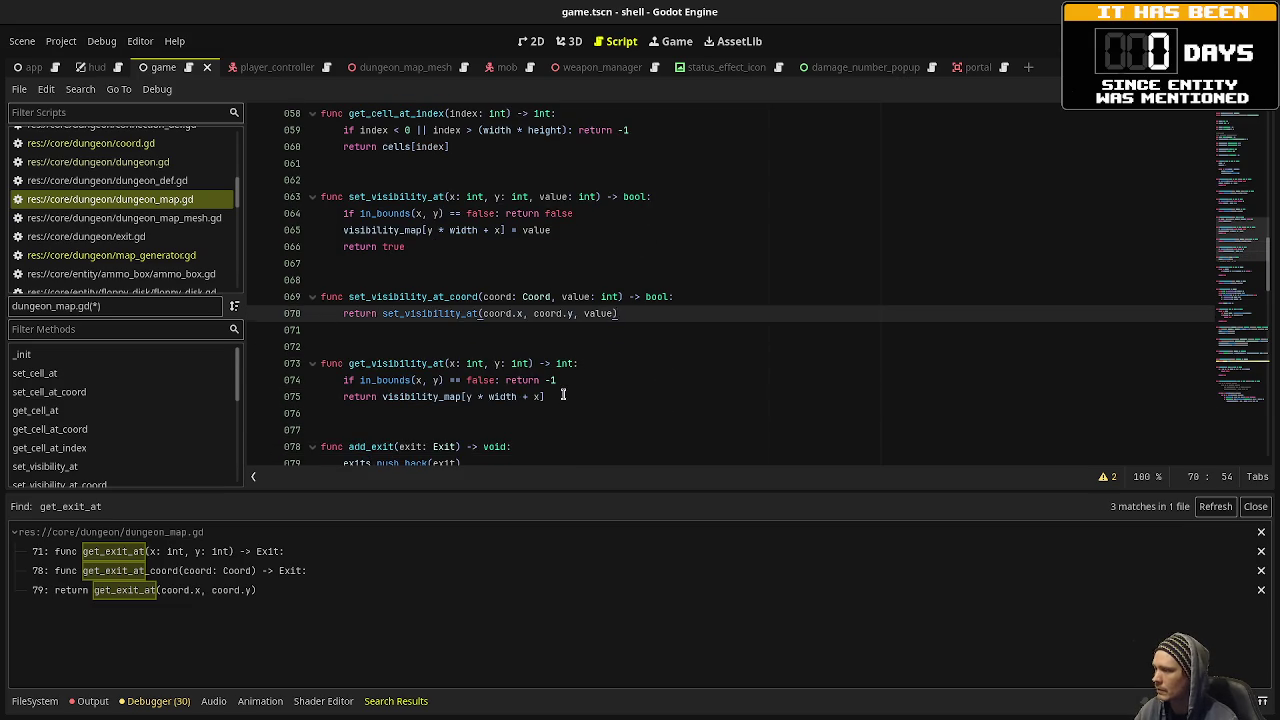
Below get_visibility_at, add get_visibility_at_coord(coord: Coord) -> int returning get_visibility_at(coord.x, coord.y), and save.
left_click(563, 395)
key("Return")
key("Return")
key("Return")
key("BackSpace")
type("fu")
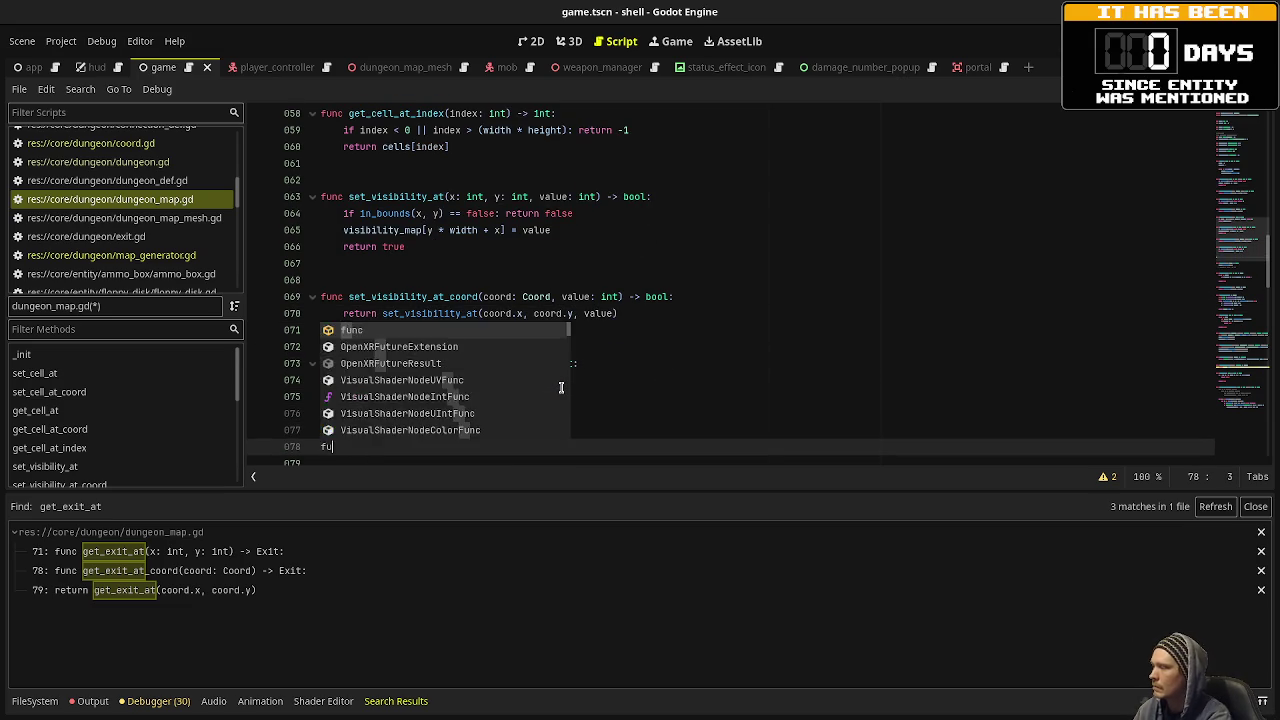
type("nc get_v")
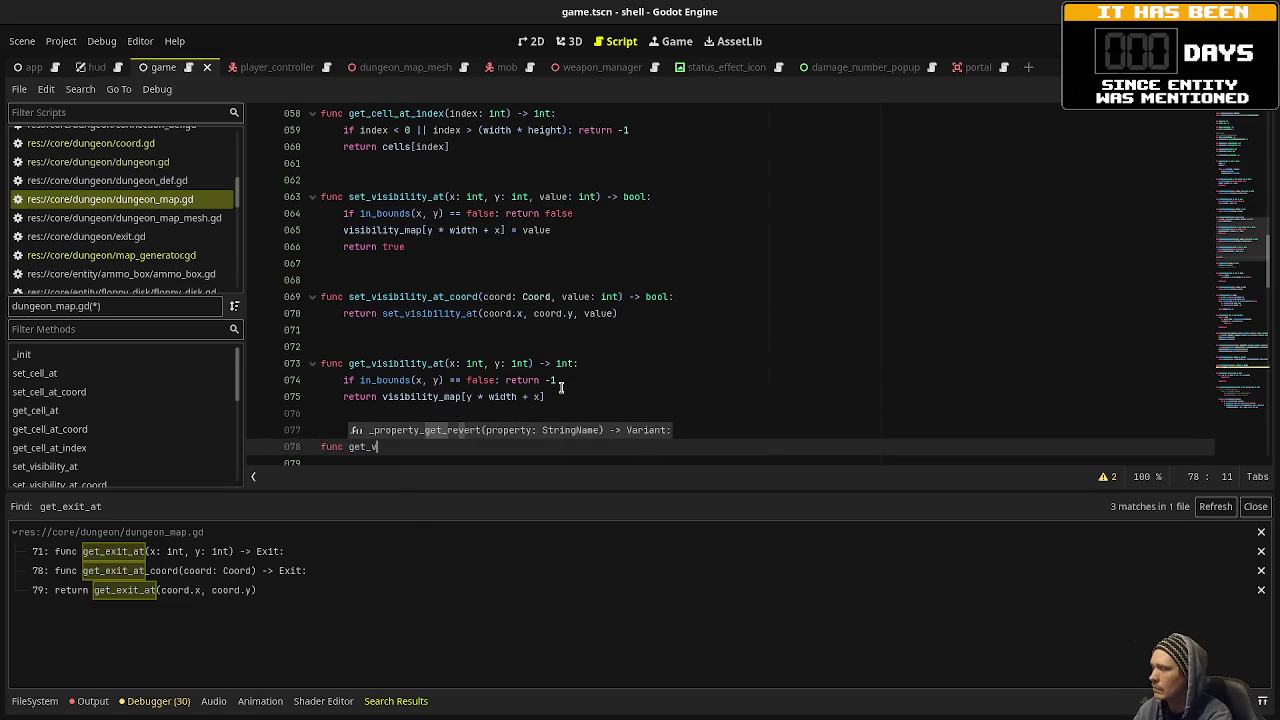
type("sibility_at_coord(co")
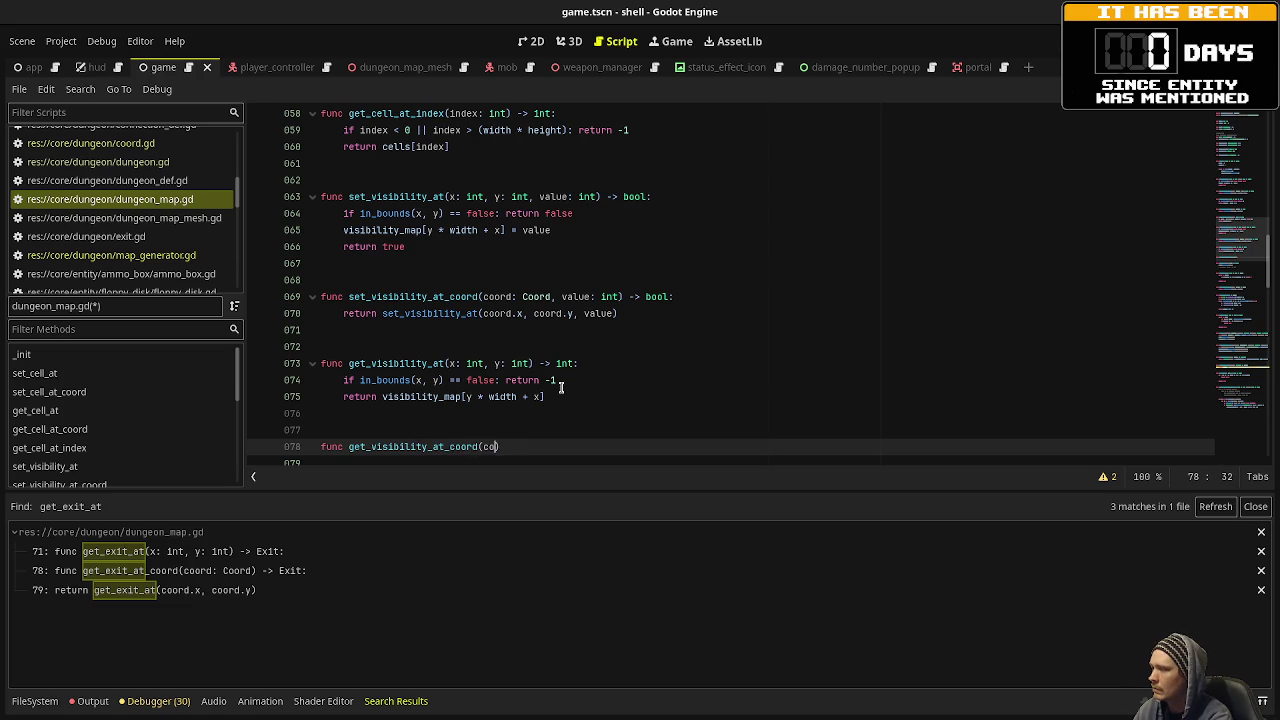
type(": Coord) -")
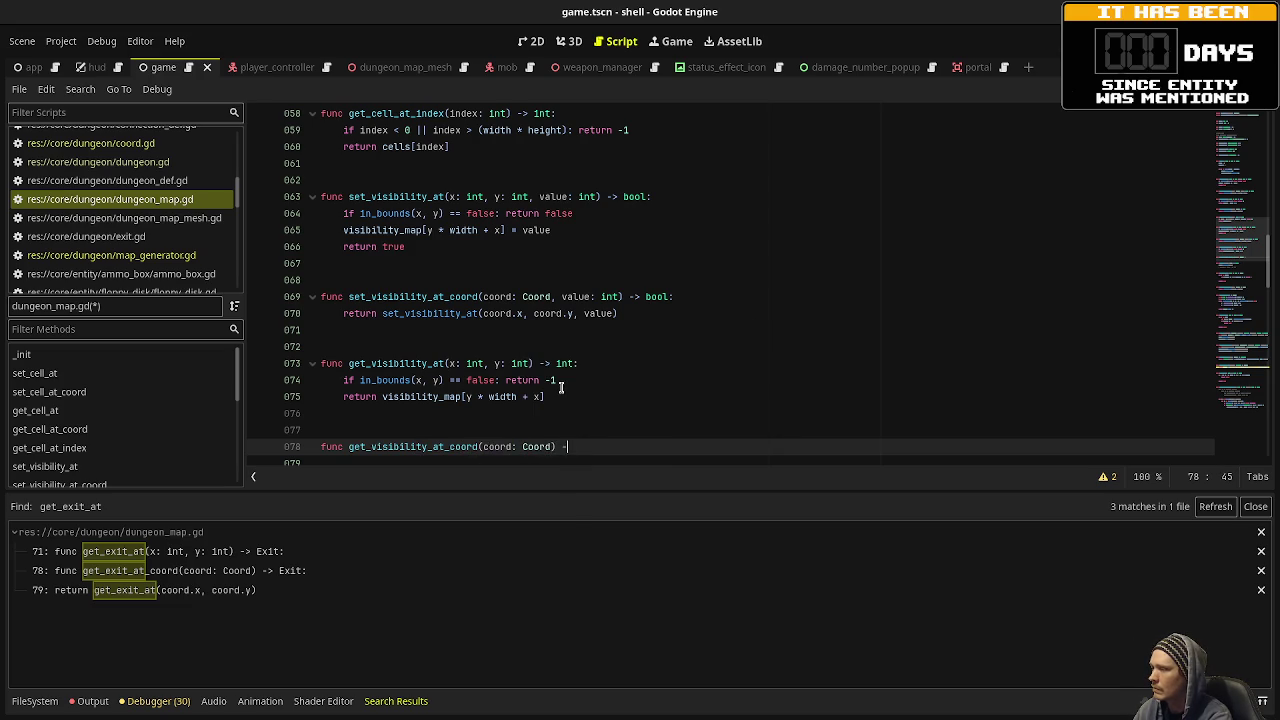
type("> int:")
key("Return")
type("re")
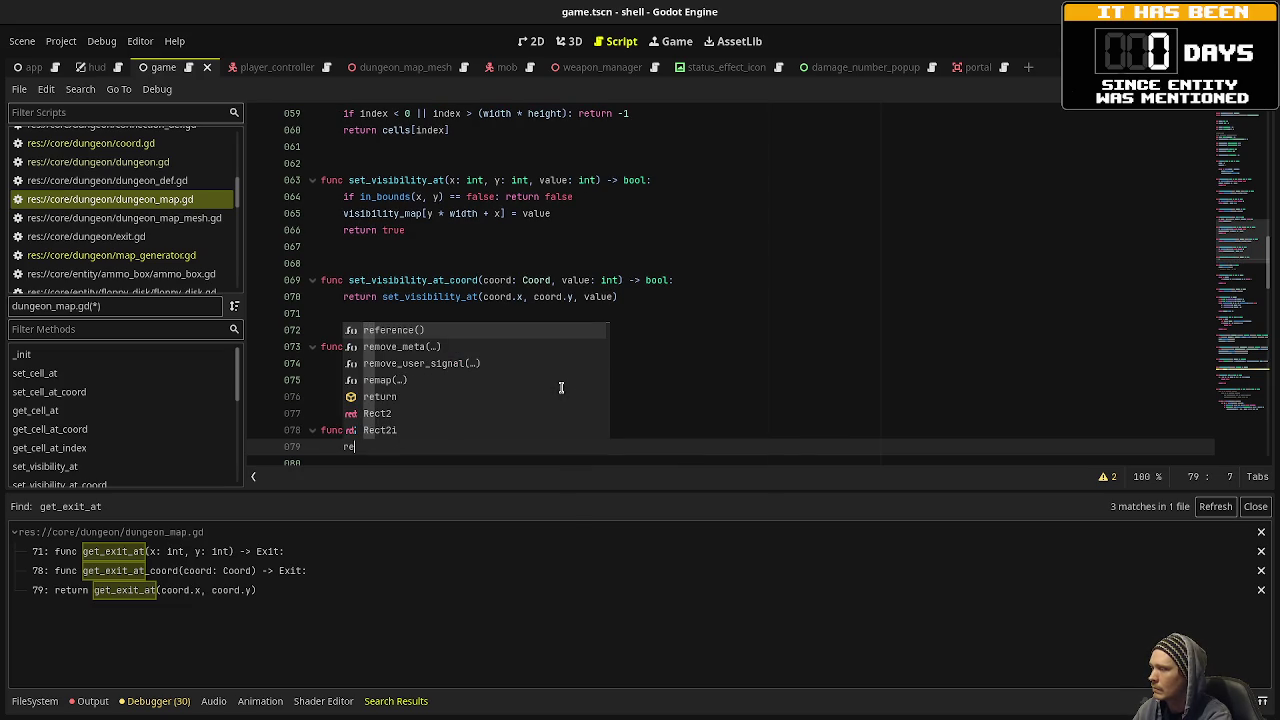
type("turn get_vi")
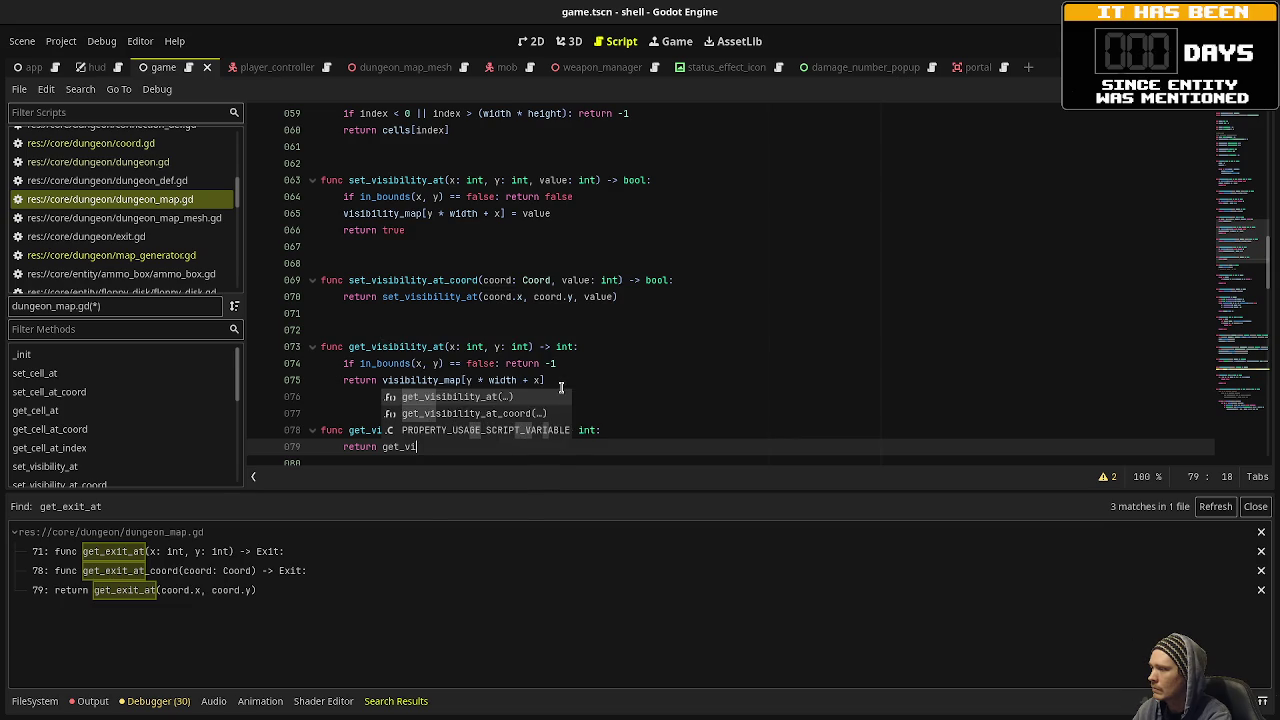
key("Return")
type("coord.x")
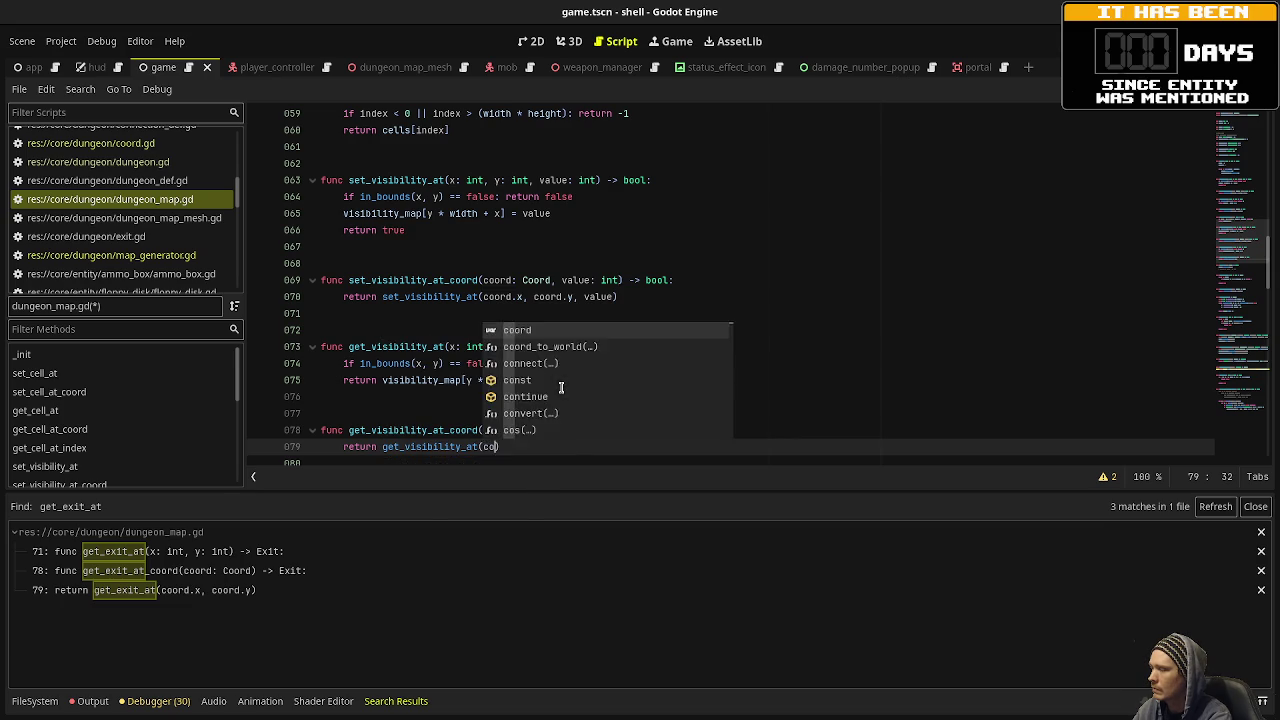
type(", coord.y)")
key("ctrl+s")
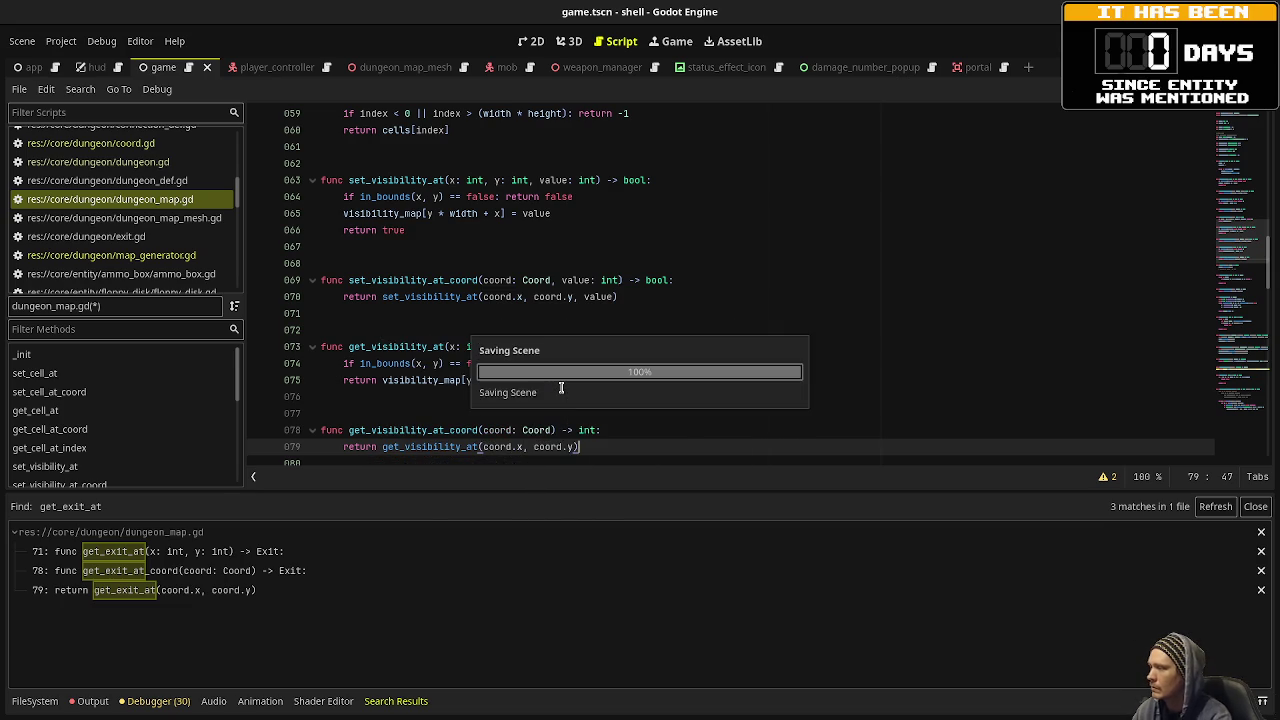
Scroll down to the has_mob_at function and place the caret at its end.
scroll(530, 340, "down", 5)
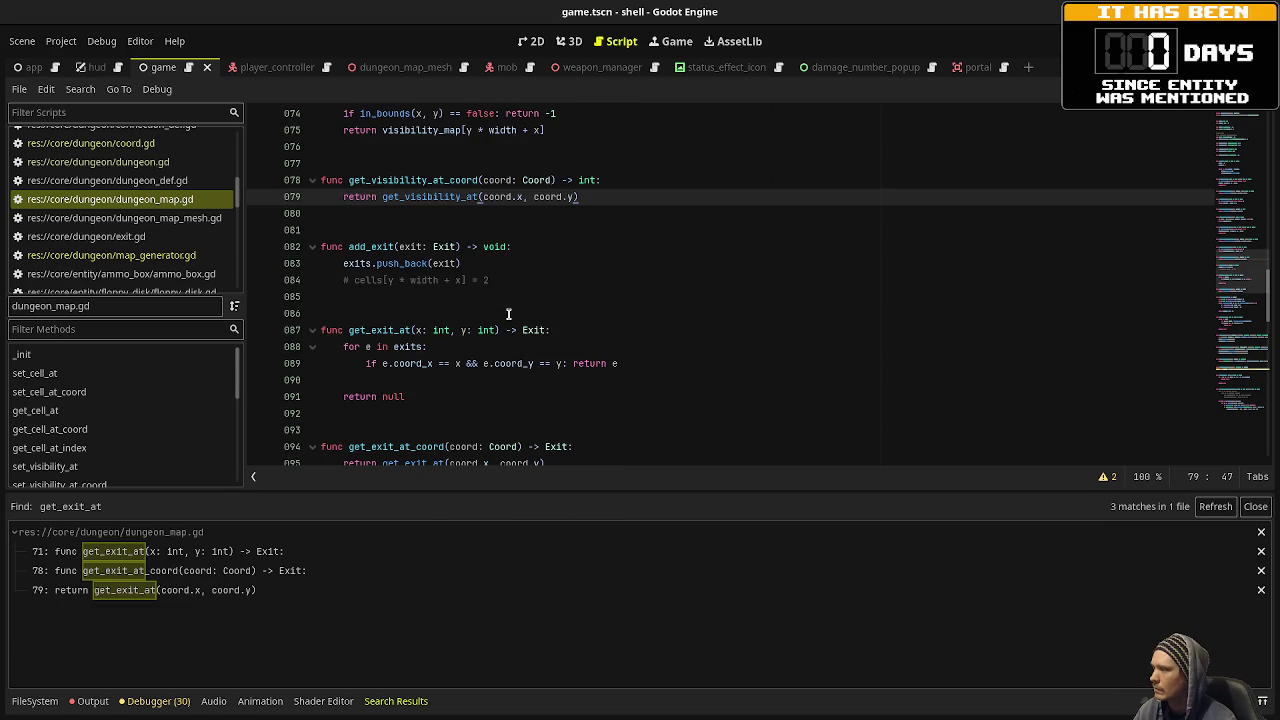
scroll(481, 350, "down", 4)
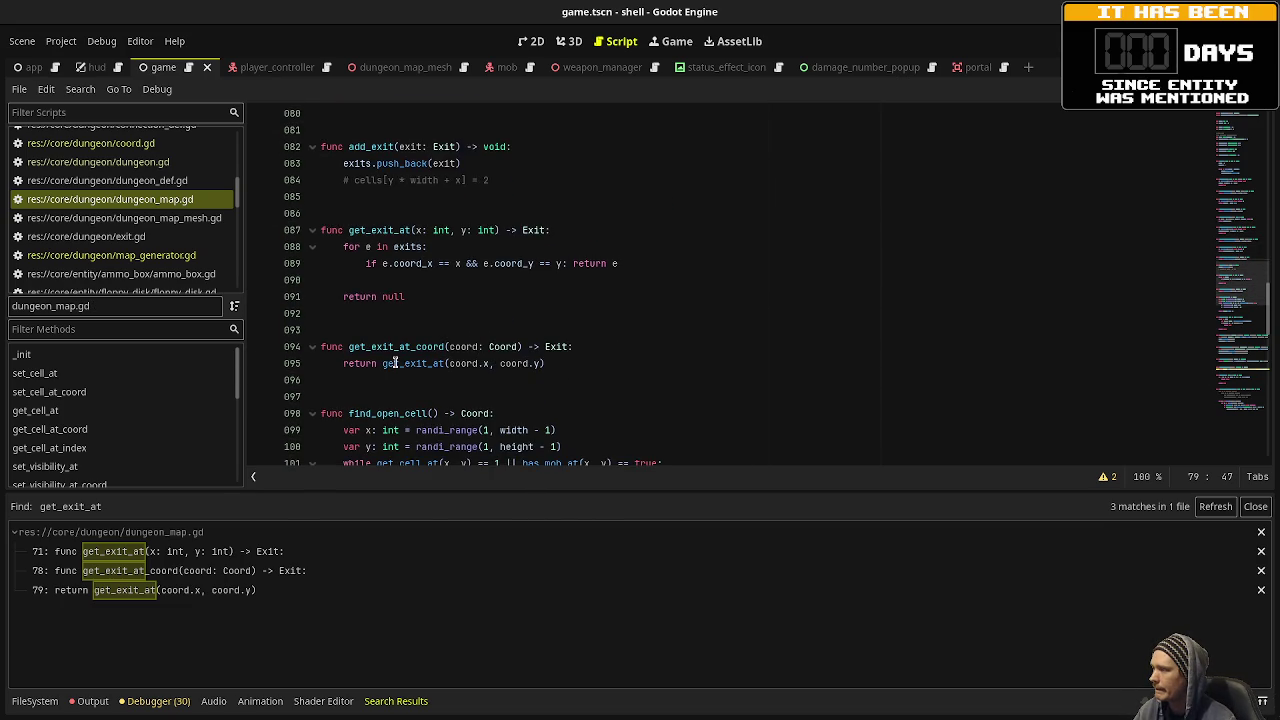
scroll(412, 363, "down", 2)
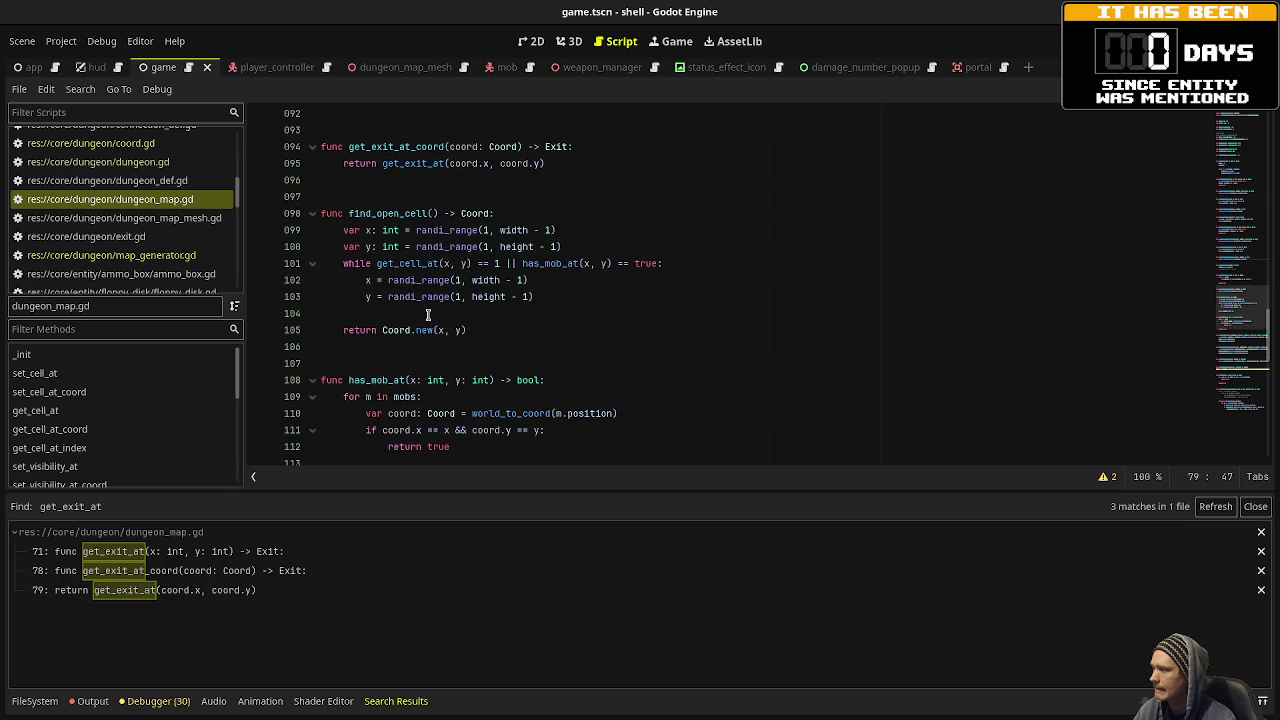
scroll(498, 325, "down", 2)
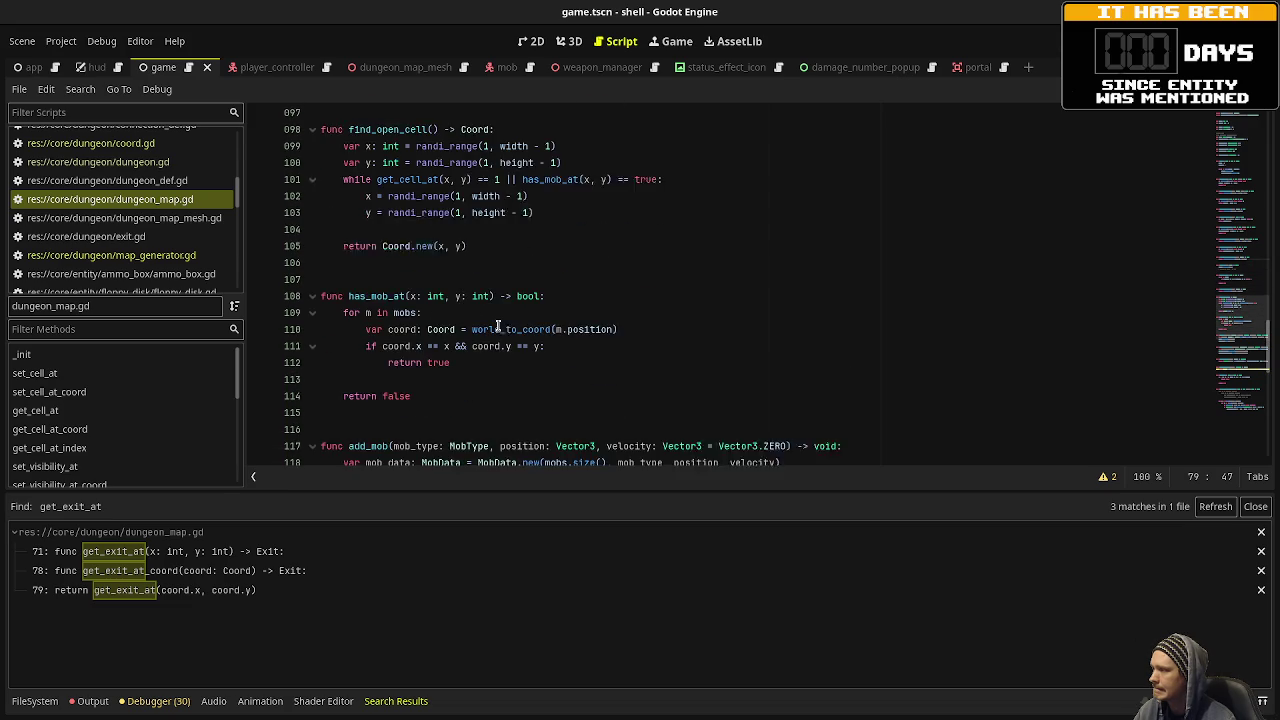
left_click(433, 381)
scroll(680, 372, "down", 1)
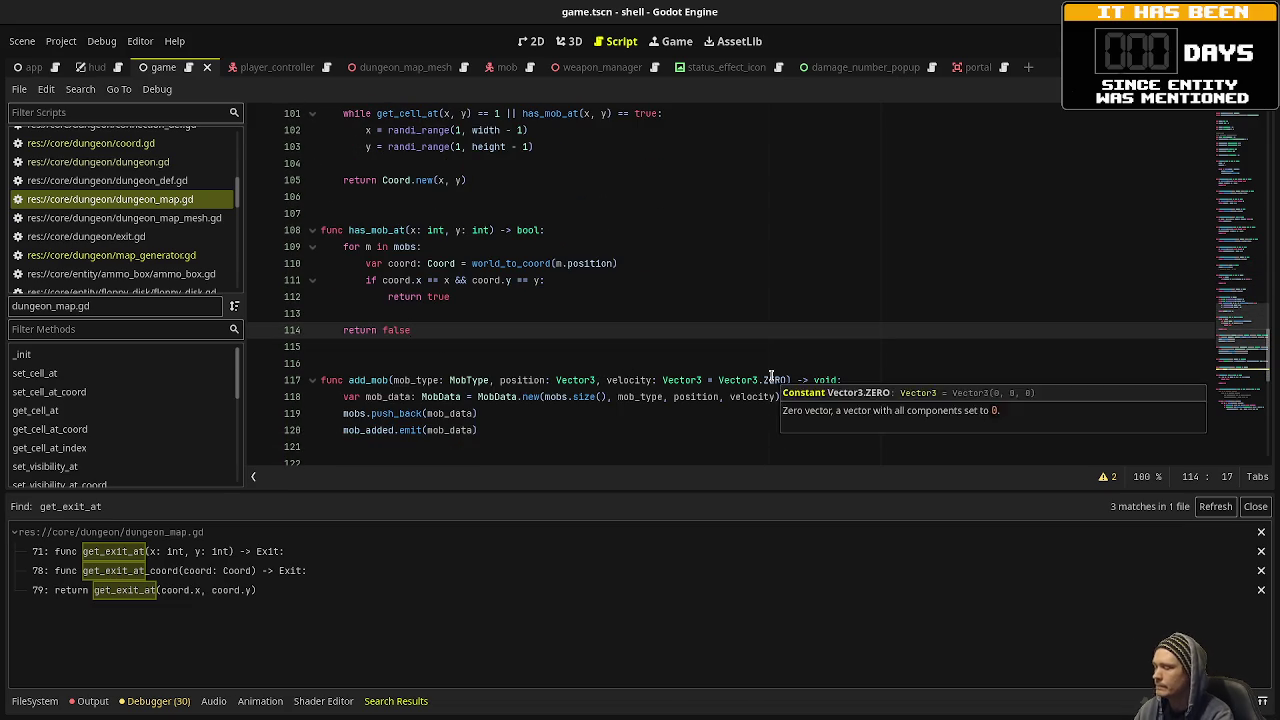
Below has_mob_at, add has_mob_at_coord(coord: Coord) -> bool returning has_mob_at(coord.x, coord.y), and save.
key("Return")
key("Return")
key("Return")
key("BackSpace")
type("func has_m")
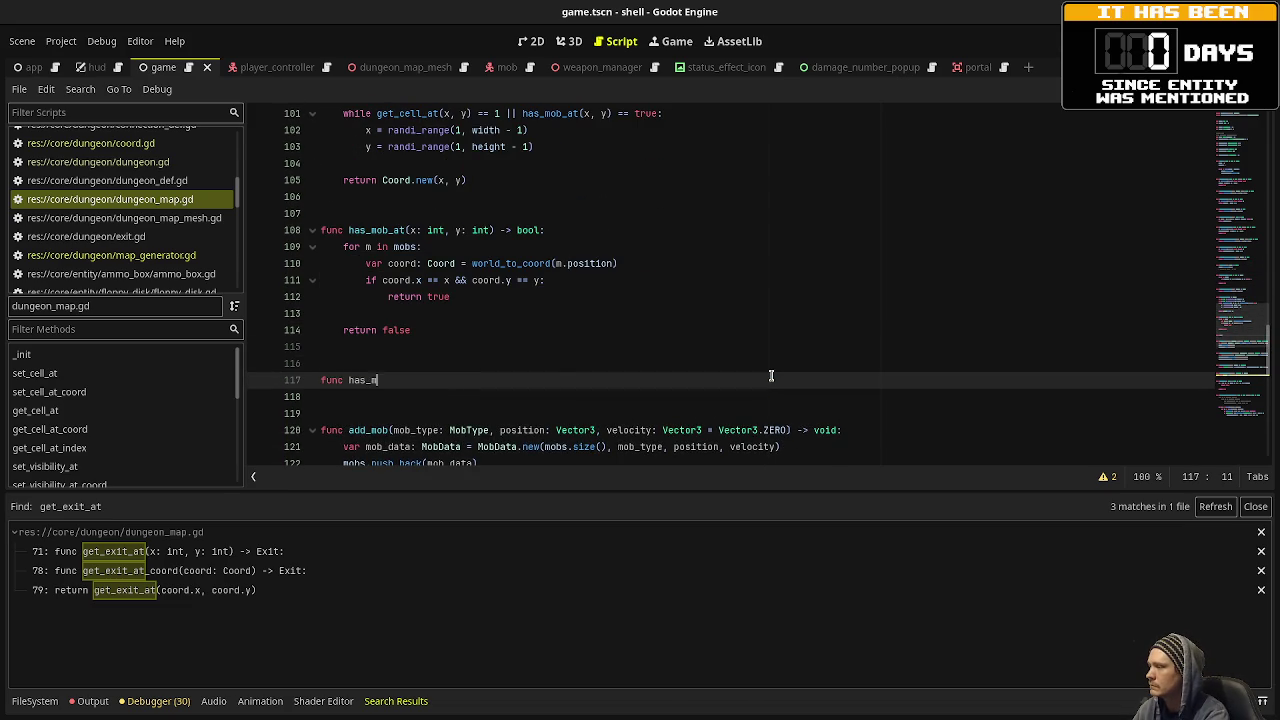
type("ob_at_coord(")
type("coord: C")
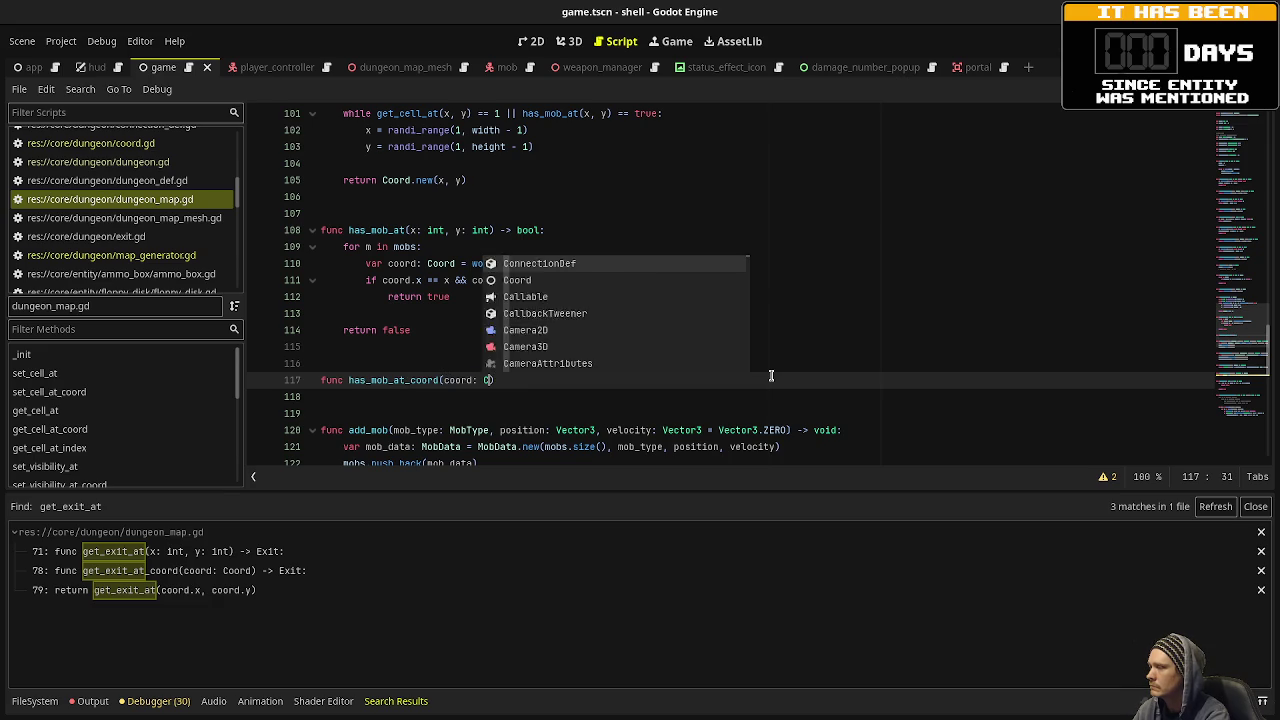
type("oord) -> bool:")
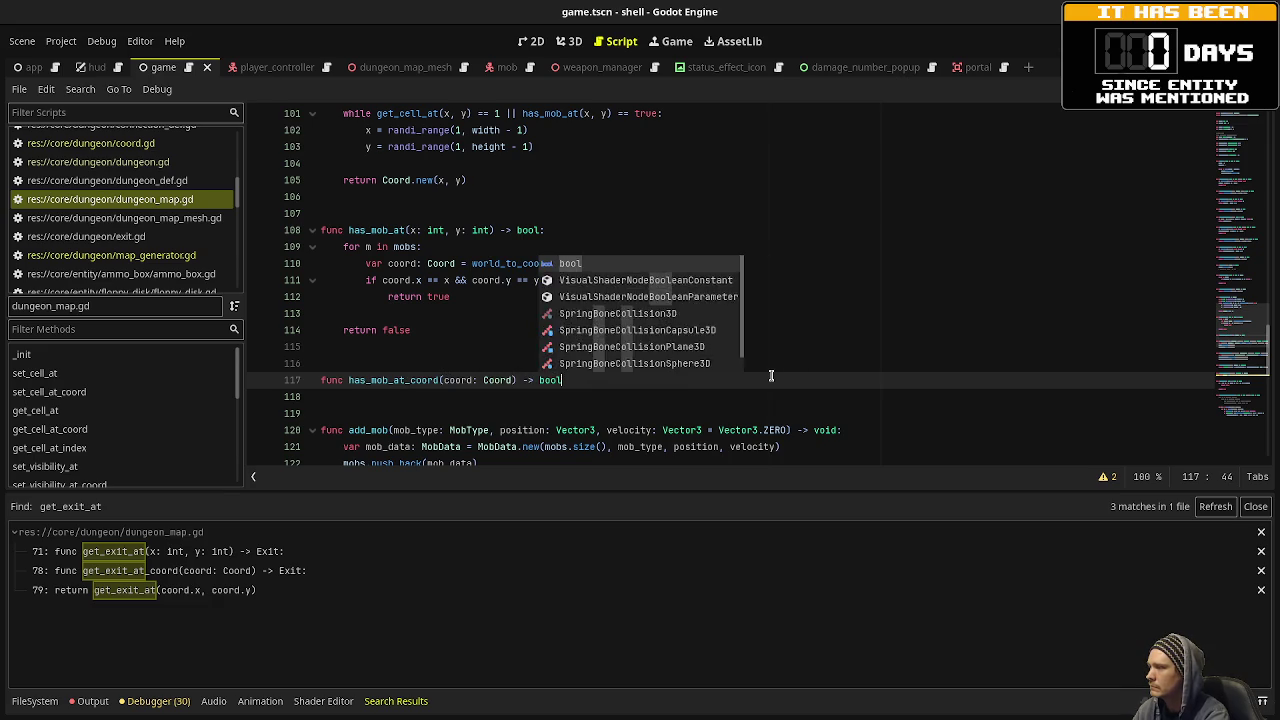
key("Return")
type("return has_mo")
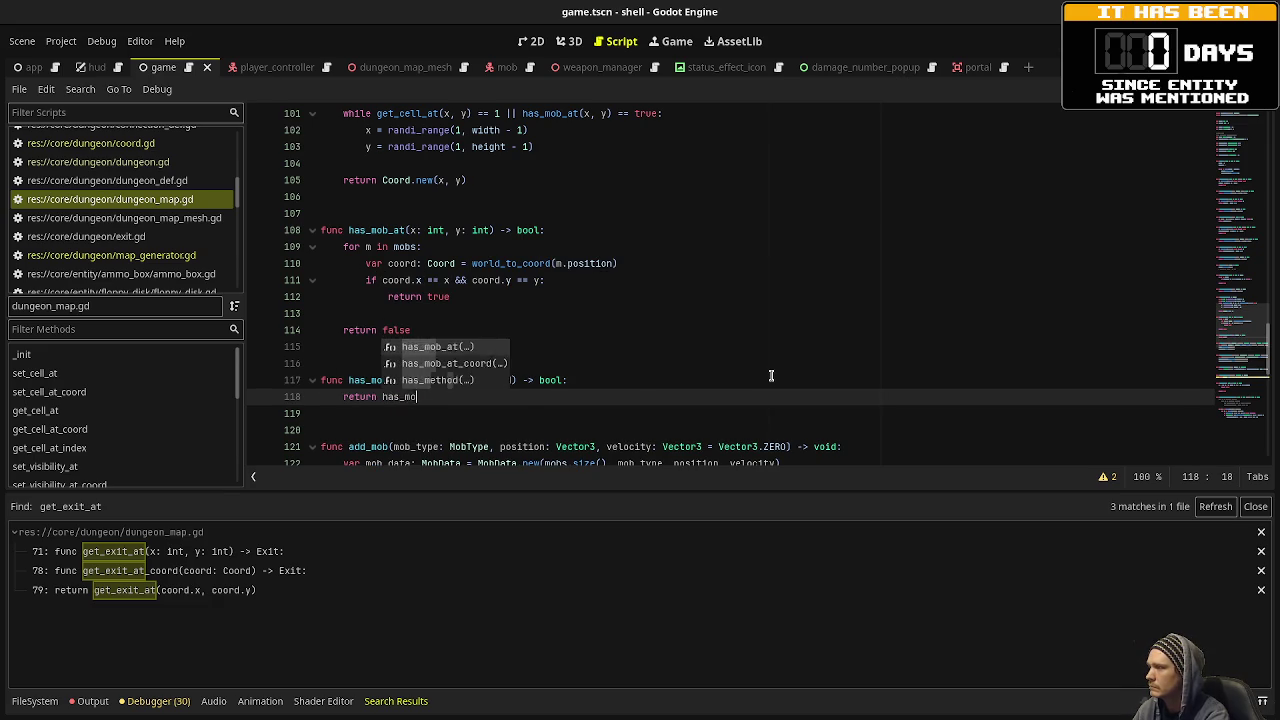
type("b_at(coord.x, coord.y)")
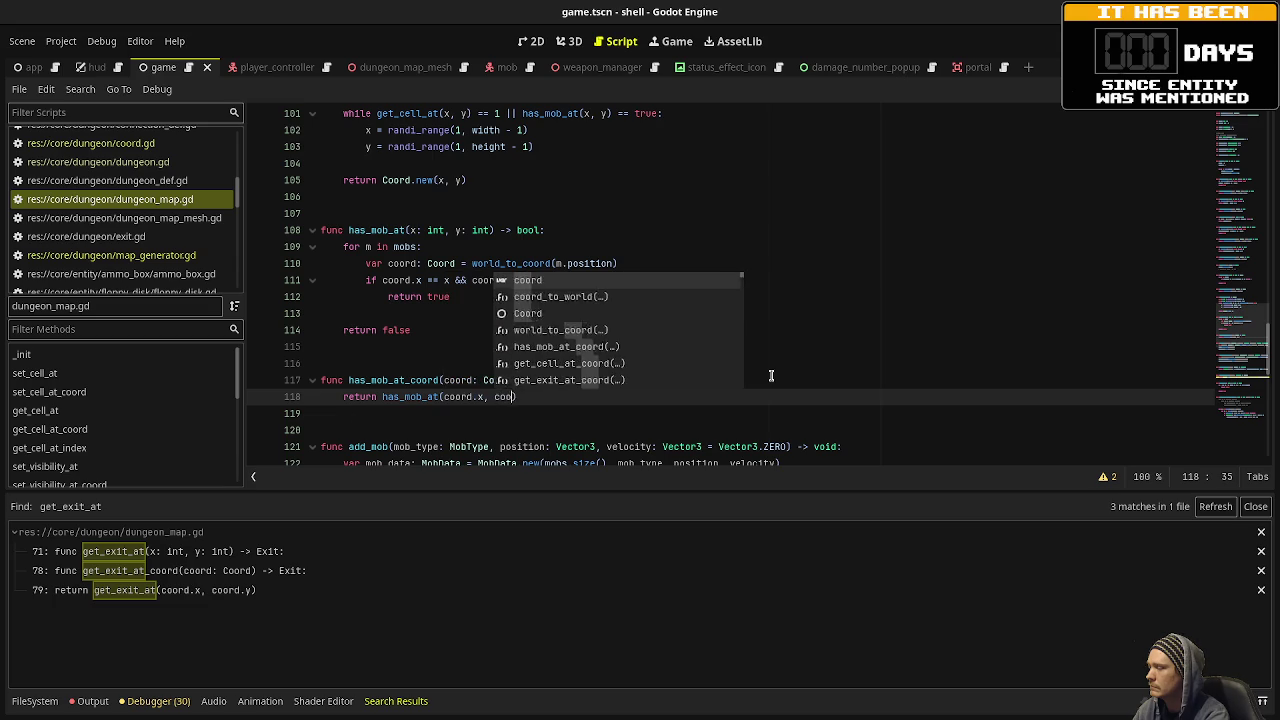
key("ctrl+s")
scroll(640, 250, "down", 3)
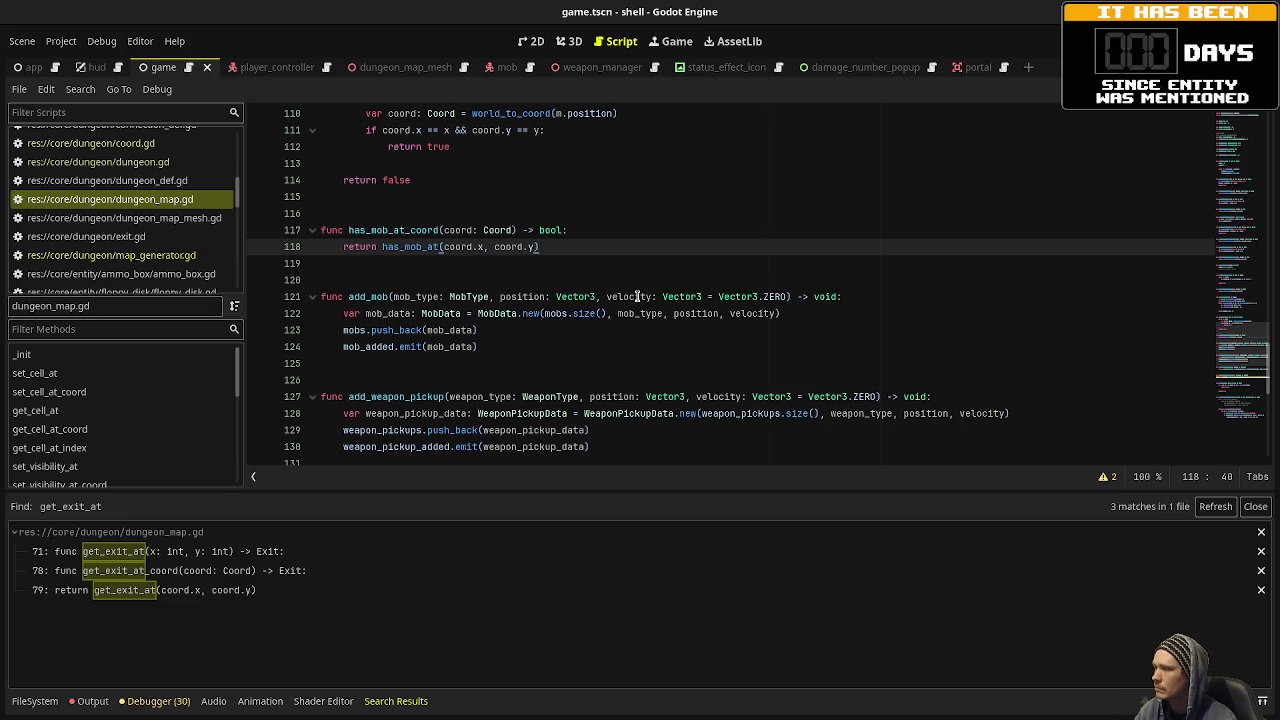
left_click(576, 294)
triple_click(576, 294)
left_click(578, 294)
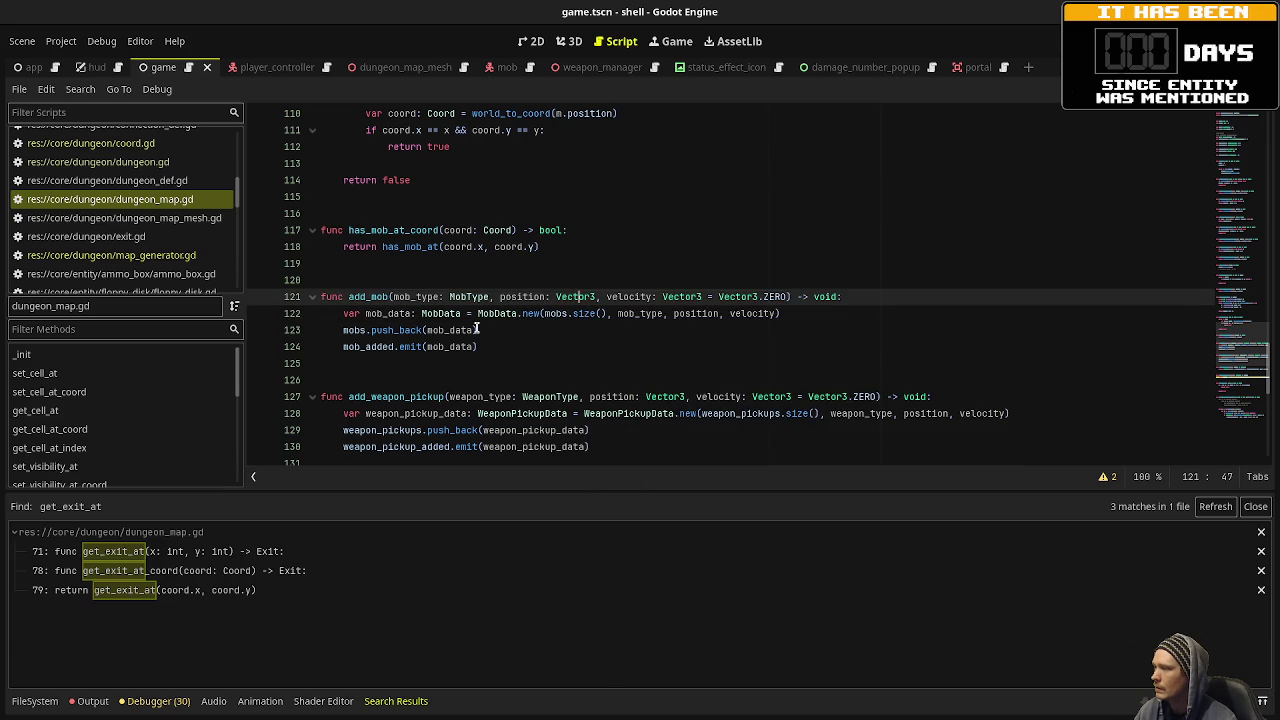
double_click(430, 313)
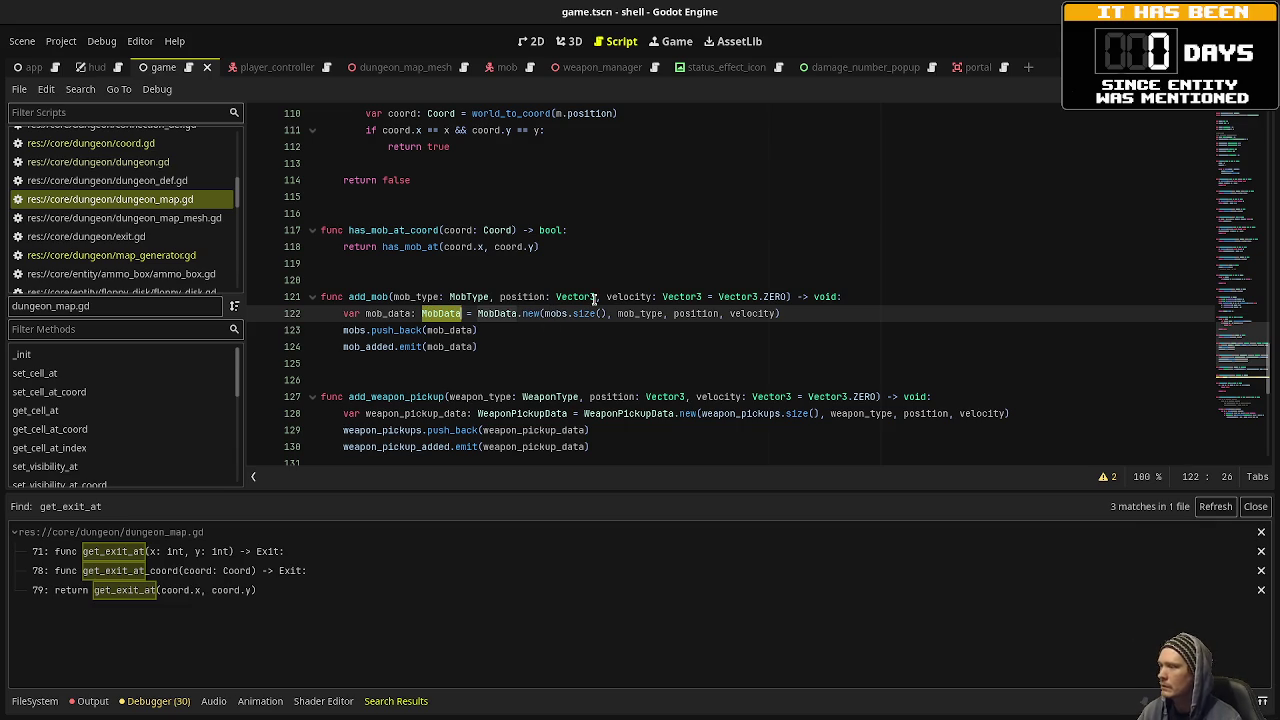
left_click(555, 297)
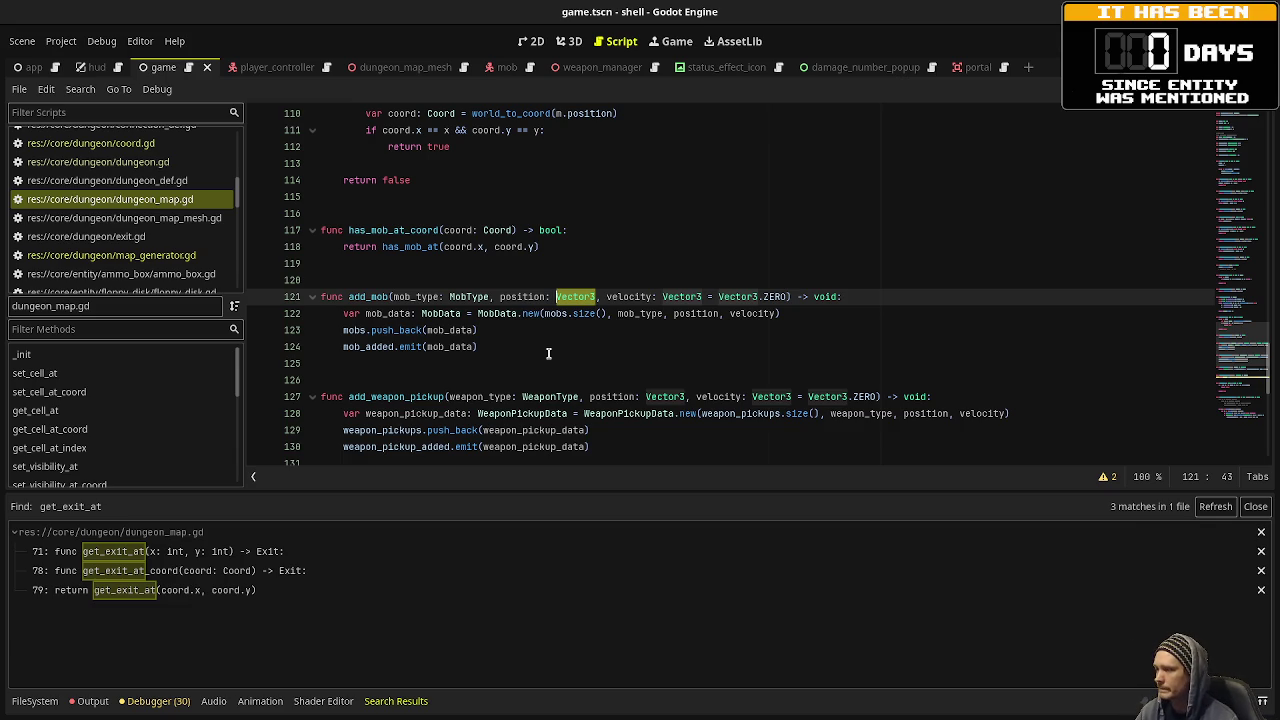
scroll(548, 353, "down", 3)
scroll(588, 336, "down", 1)
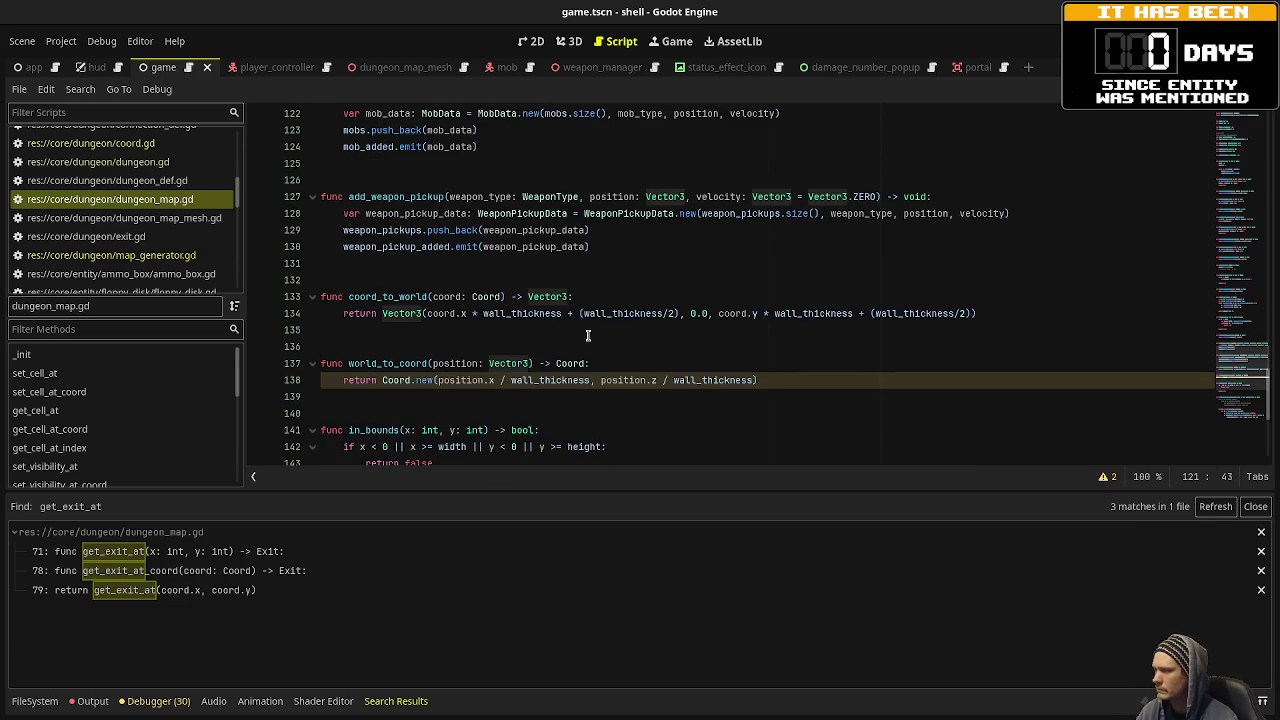
scroll(588, 336, "down", 1)
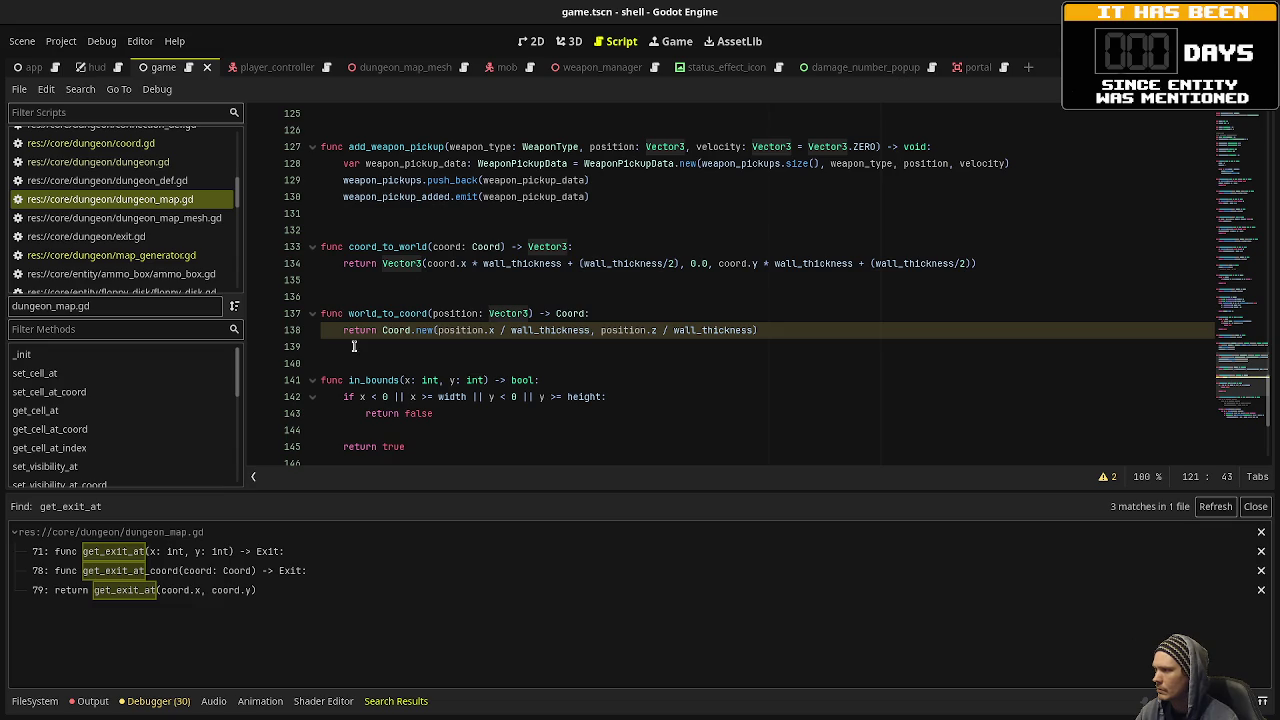
scroll(480, 345, "down", 1)
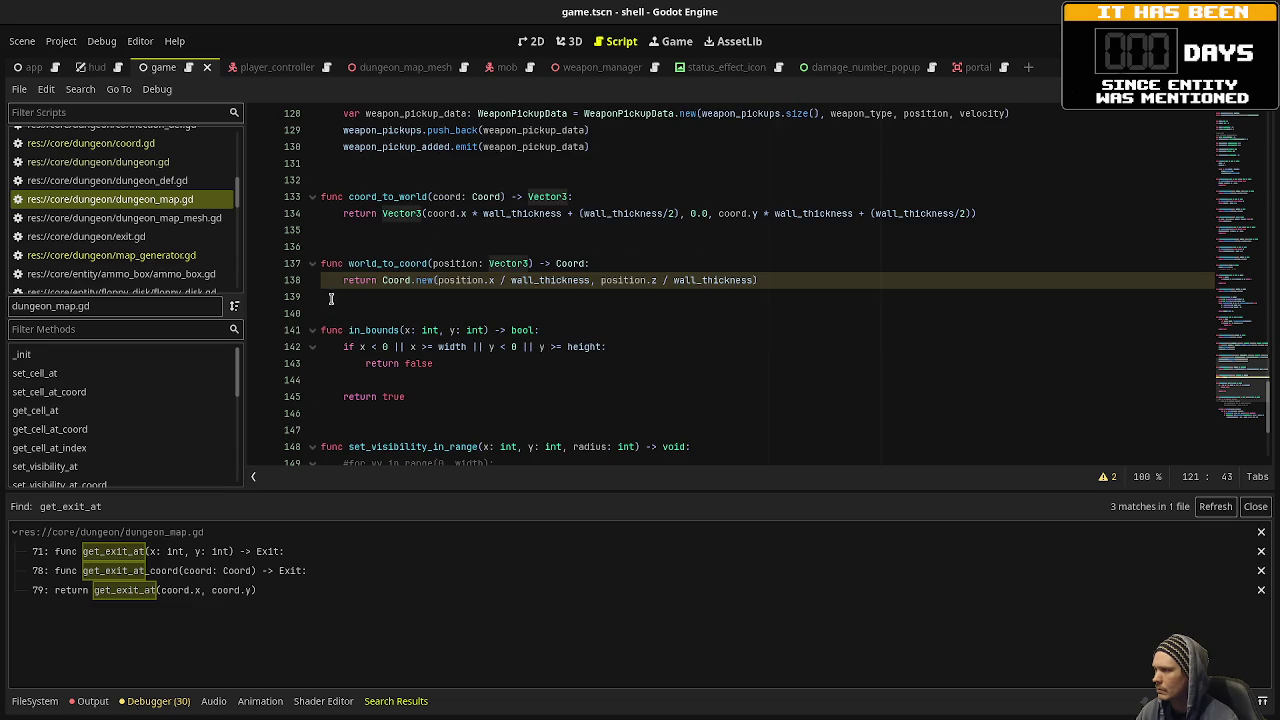
left_click(420, 396)
scroll(420, 380, "down", 2)
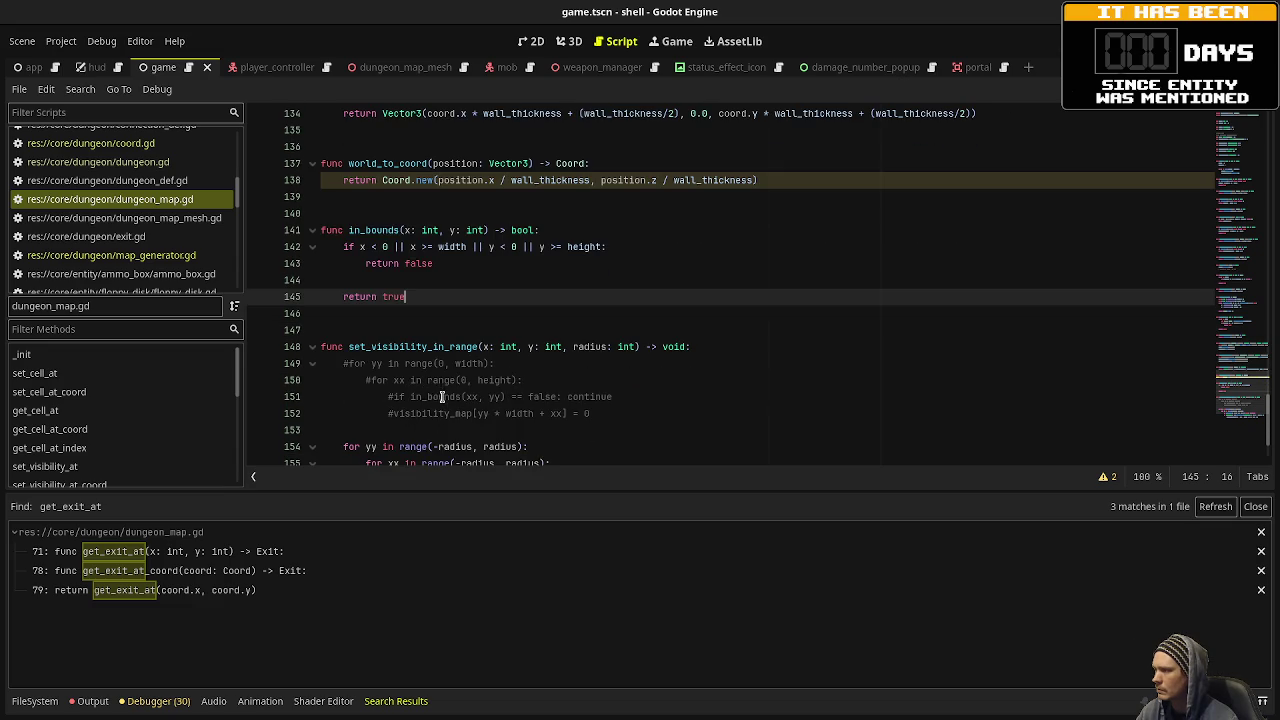
double_click(384, 230)
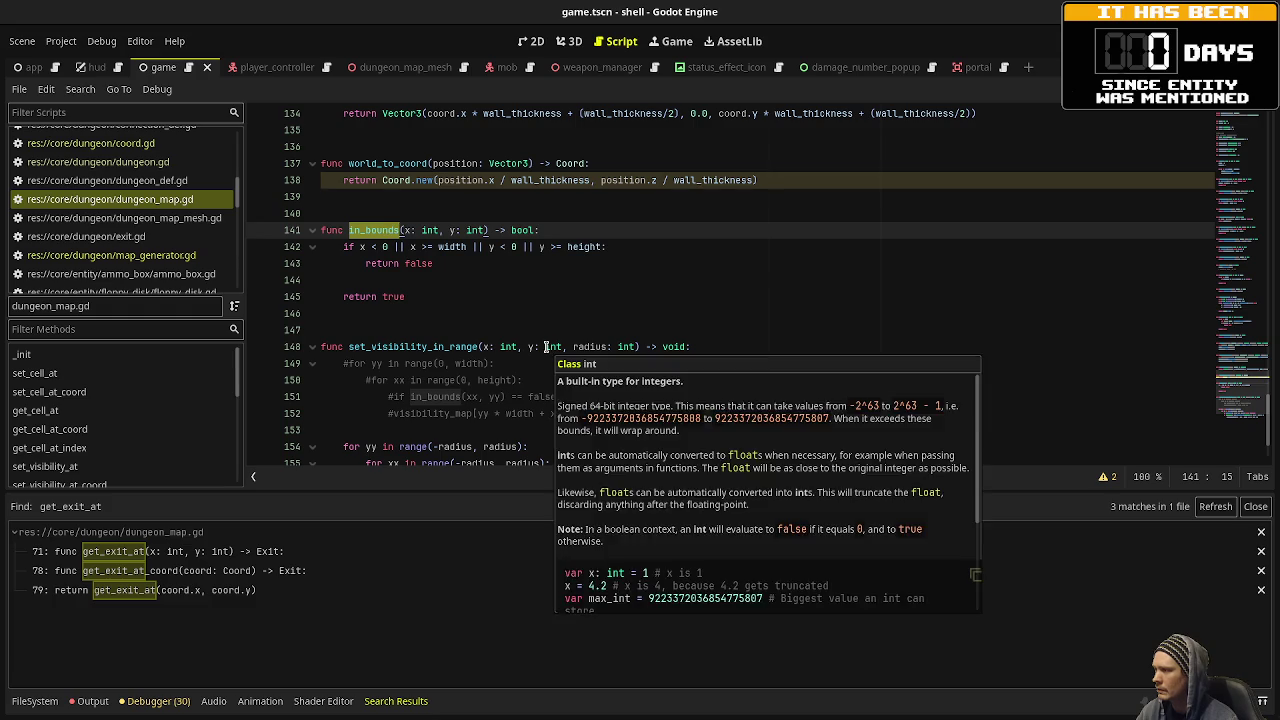
scroll(546, 346, "down", 2)
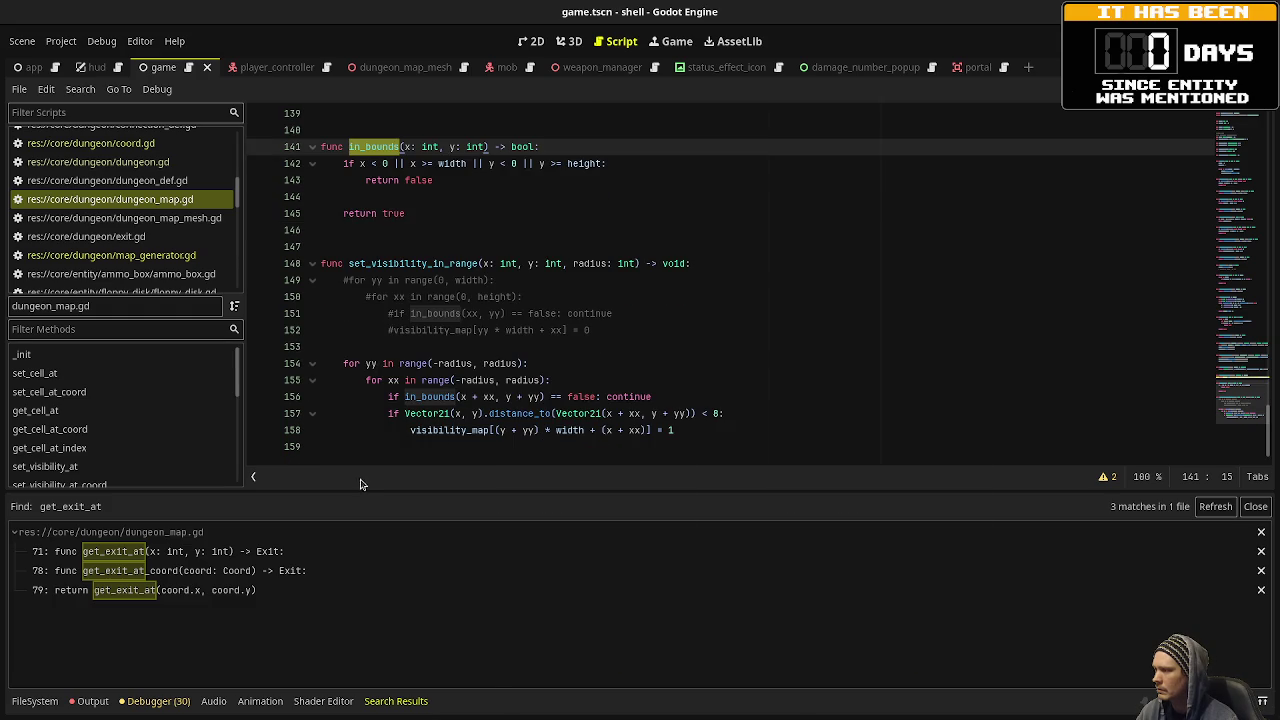
left_click(500, 446)
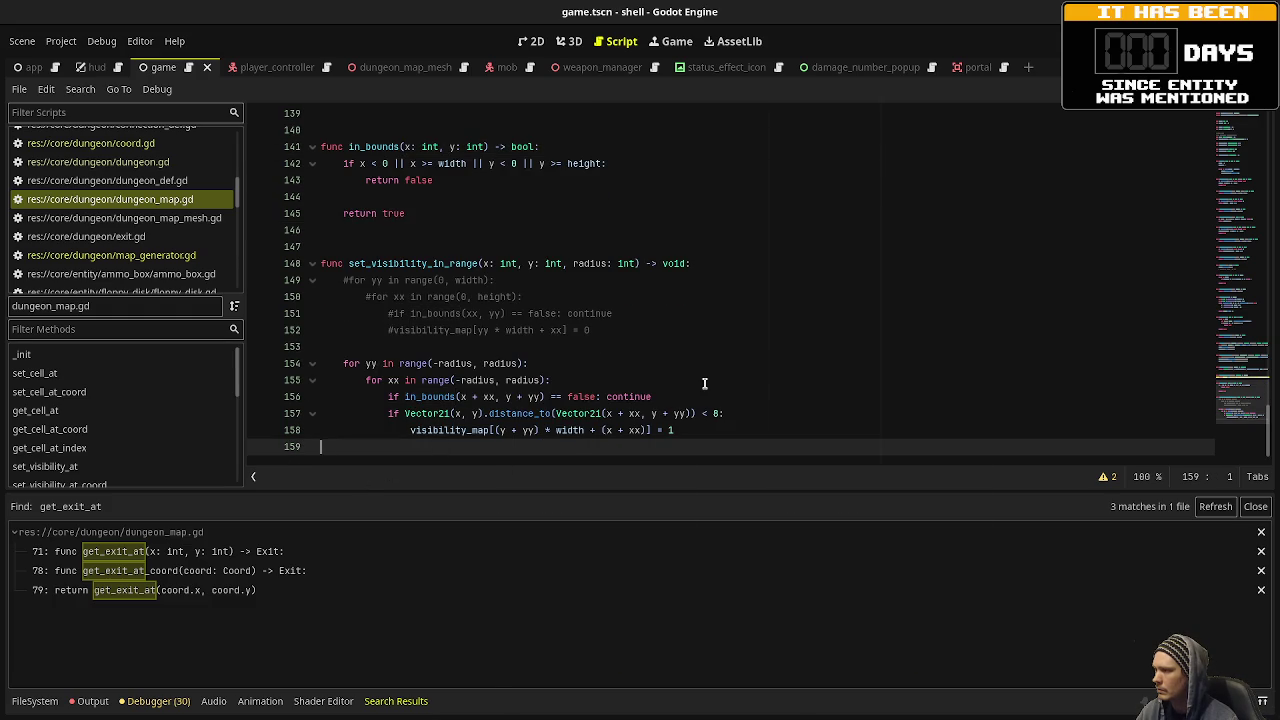
Add set_visibility_in_range_coord(coord: Coord, radius: int) calling set_visibility_in_range(coord.x, coord.y, radius), then save.
key("Return")
key("Return")
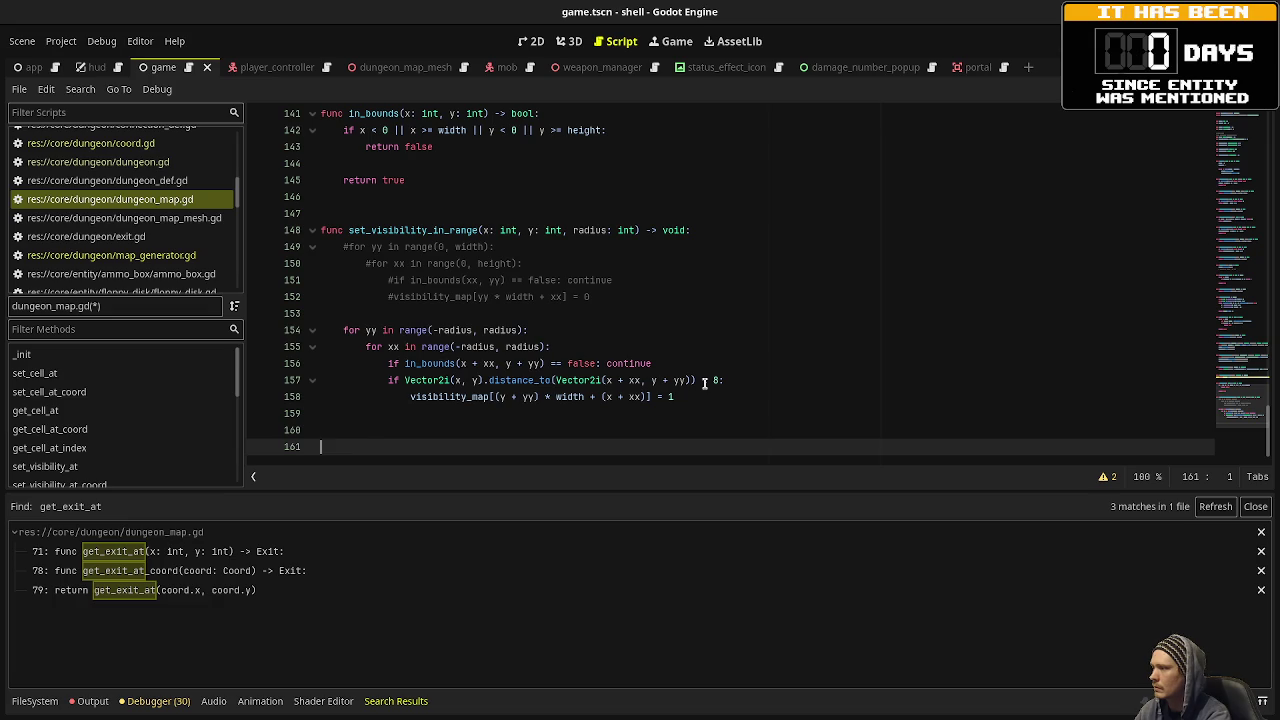
type("func set_visibility_in_range_coord(coord: Coord, radius: int) -> void:")
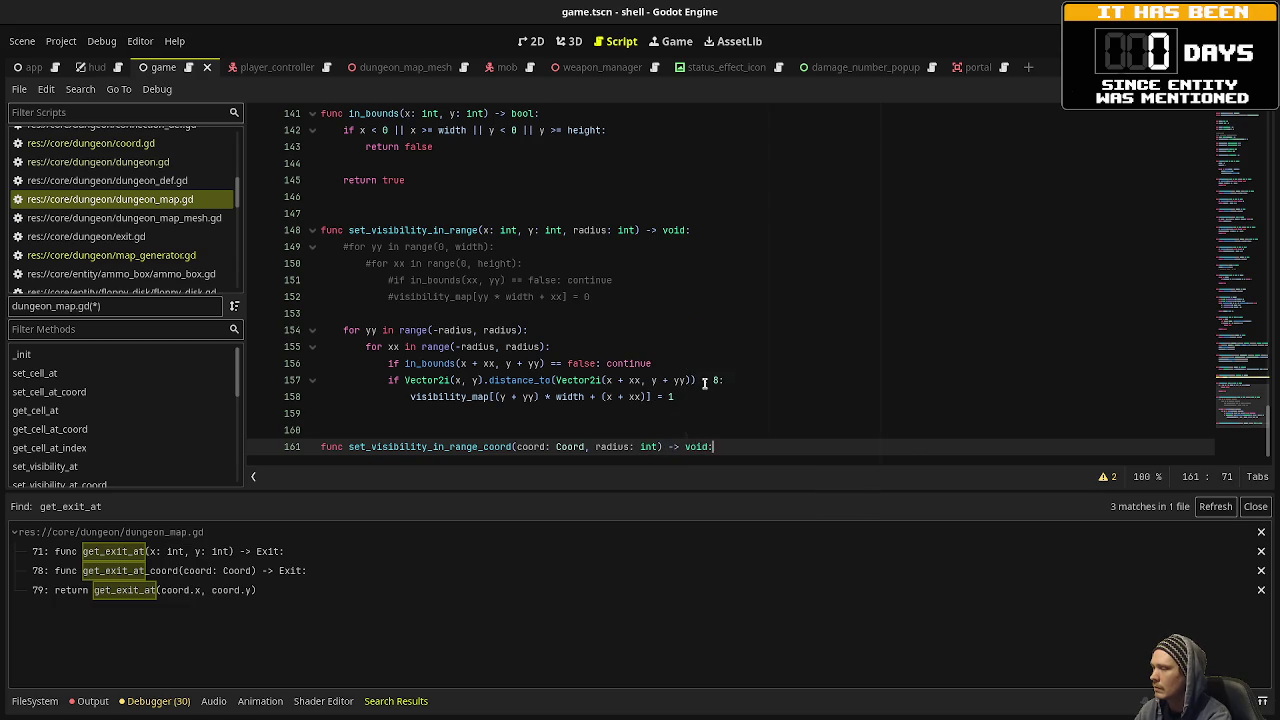
key("Return")
type("eturn")
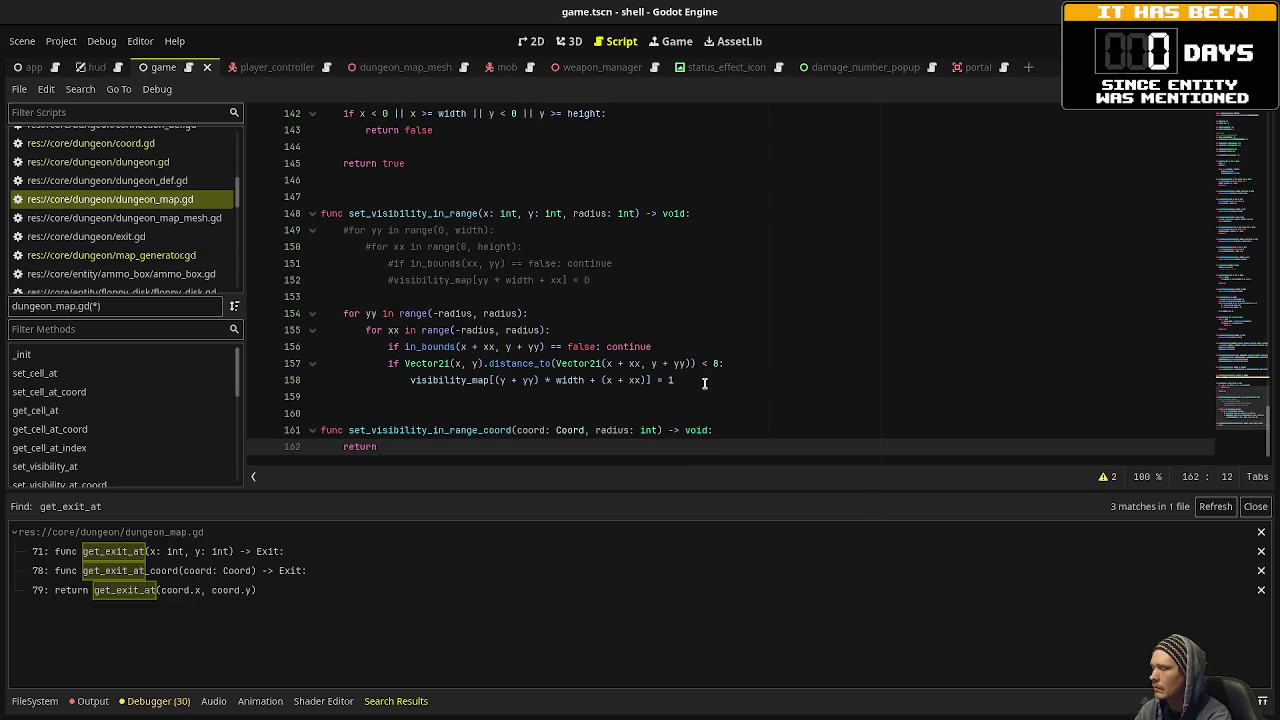
key("BackSpace")
key("BackSpace")
type("set_visi")
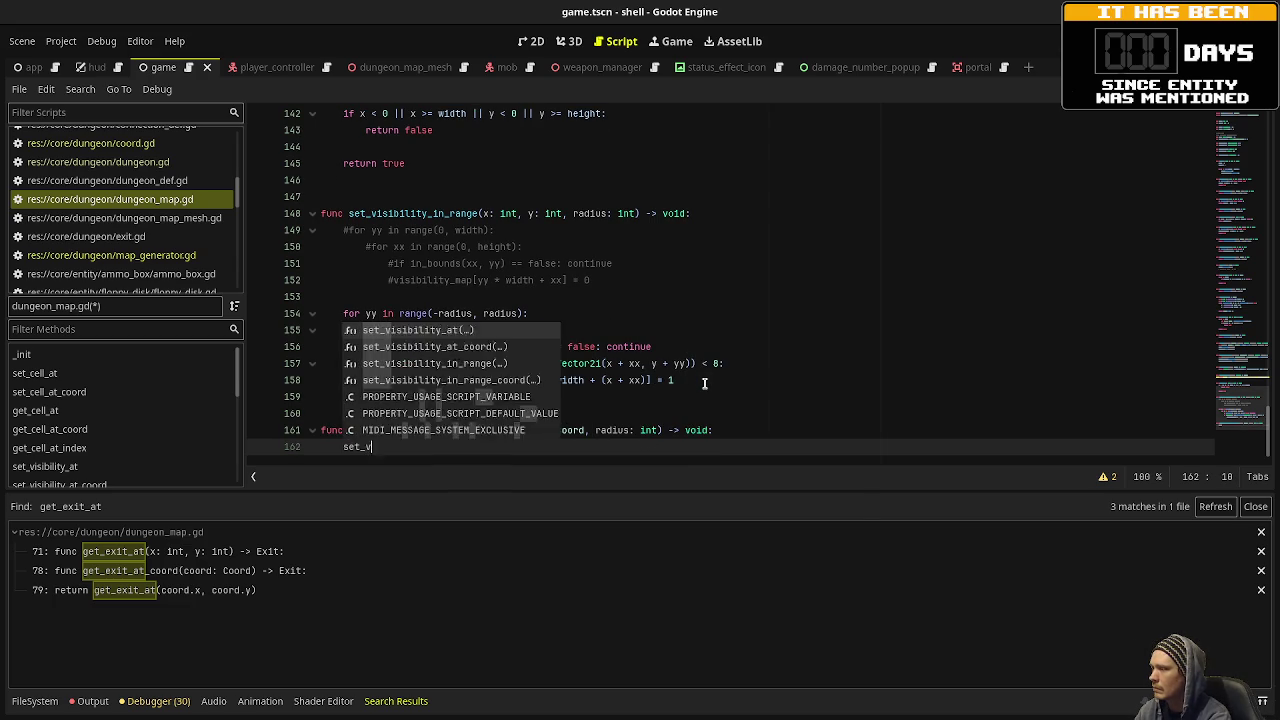
key("Return")
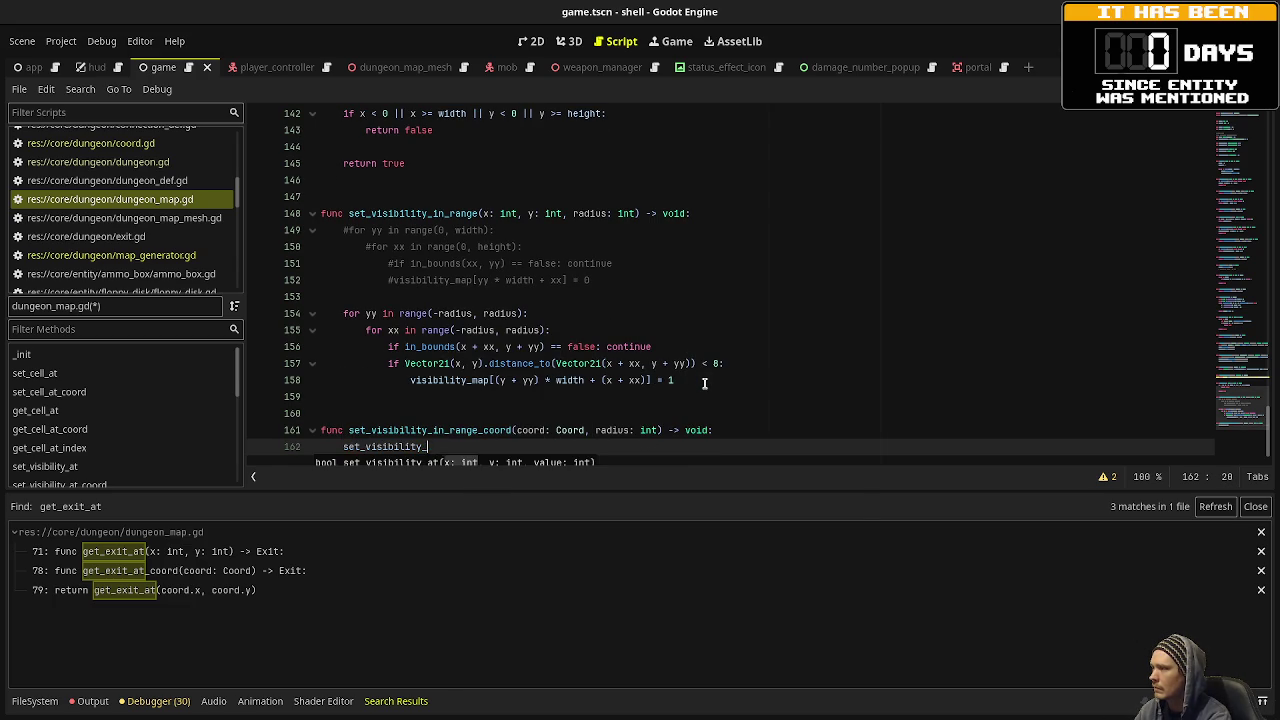
type("in_range")
key("Return")
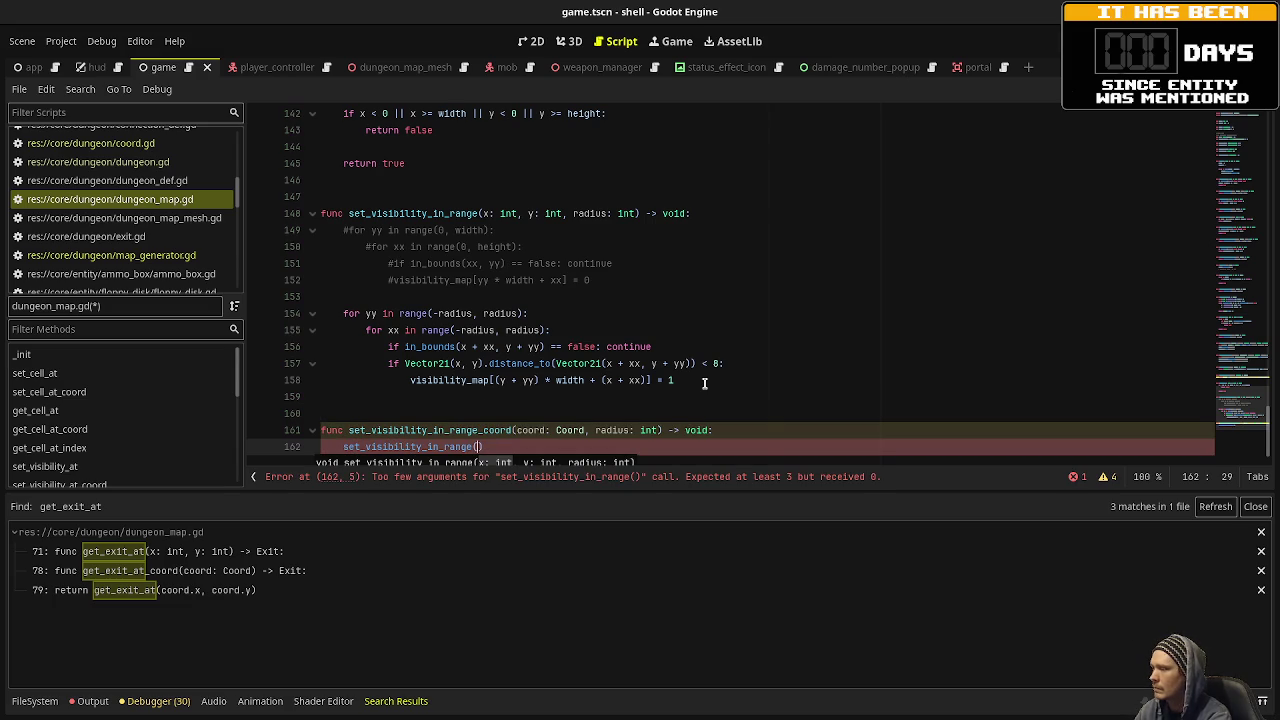
type("coord.x, c")
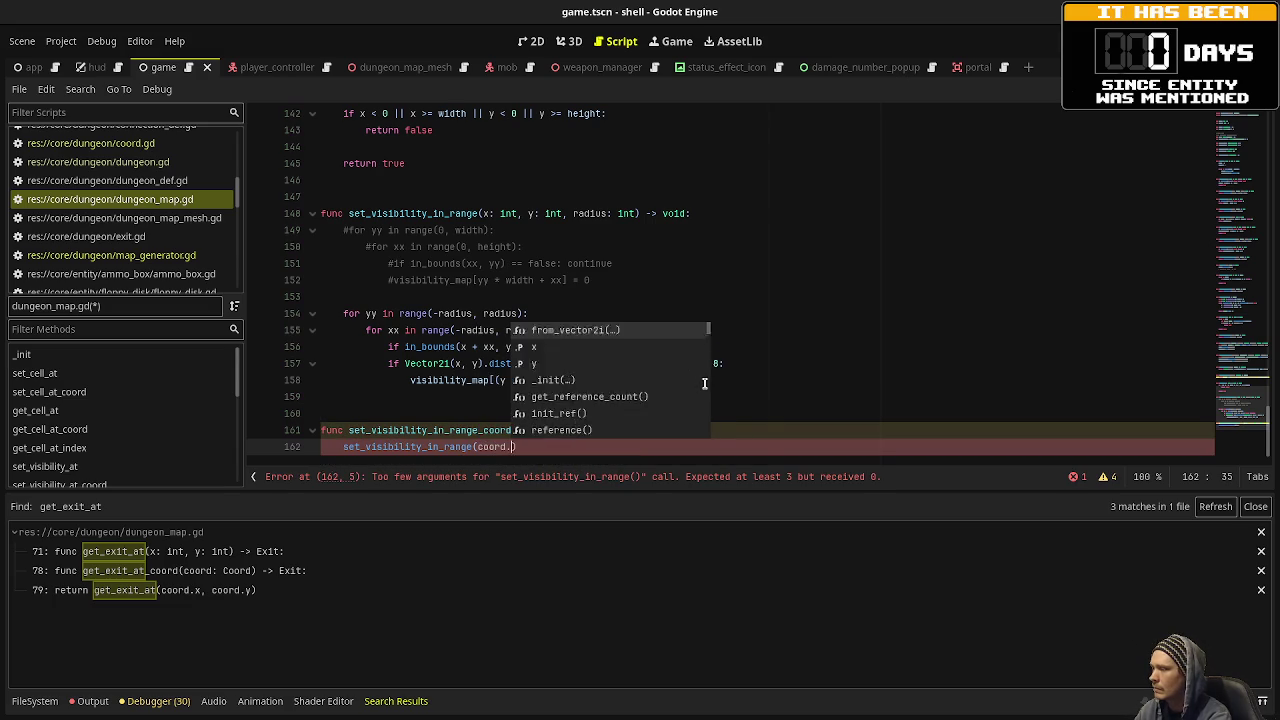
type("oord.y, ")
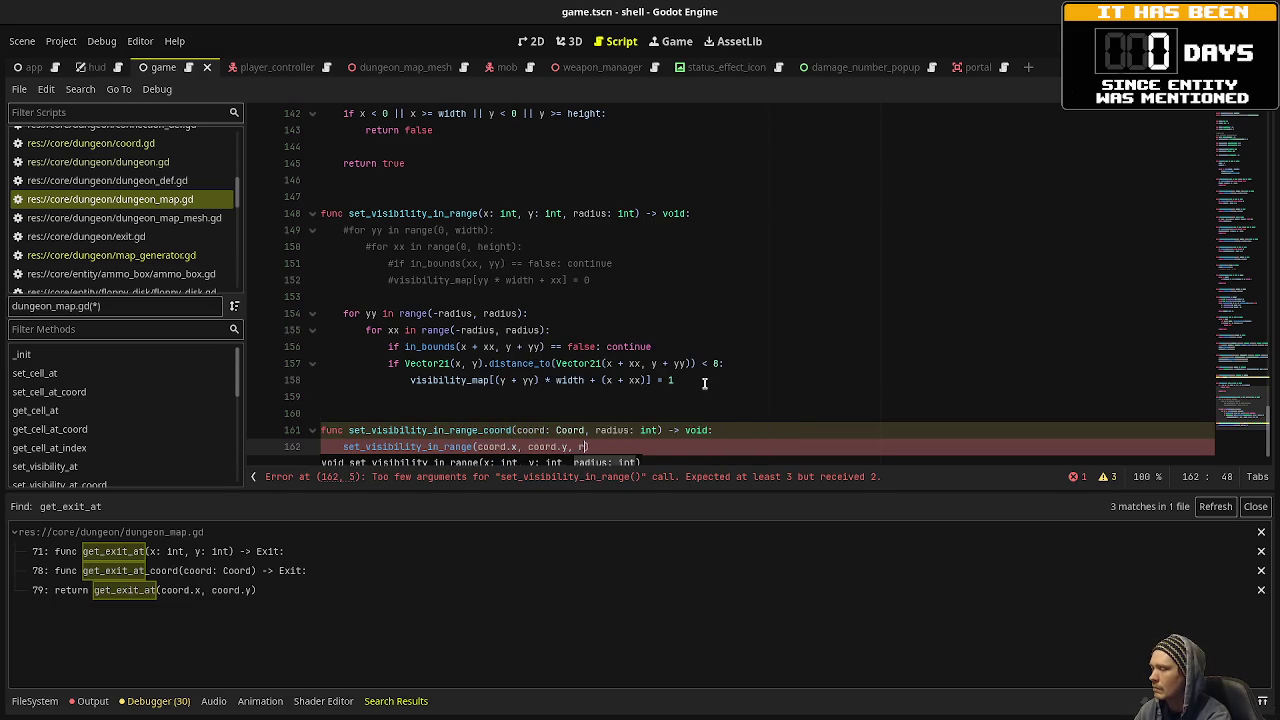
type("radius)")
key("ctrl+s")
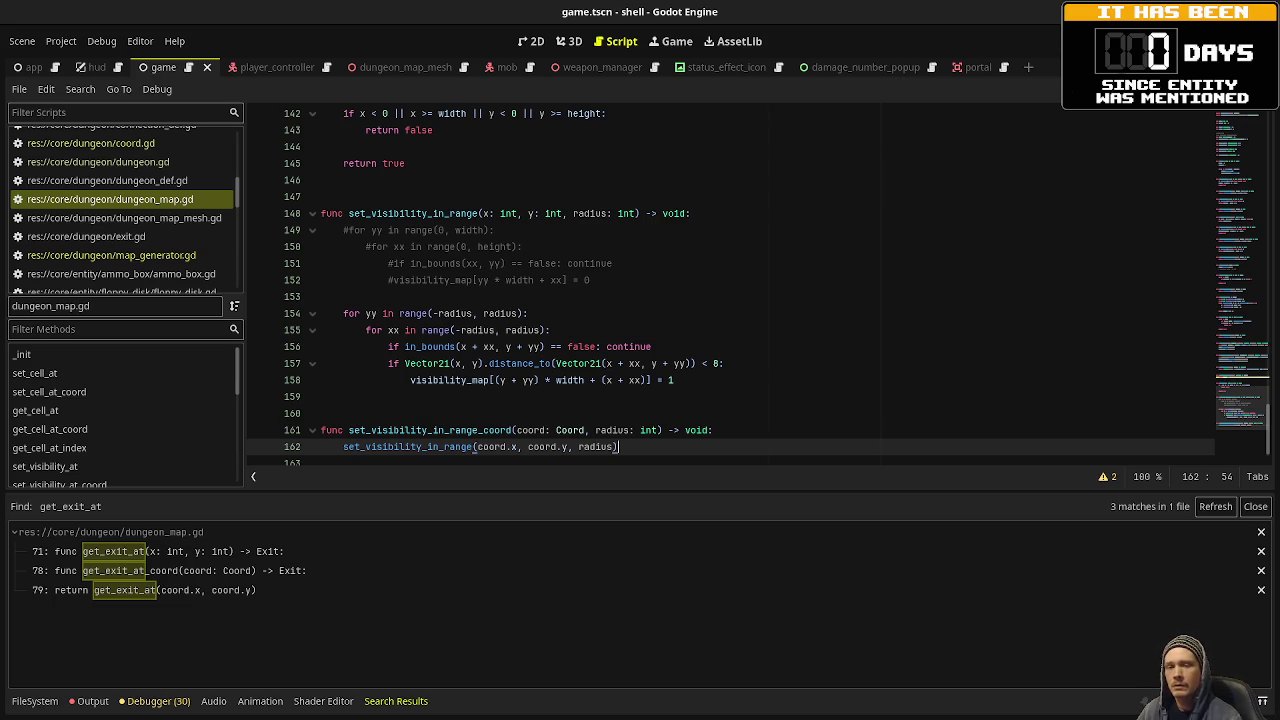
Close the Search Results panel and put the caret on commented-out line 152.
left_click(728, 363)
scroll(728, 363, "down", 1)
left_click(1255, 506)
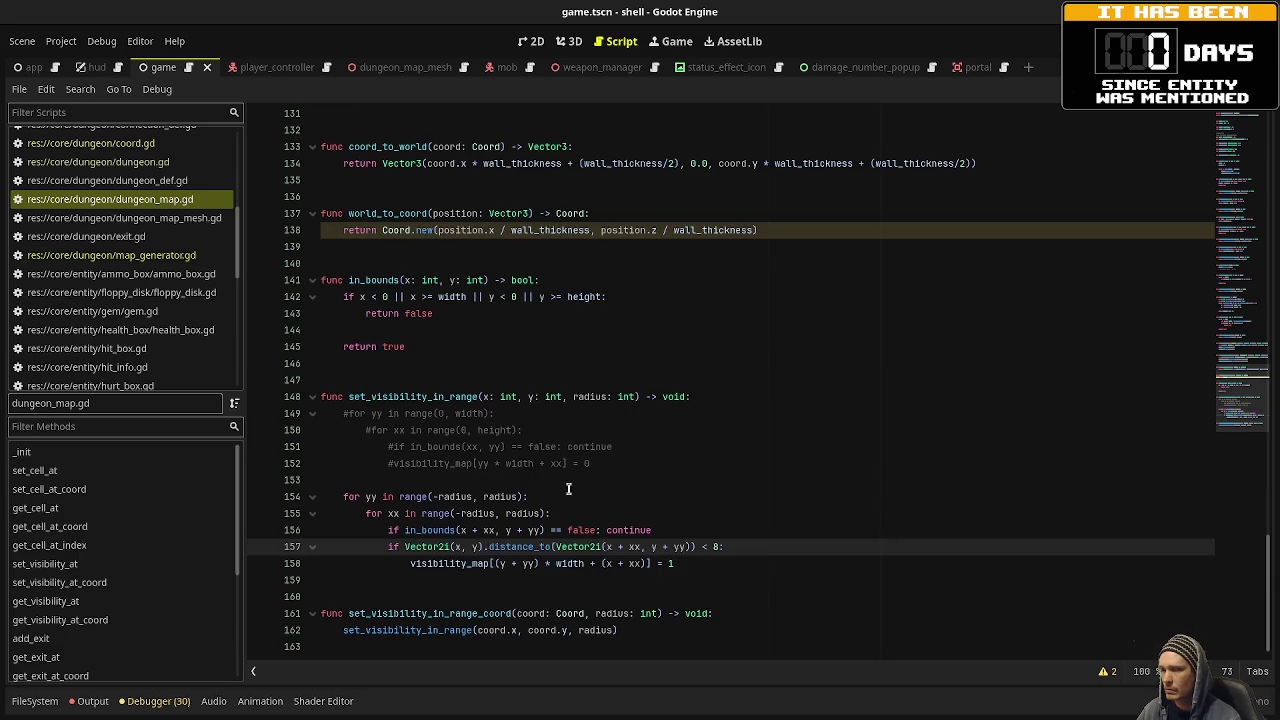
left_click(554, 463)
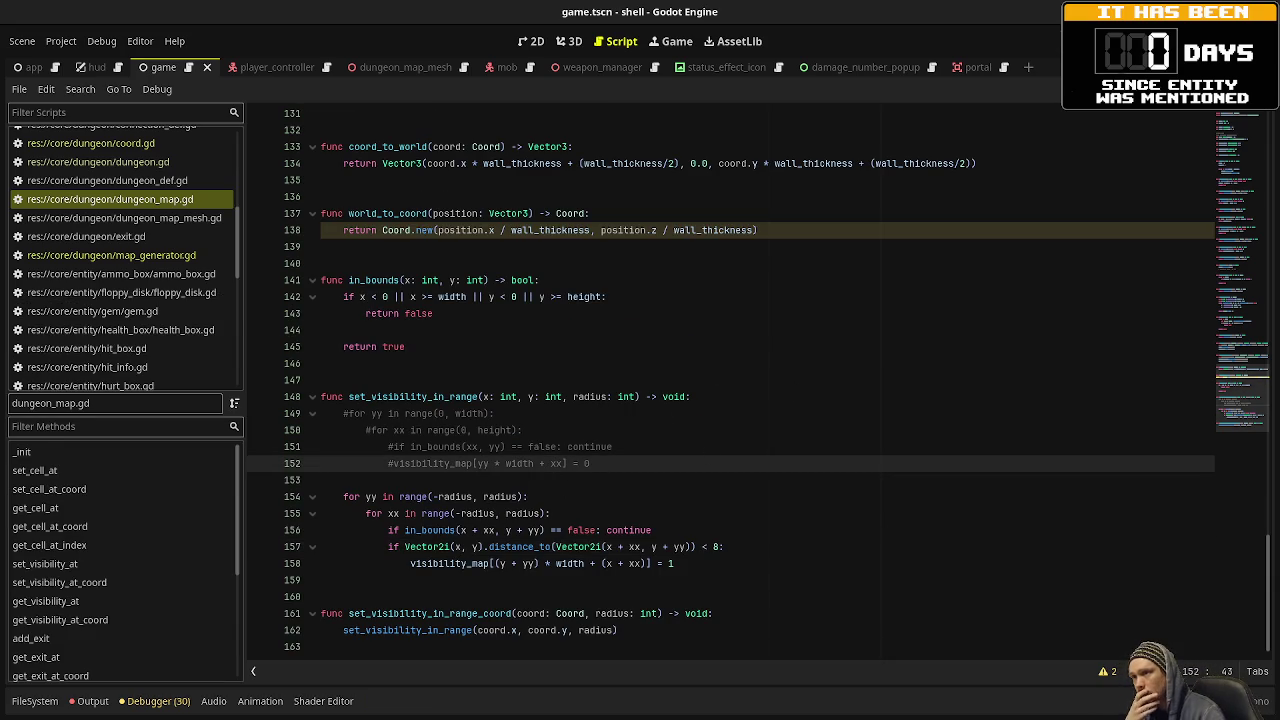
Run the game, shoot the first goblins, and collect the nearby ammo and gems.
key("F5")
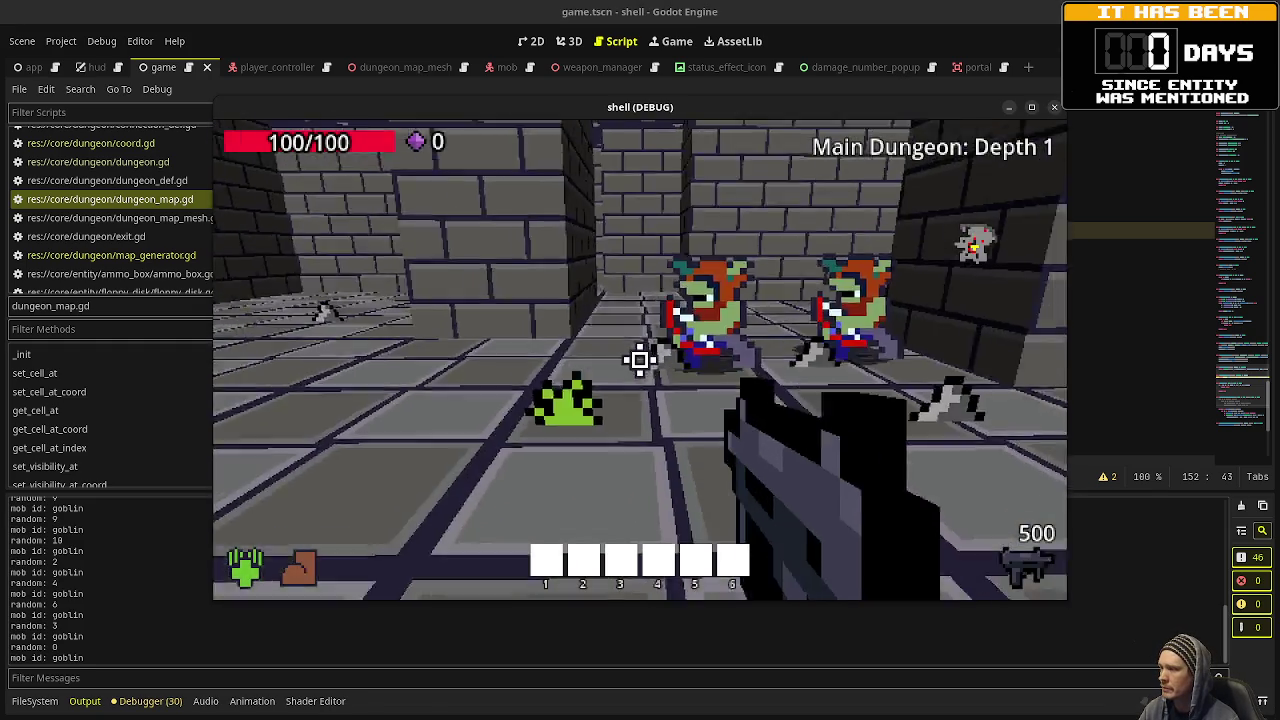
left_click(640, 360)
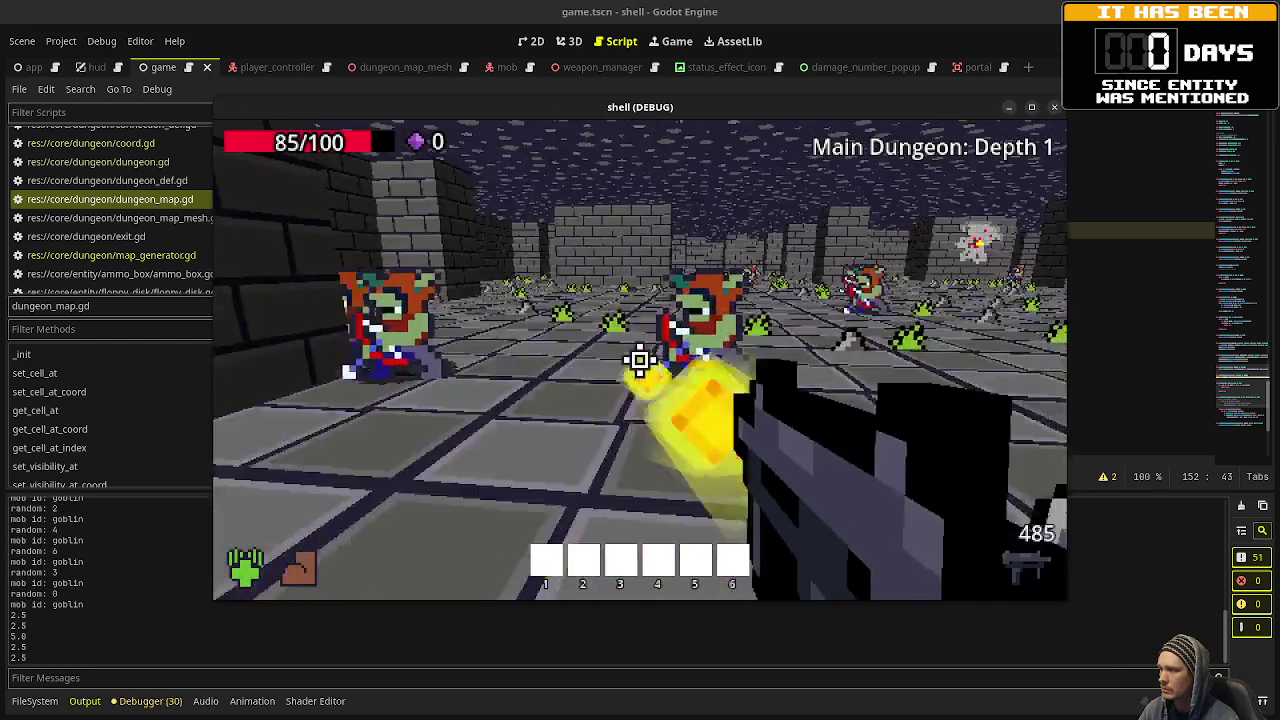
left_click_drag(640, 360, 640, 360)
key("w")
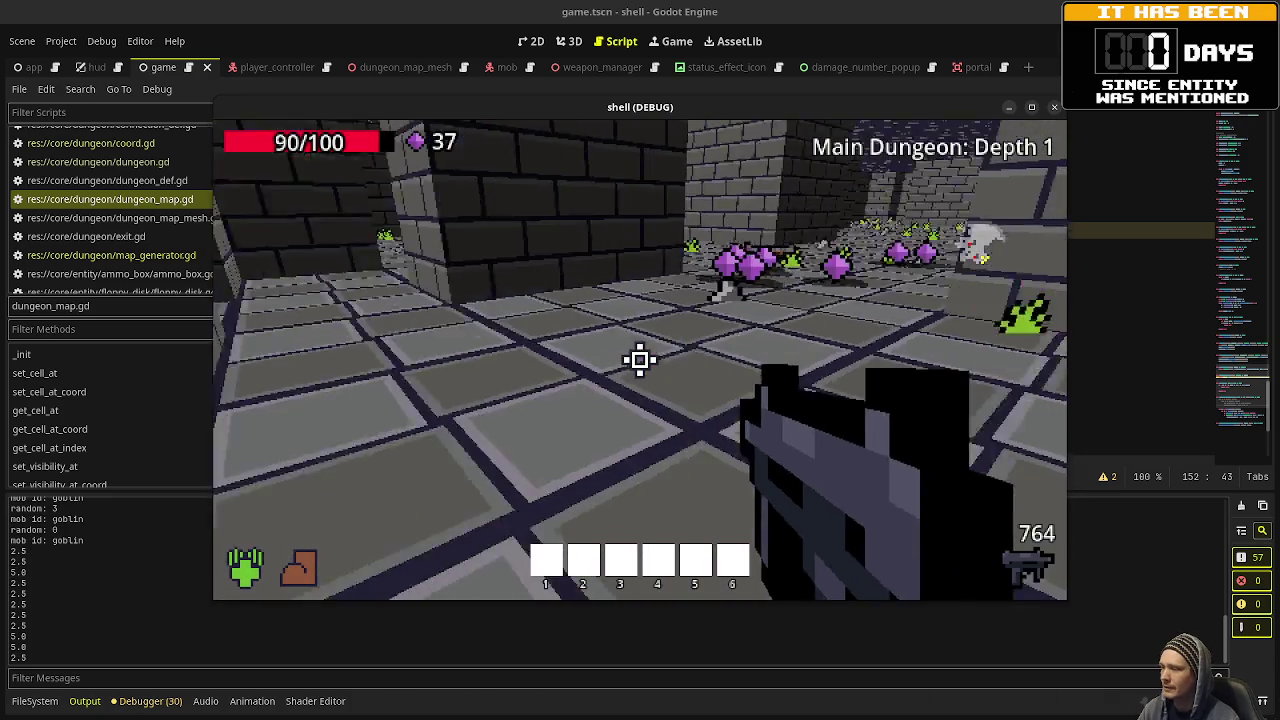
key("w")
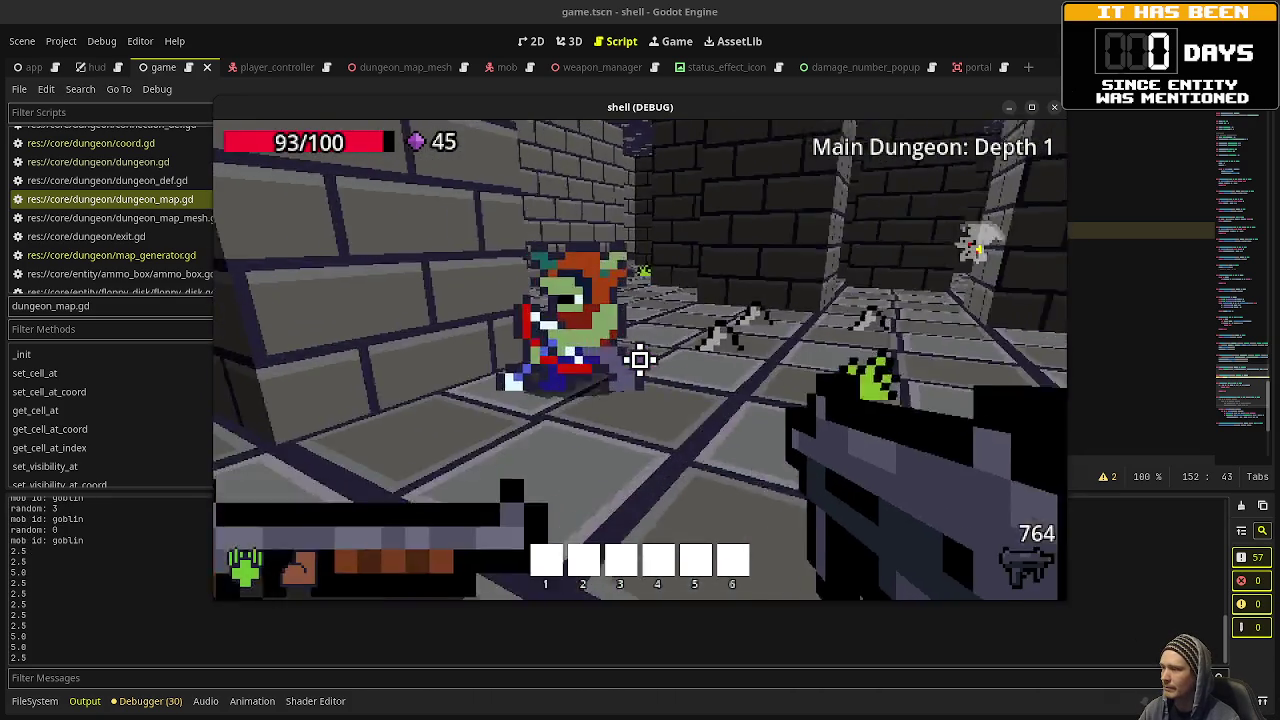
Kill the corridor goblin, grab its gems, and walk through the green portal to Depth 2.
left_click_drag(640, 360, 640, 360)
key("w")
key("w")
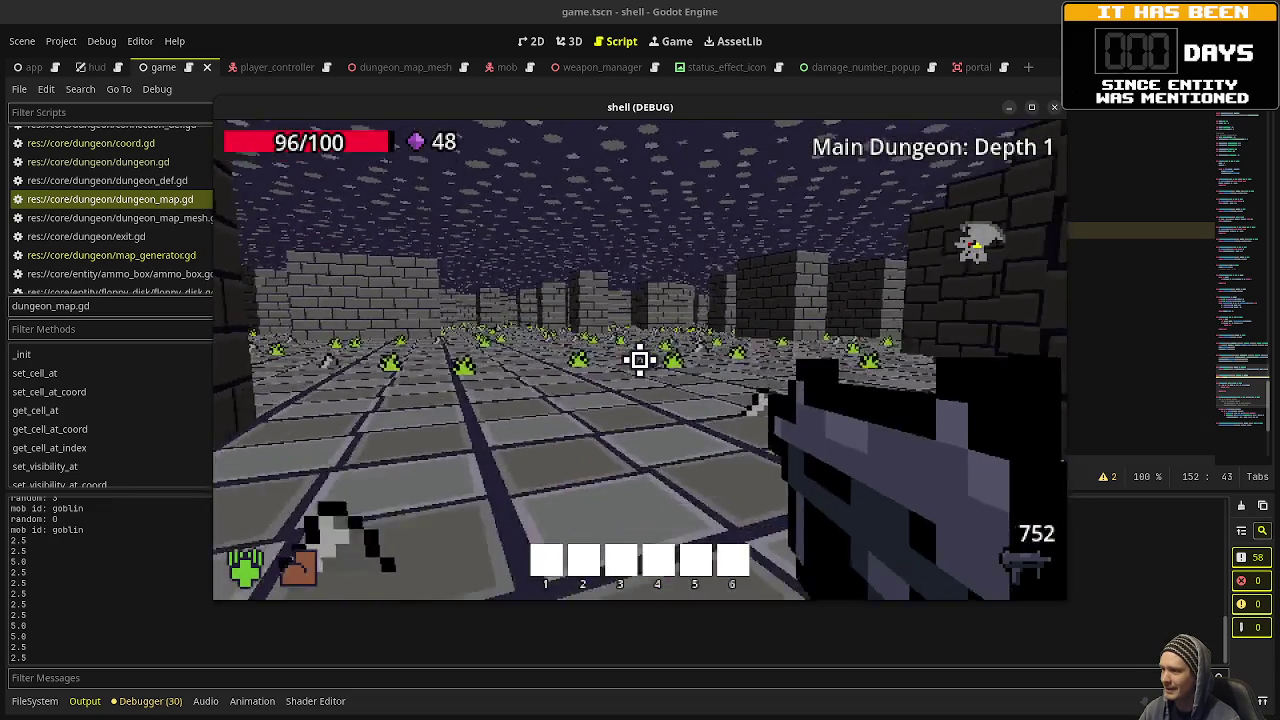
key("w")
key("w")
key("w")
left_click(640, 360)
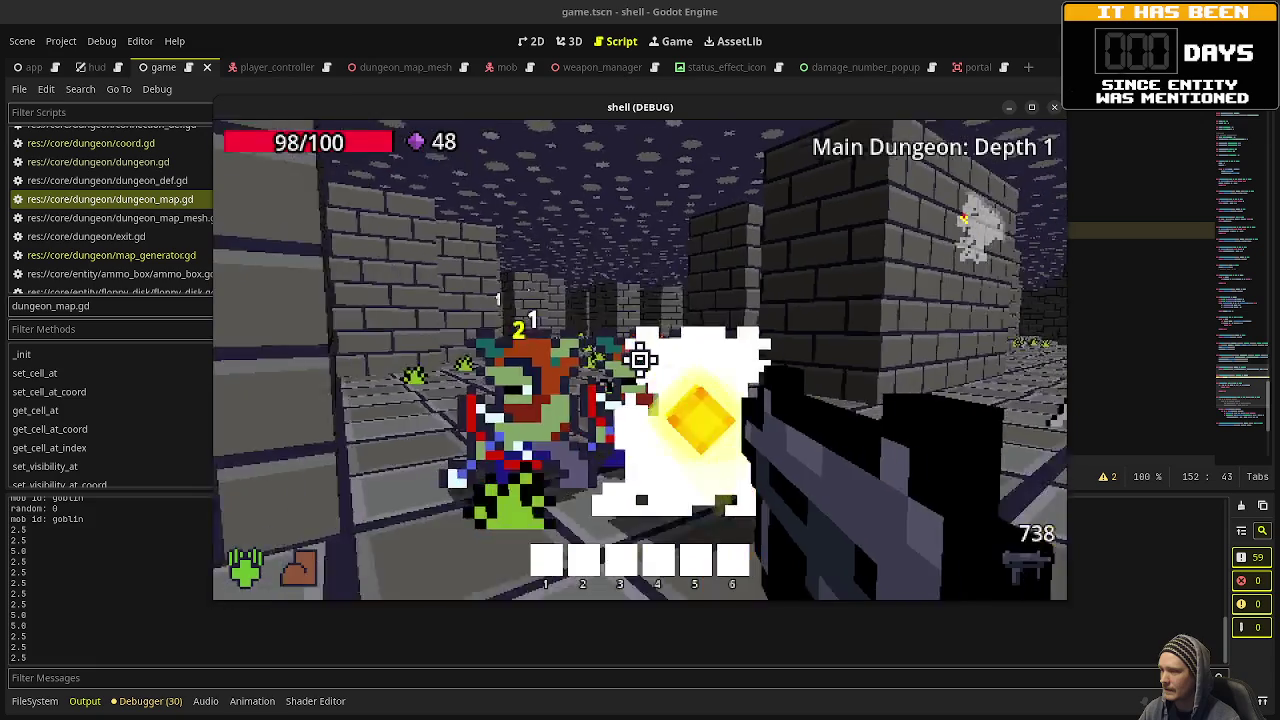
left_click(640, 360)
key("w")
key("w")
key("w")
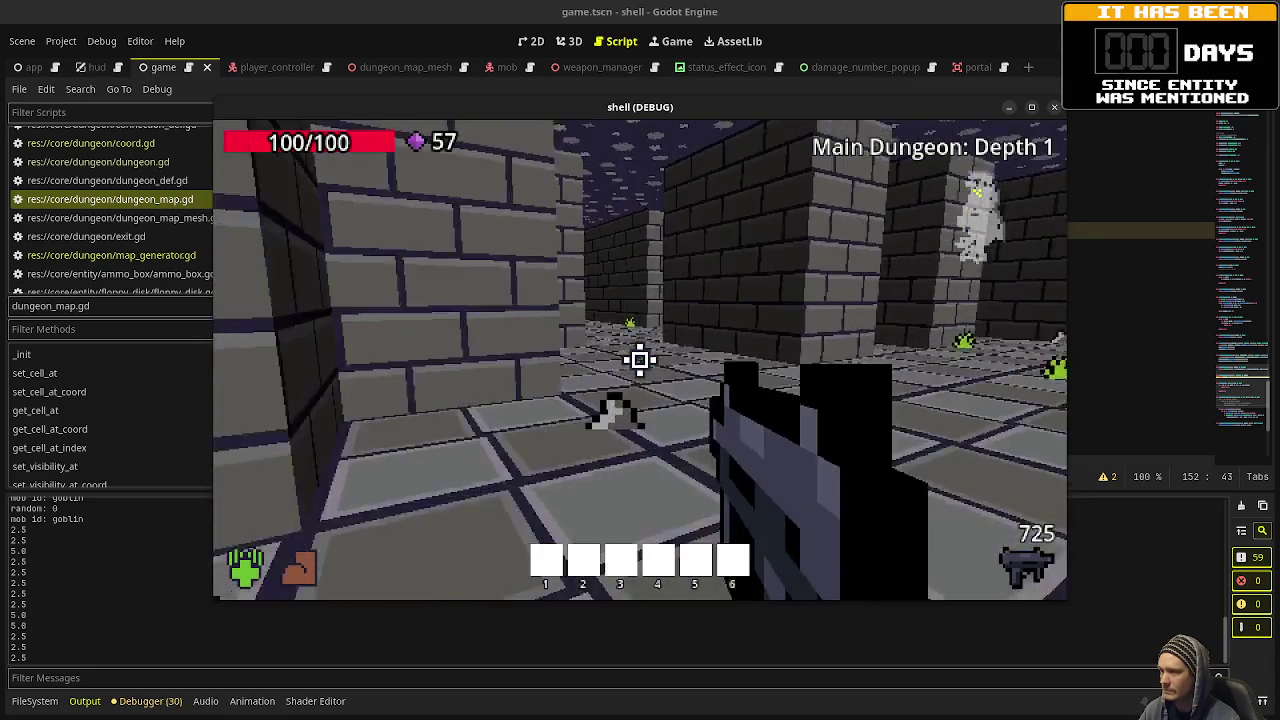
key("w")
key("w")
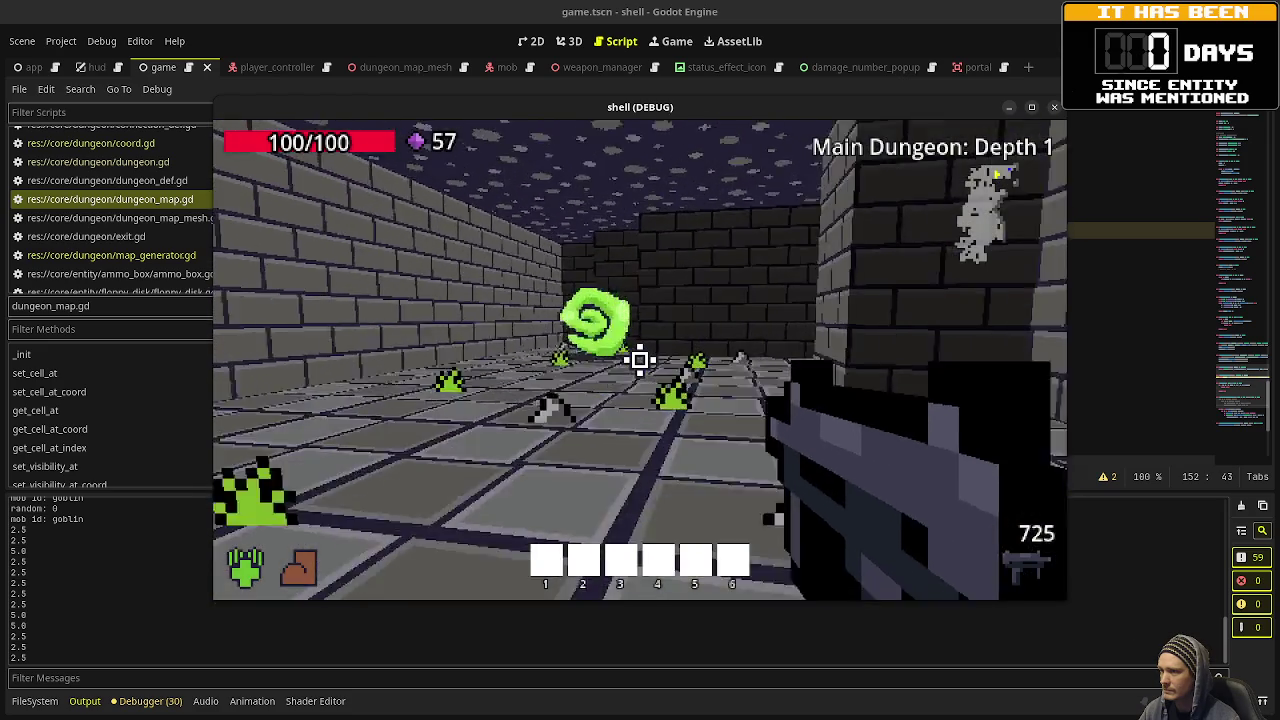
key("w")
key("w")
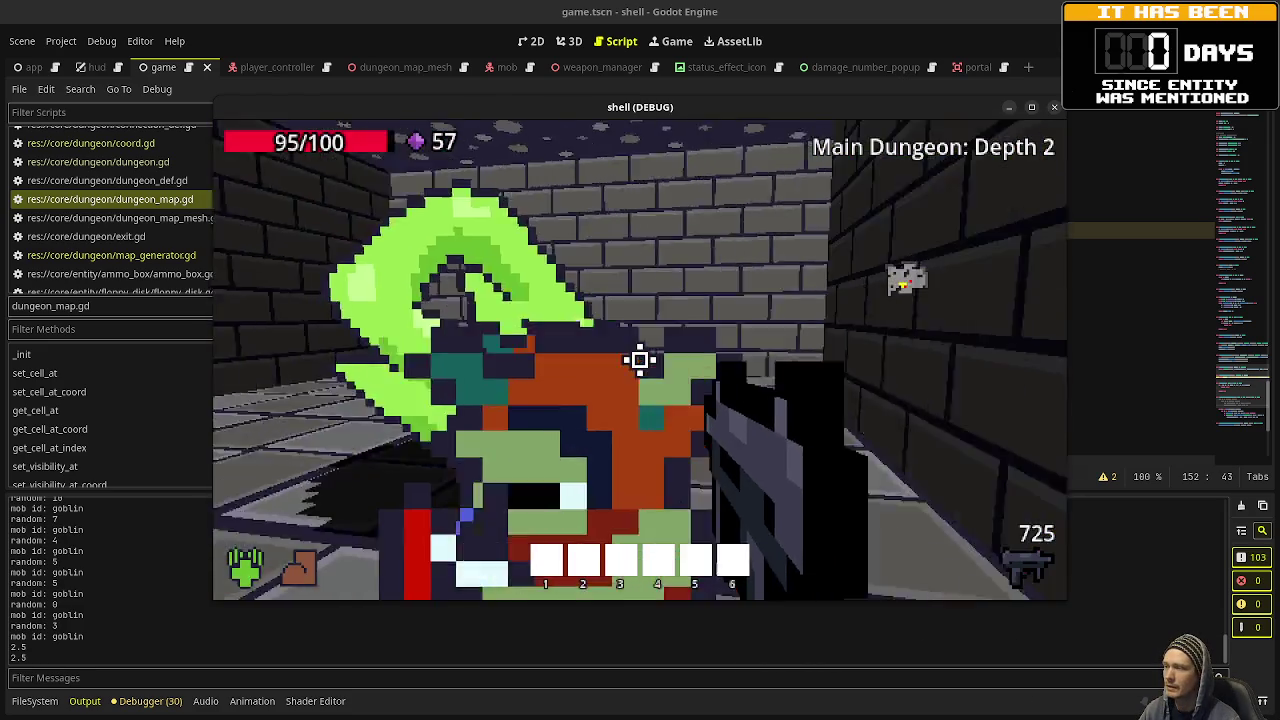
left_click(640, 360)
Kill the Depth 2 goblins and walk down the corridor collecting the purple gems.
left_click(640, 360)
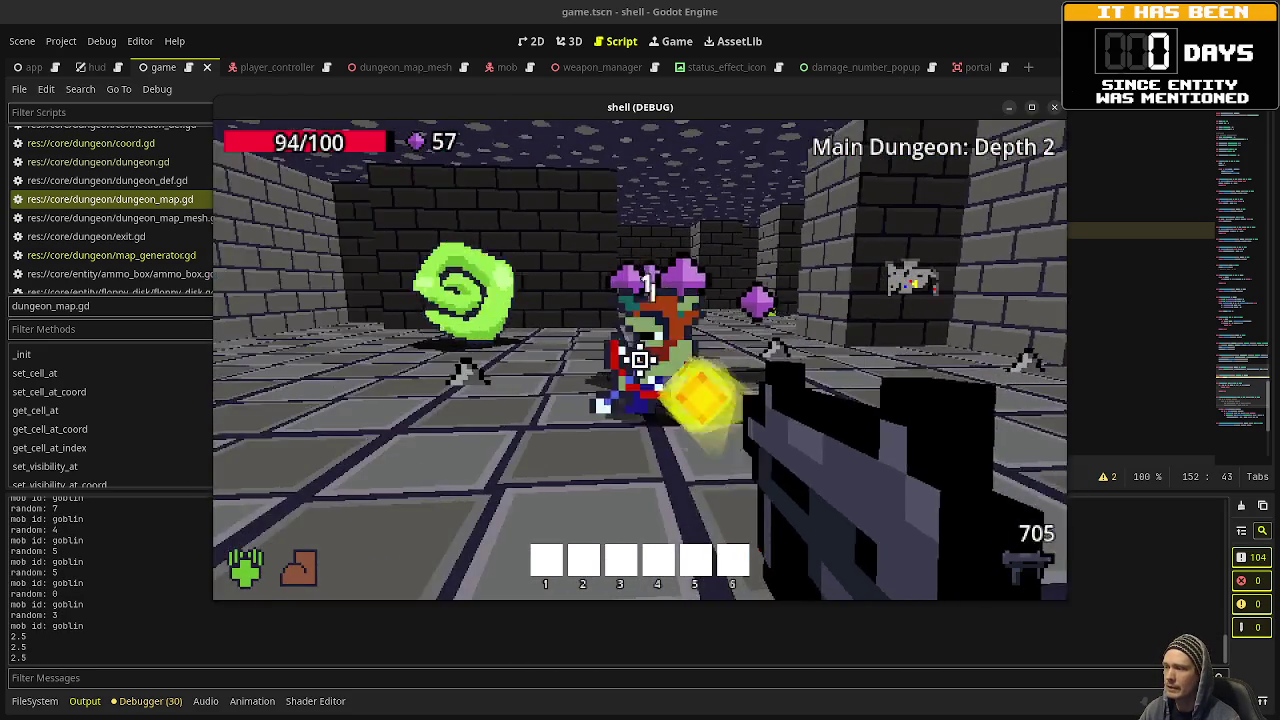
key("w")
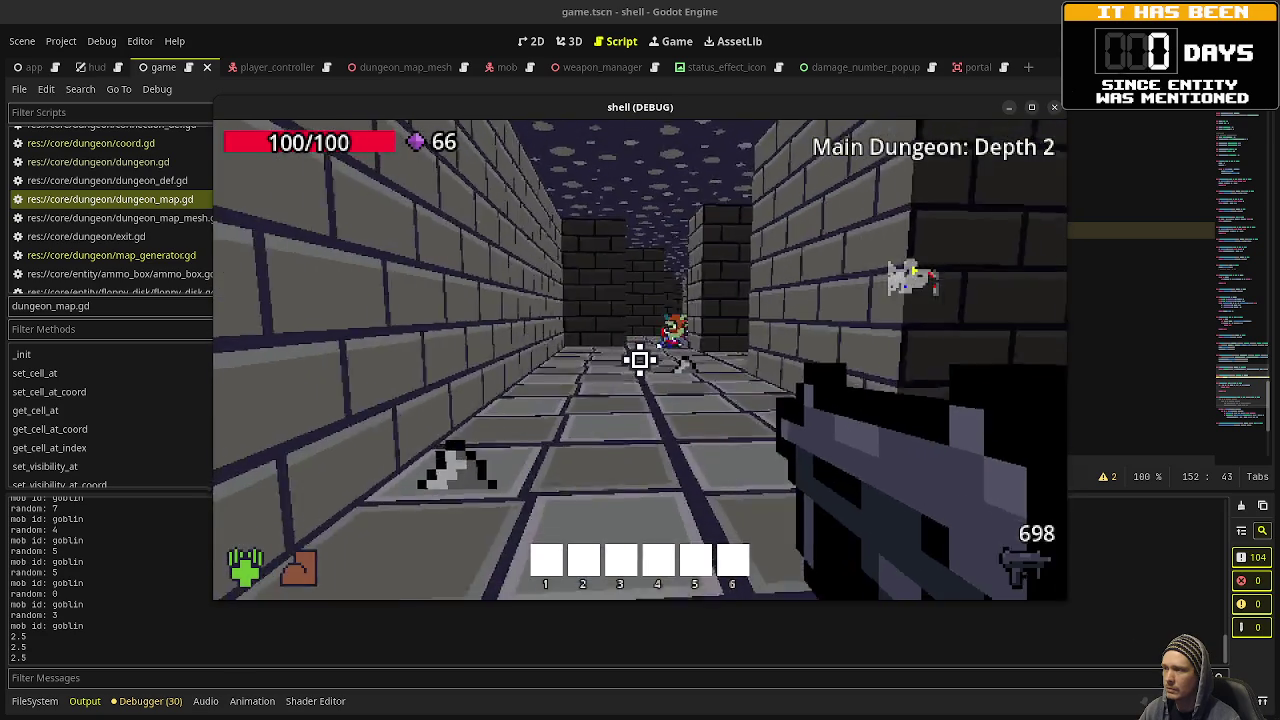
left_click(640, 360)
left_click(640, 360)
left_click(640, 360)
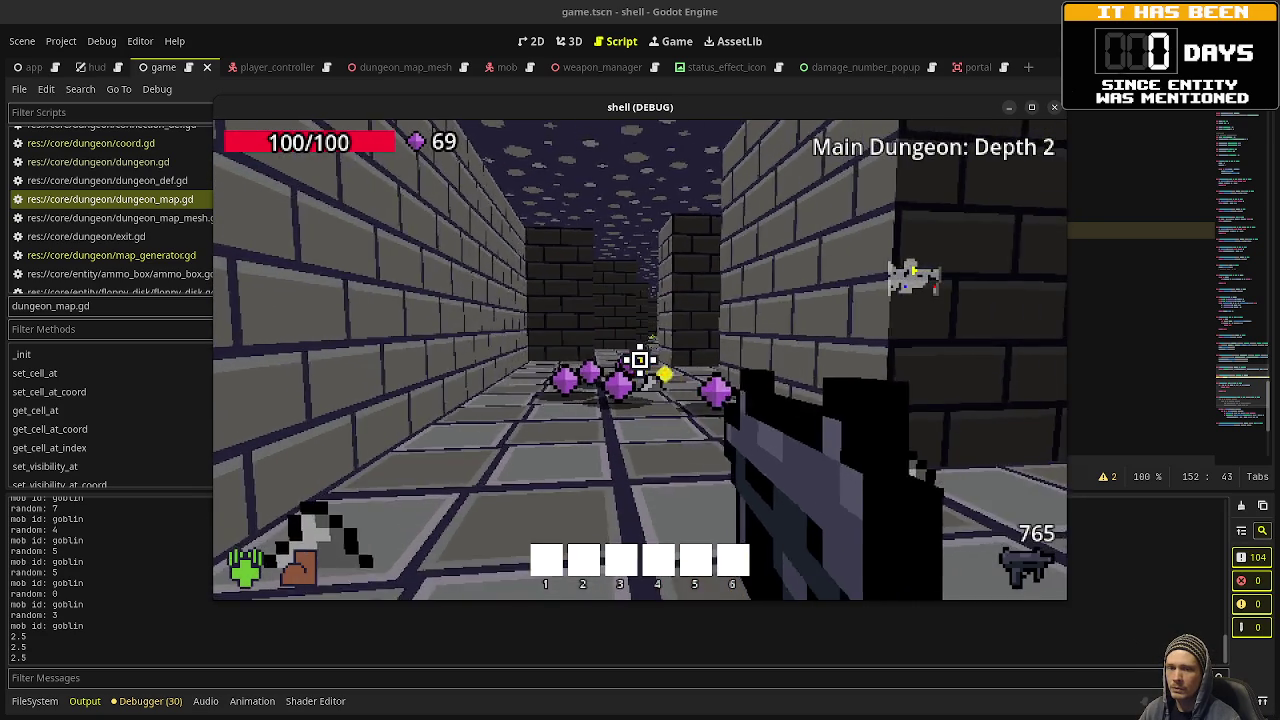
key("w")
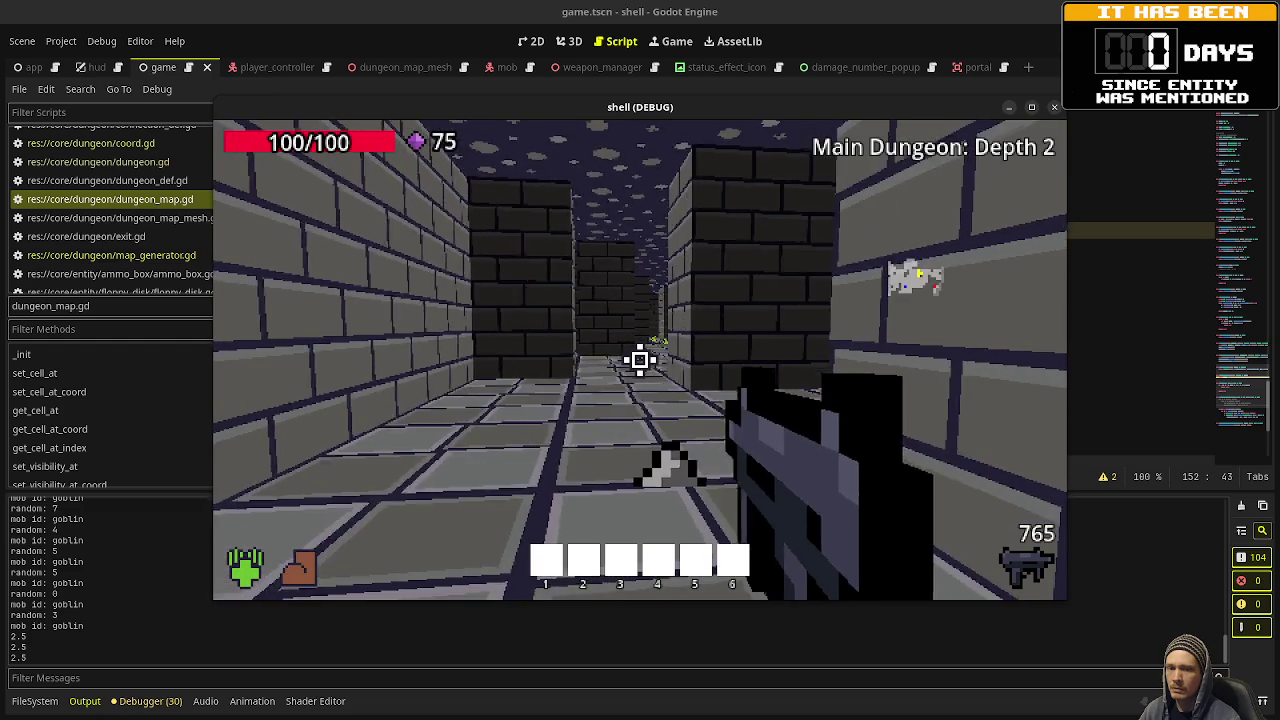
key("w")
key("w")
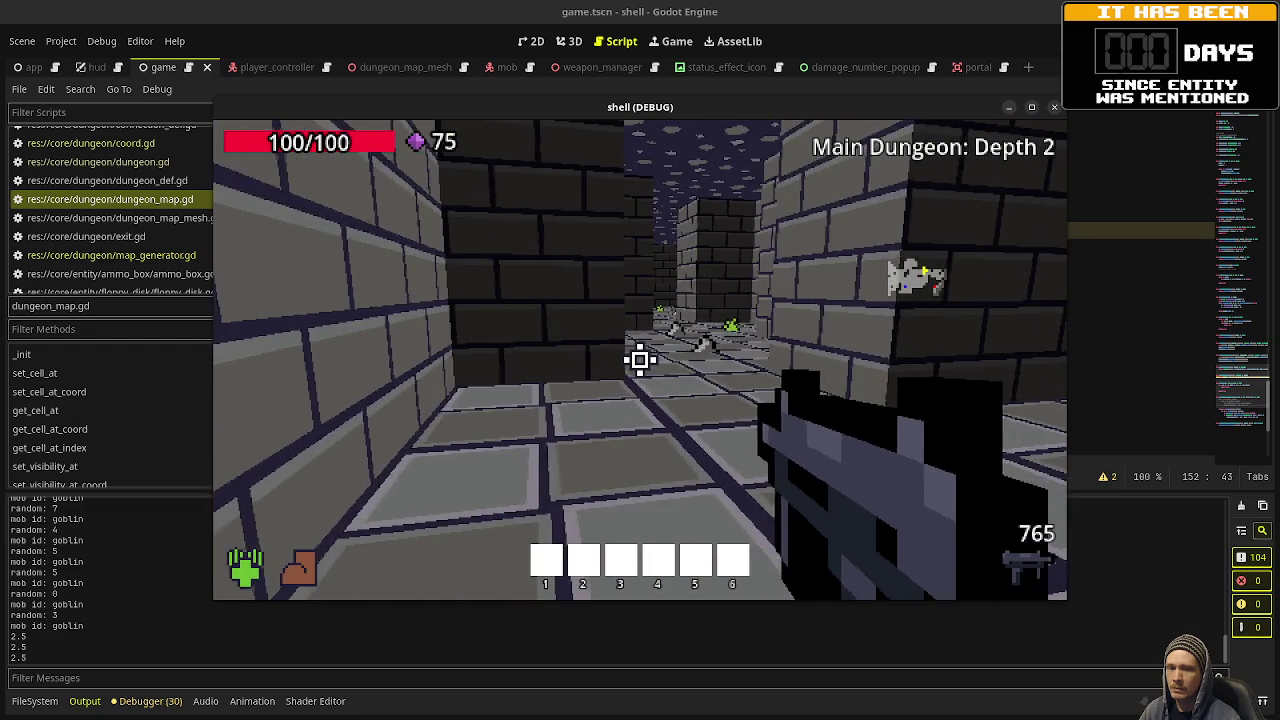
key("w")
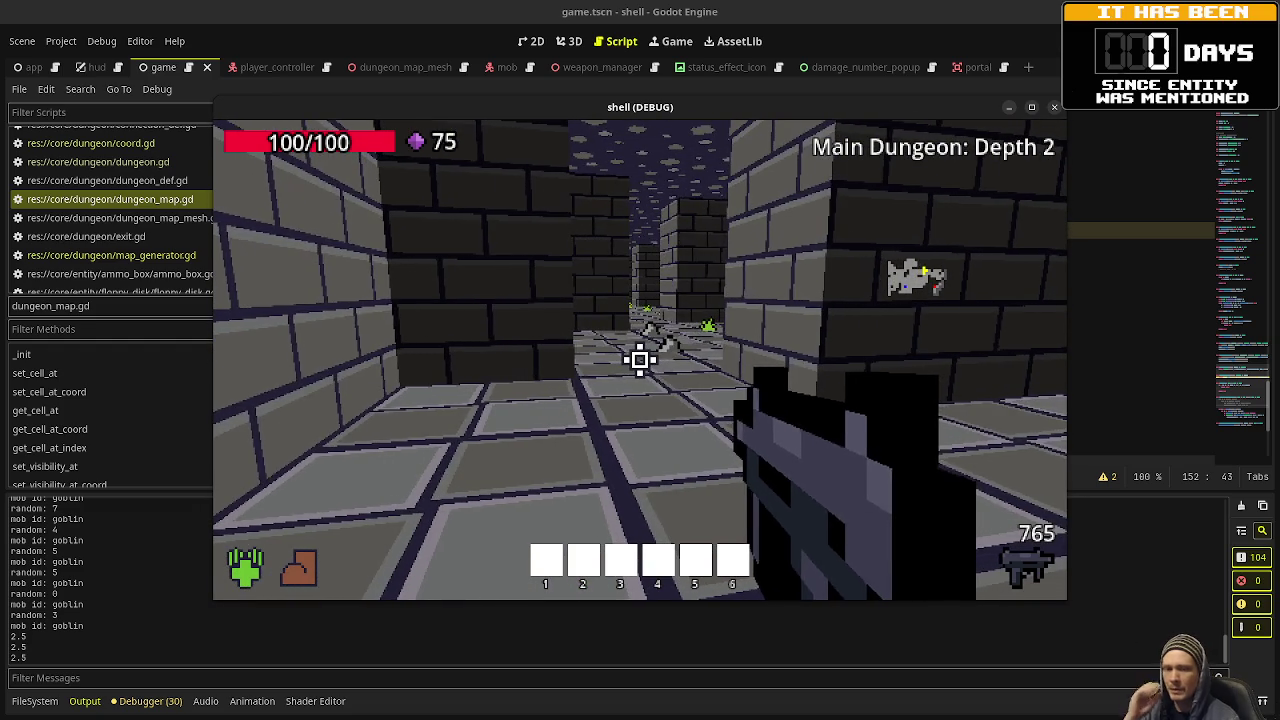
key("w")
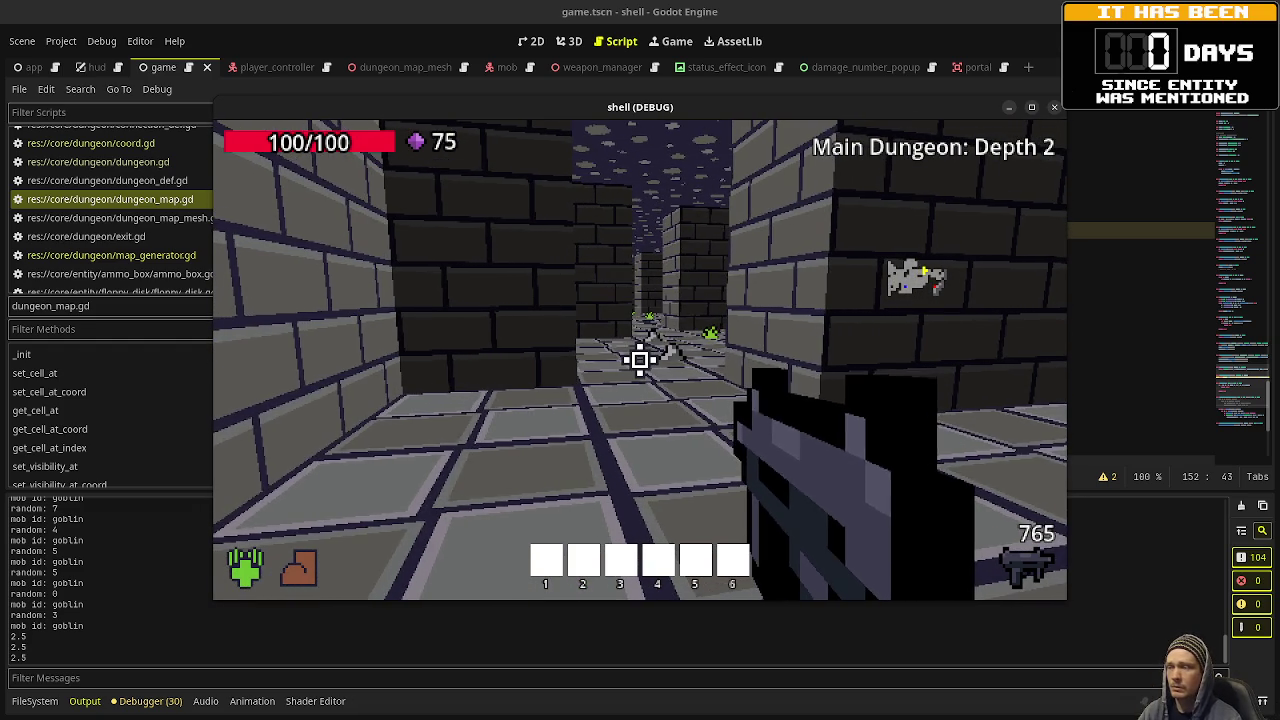
key("w")
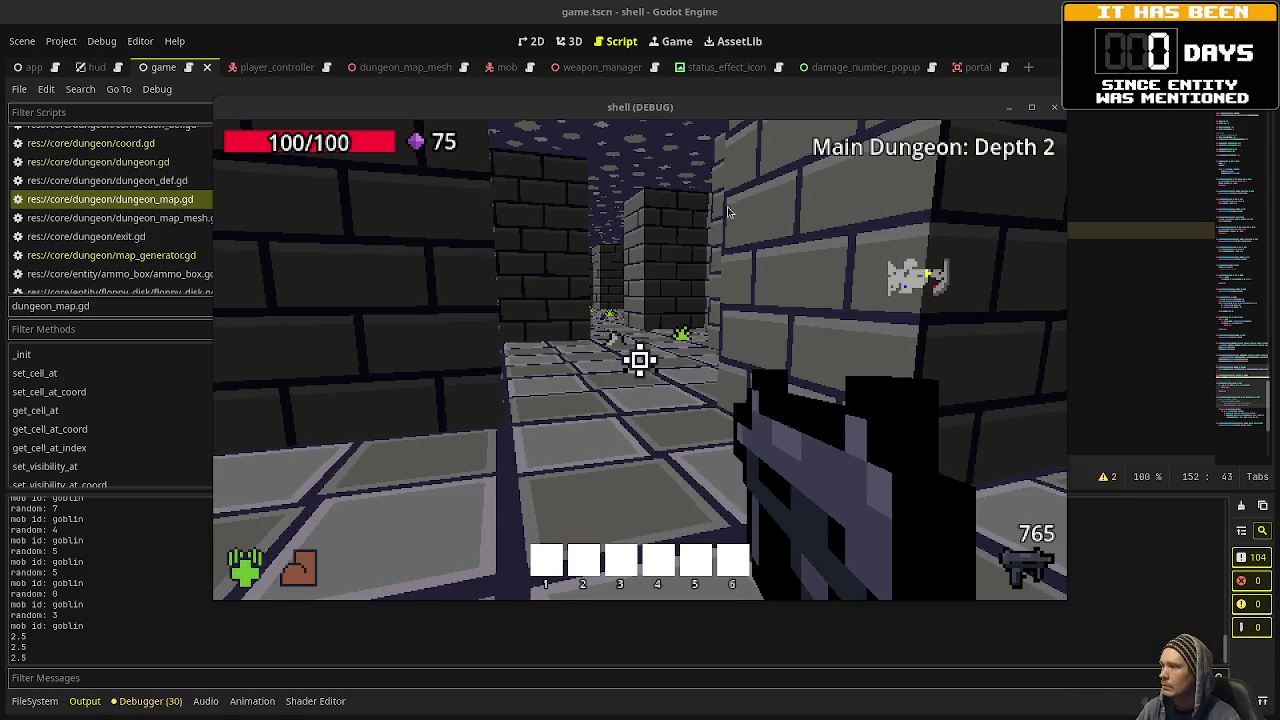
Enter the larger mob room, then stop the game and return to the script at line 145.
left_click(640, 360)
key("w")
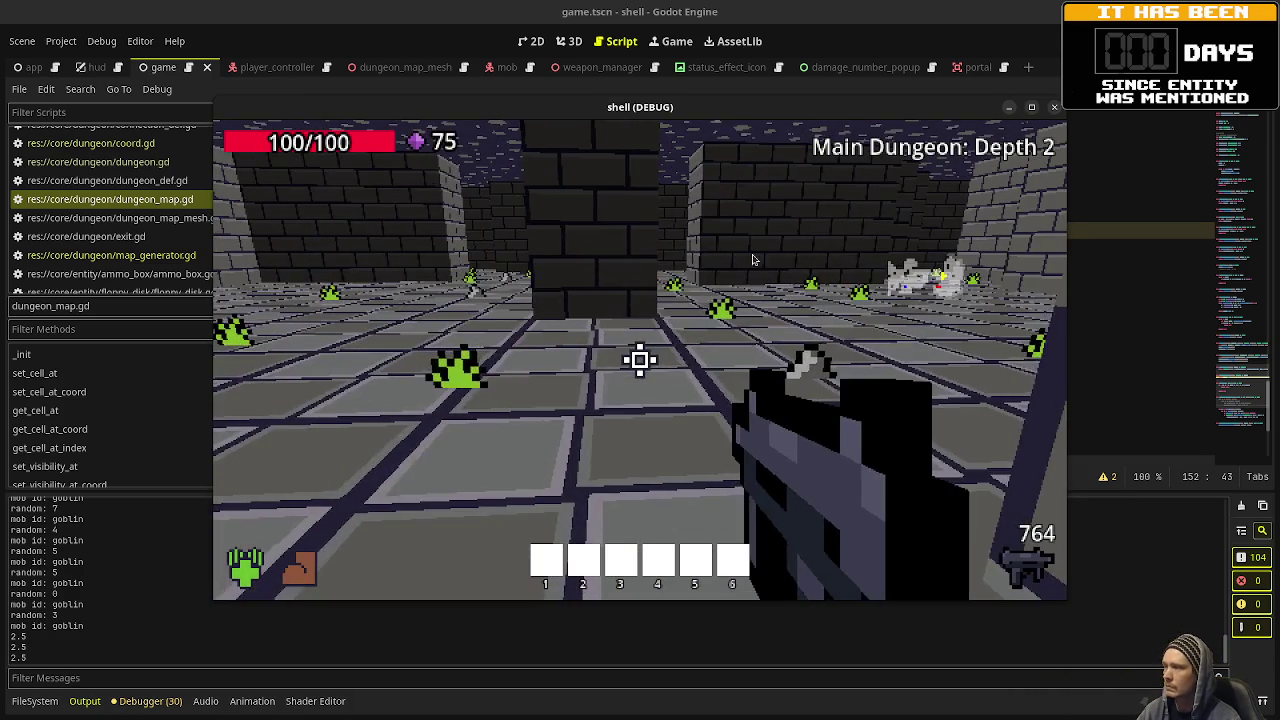
key("Escape")
left_click(514, 347)
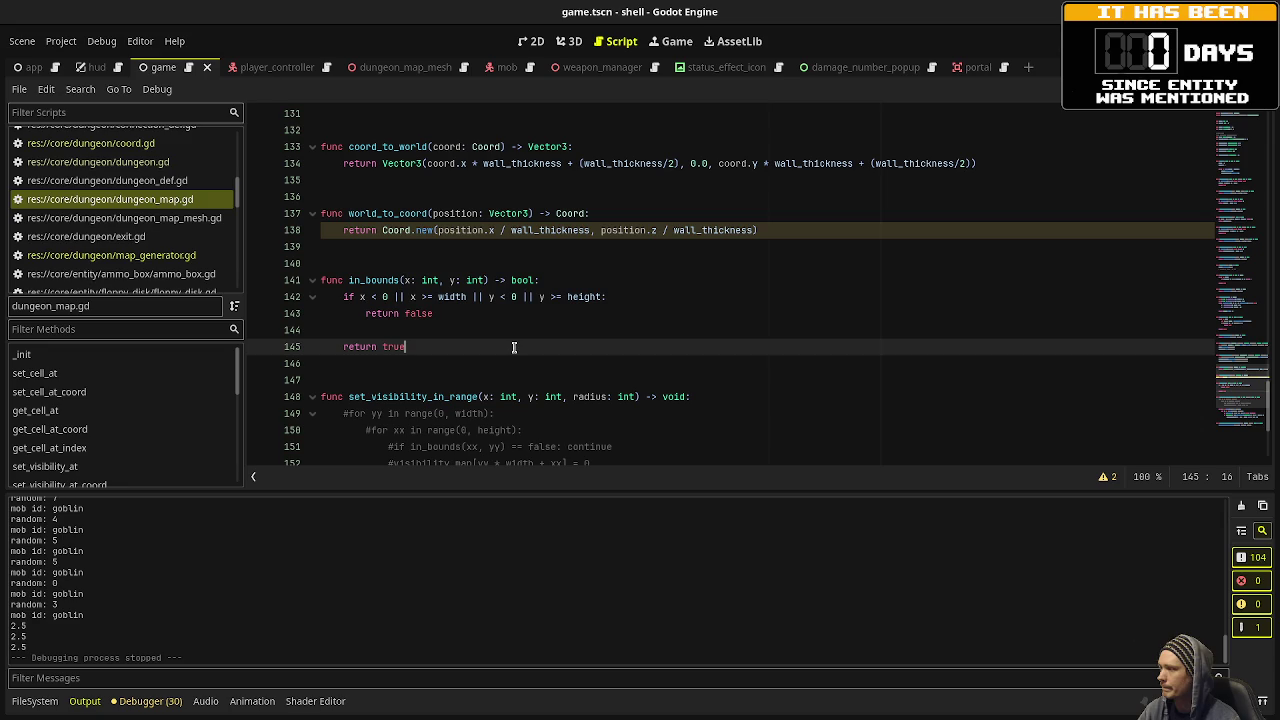
Find map_generator.gd in the Scripts list and open it.
scroll(140, 243, "up", 10)
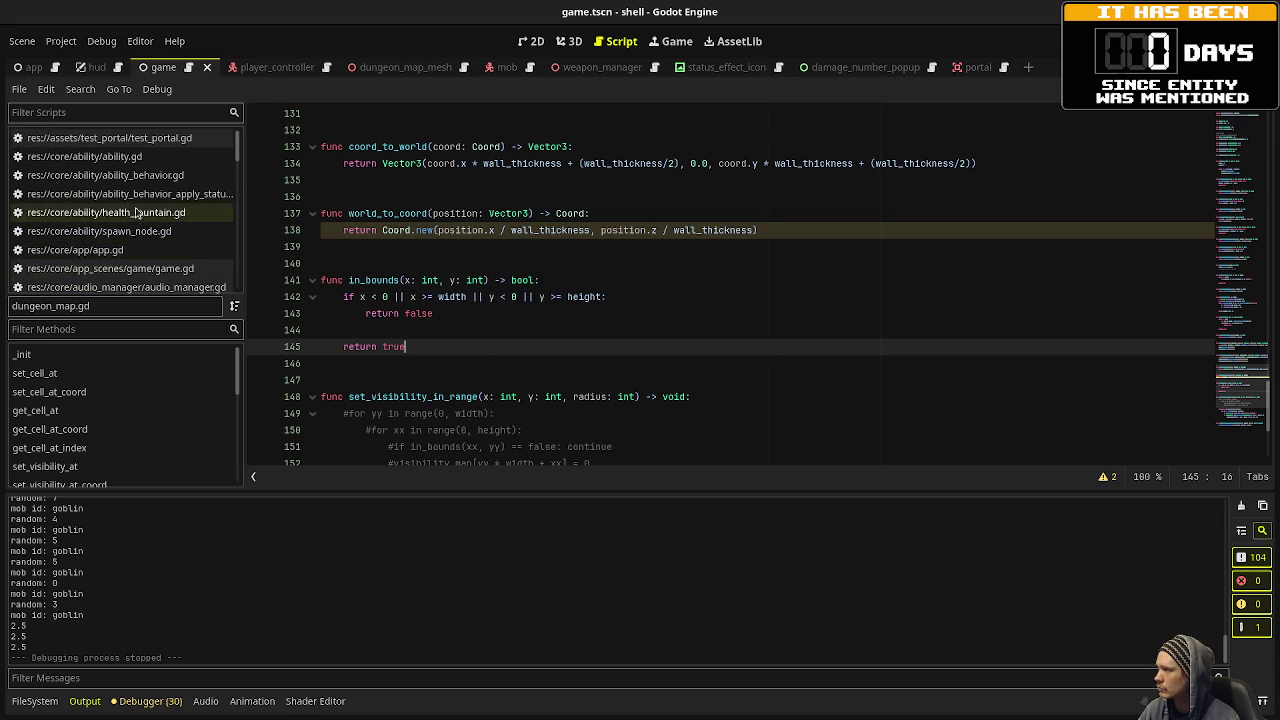
scroll(150, 160, "down", 3)
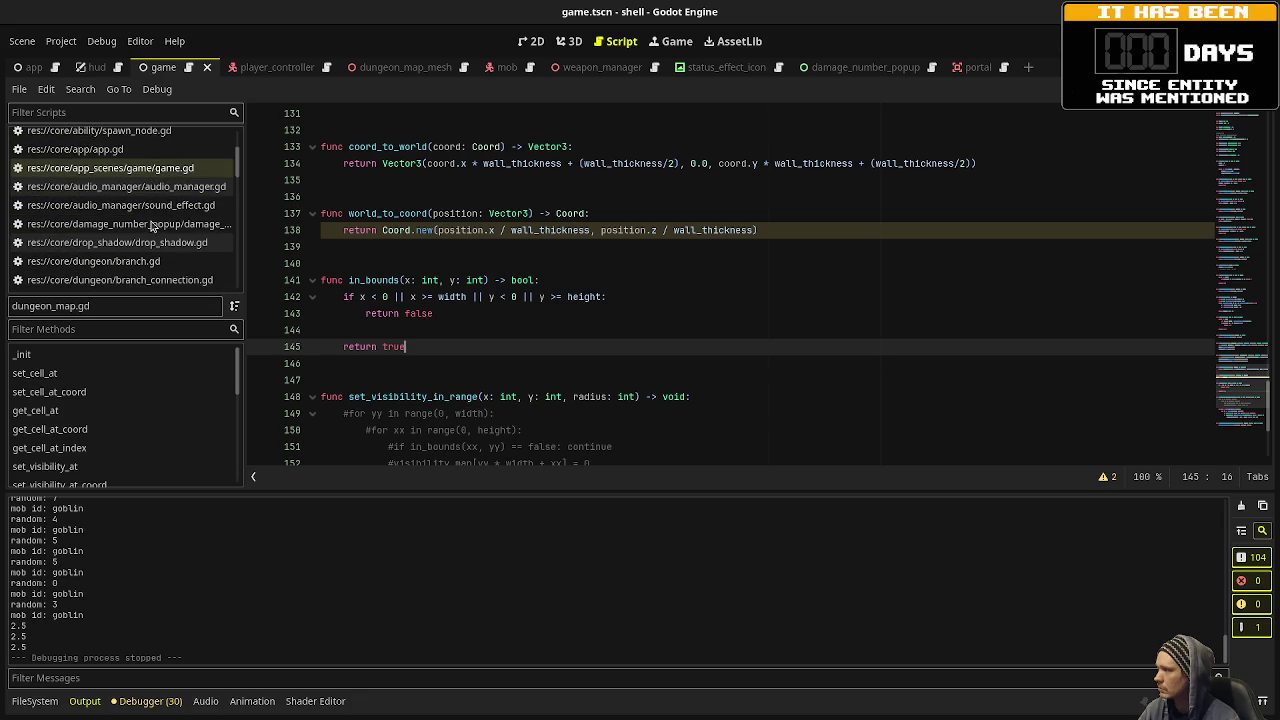
scroll(150, 220, "down", 4)
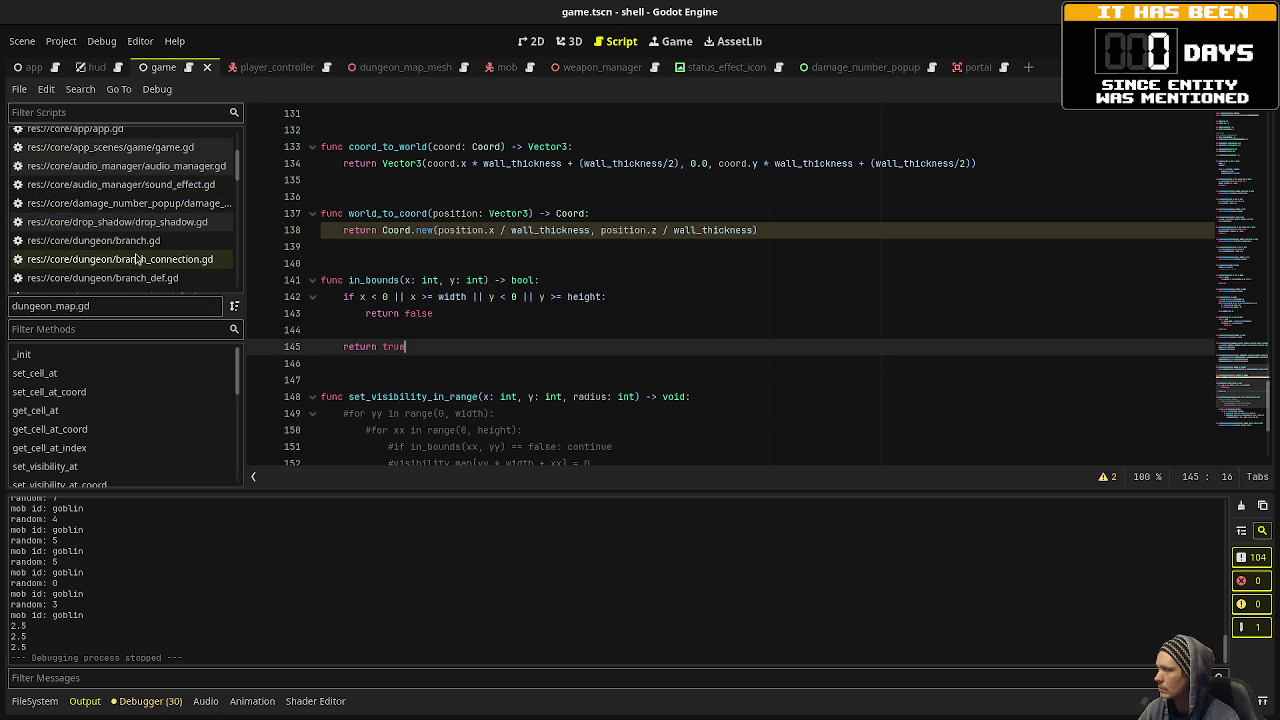
scroll(138, 260, "down", 3)
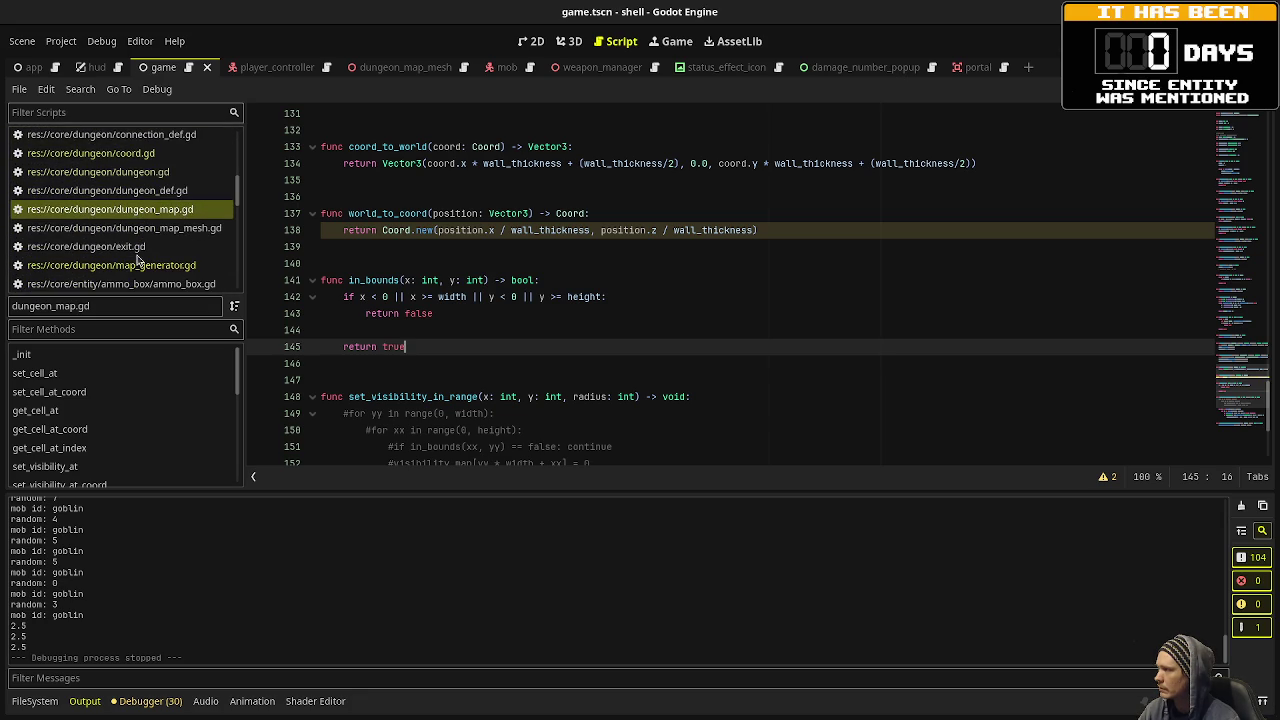
scroll(137, 260, "down", 10)
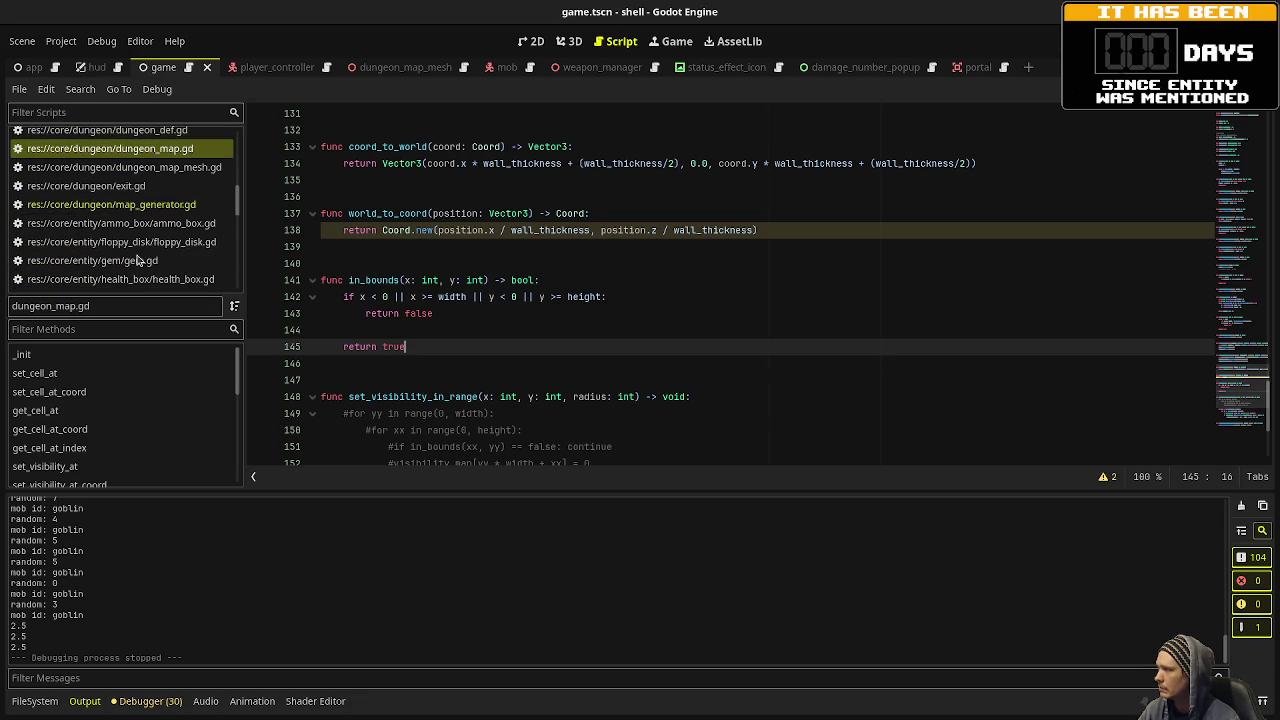
scroll(137, 260, "down", 12)
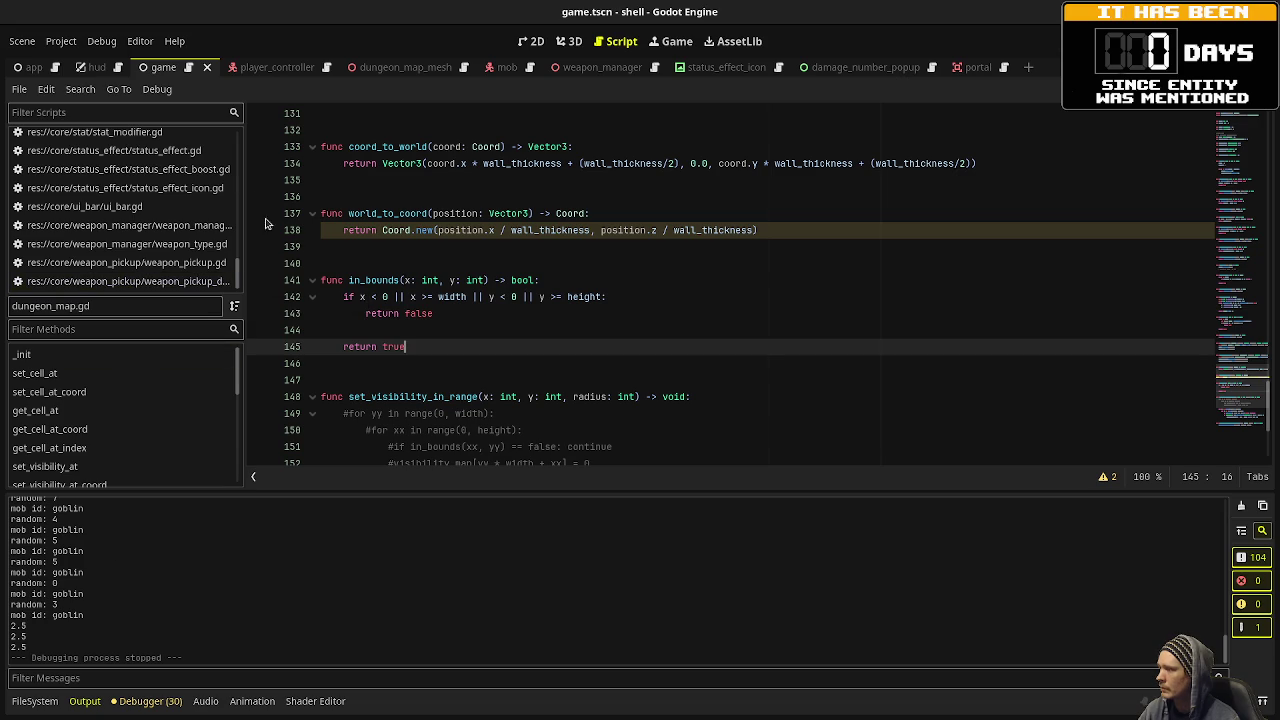
scroll(120, 245, "up", 3)
scroll(120, 245, "up", 10)
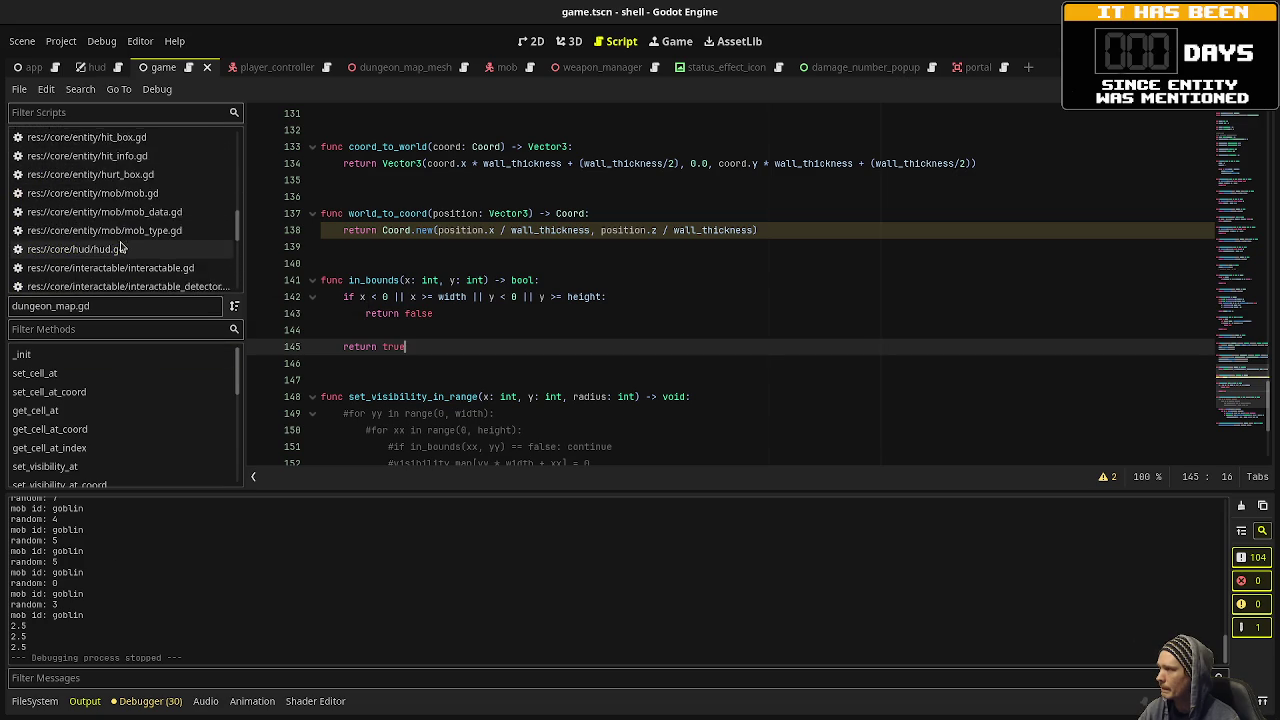
left_click(110, 205)
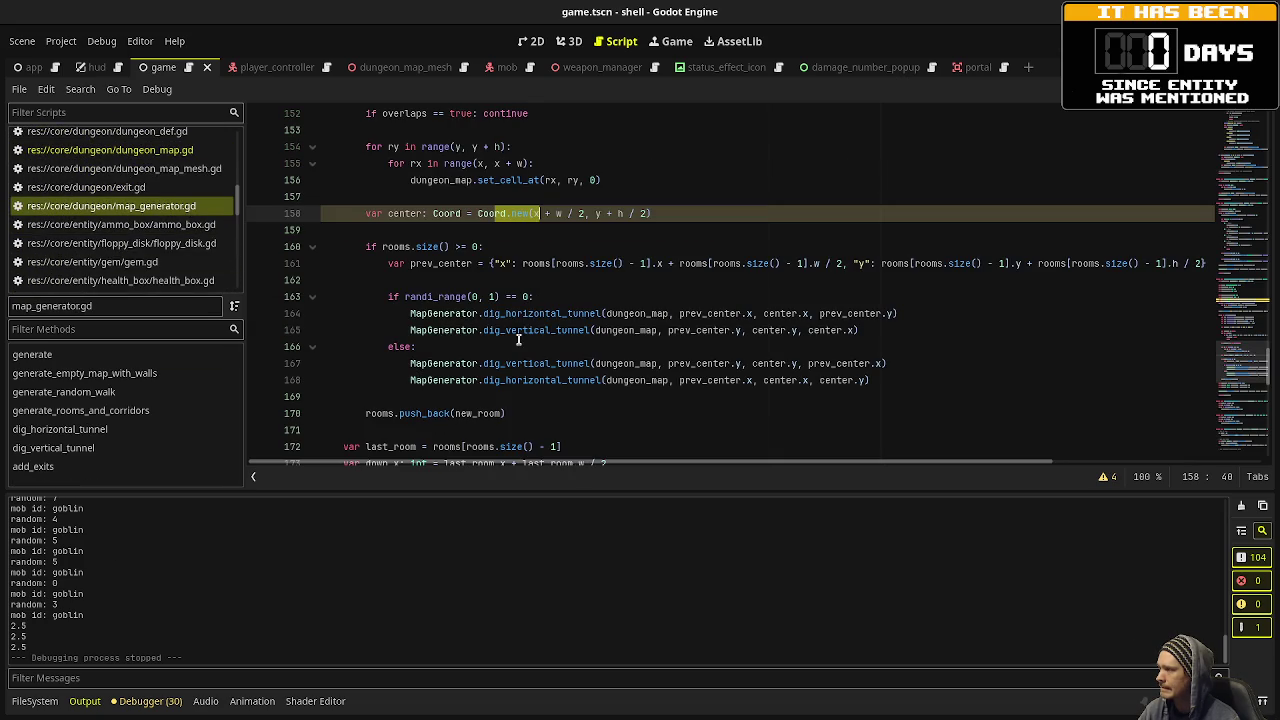
Review generate() from line 1, then put the caret on the empty line after it.
scroll(518, 340, "up", 2)
scroll(518, 340, "up", 2)
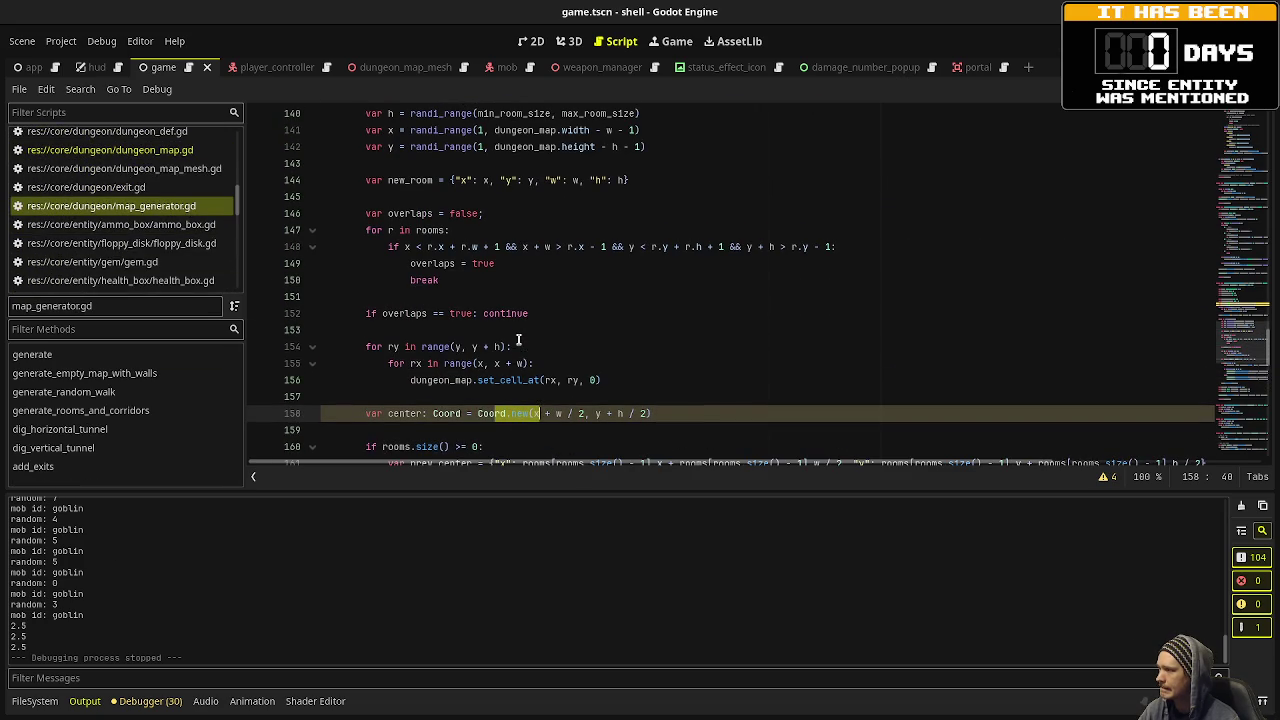
scroll(518, 340, "up", 7)
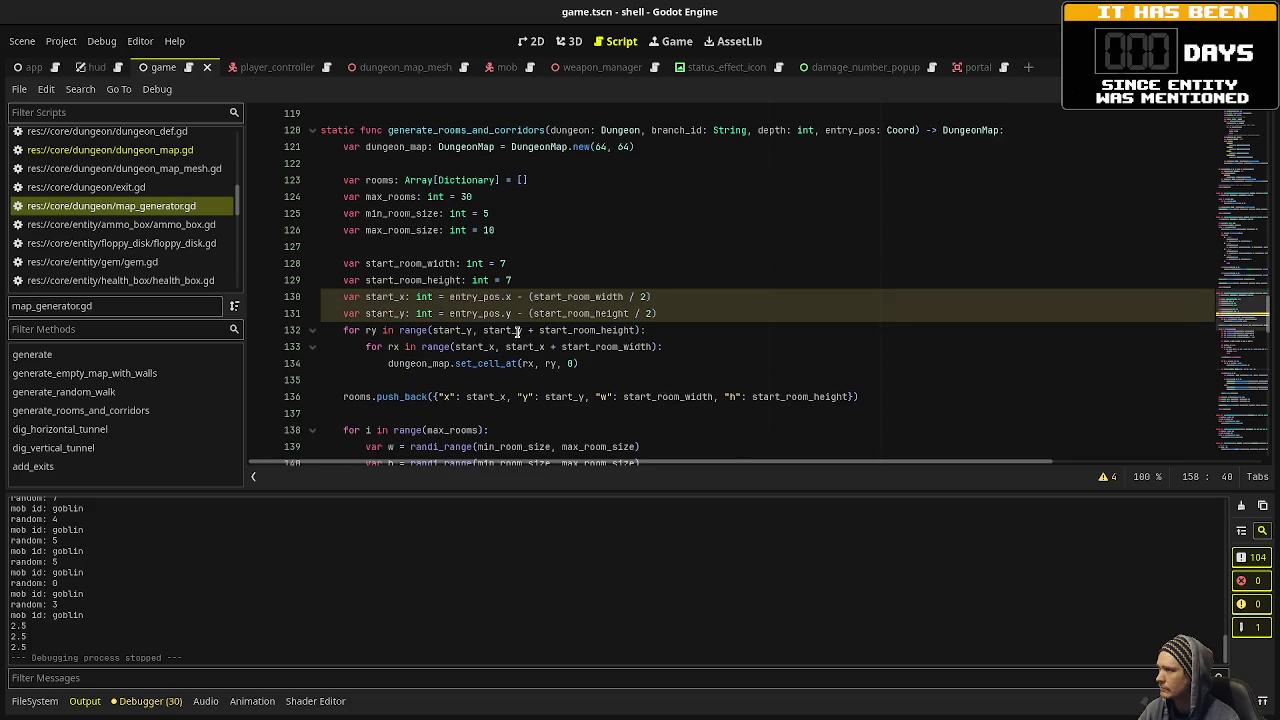
scroll(518, 332, "up", 8)
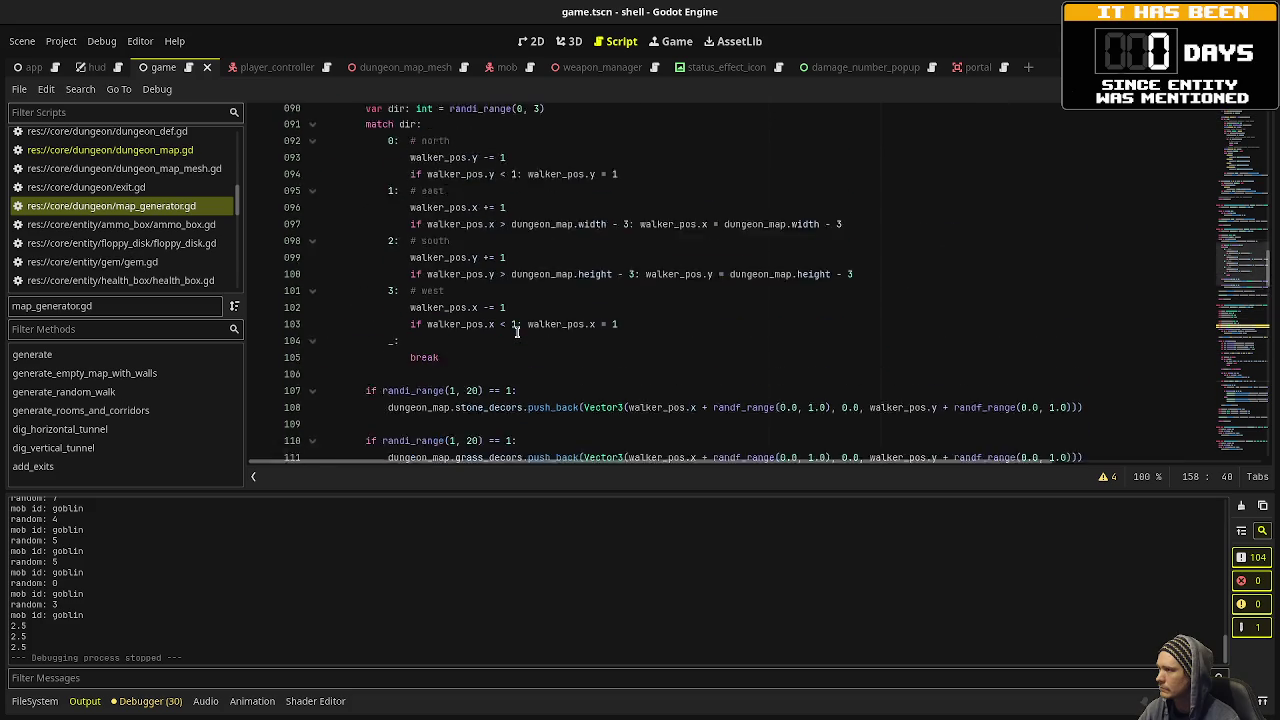
scroll(518, 332, "up", 8)
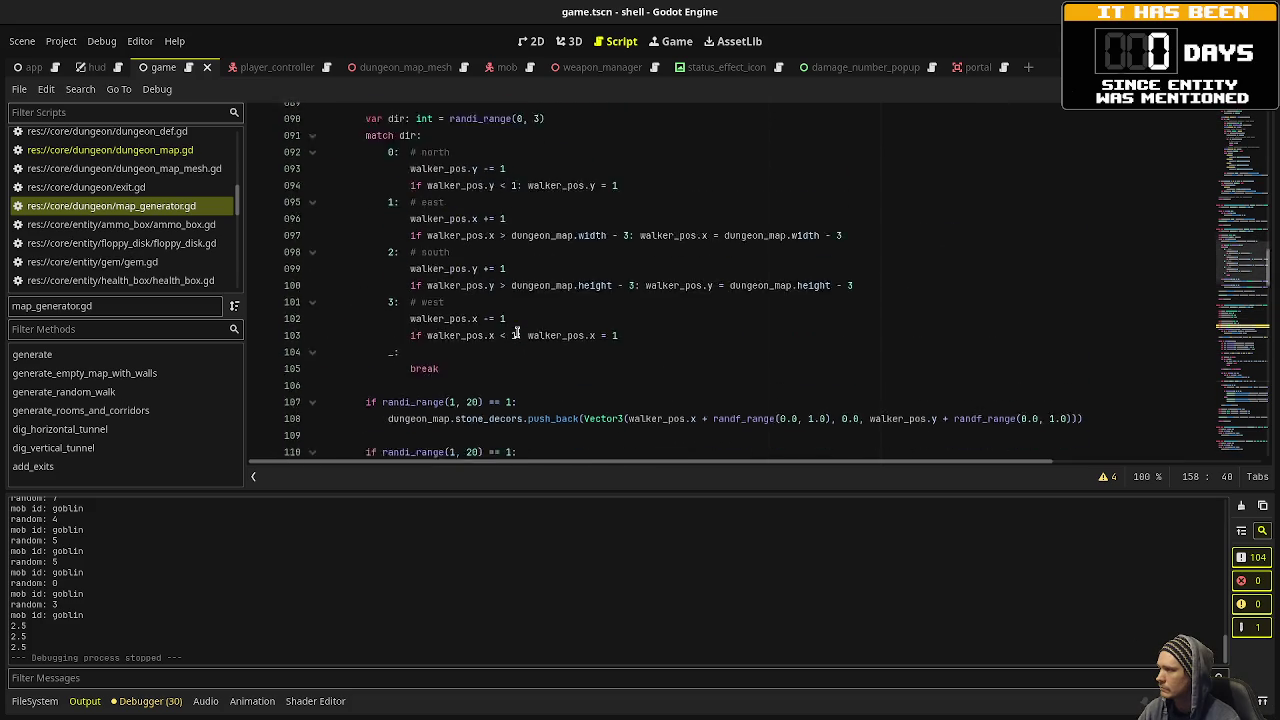
scroll(455, 340, "up", 13)
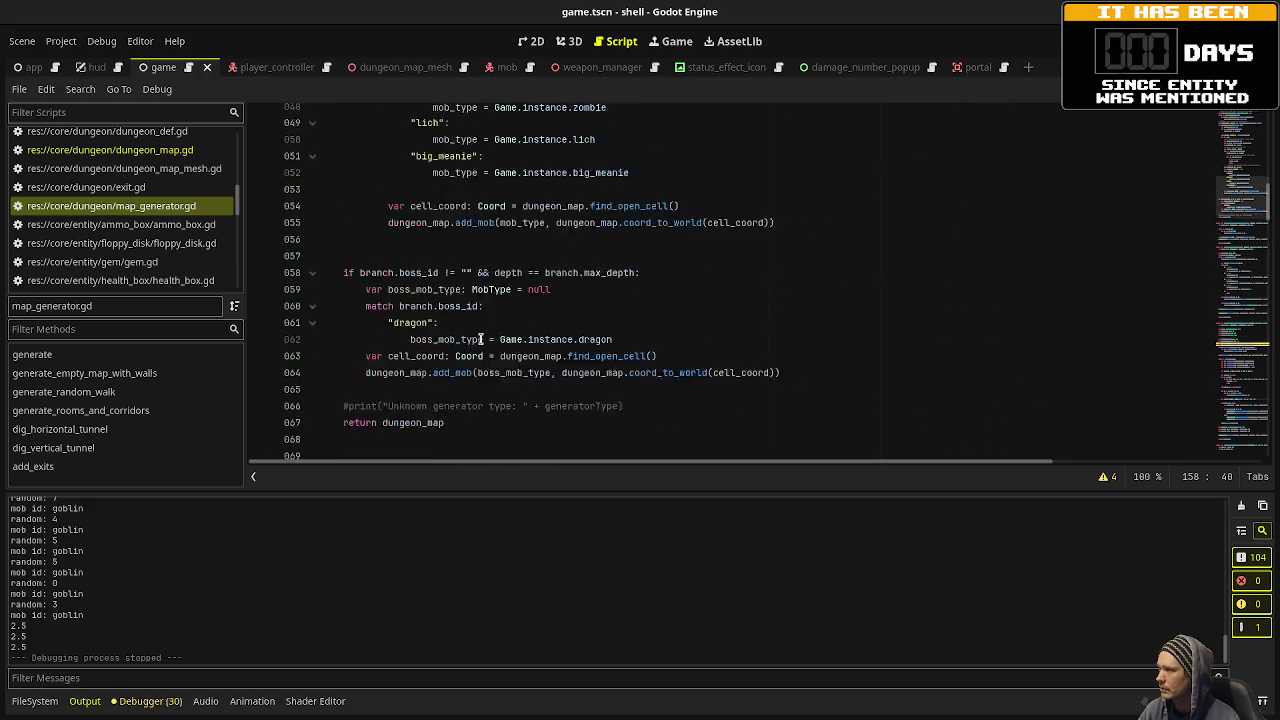
scroll(460, 320, "up", 10)
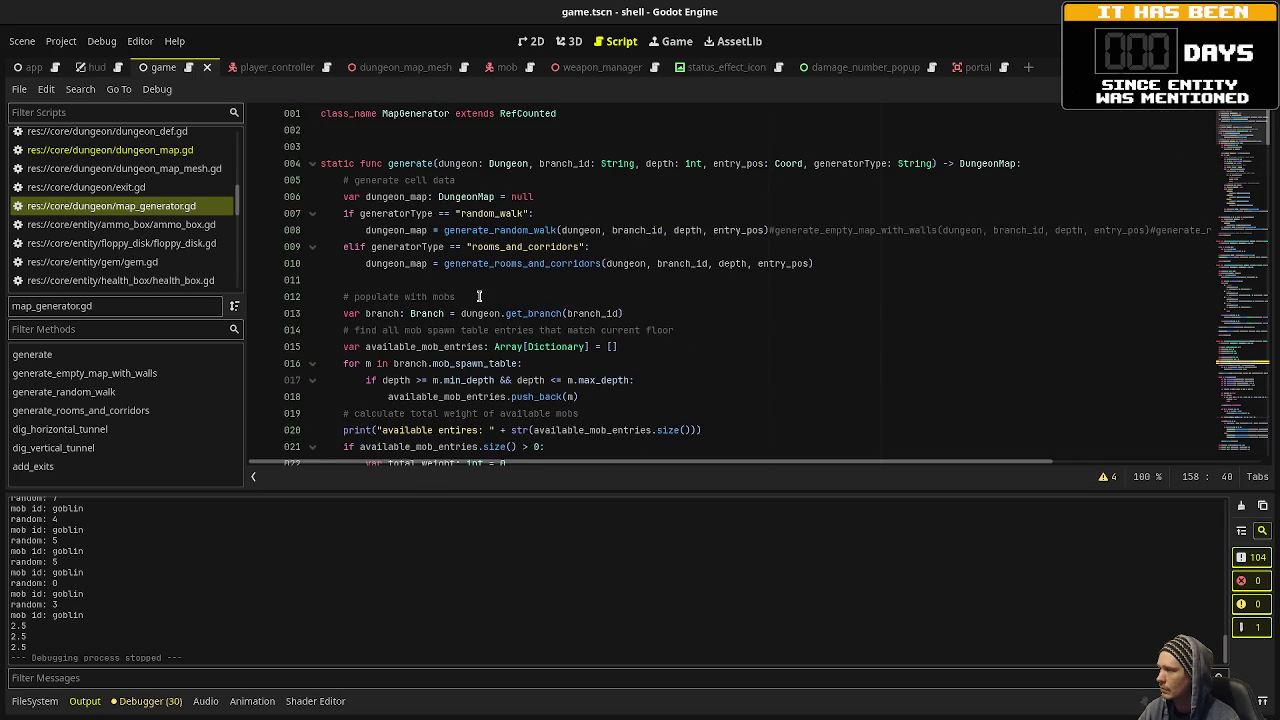
scroll(479, 296, "down", 17)
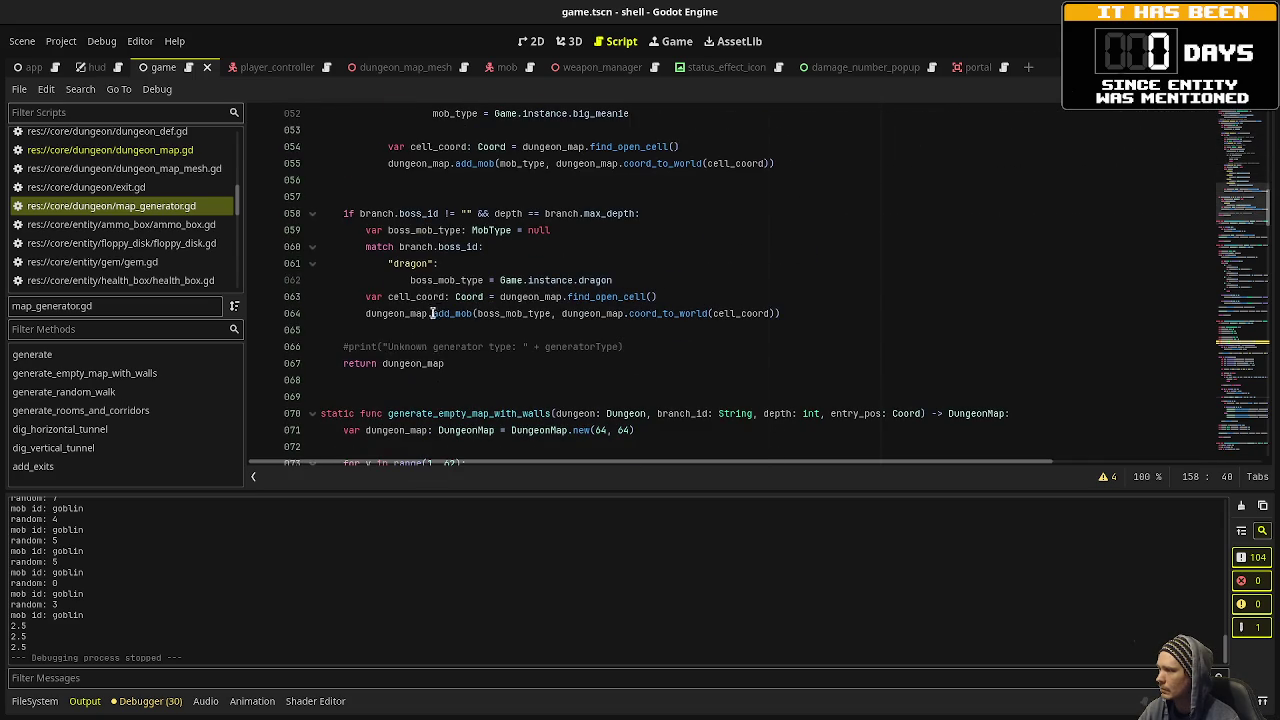
left_click(397, 397)
Add a 'static func populate_mobs() -> void:' header below generate.
key("Return")
type("static func populate_mobs(")
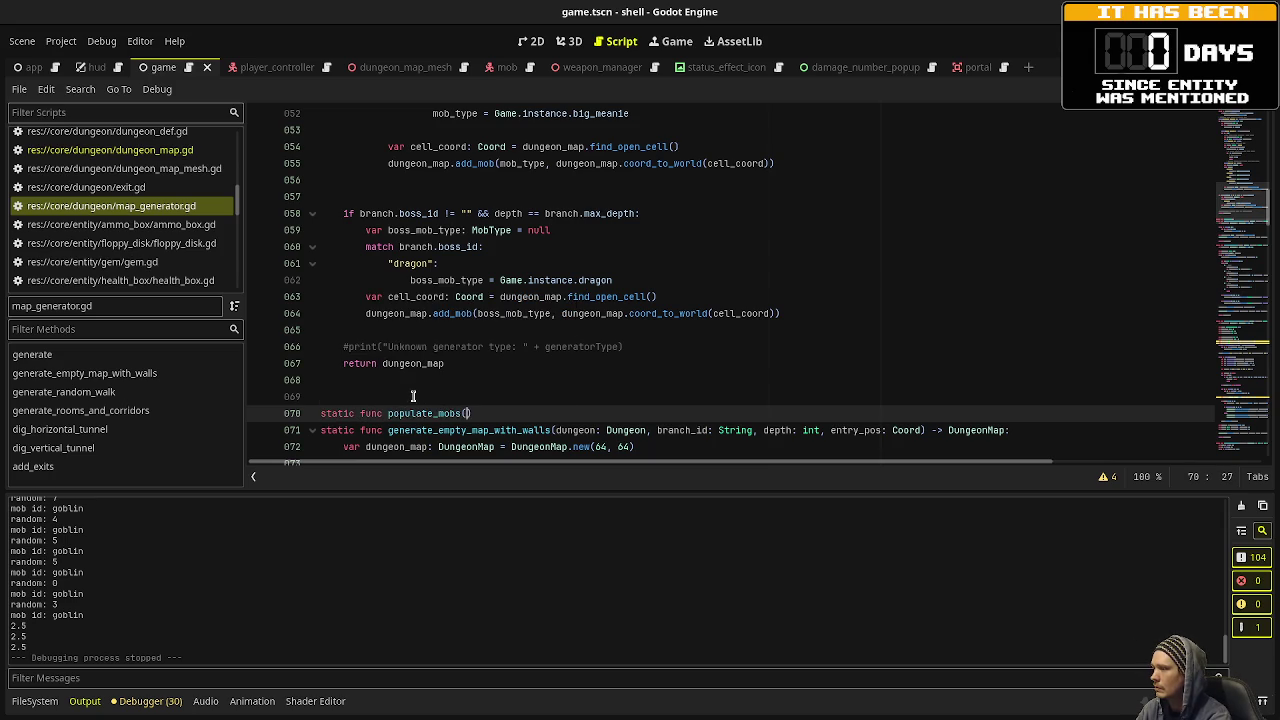
type(") -> v")
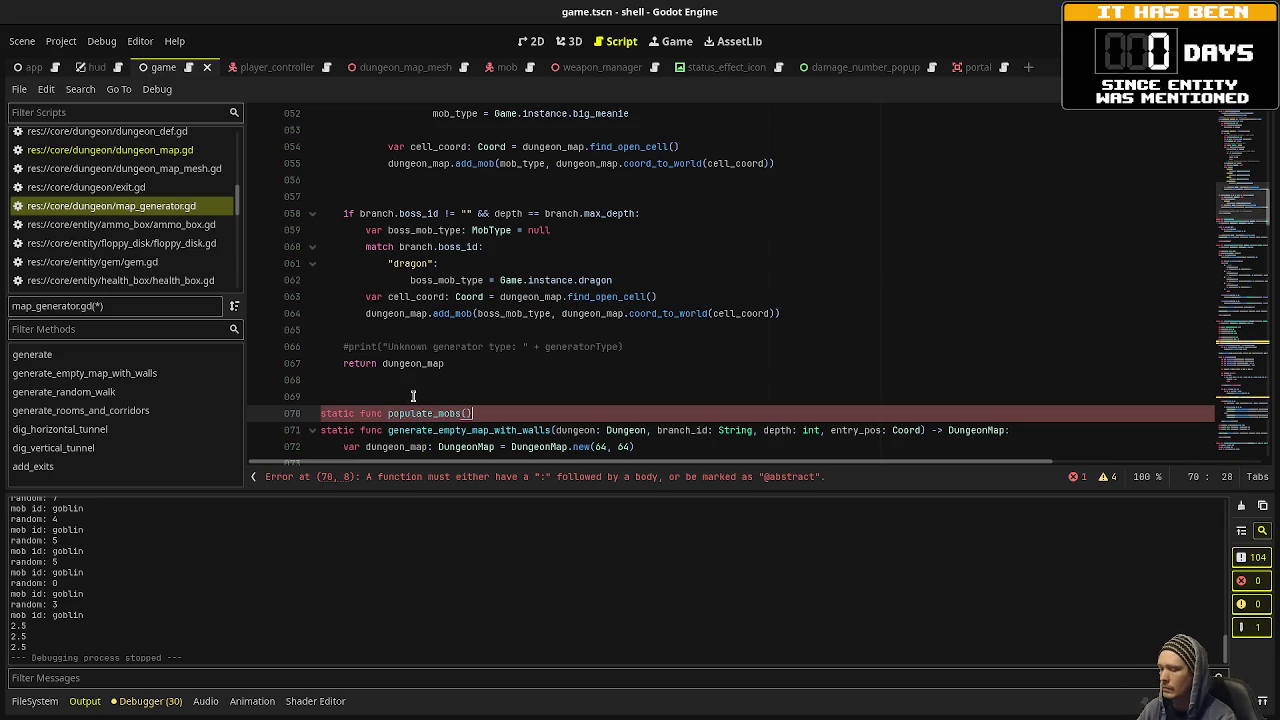
type("oid:")
key("Return")
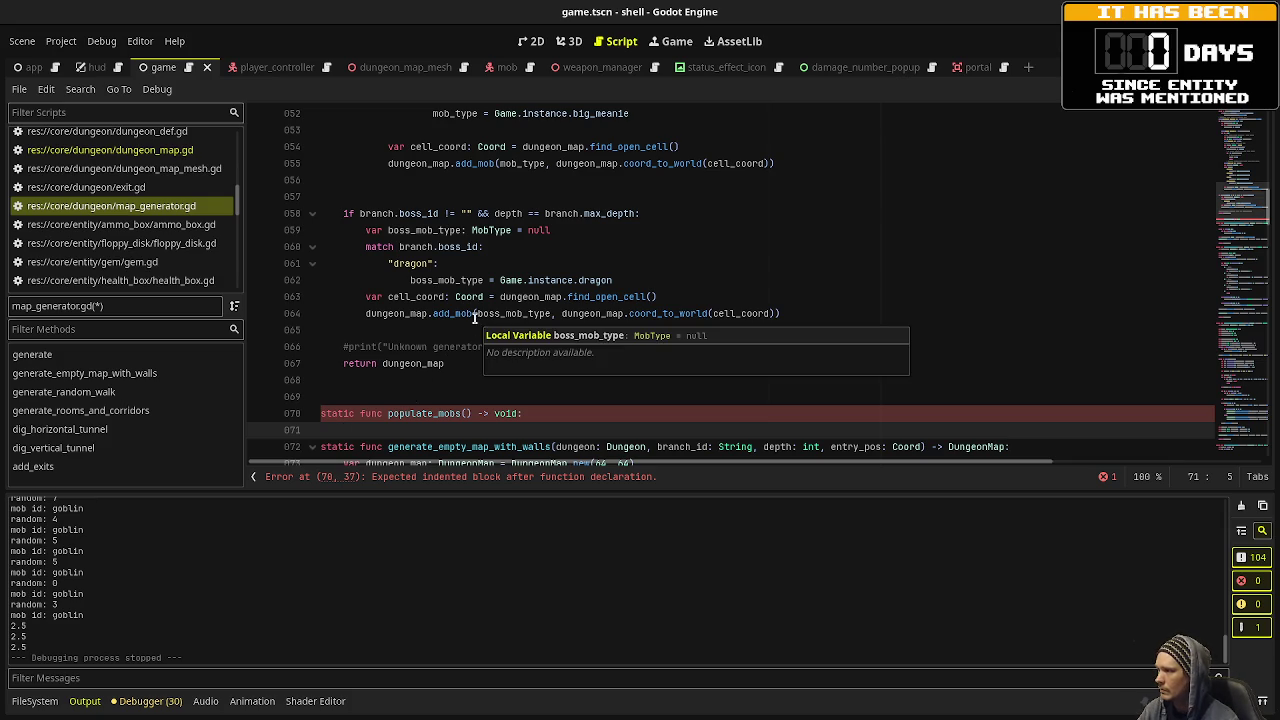
Cut the mob-spawning block from generate and replace it with a populate_mobs() call.
scroll(593, 300, "up", 1)
scroll(593, 300, "up", 3)
mouse_move(776, 363)
left_mouse_down()
mouse_move(366, 343)
mouse_move(394, 334)
mouse_move(390, 313)
mouse_move(337, 258)
left_mouse_up()
scroll(400, 344, "up", 9)
scroll(390, 315, "up", 3)
key("BackSpace")
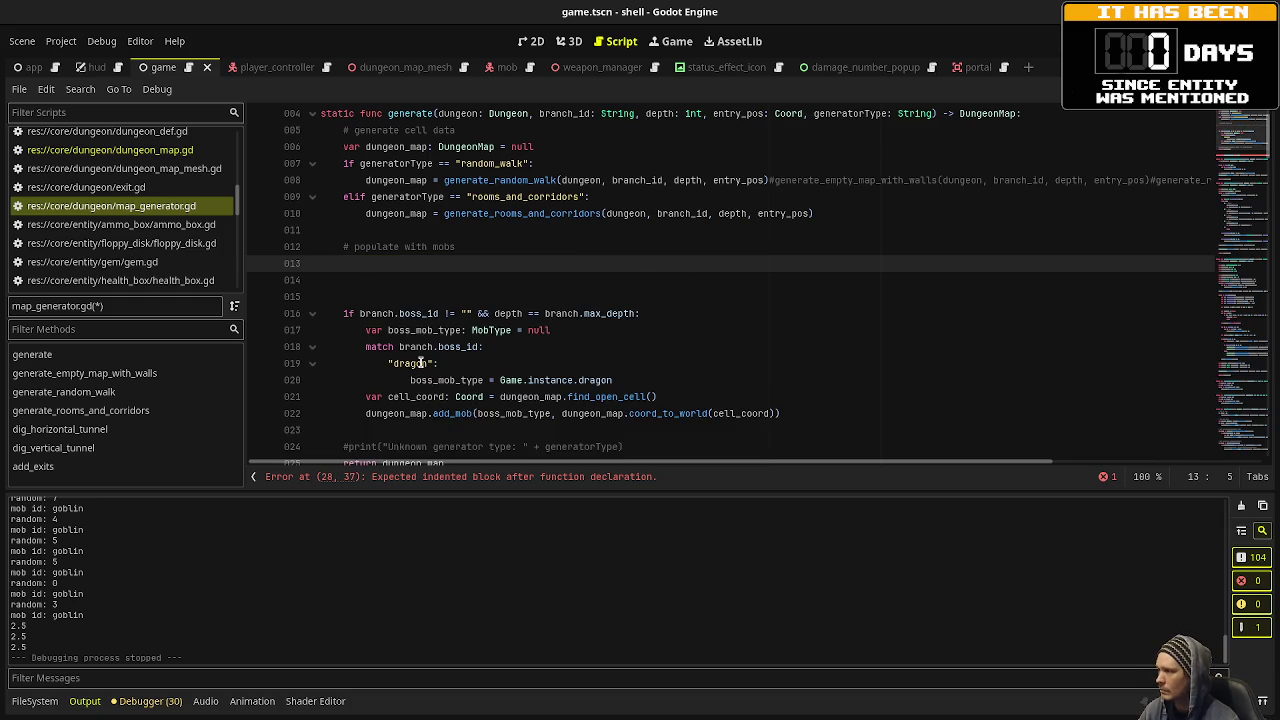
type("pop")
key("Return")
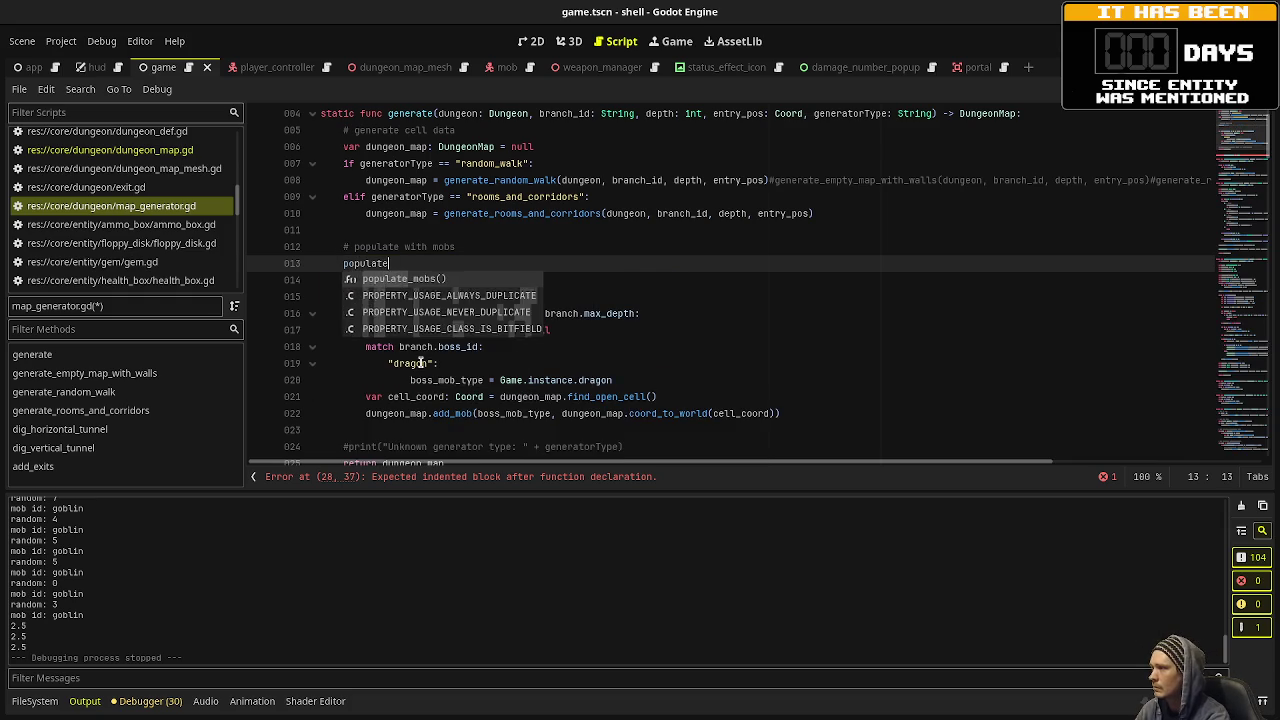
Paste the mob-spawning block into the body of populate_mobs.
scroll(425, 350, "down", 4)
left_click(560, 318)
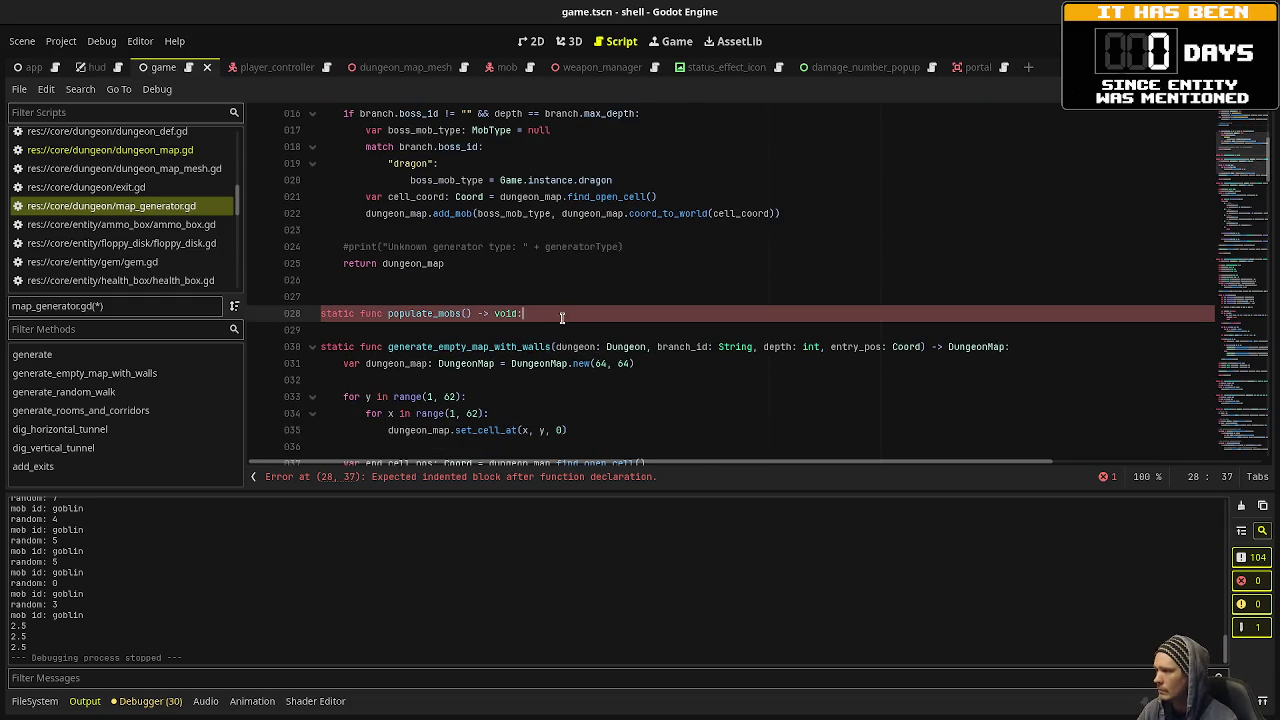
key("ctrl+v")
key("Return")
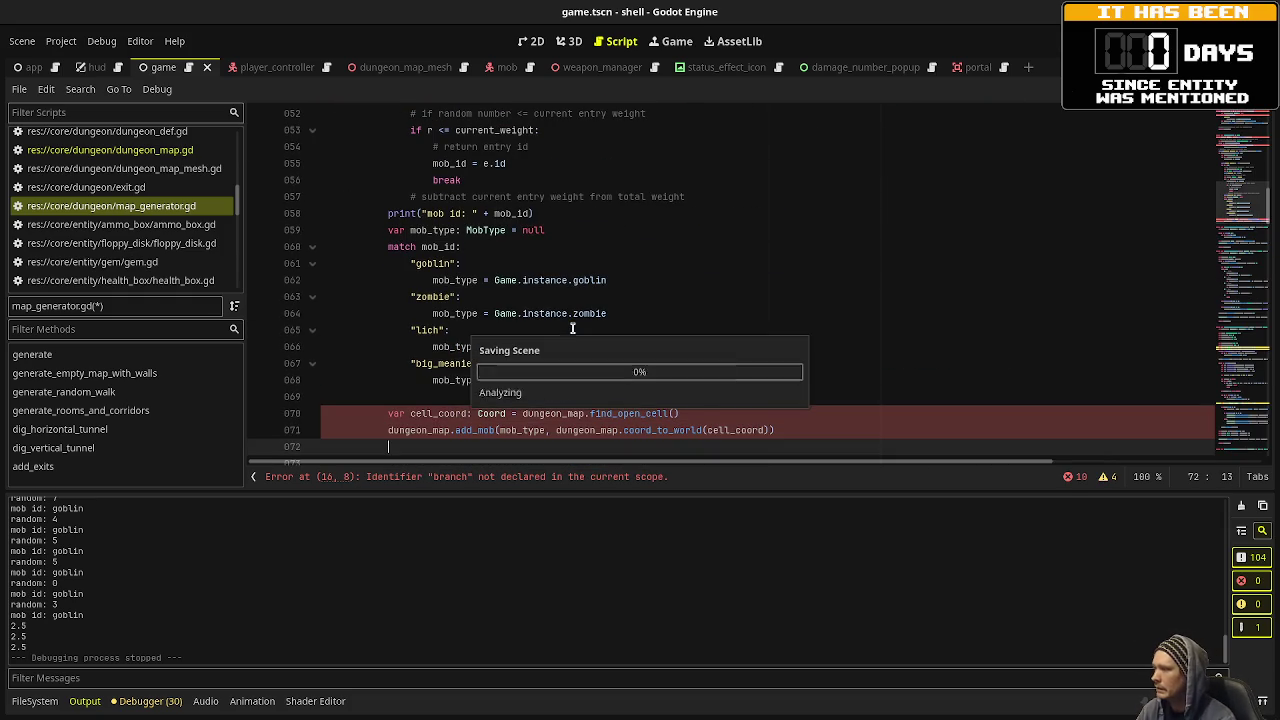
Save the script and give populate_mobs the parameters dungeon: Dungeon, dungeon_map: DungeonMap.
key("ctrl+s")
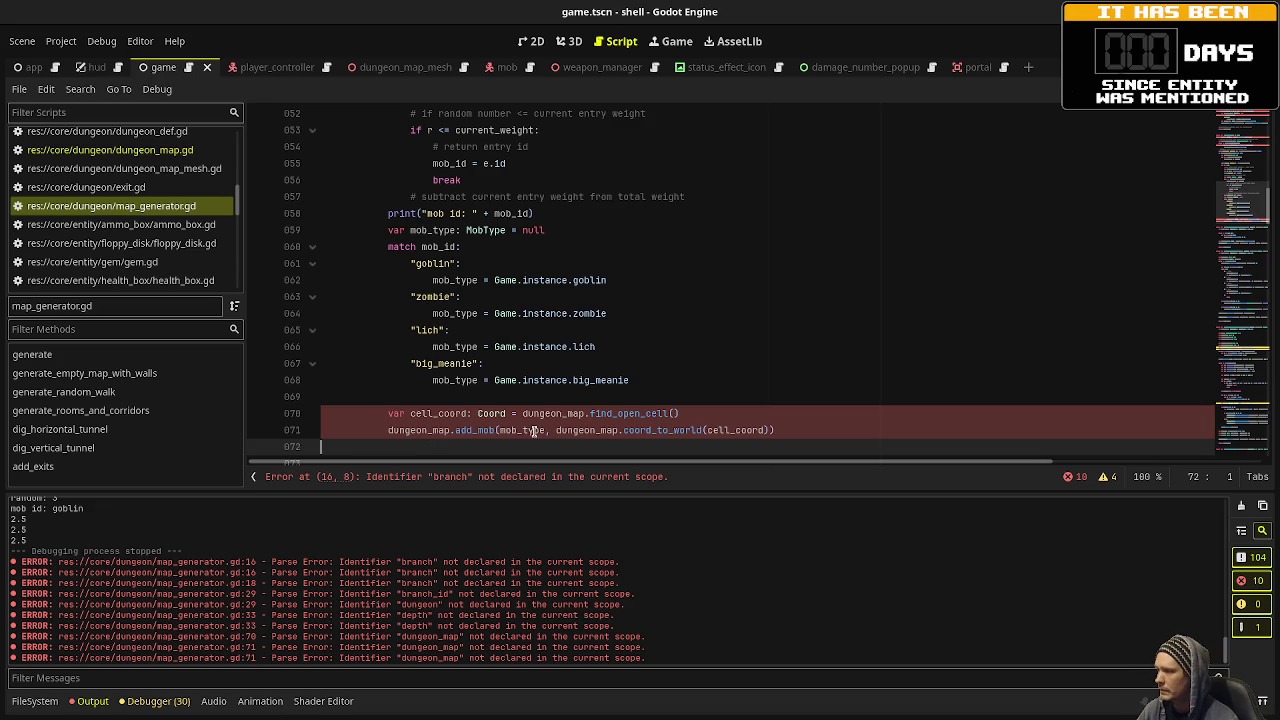
scroll(540, 365, "up", 10)
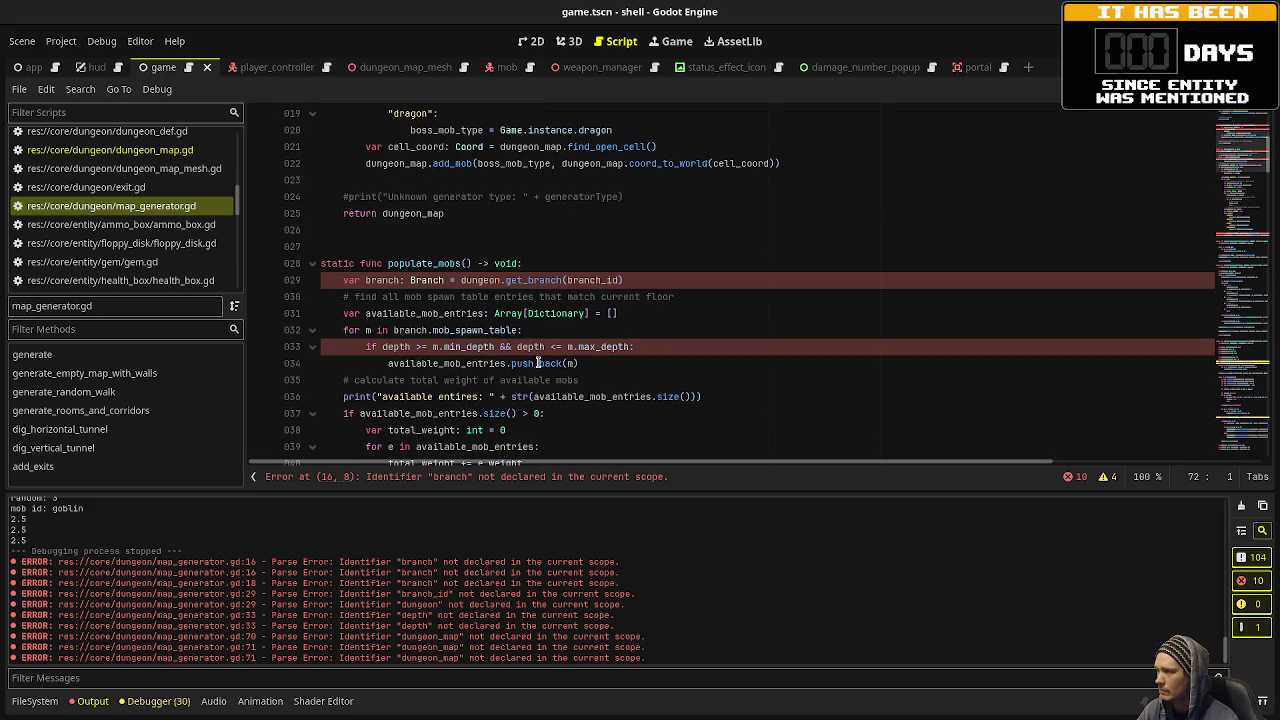
left_click(465, 263)
type("dungeon: Dungeon, dungeon_map: DungeonMap")
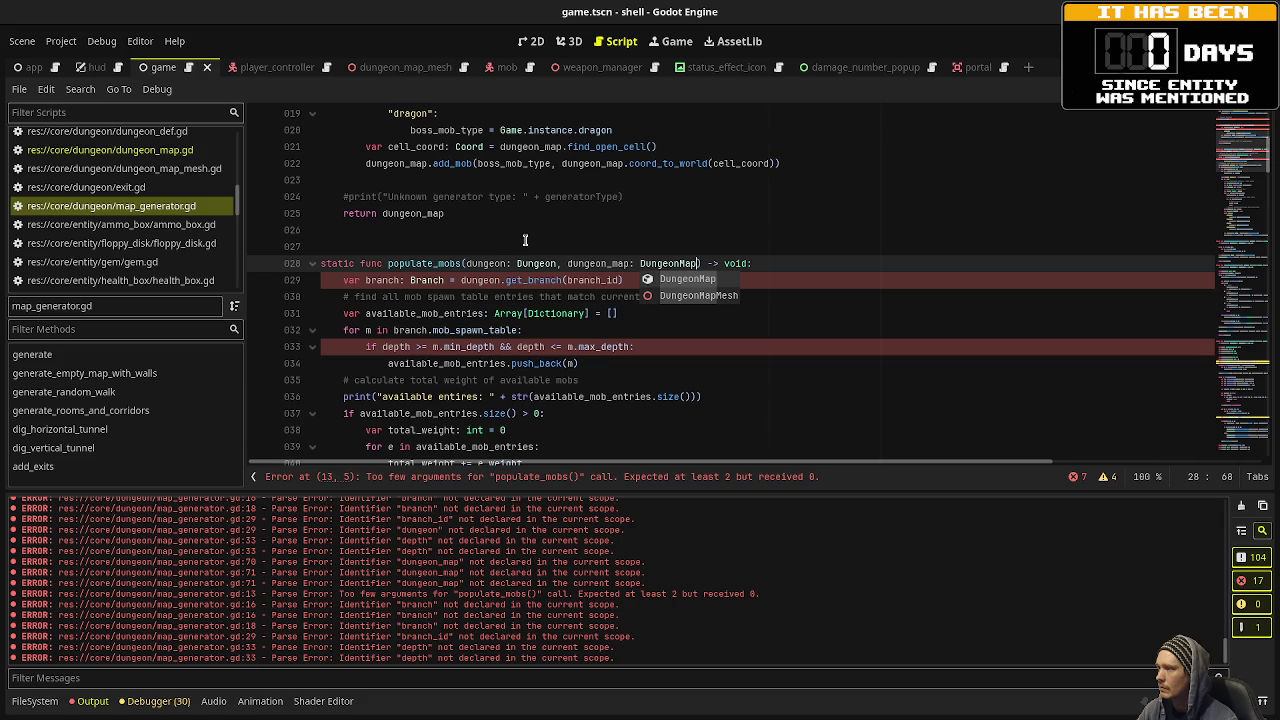
Pass dungeon, dungeon_map in the populate_mobs call and add branch: Branch to its signature.
scroll(525, 240, "up", 4)
left_click(424, 214)
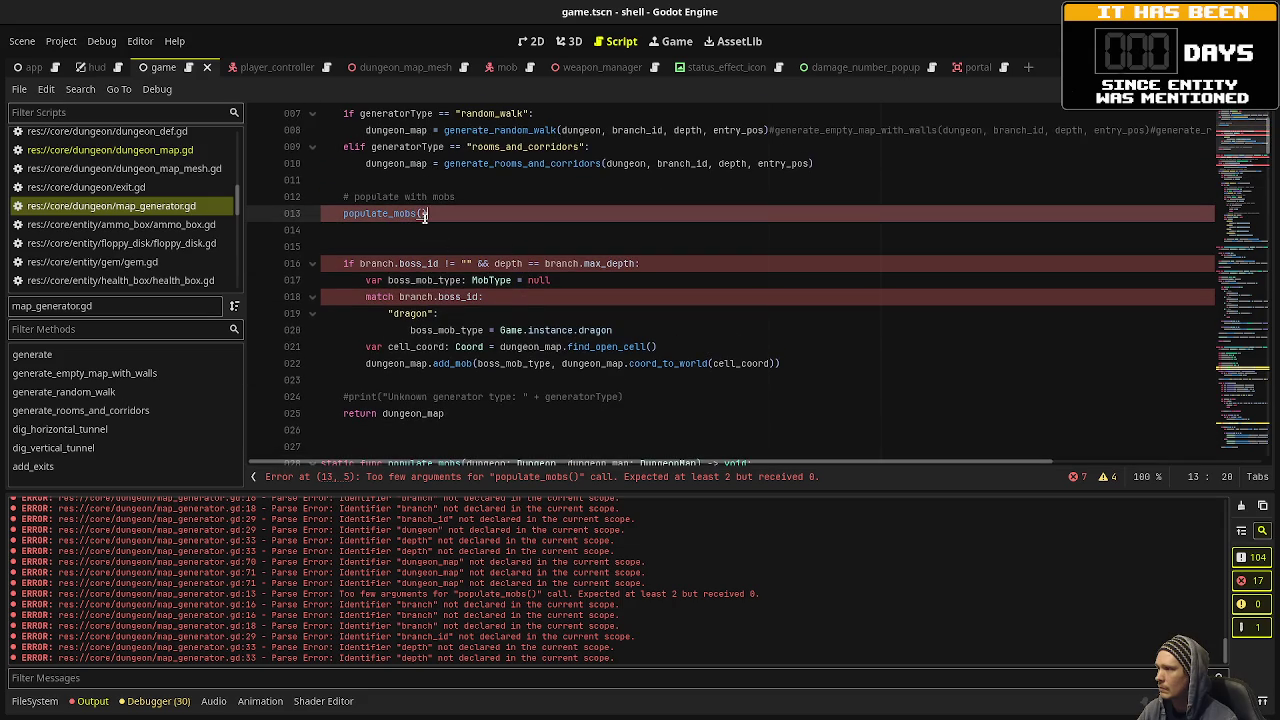
type("dungeo")
type("n, dungeon_map")
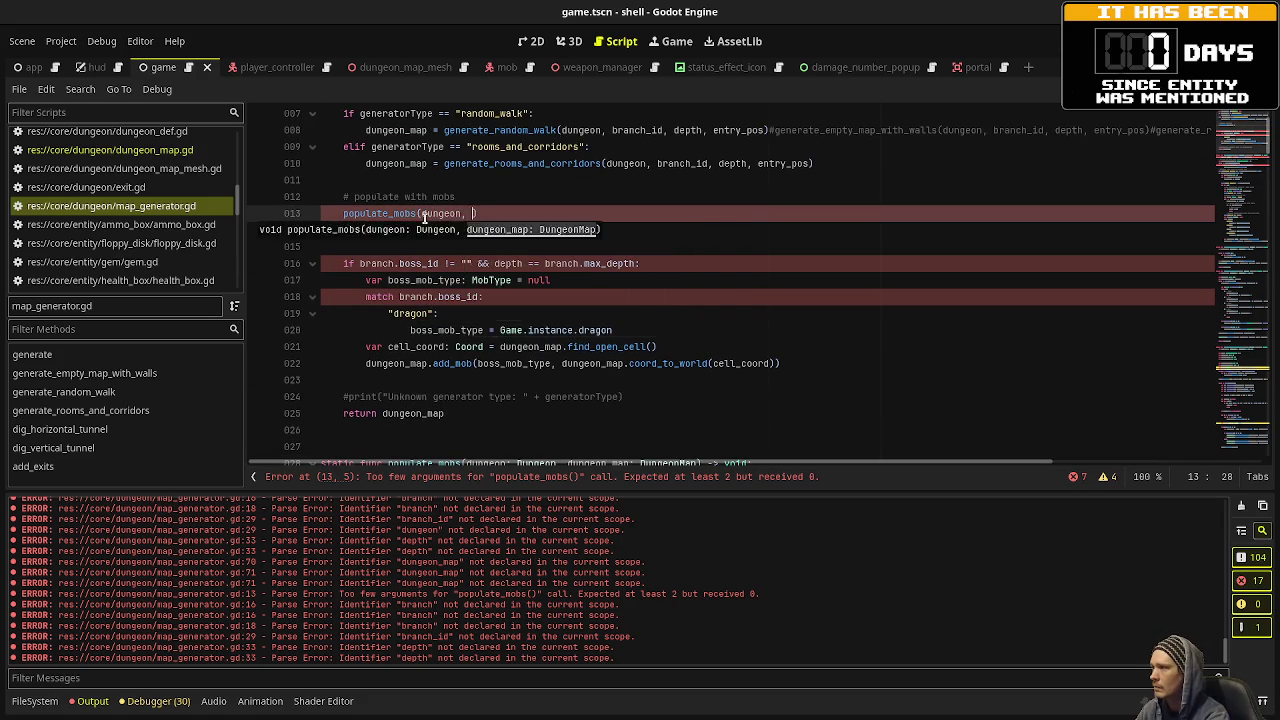
left_click(577, 232)
scroll(571, 270, "down", 5)
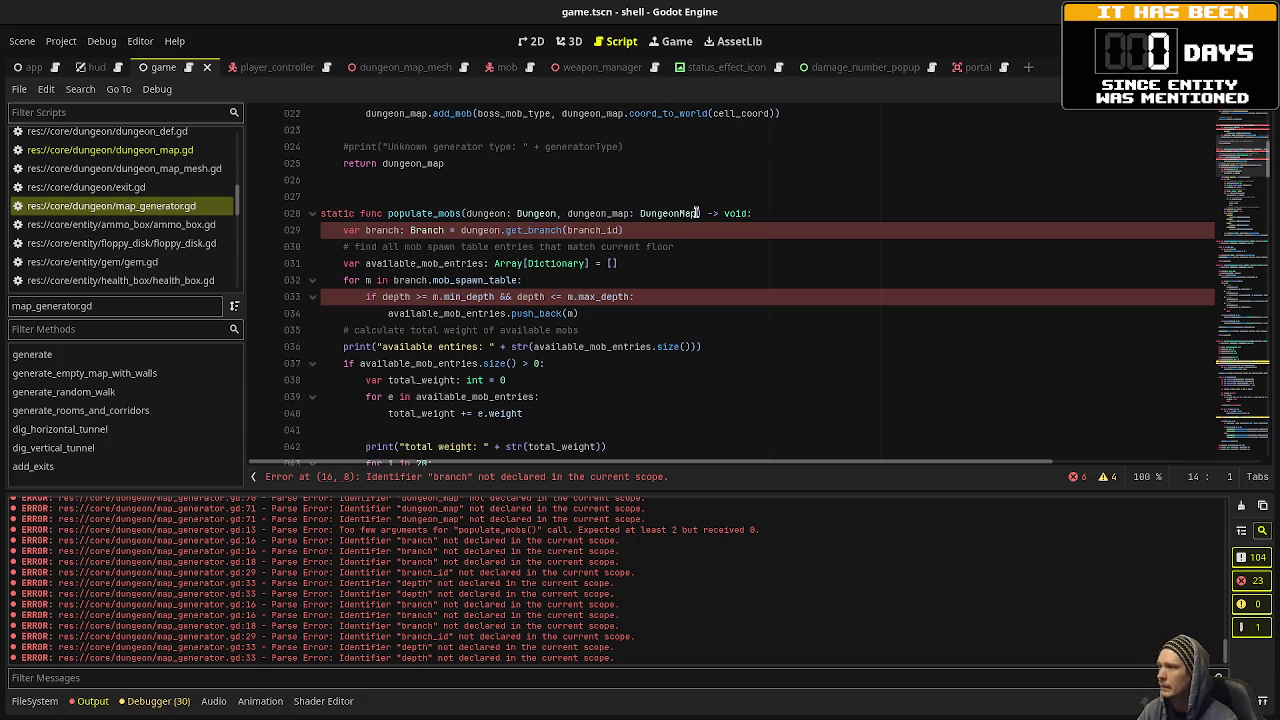
left_click(697, 213)
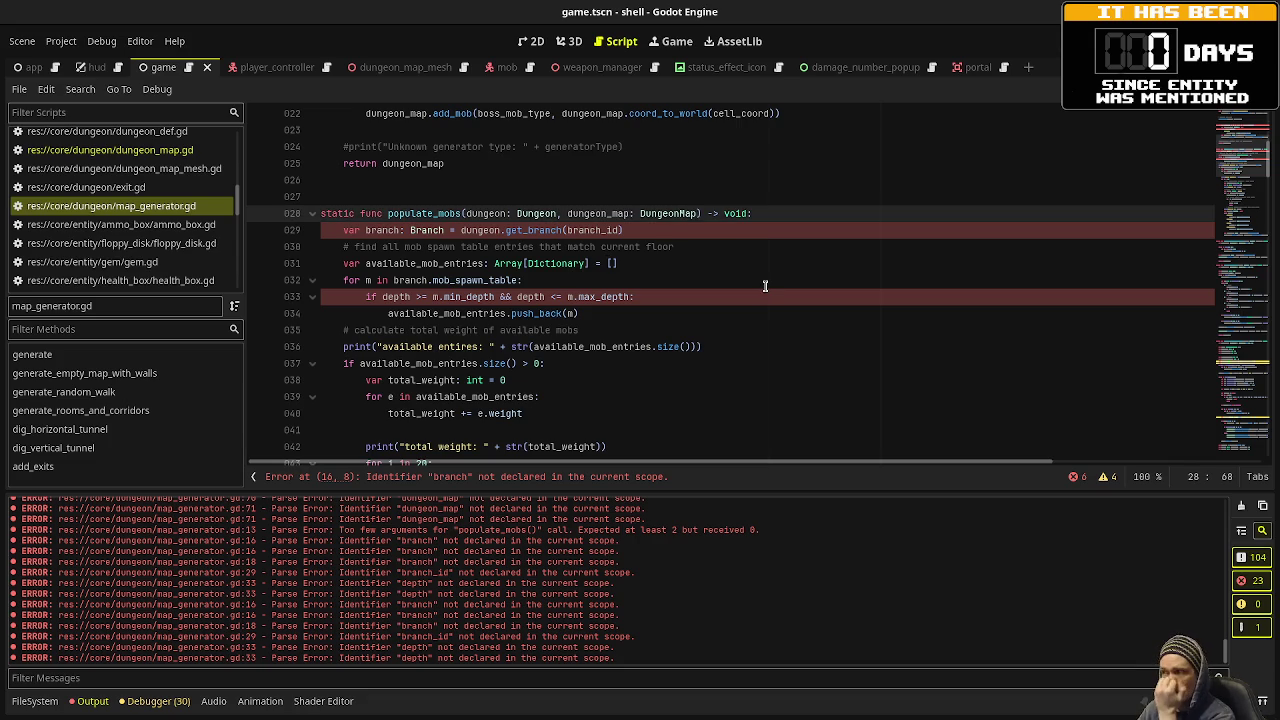
type(", ")
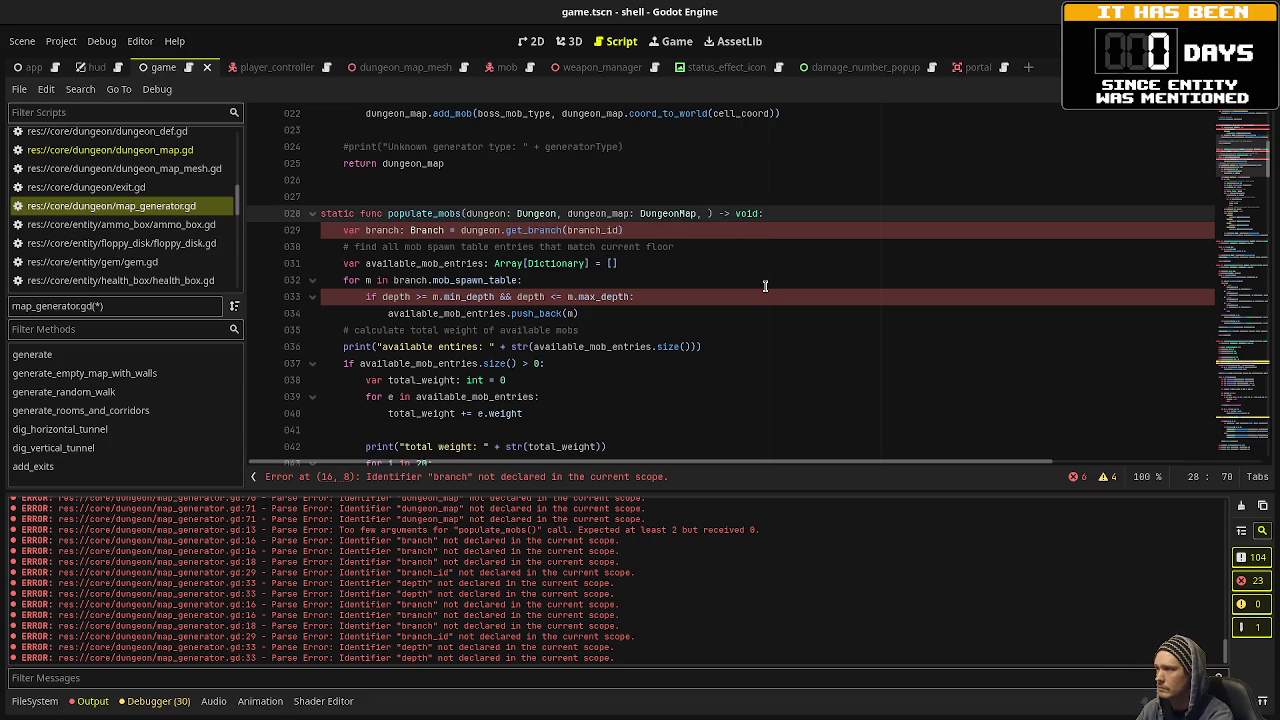
type("branch:")
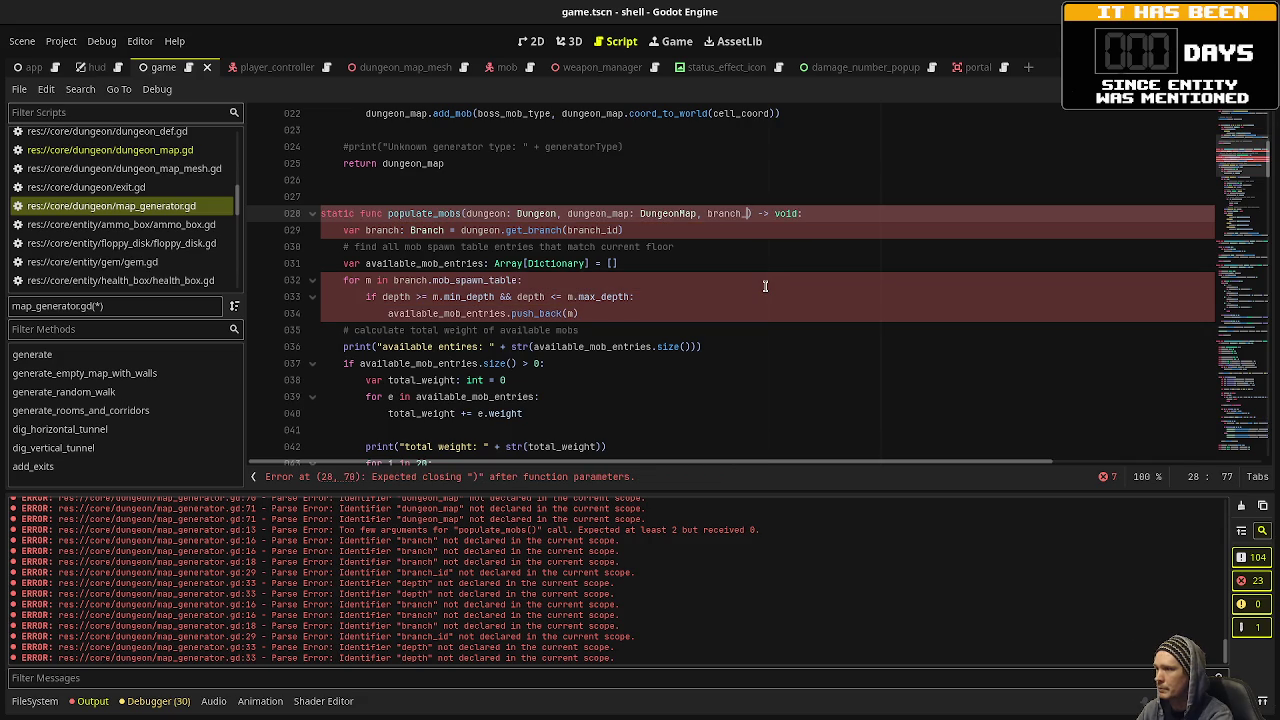
type(" Branch")
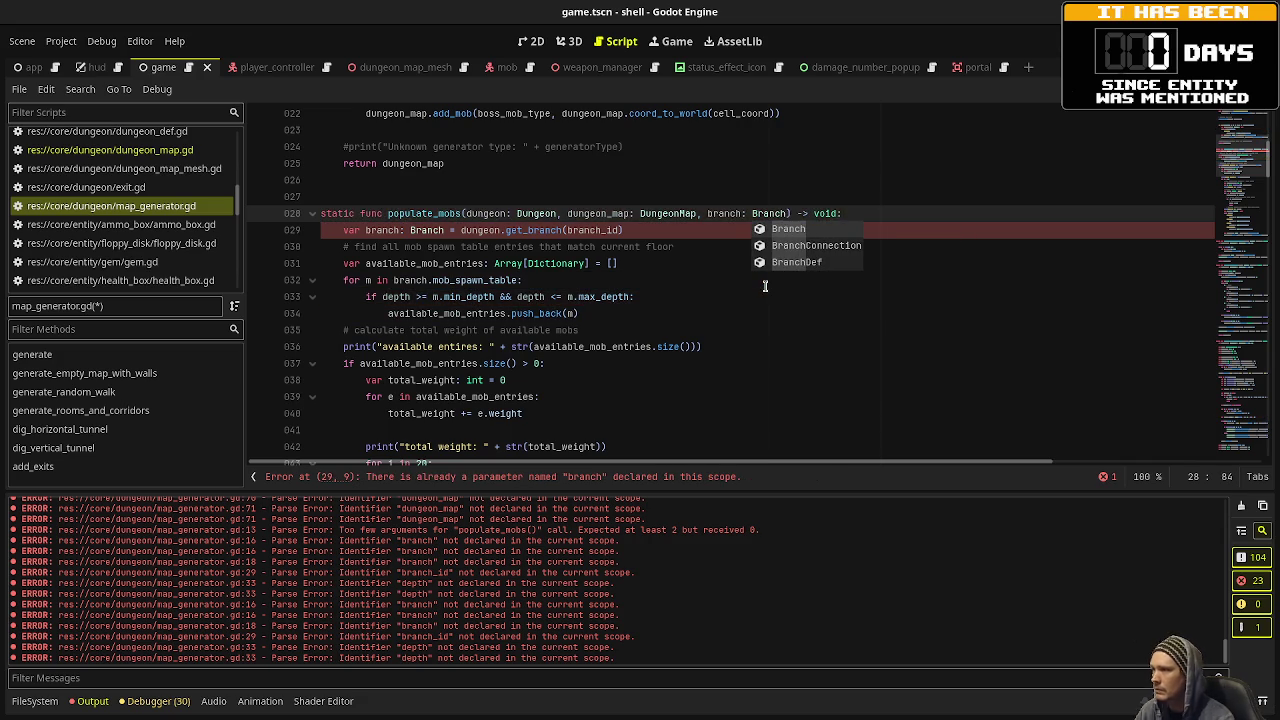
Add branch to the call's arguments and delete the get_branch lookup line from populate_mobs.
scroll(606, 262, "up", 4)
scroll(493, 240, "up", 1)
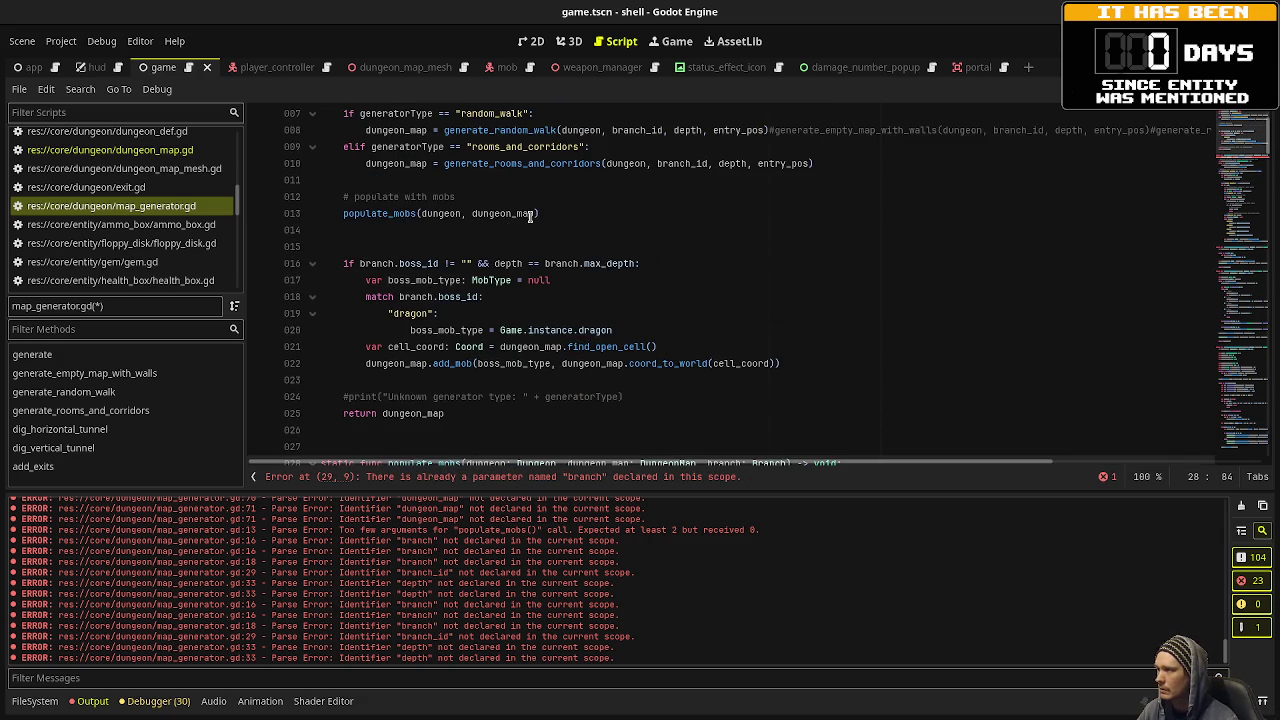
left_click(530, 216)
type(", ")
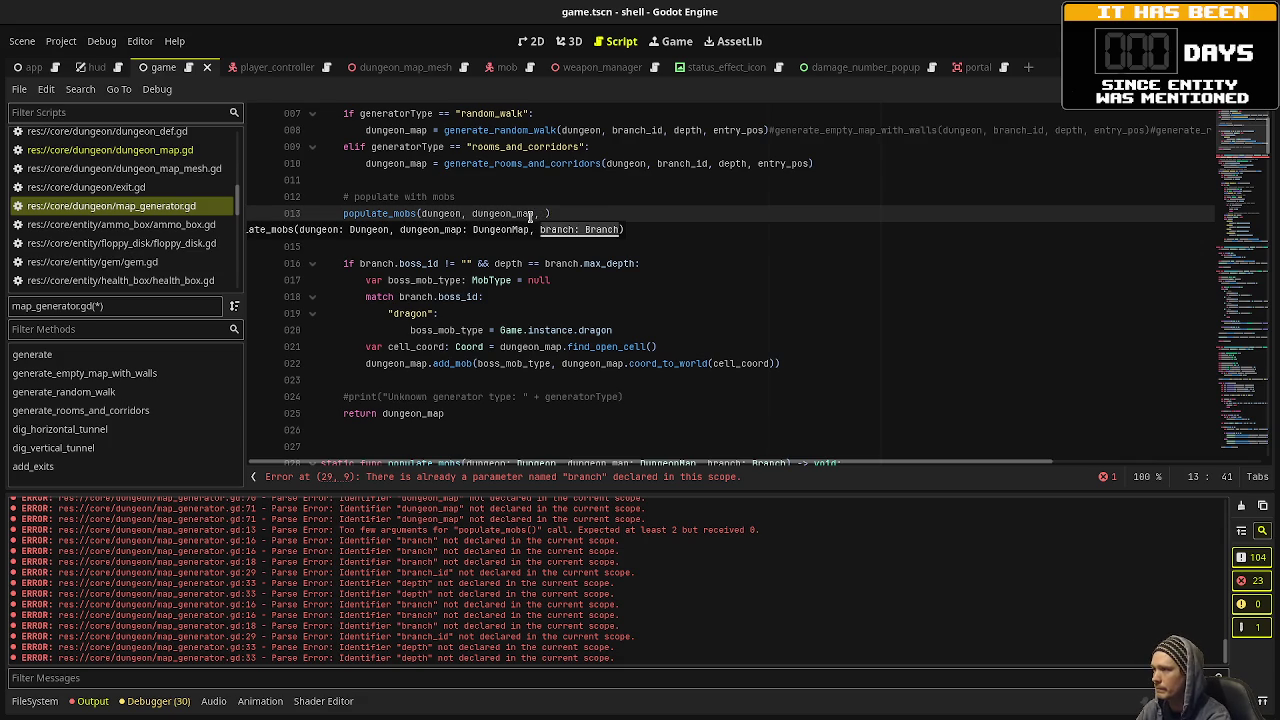
type("b")
key("BackSpace")
key("BackSpace")
key("BackSpace")
scroll(462, 336, "down", 3)
scroll(462, 336, "down", 1)
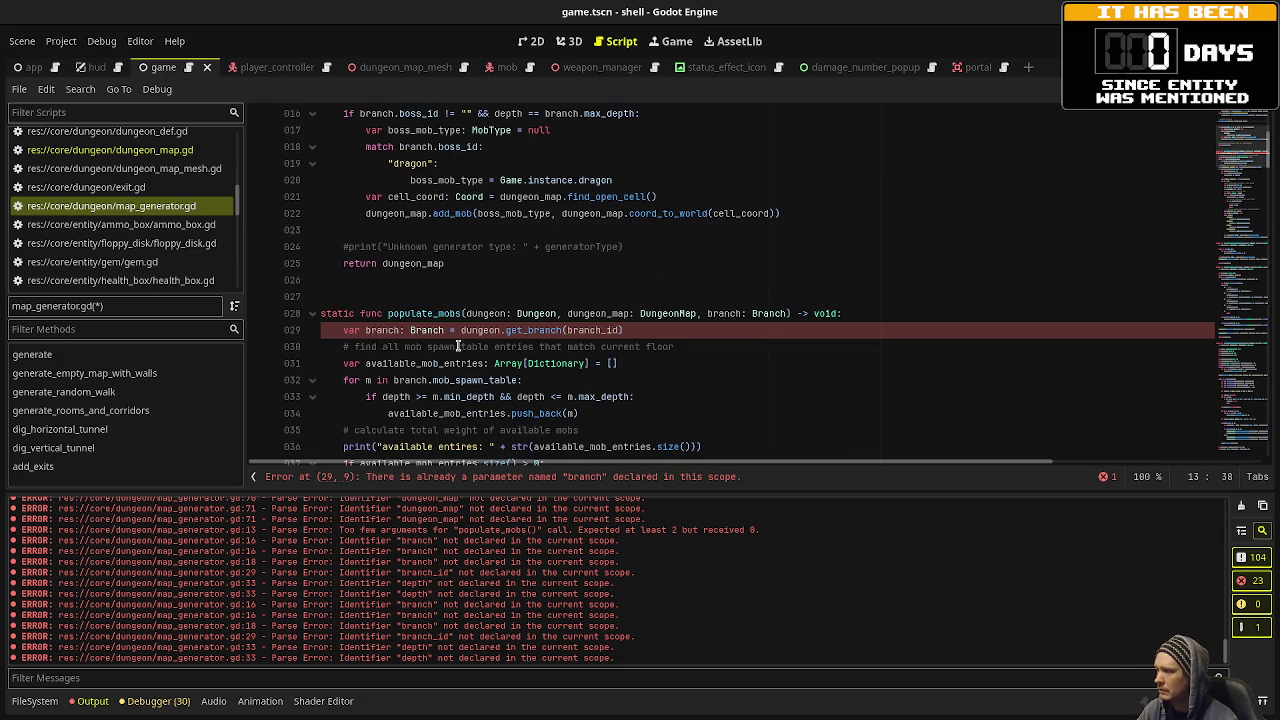
left_click_drag(344, 329, 659, 322)
key("ctrl+c")
key("BackSpace")
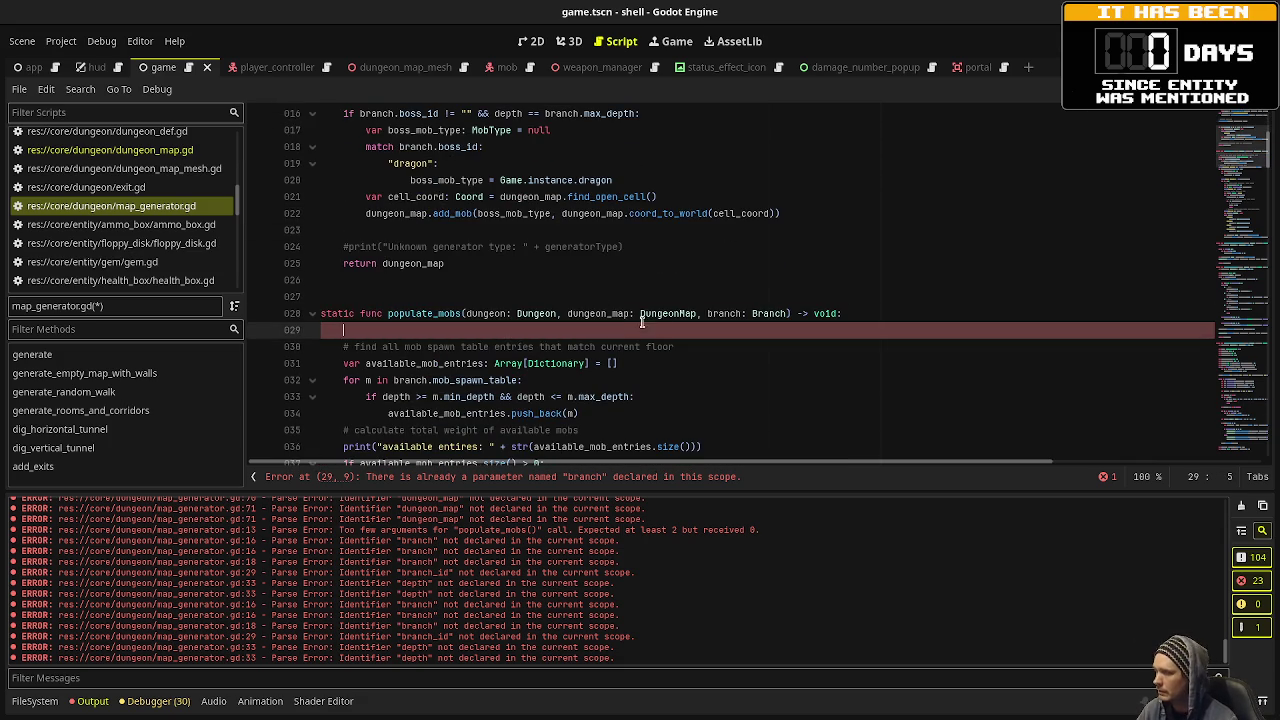
scroll(483, 293, "up", 4)
left_click(477, 247)
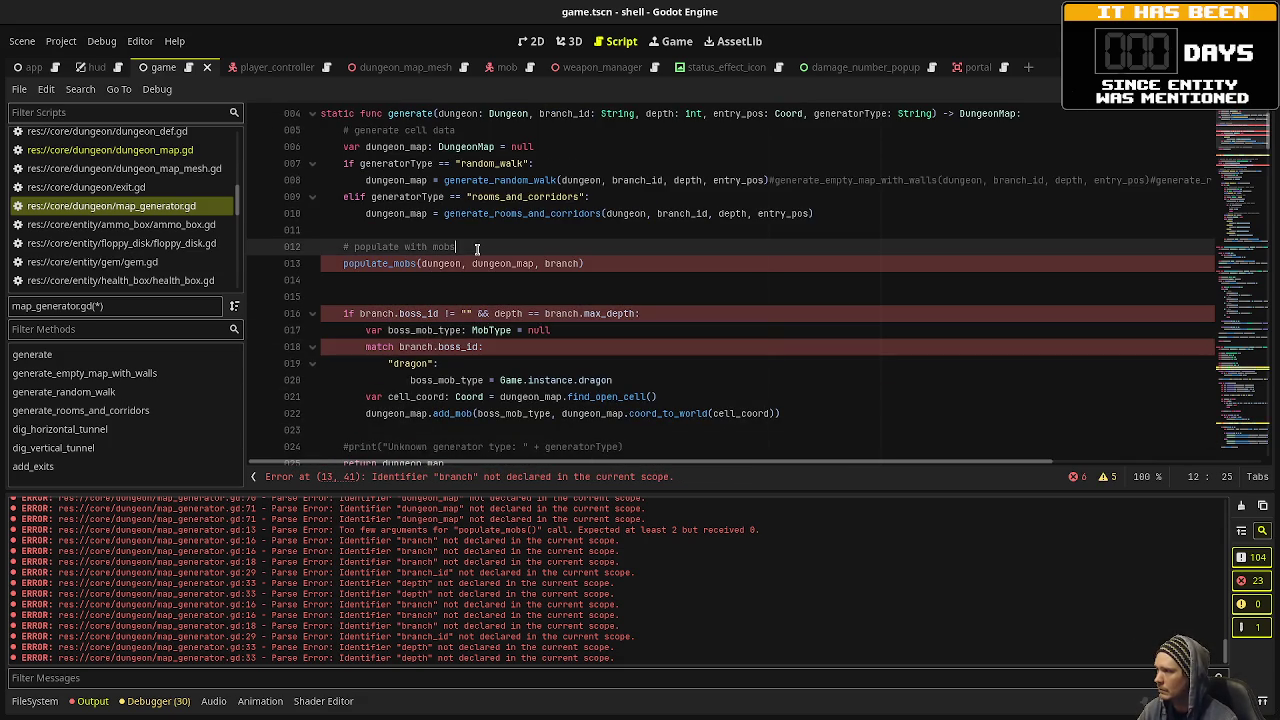
key("Return")
key("ctrl+v")
key("ctrl+s")
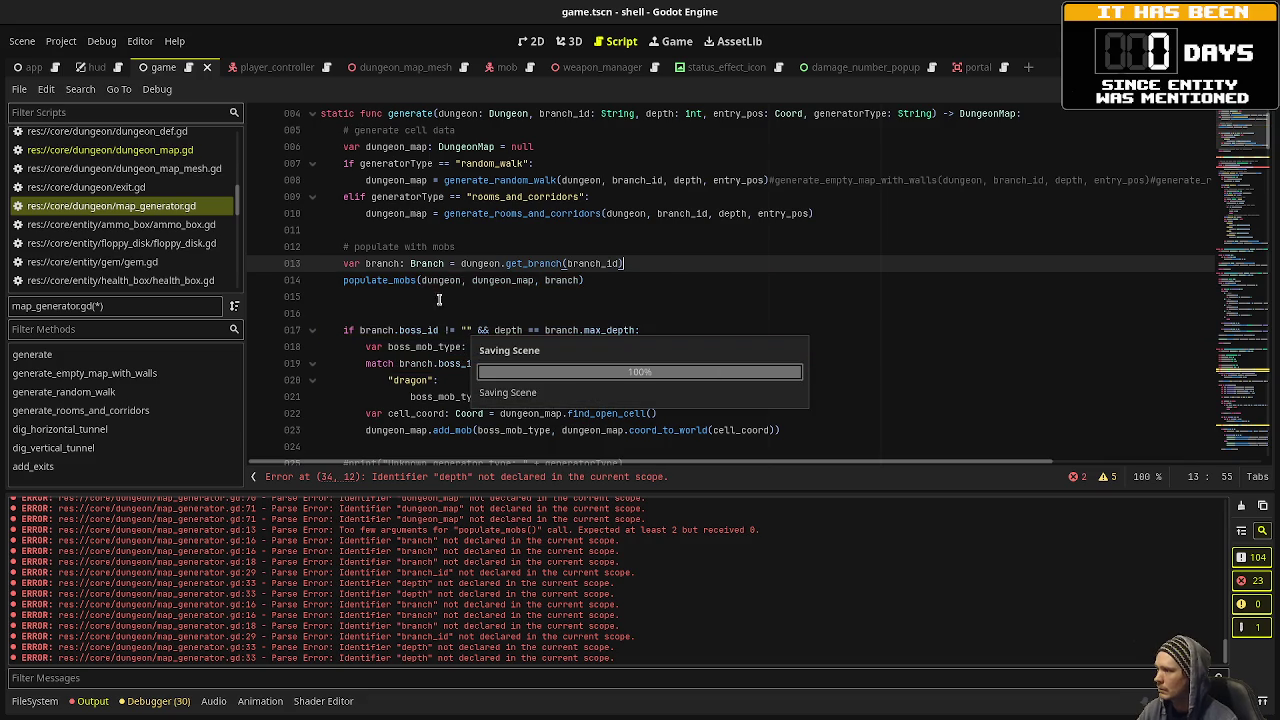
key("Down")
scroll(455, 323, "down", 2)
scroll(455, 323, "up", 1)
scroll(455, 315, "down", 6)
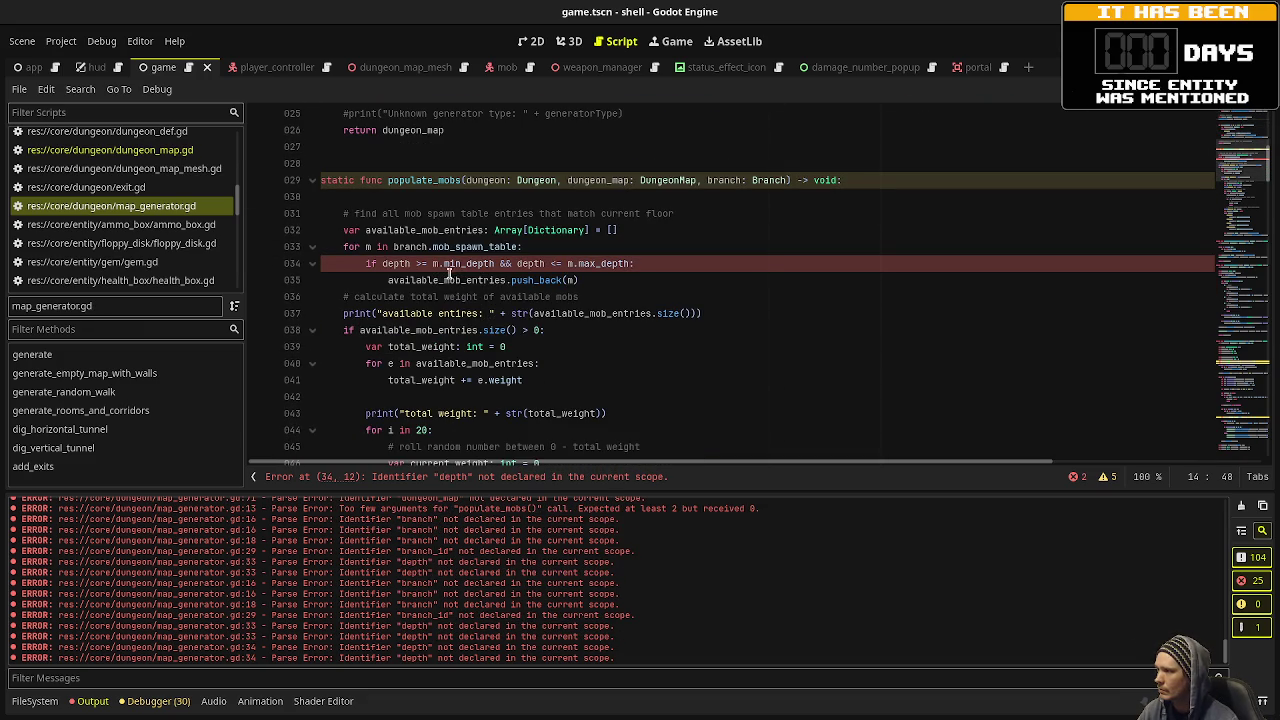
mouse_move(434, 264)
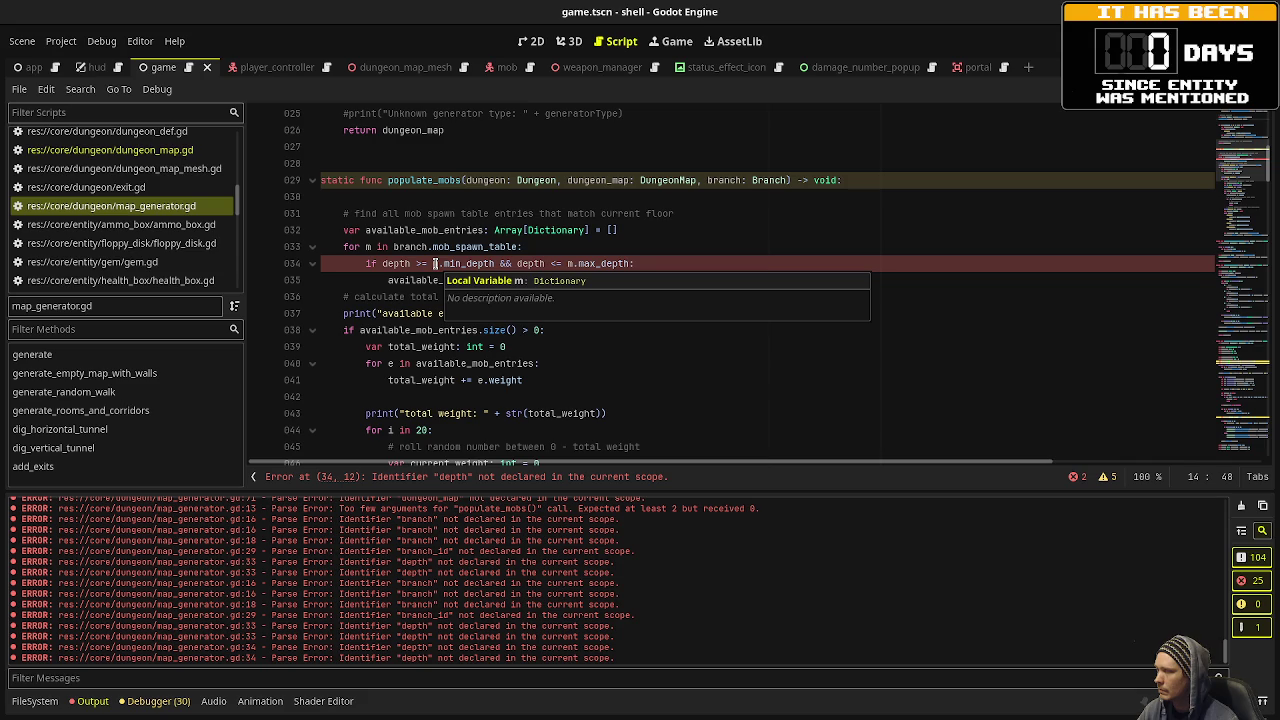
scroll(434, 264, "up", 3)
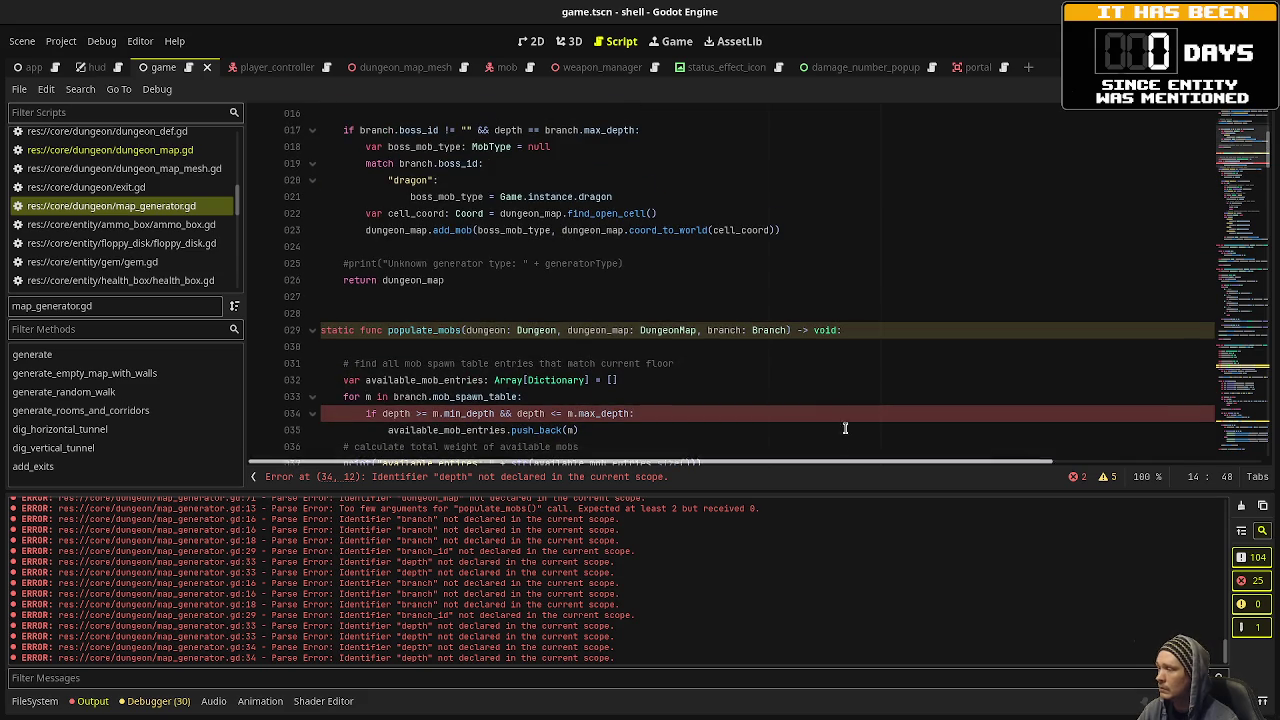
left_click(787, 333)
type(", depth")
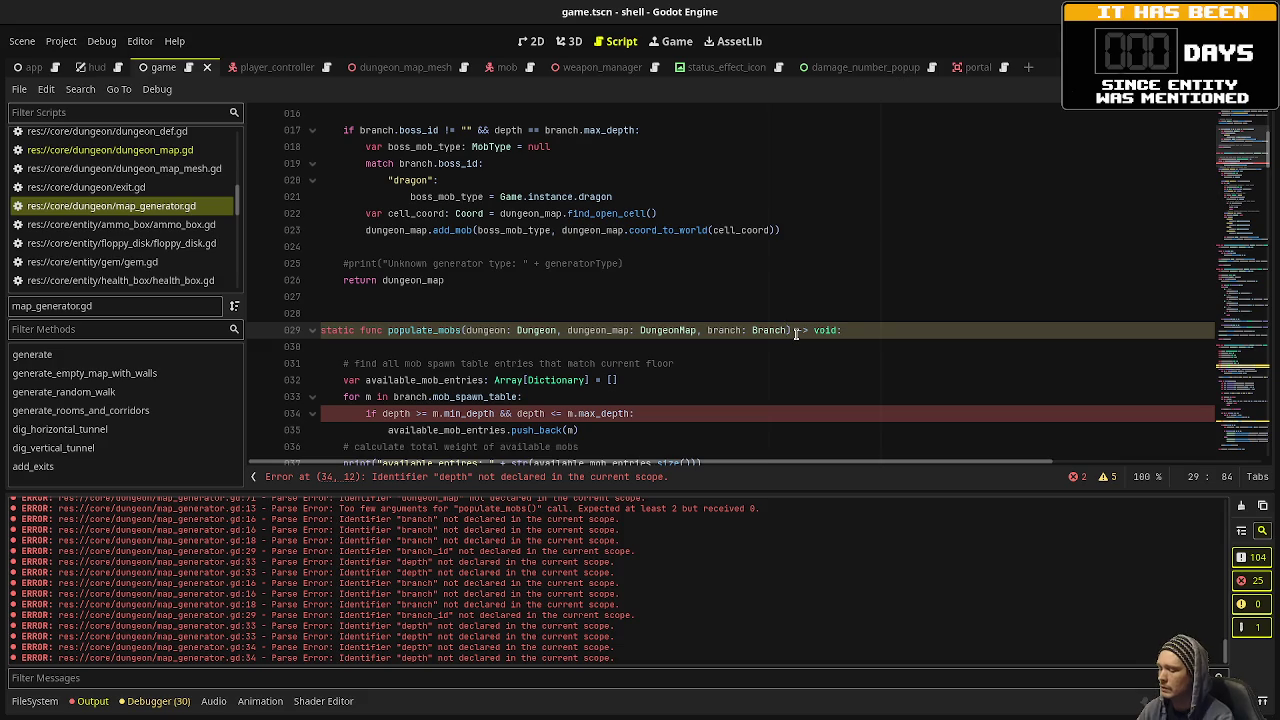
type("int")
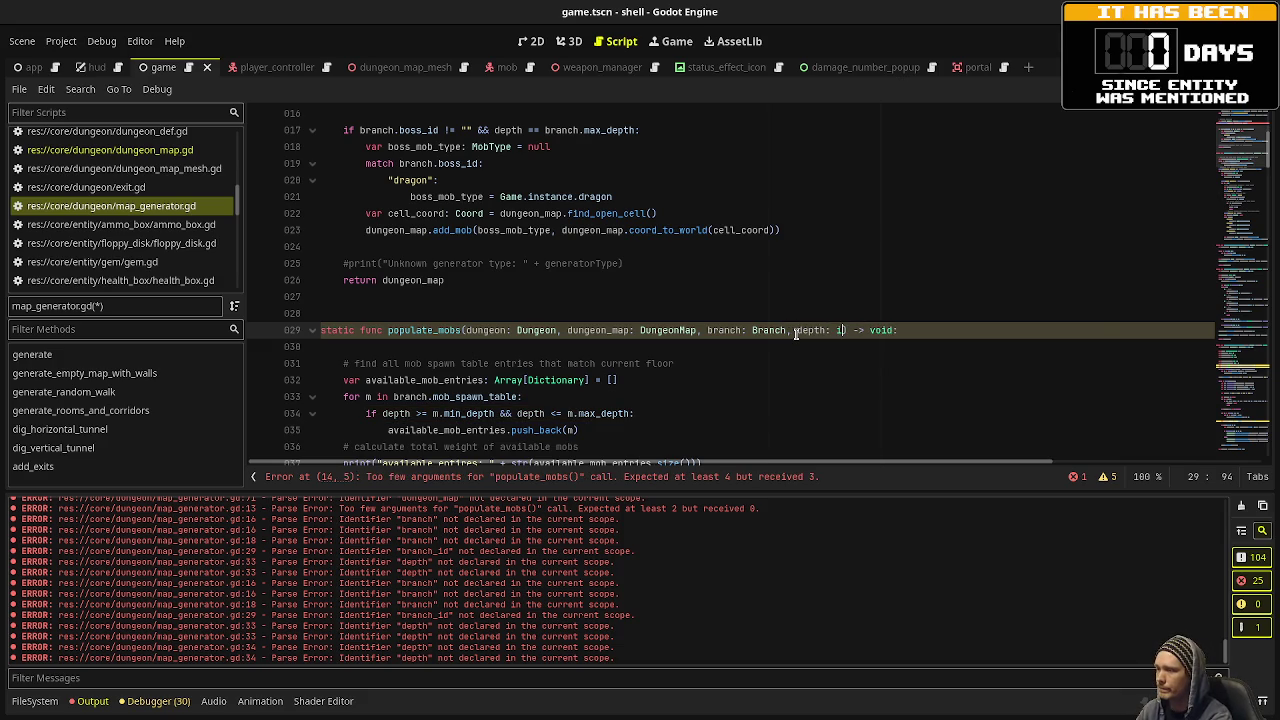
scroll(620, 272, "up", 1)
scroll(620, 272, "up", 2)
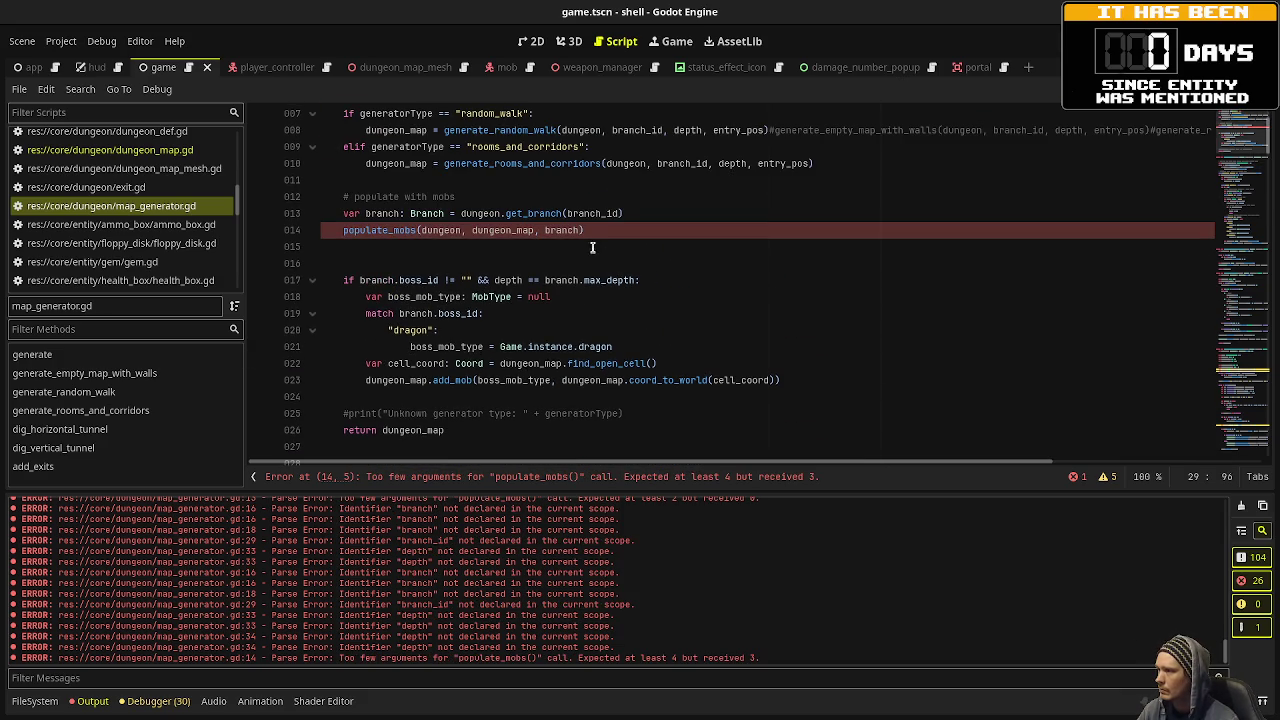
left_click(580, 231)
type(", deph")
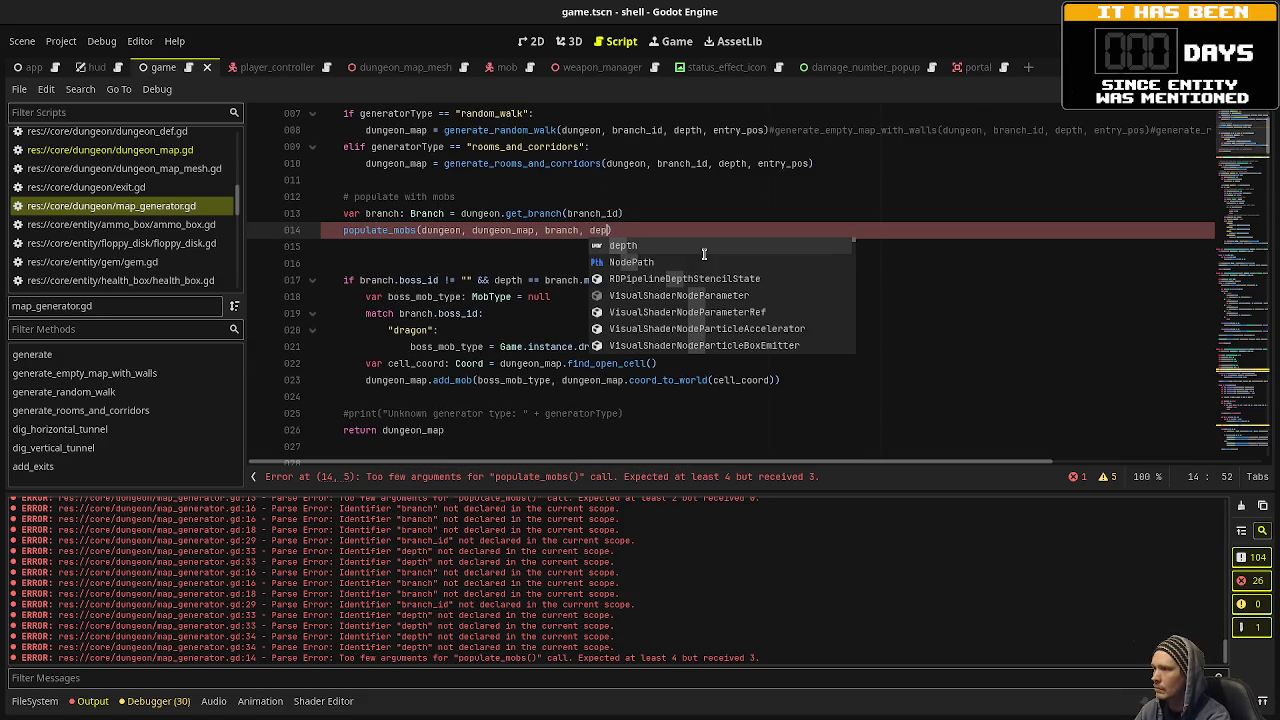
key("ctrl+s")
key("BackSpace")
type("th")
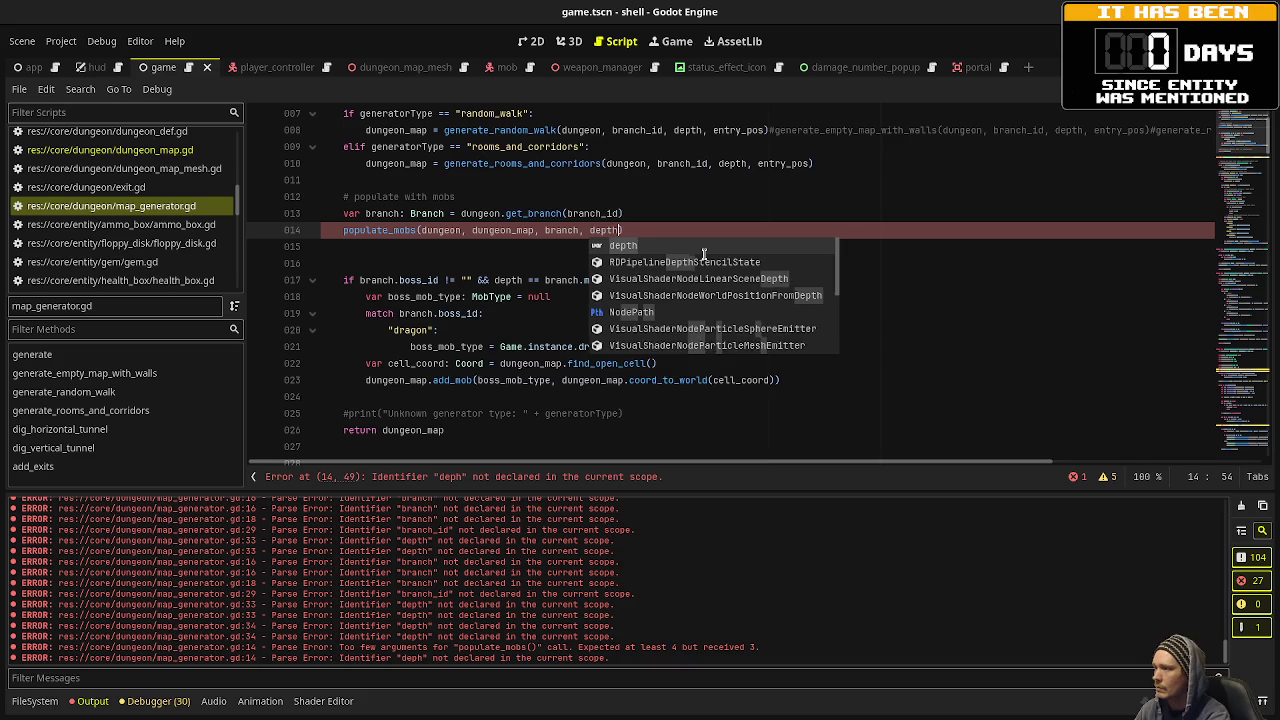
key("ctrl+s")
key("Escape")
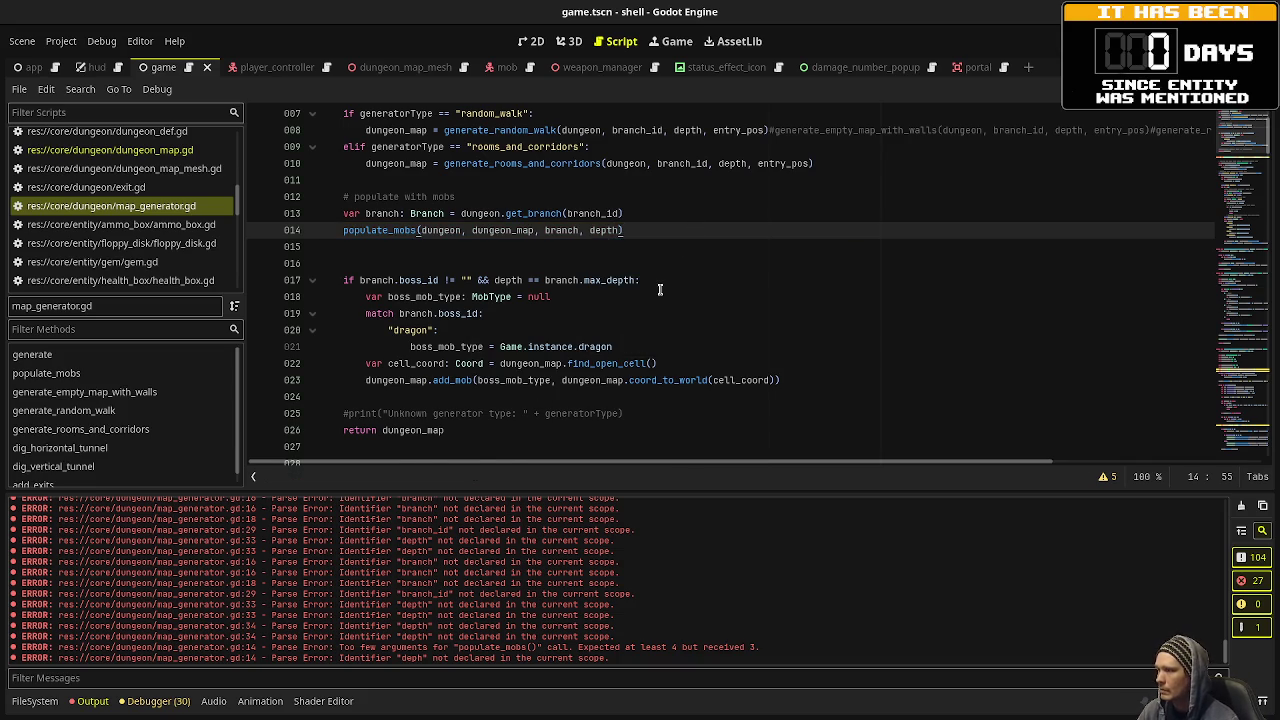
scroll(660, 290, "up", 1)
left_click(649, 290)
key("BackSpace")
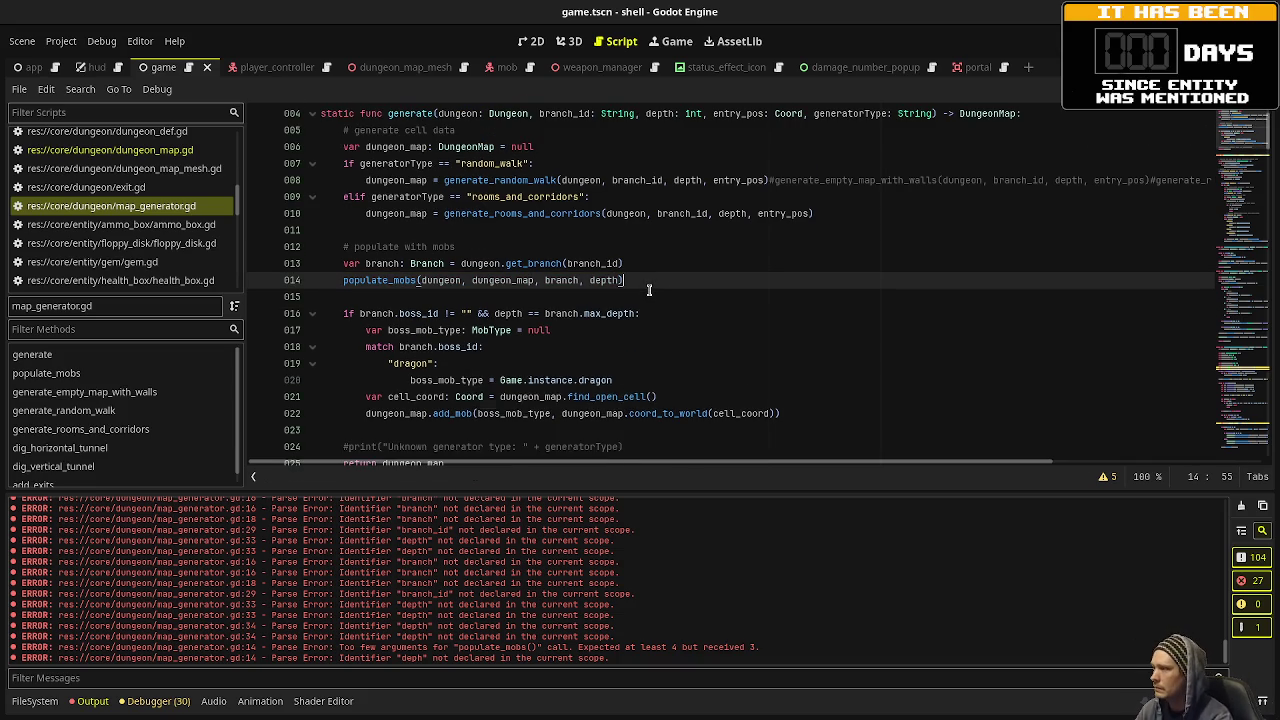
scroll(570, 397, "down", 6)
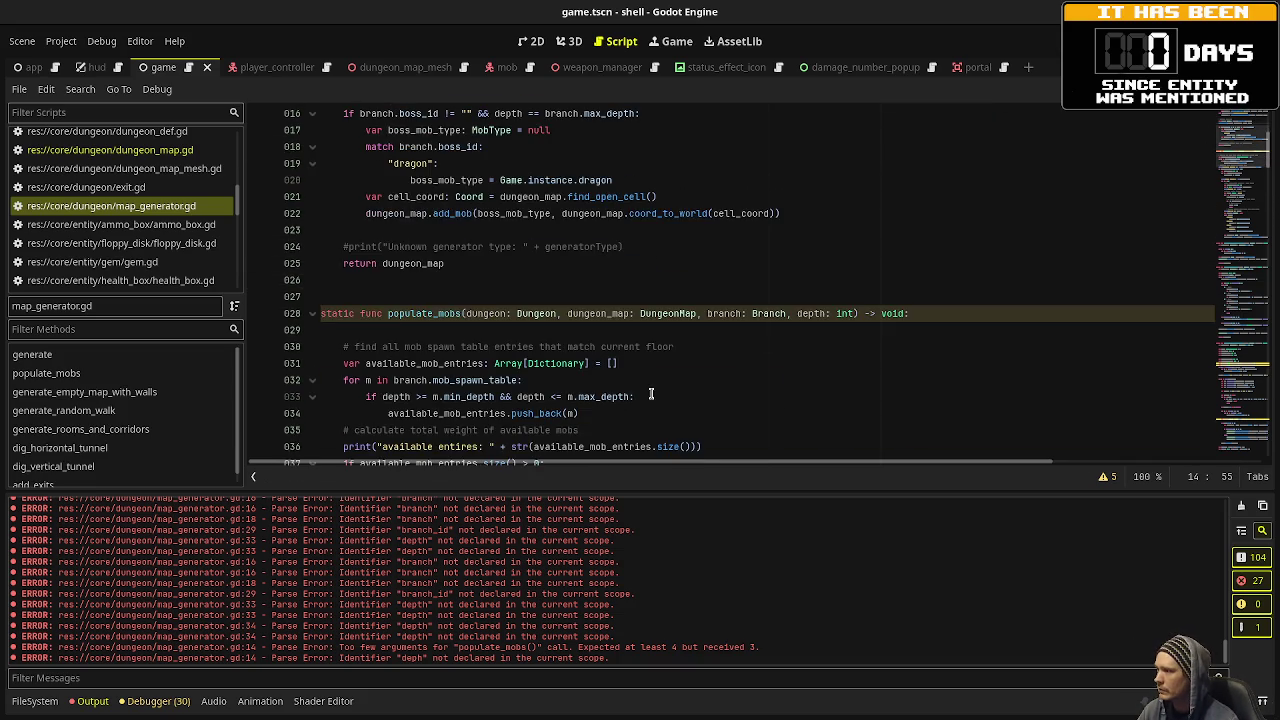
scroll(170, 210, "up", 5)
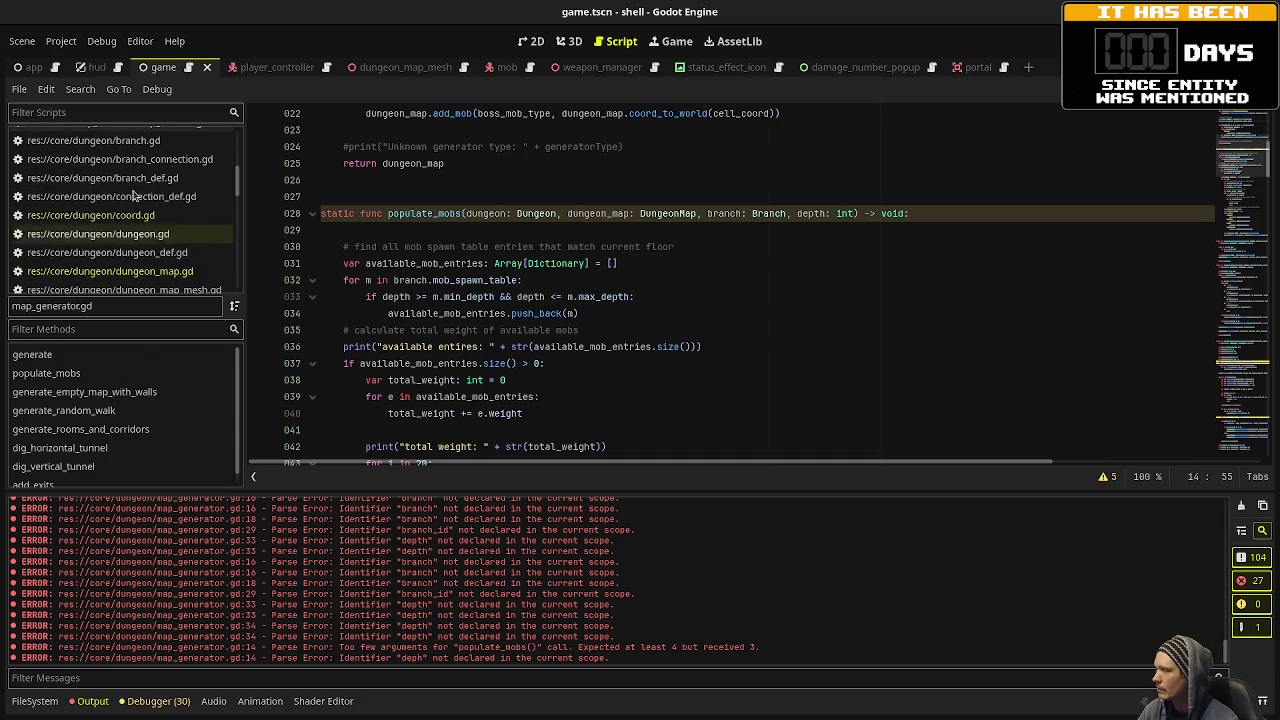
scroll(143, 240, "up", 5)
scroll(143, 233, "down", 1)
left_click(110, 168)
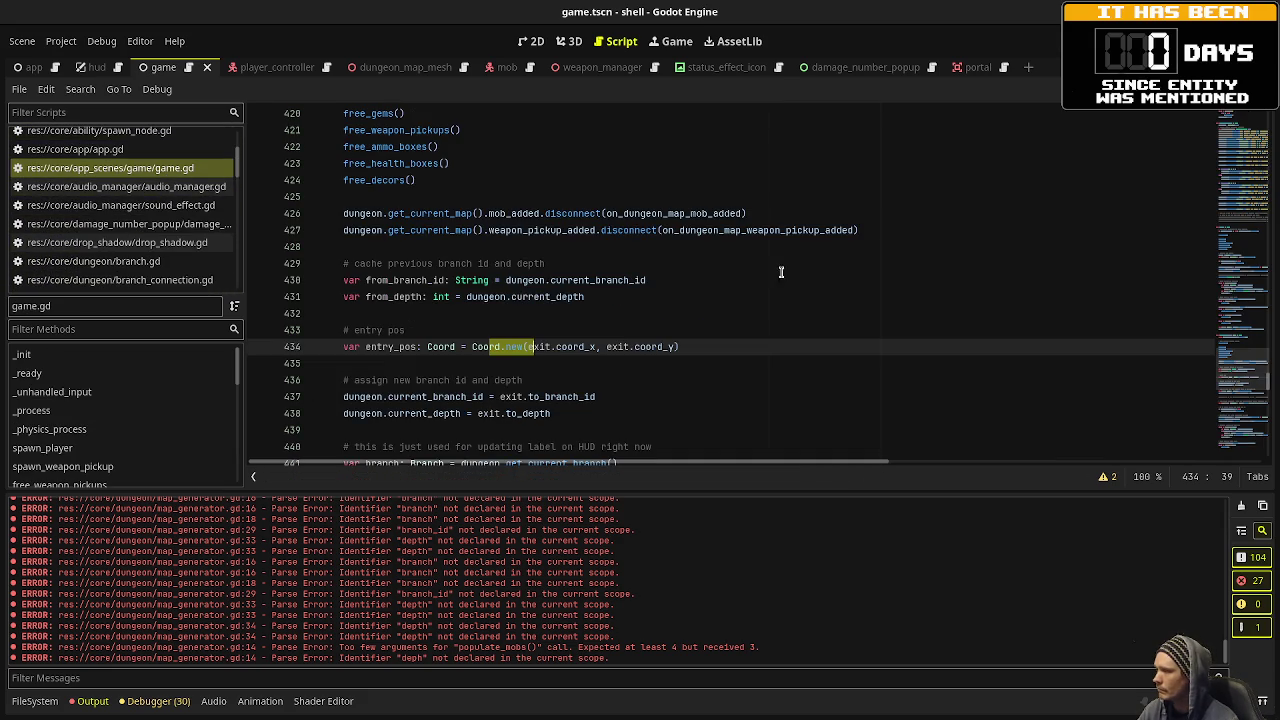
Select the traverse_exit function name in game.gd and scroll through its body.
scroll(600, 265, "up", 5)
double_click(390, 247)
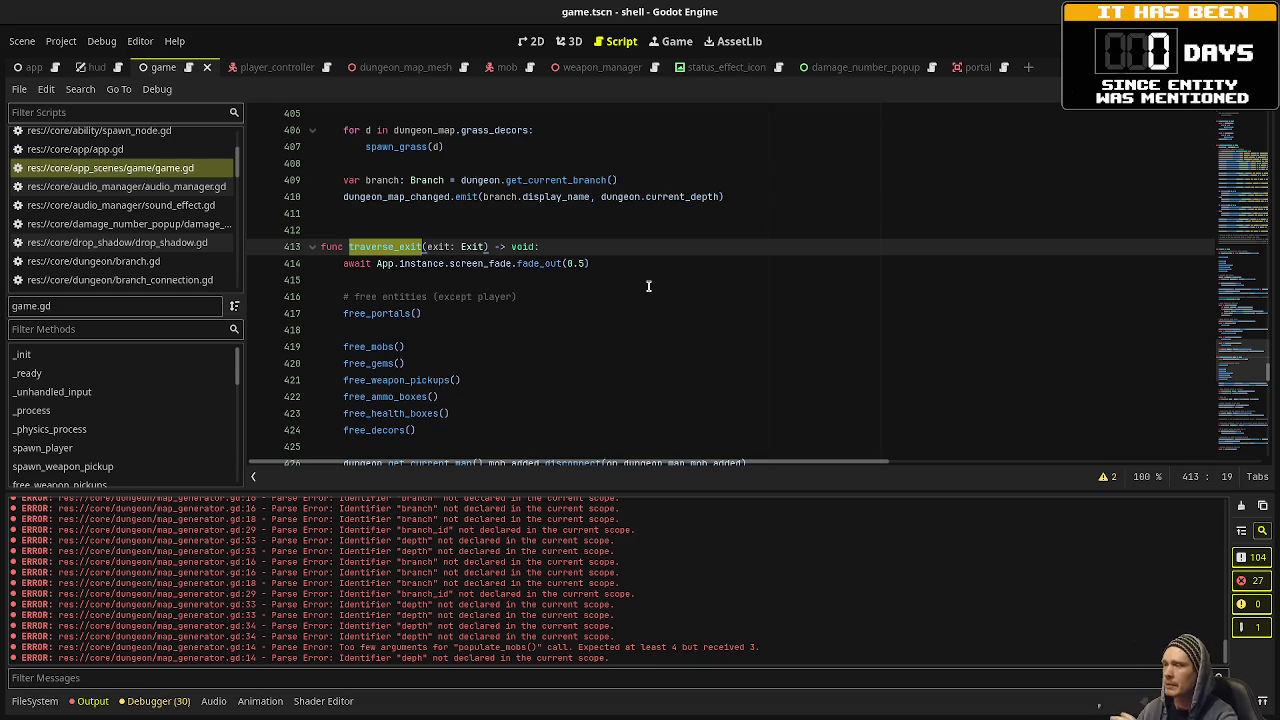
scroll(648, 286, "down", 4)
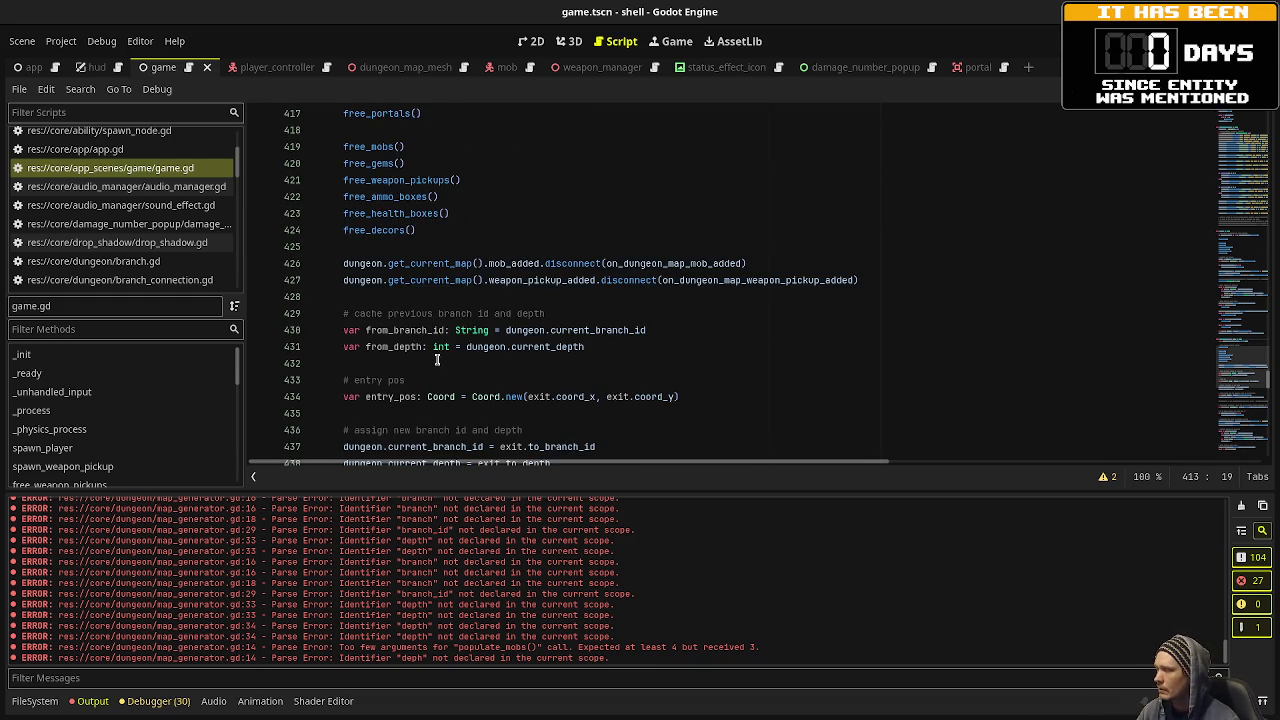
scroll(437, 360, "down", 2)
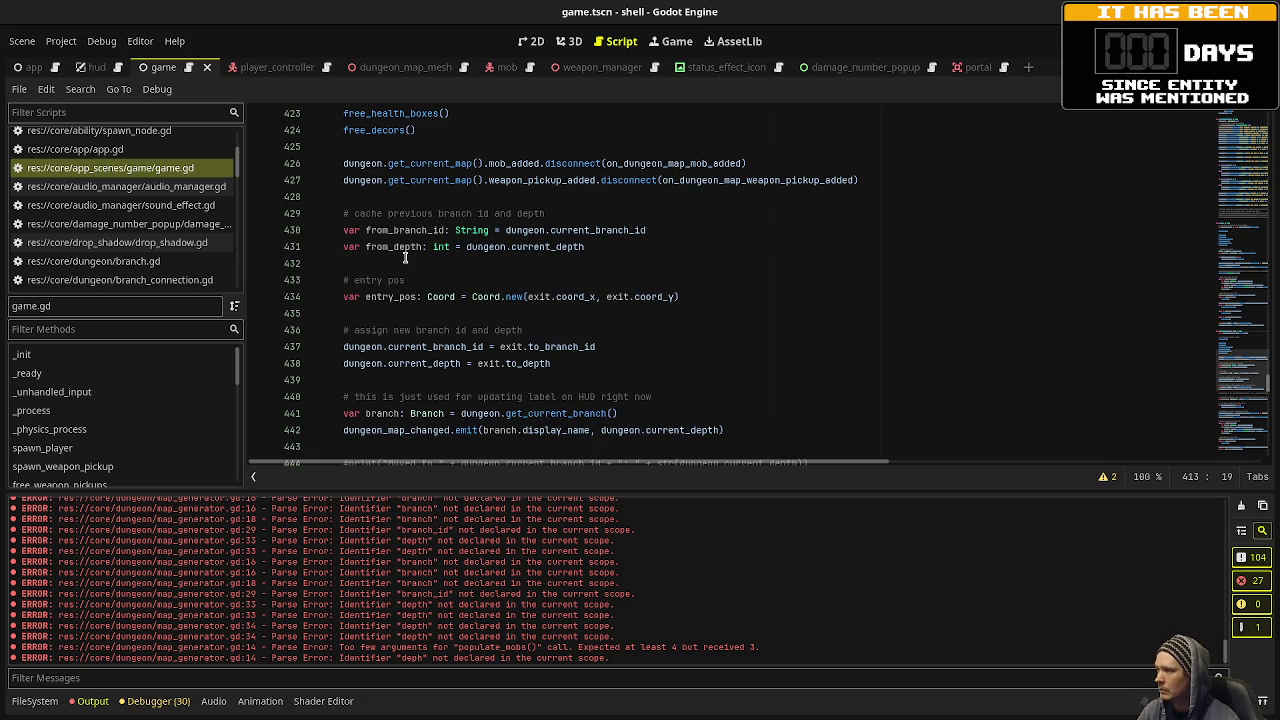
scroll(447, 348, "down", 1)
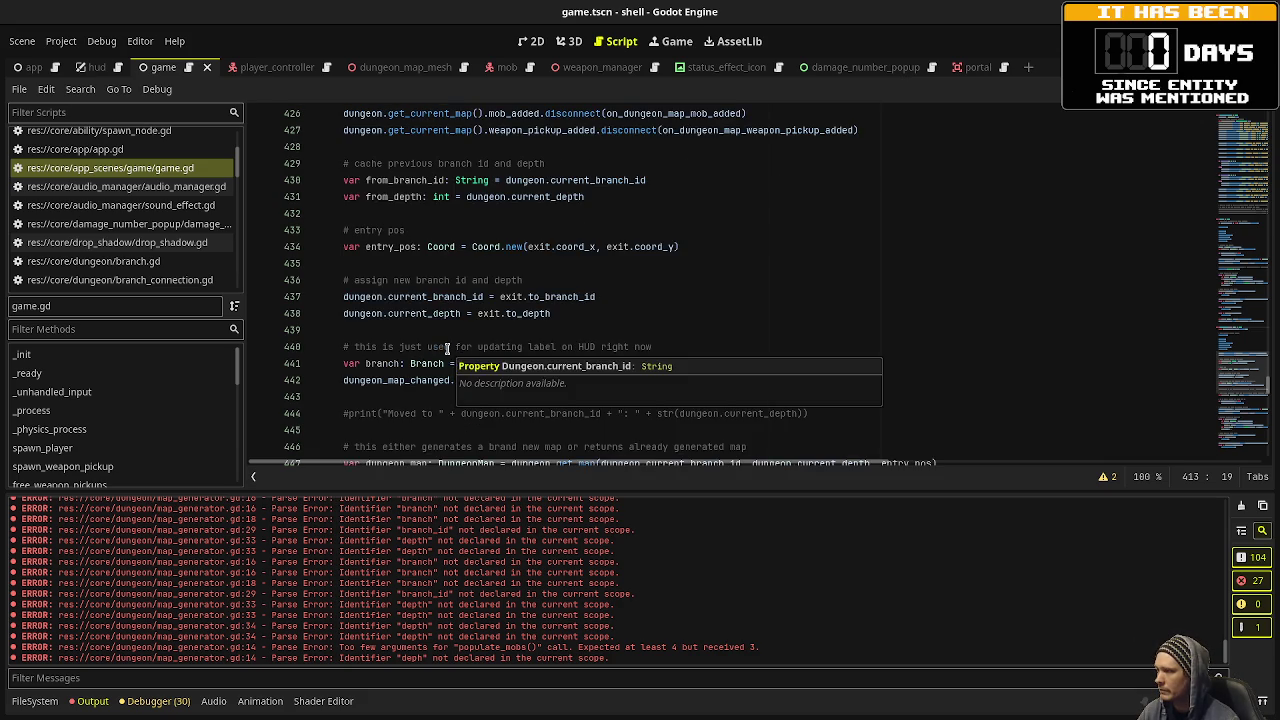
scroll(465, 290, "down", 2)
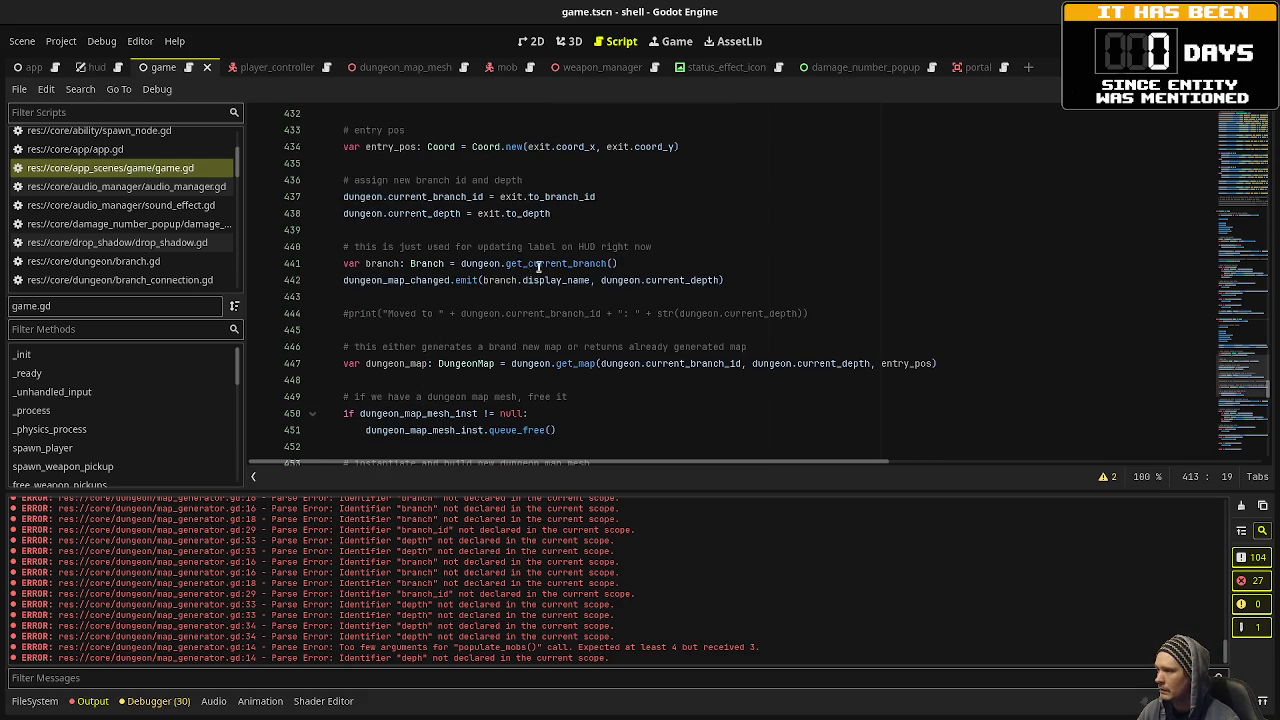
Select the dungeon.get_current_branch() call, then the get_map call on line 447.
mouse_move(620, 263)
left_mouse_down()
mouse_move(405, 278)
mouse_move(458, 263)
left_mouse_up()
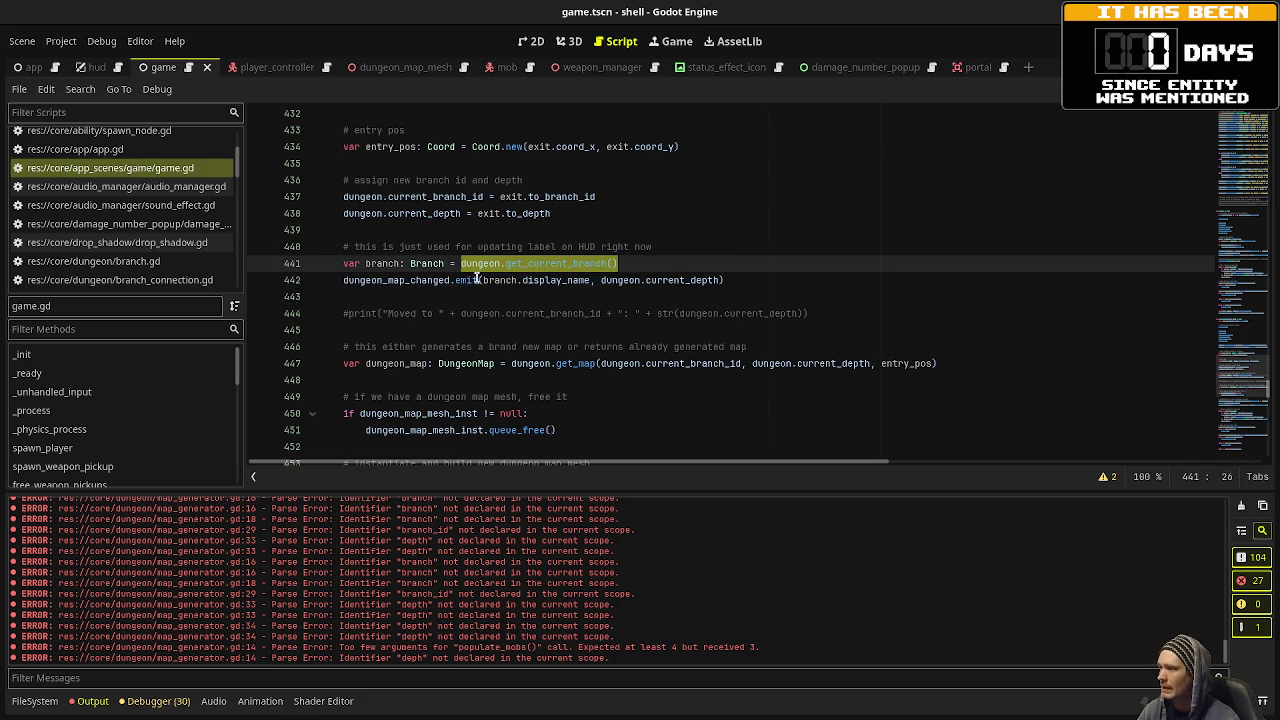
mouse_move(494, 262)
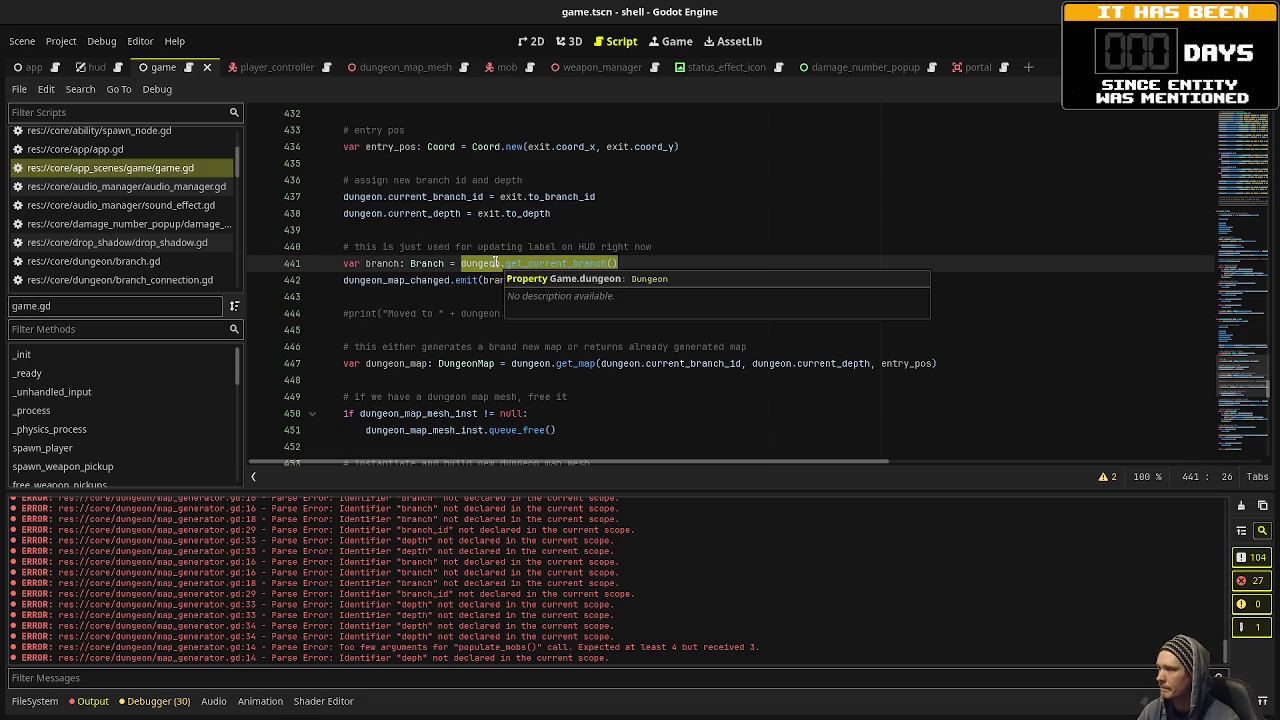
double_click(575, 363)
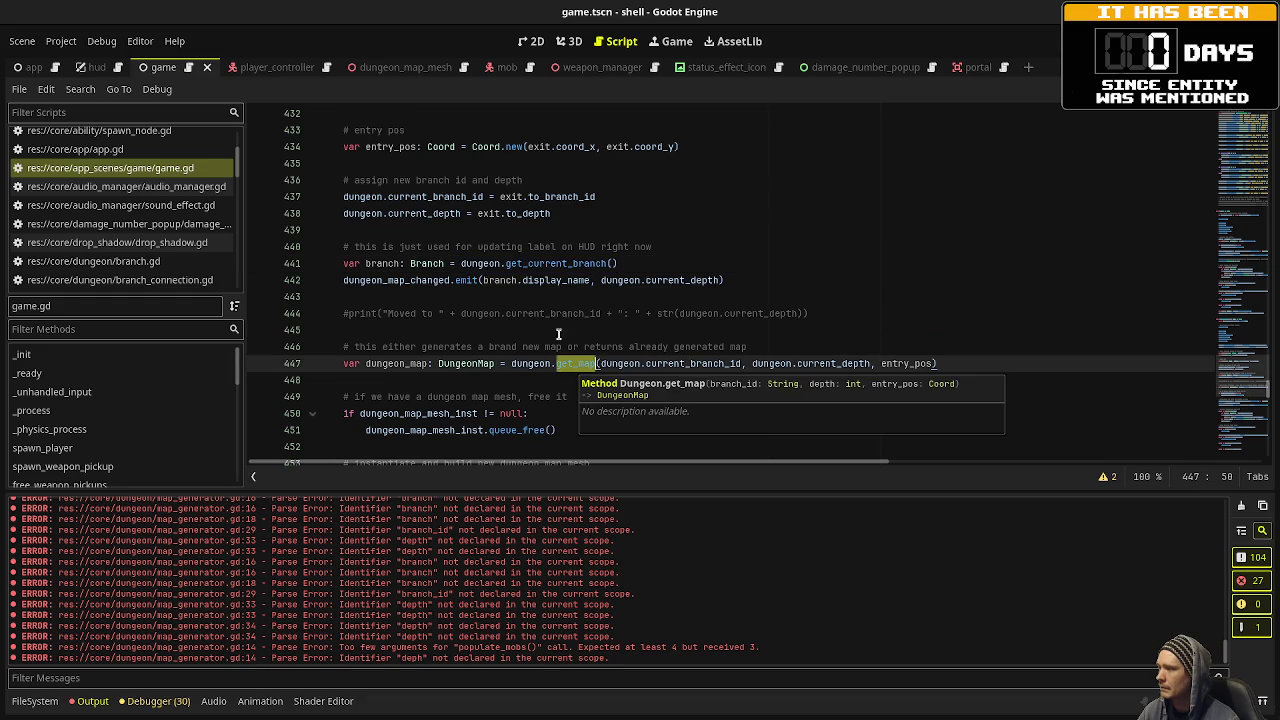
scroll(159, 218, "up", 2)
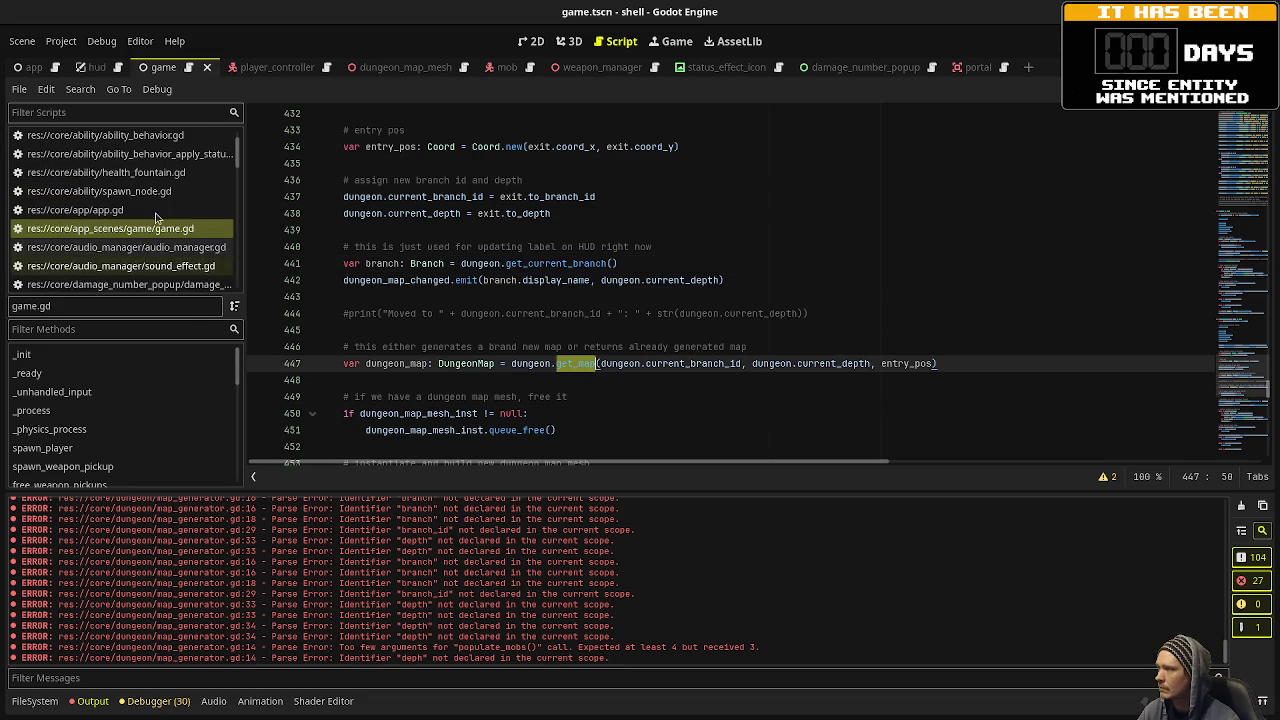
scroll(120, 250, "up", 1)
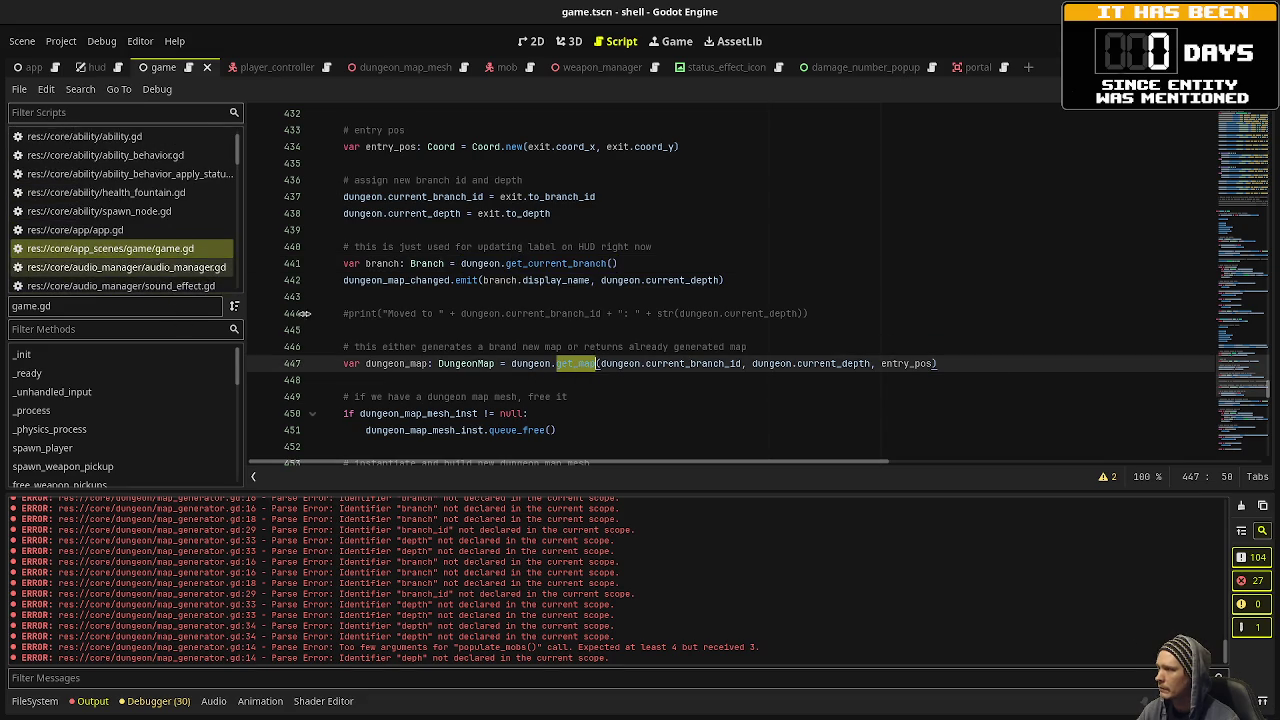
scroll(115, 225, "down", 8)
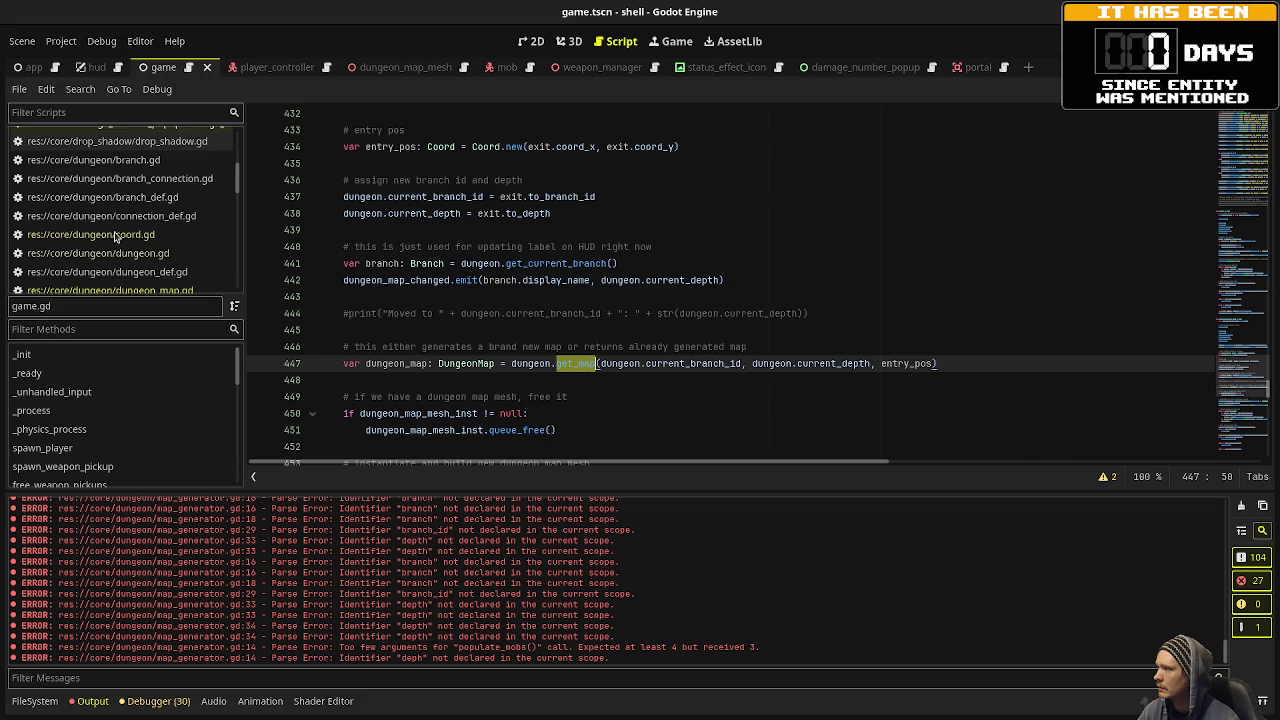
Open dungeon.gd and select get_map with its branch_id, depth and entry_pos parameters.
left_click(118, 192)
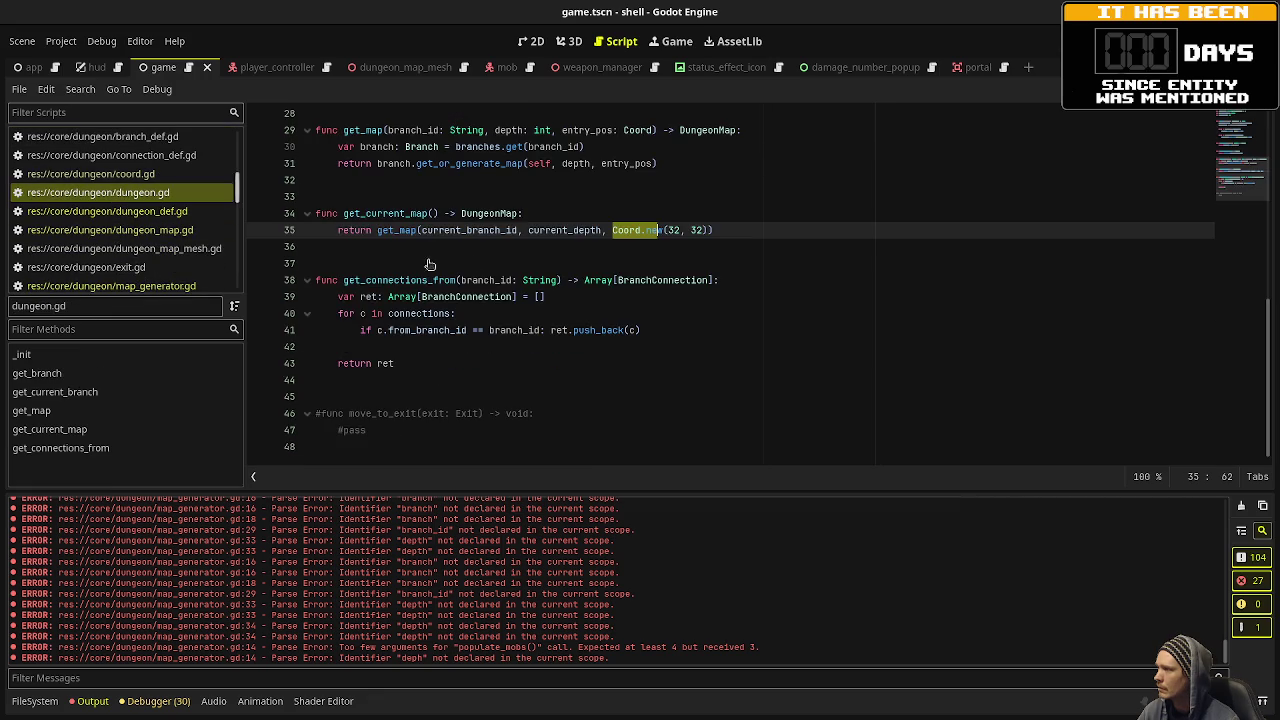
double_click(367, 280)
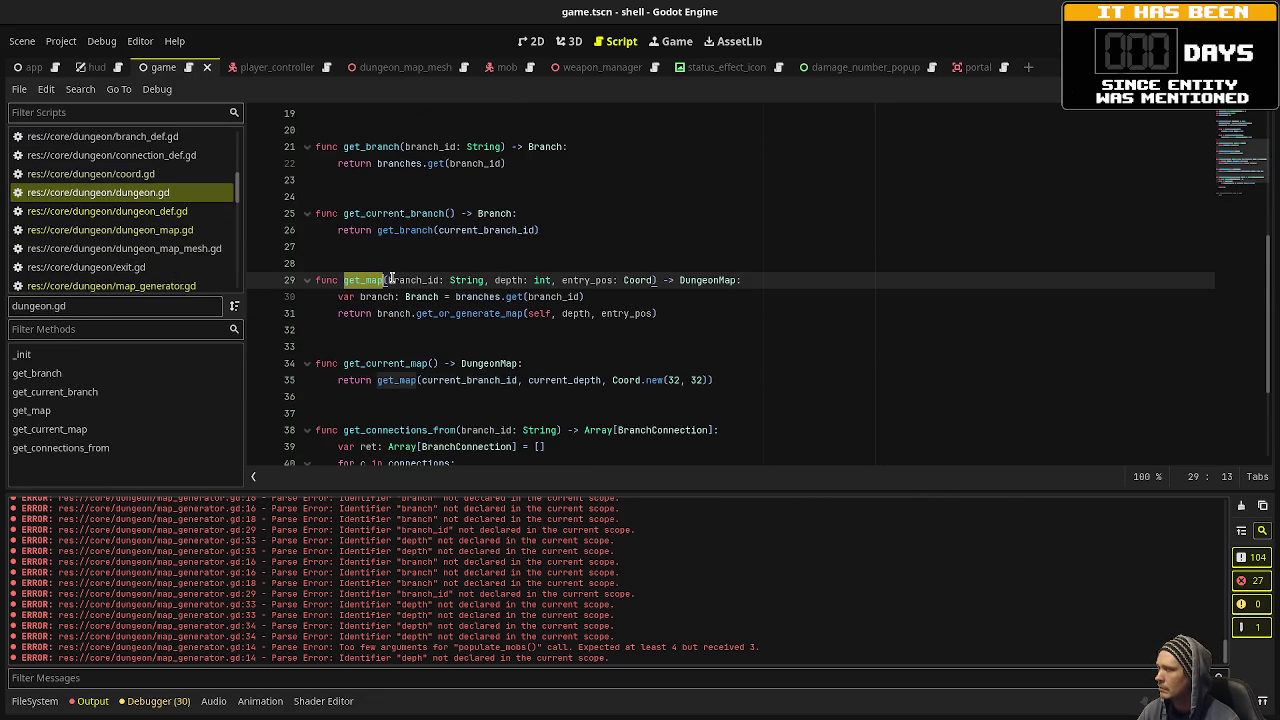
double_click(395, 313)
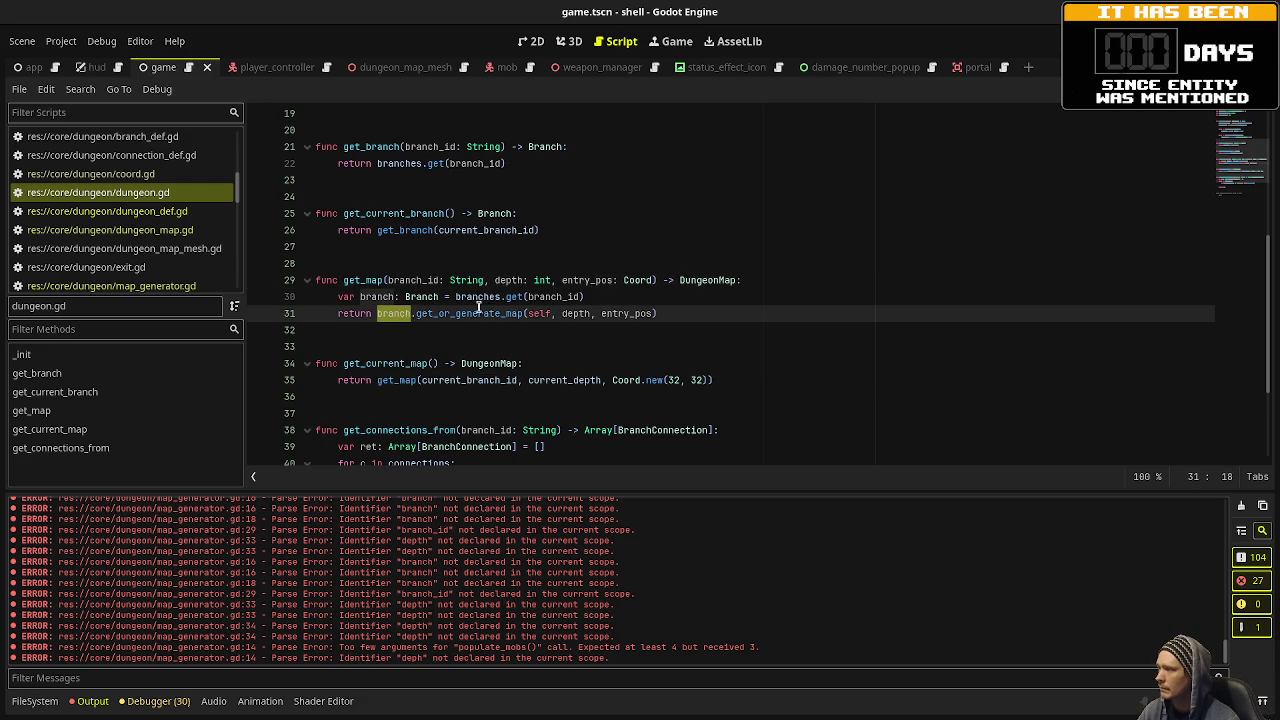
double_click(368, 280)
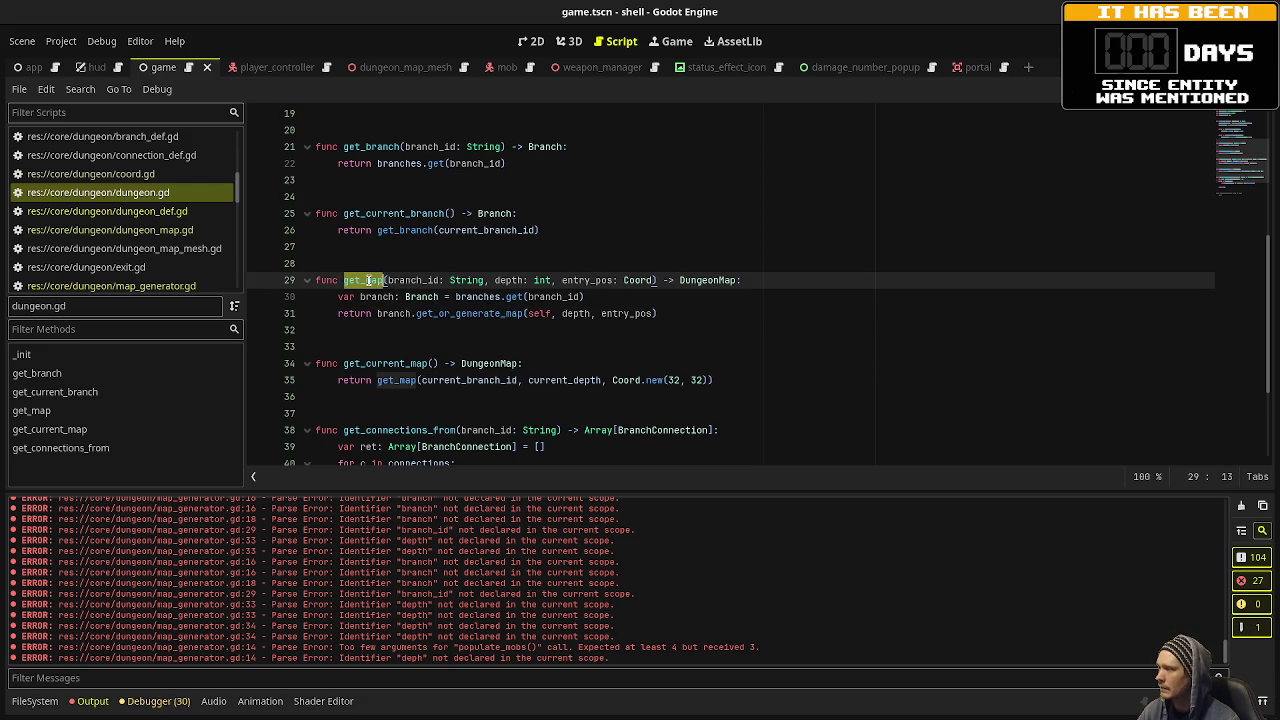
double_click(410, 280)
double_click(509, 280)
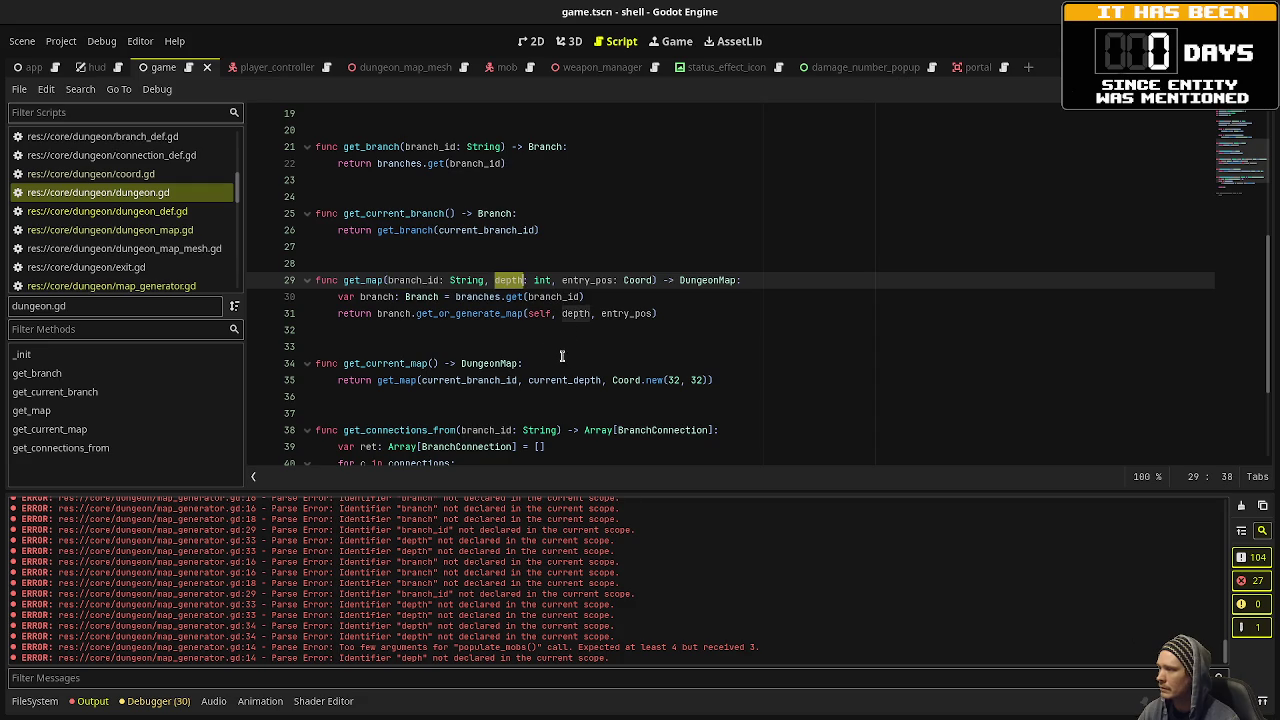
double_click(587, 280)
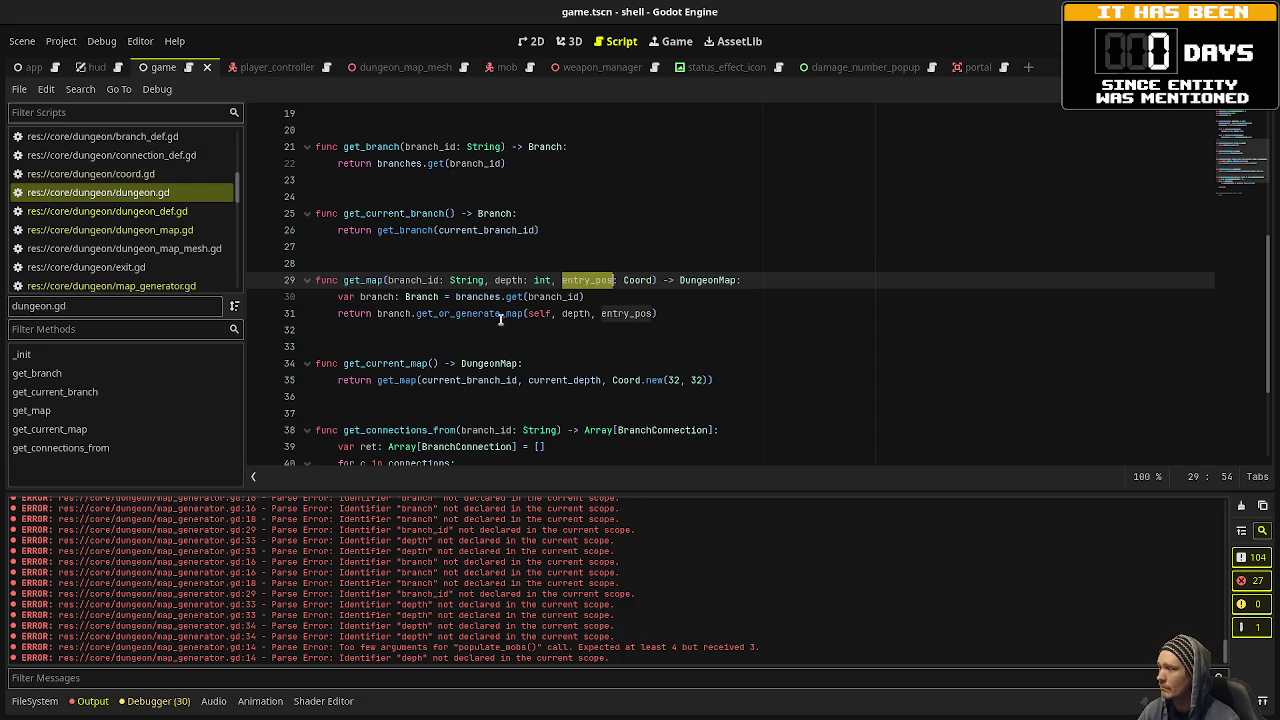
Examine the get_or_generate_map call returned on line 31, then switch to branch.gd.
double_click(398, 314)
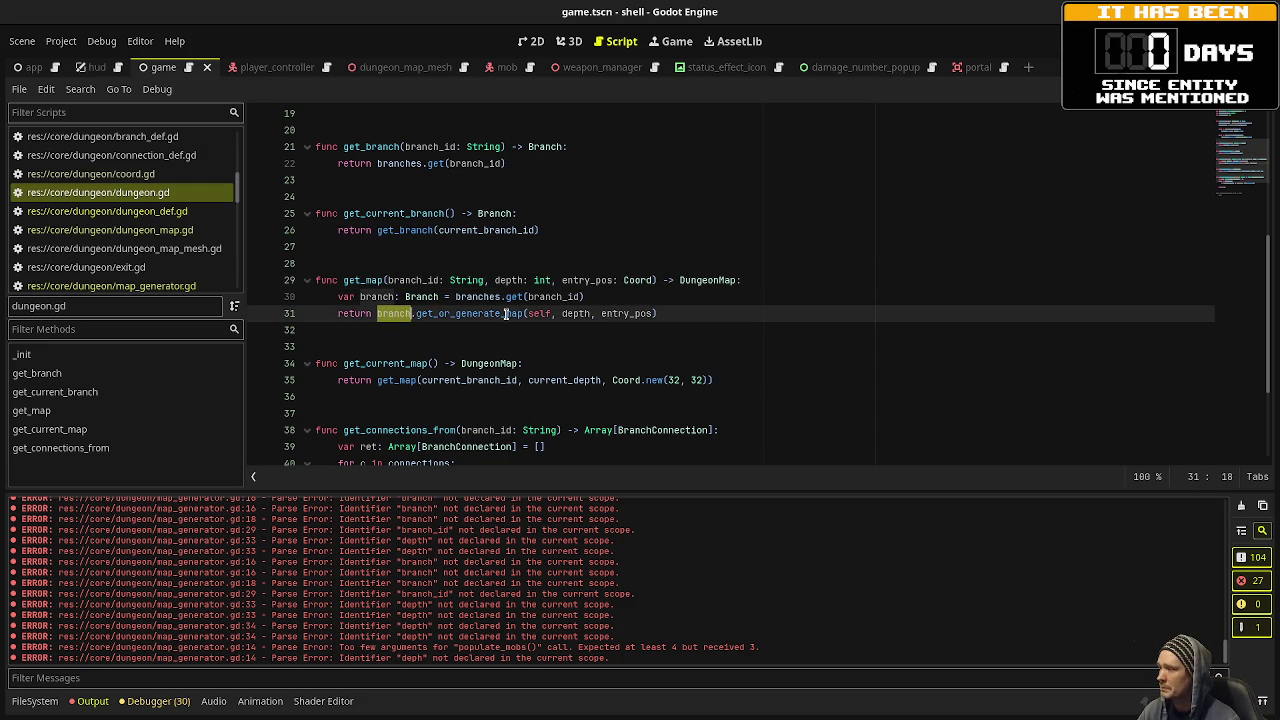
left_click_drag(657, 313, 378, 313)
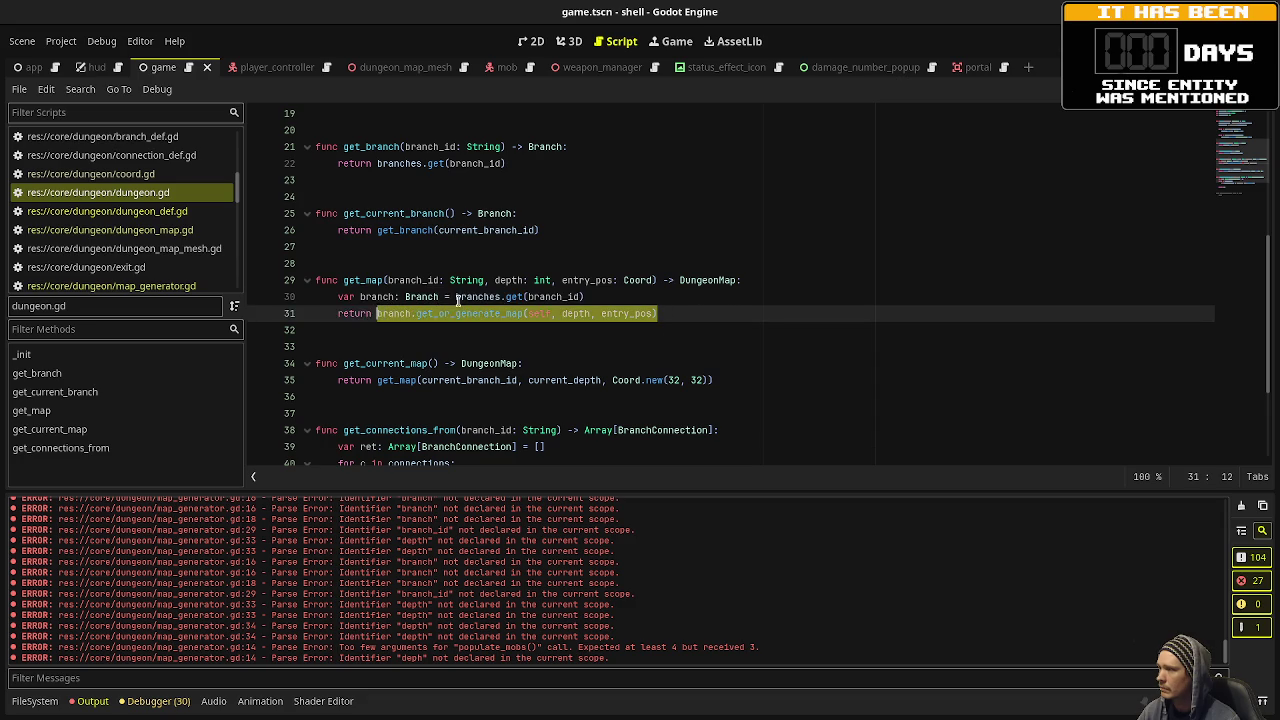
left_click(508, 297)
double_click(413, 280)
mouse_move(676, 318)
left_mouse_down()
mouse_move(400, 313)
mouse_move(410, 310)
left_mouse_up()
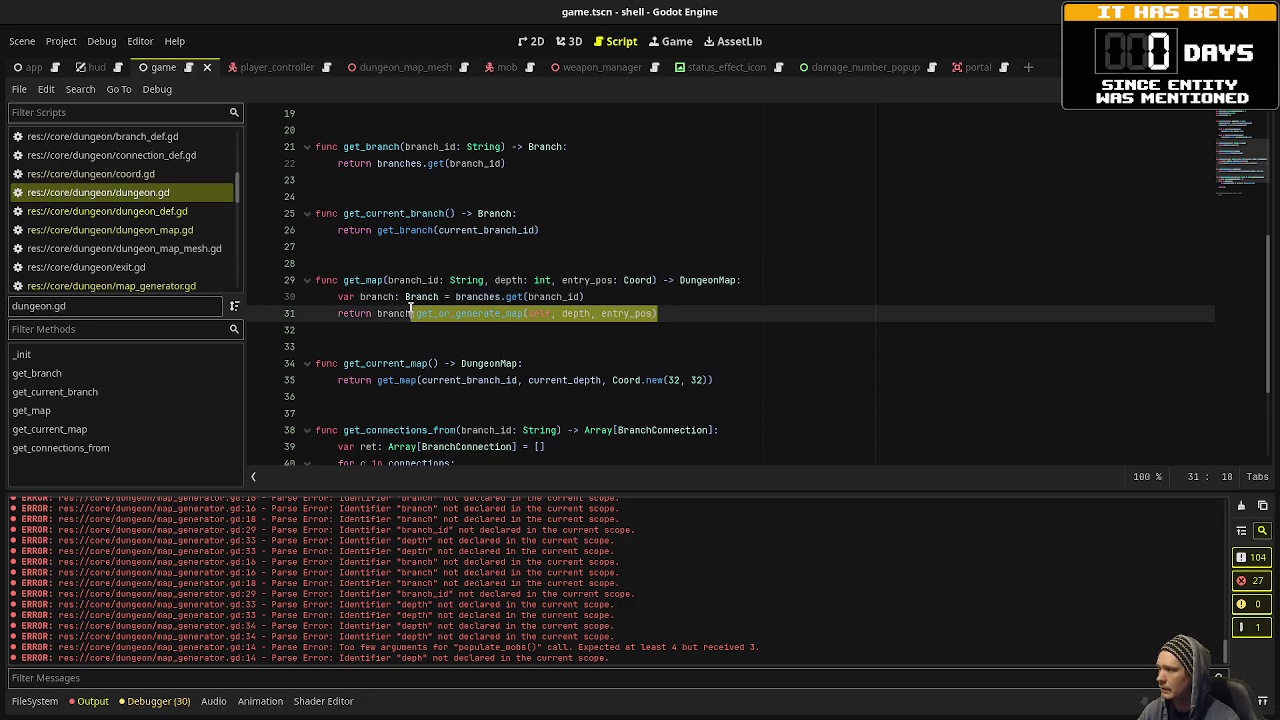
left_click(483, 313)
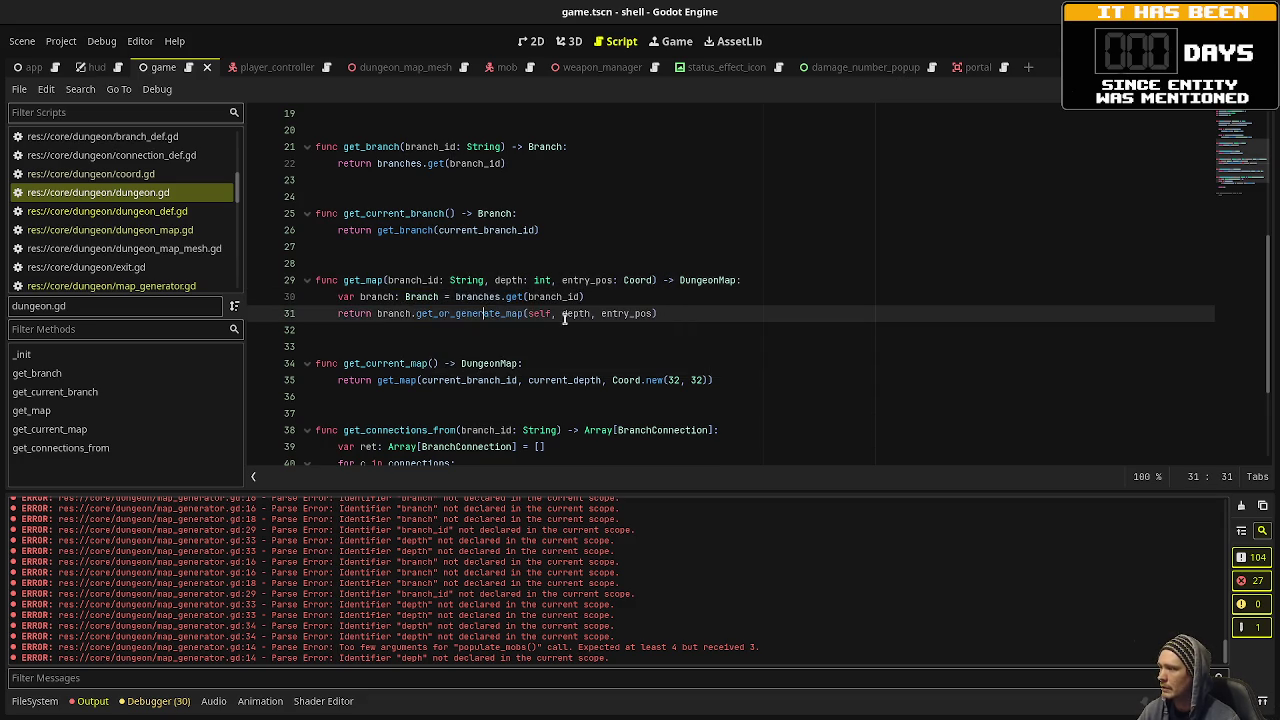
scroll(140, 247, "up", 3)
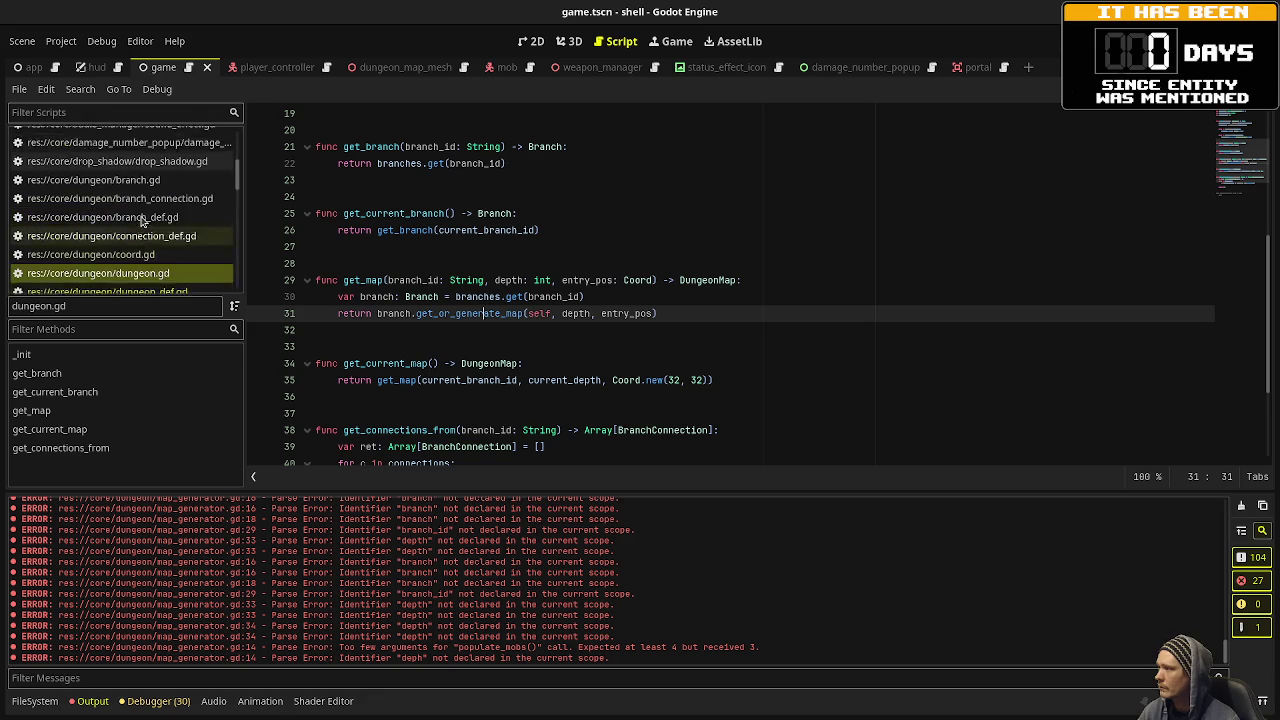
left_click(140, 261)
Inspect get_or_generate_map's missing-map check and jump to MapGenerator.generate's definition.
double_click(386, 330)
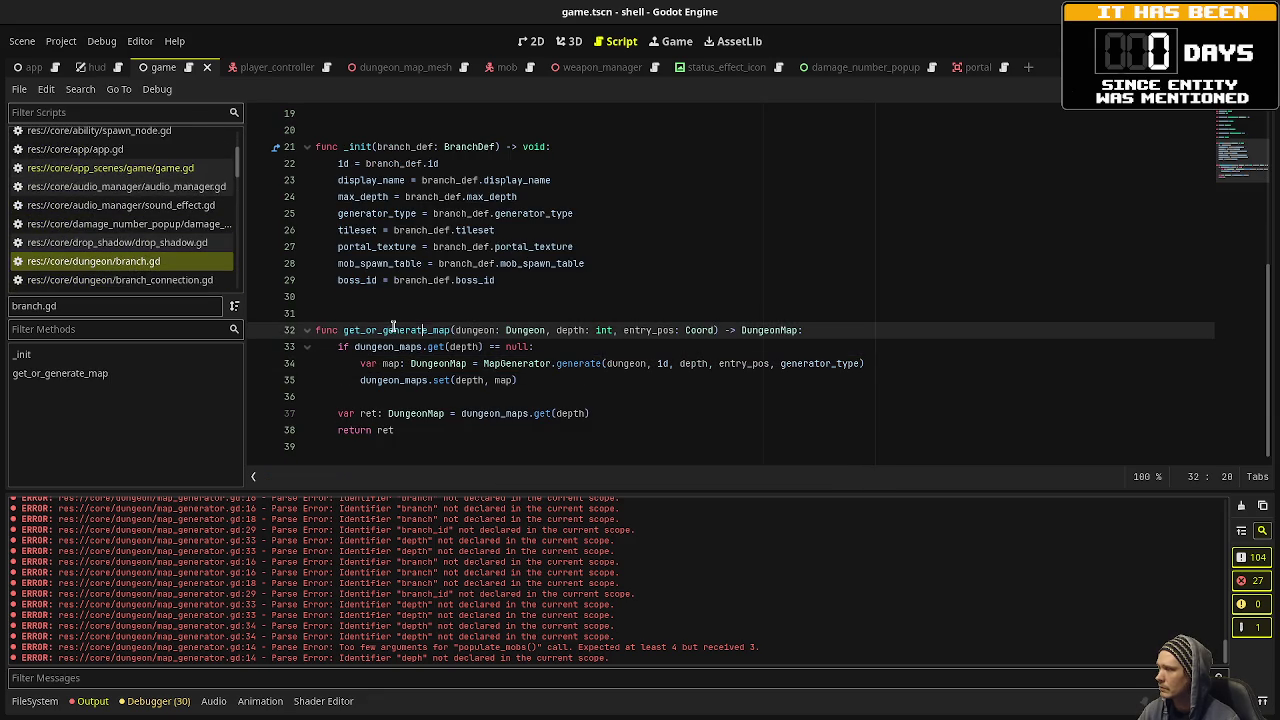
left_click_drag(536, 347, 352, 346)
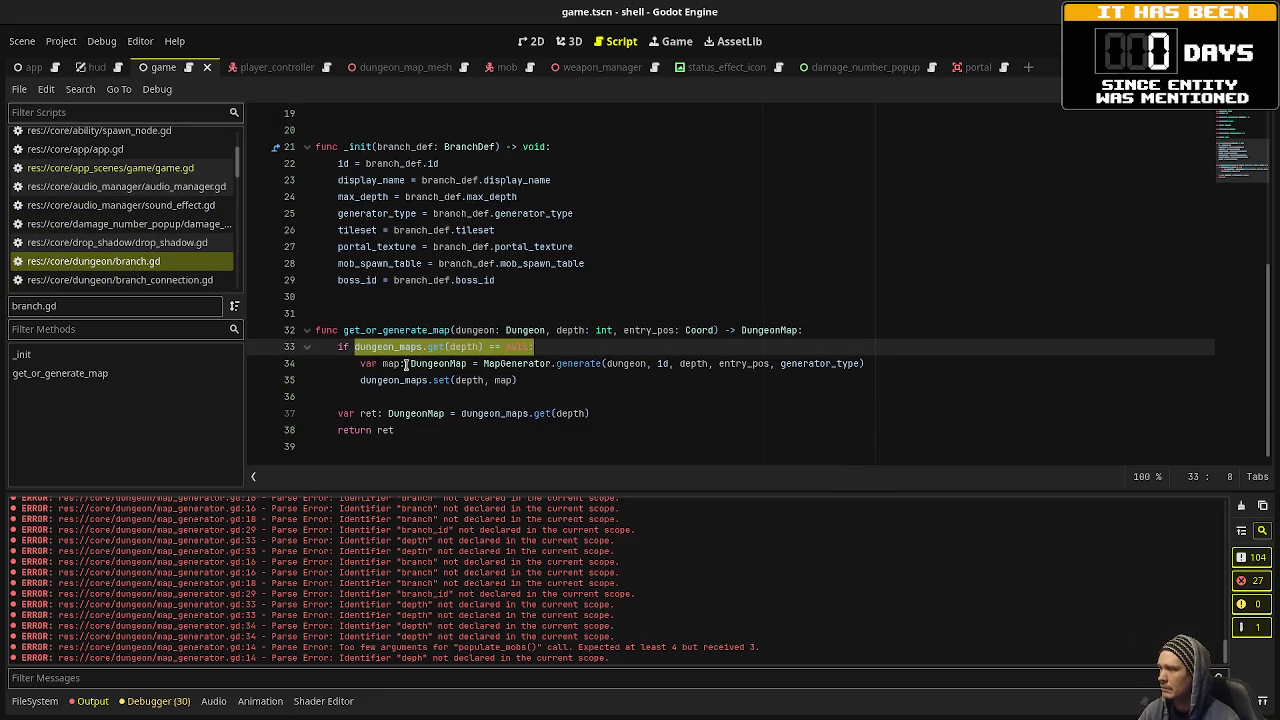
mouse_move(490, 364)
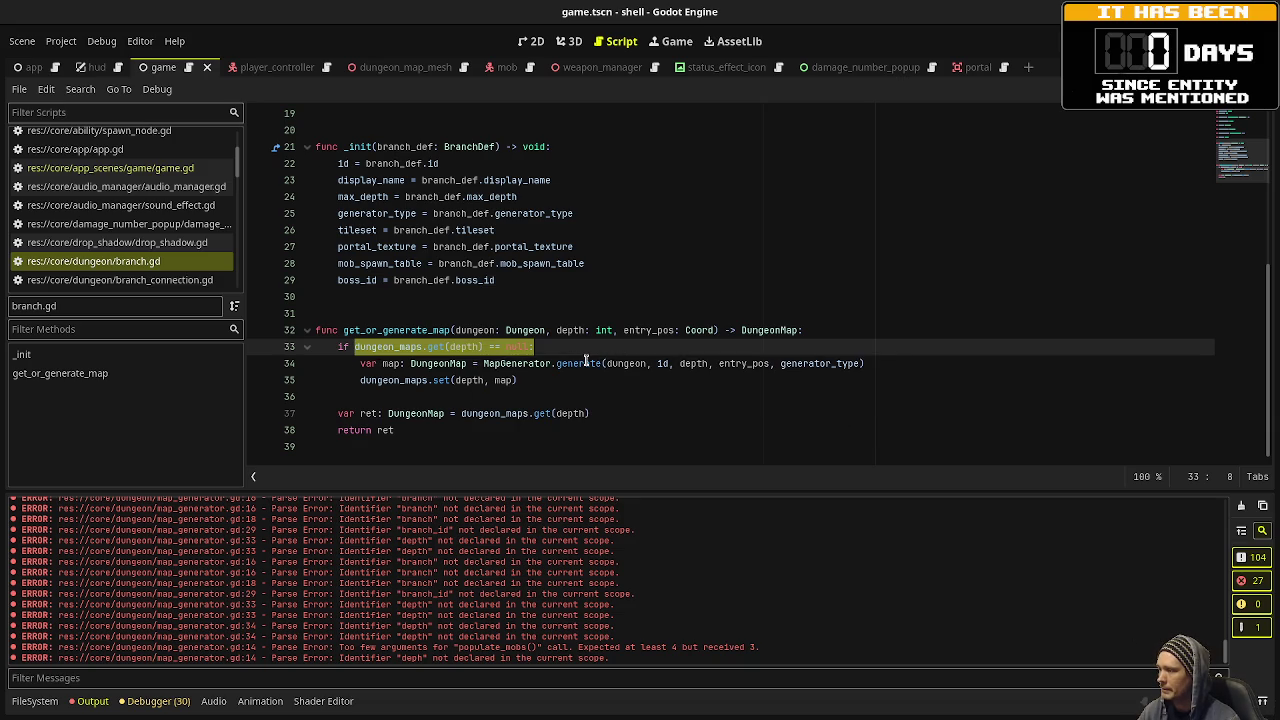
mouse_move(586, 361)
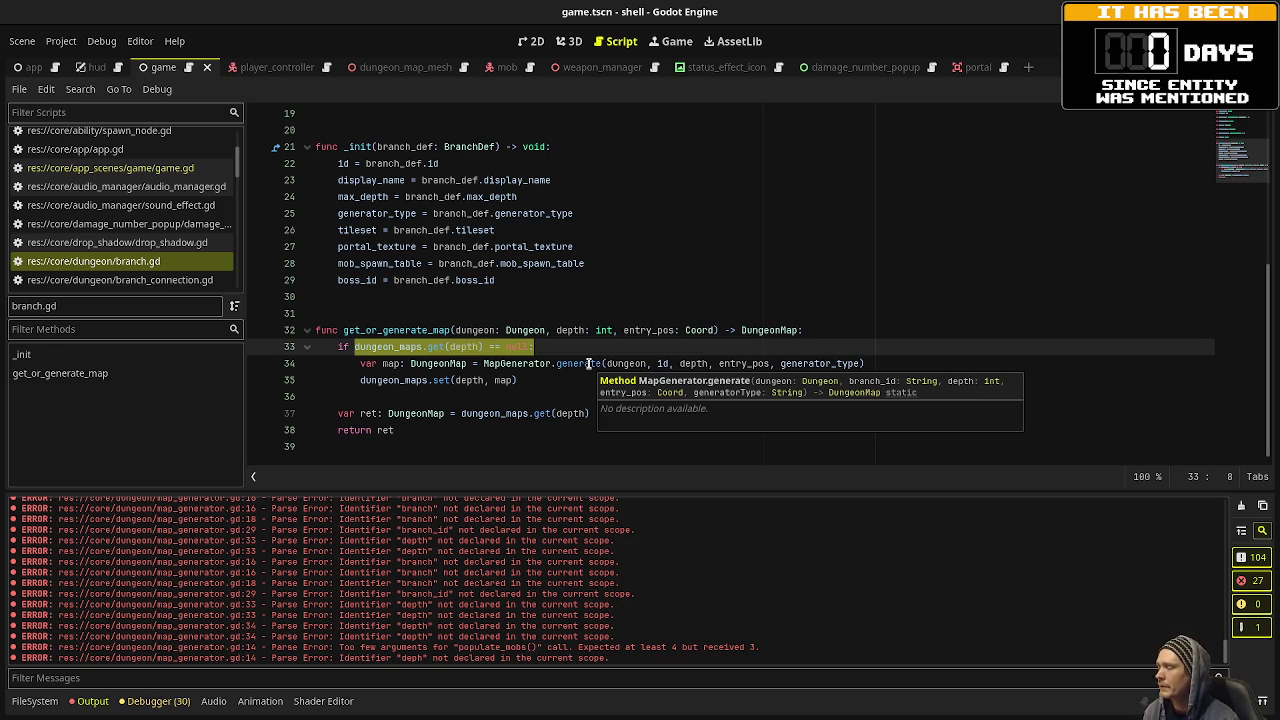
left_click(470, 295)
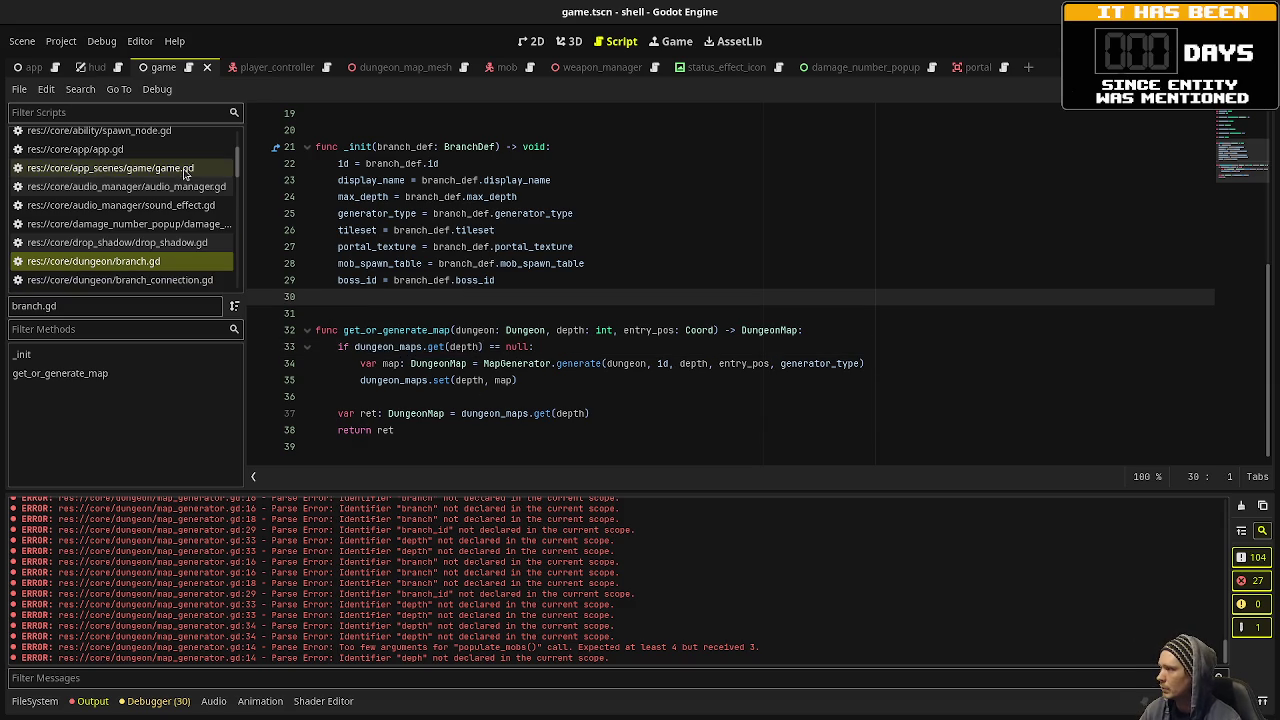
left_click(588, 364, "ctrl")
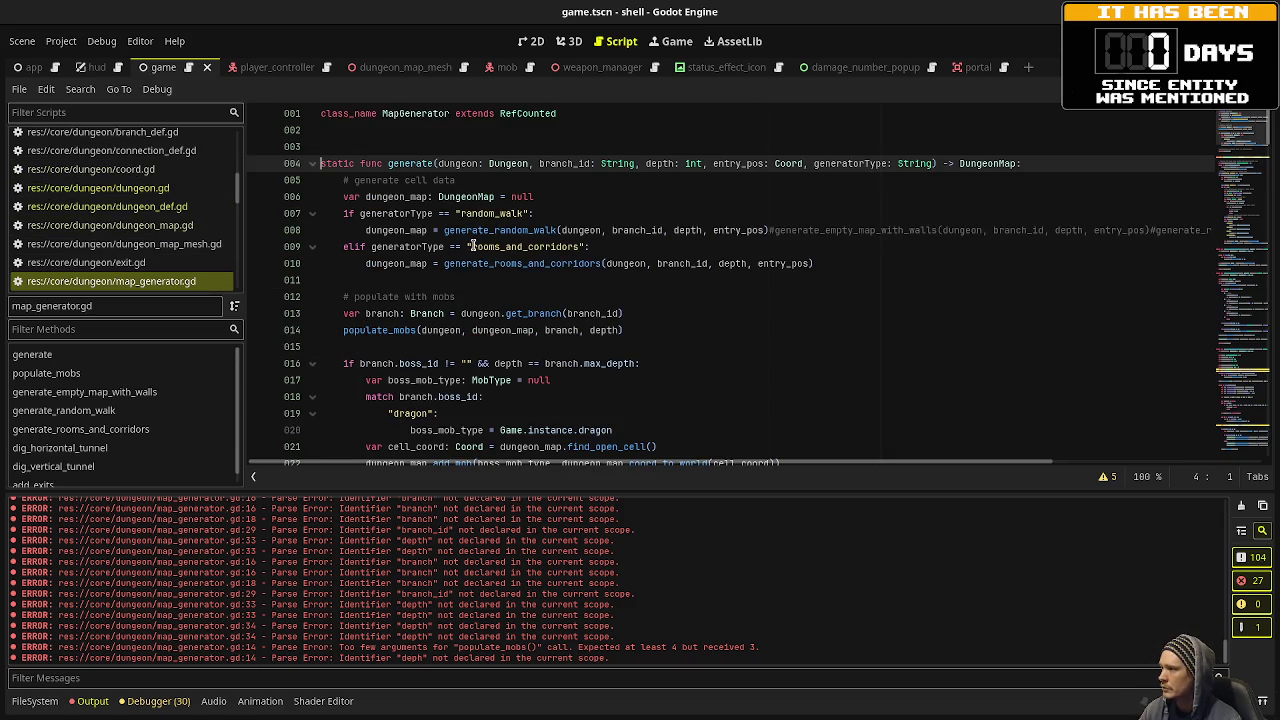
Select the generator-type branching on lines 6–10 and scroll through map_generator.gd.
left_click(828, 260)
key("shift+Up")
key("shift+Up")
key("shift+Up")
key("shift+Home")
scroll(432, 260, "down", 3)
left_click_drag(623, 180, 343, 163)
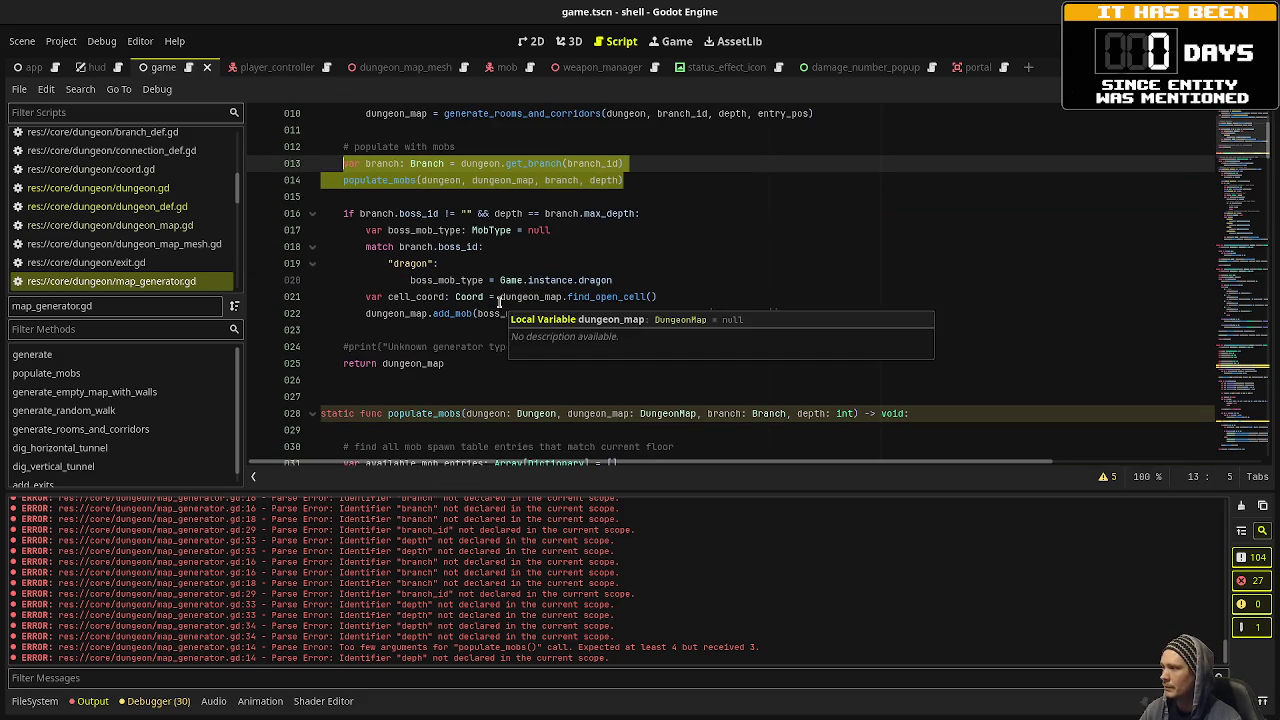
scroll(490, 290, "down", 1)
scroll(486, 284, "down", 2)
scroll(455, 270, "up", 3)
scroll(443, 259, "down", 3)
scroll(443, 259, "down", 17)
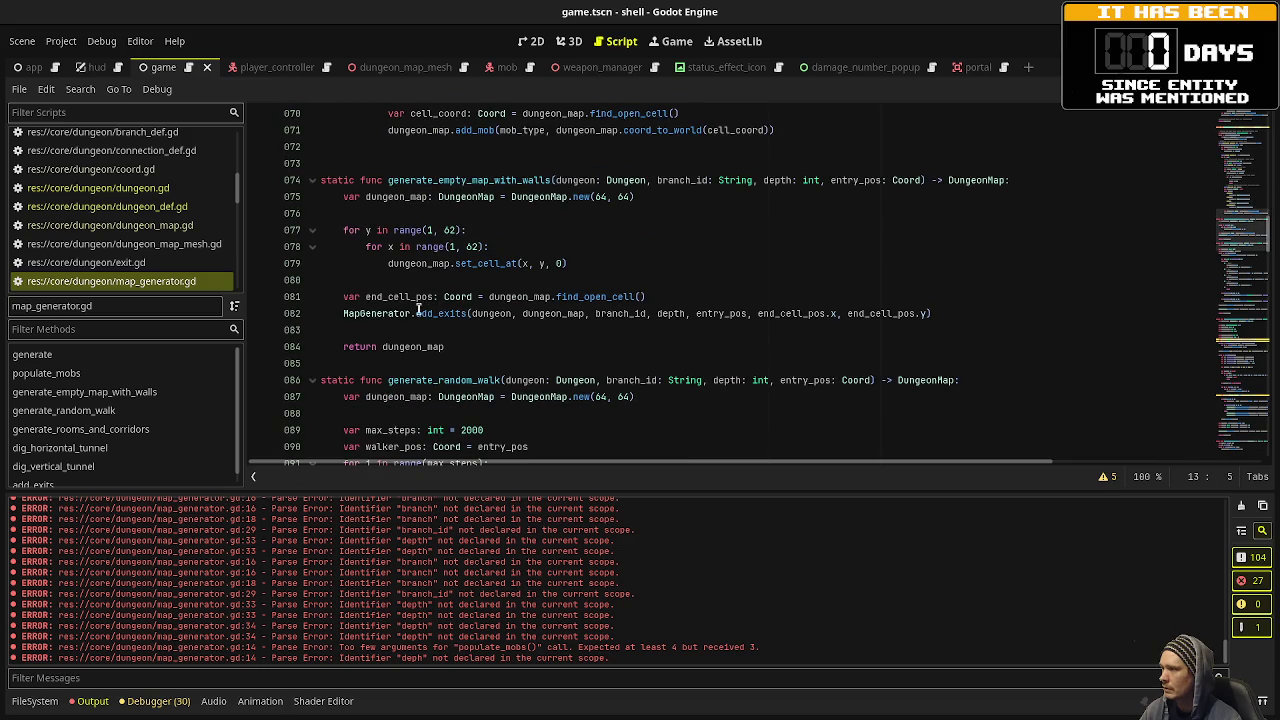
Select the add_exits call and the mob code on lines 12–22, then return to branch.gd.
left_click_drag(416, 313, 495, 318)
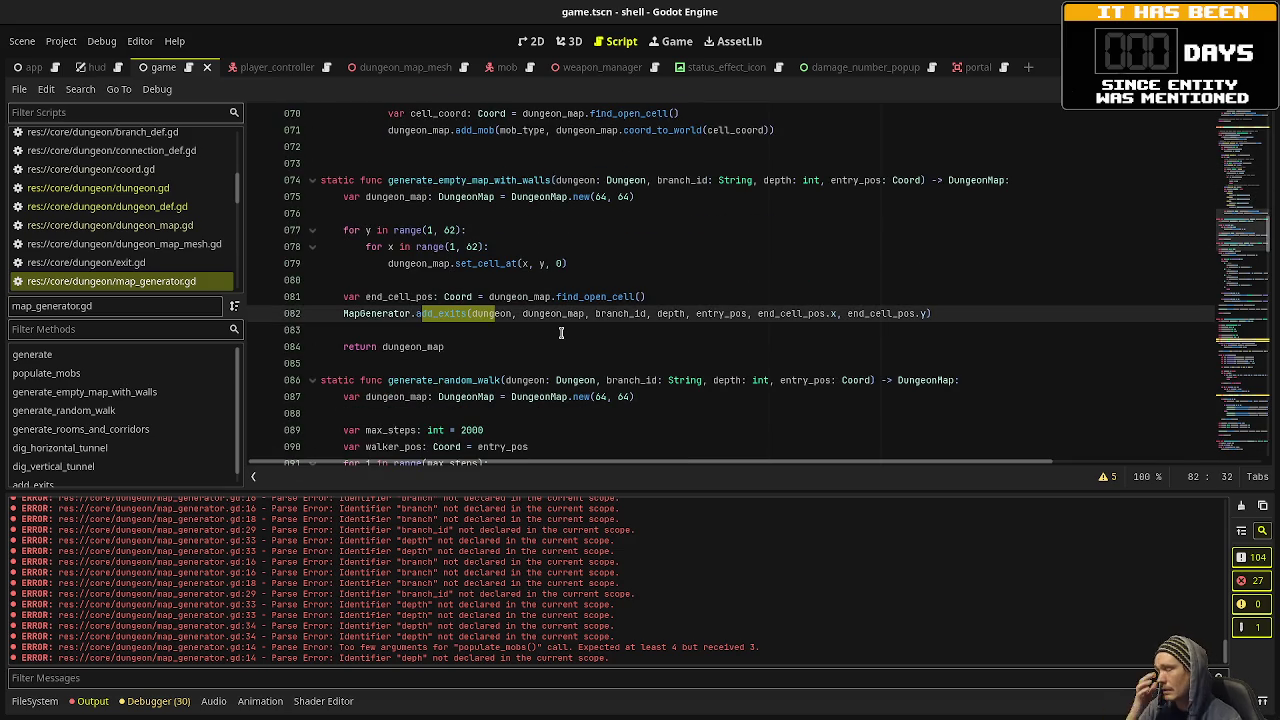
scroll(561, 333, "up", 15)
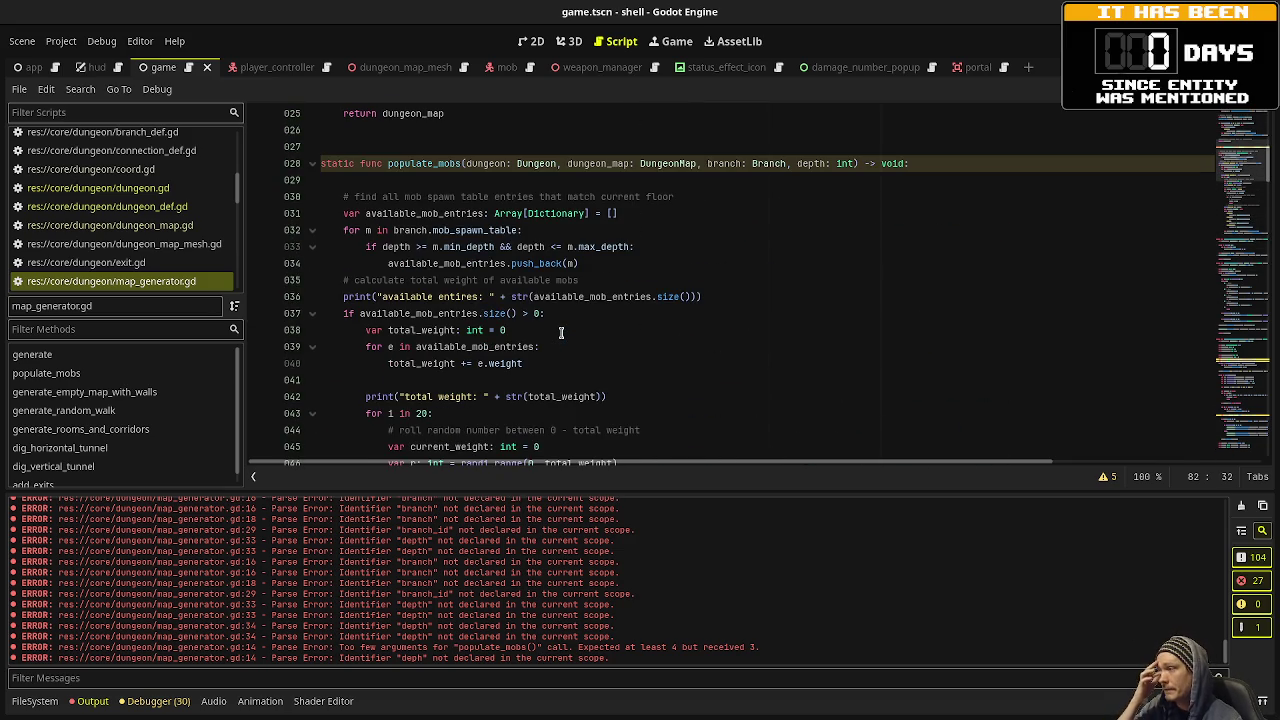
scroll(561, 333, "up", 8)
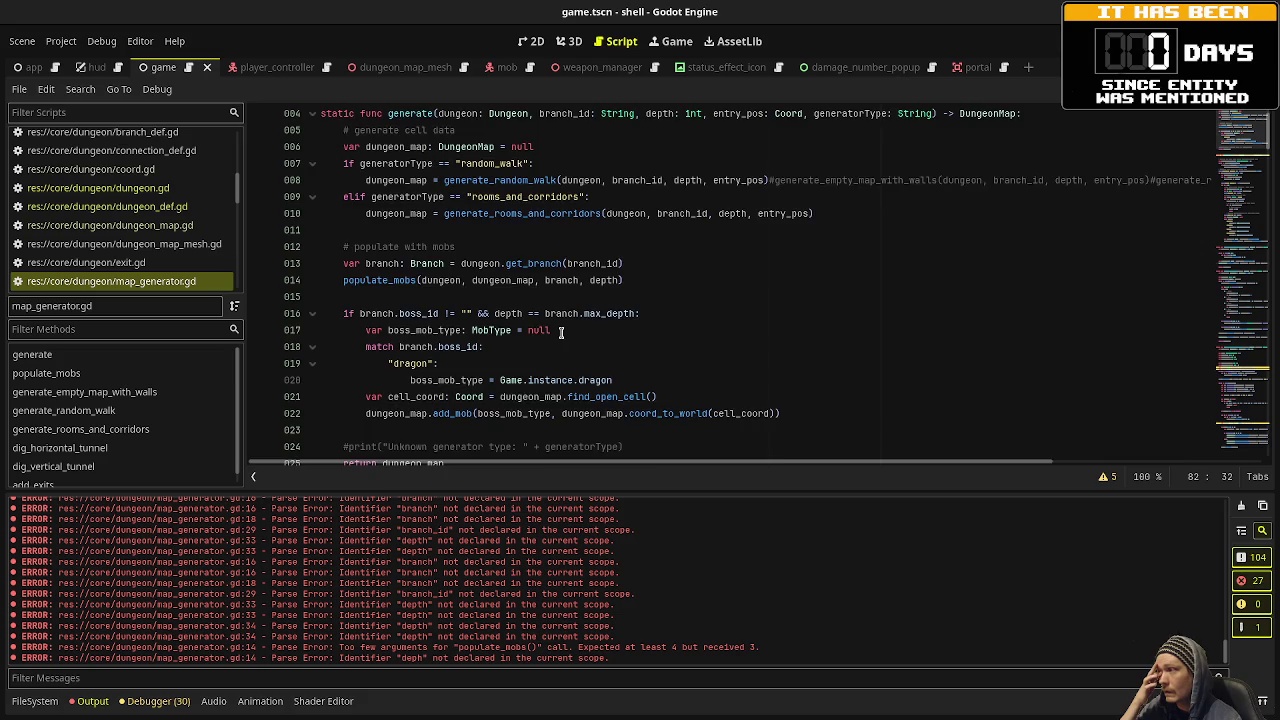
scroll(561, 333, "down", 2)
mouse_move(343, 196)
left_mouse_down()
mouse_move(472, 298)
mouse_move(493, 365)
mouse_move(806, 360)
left_mouse_up()
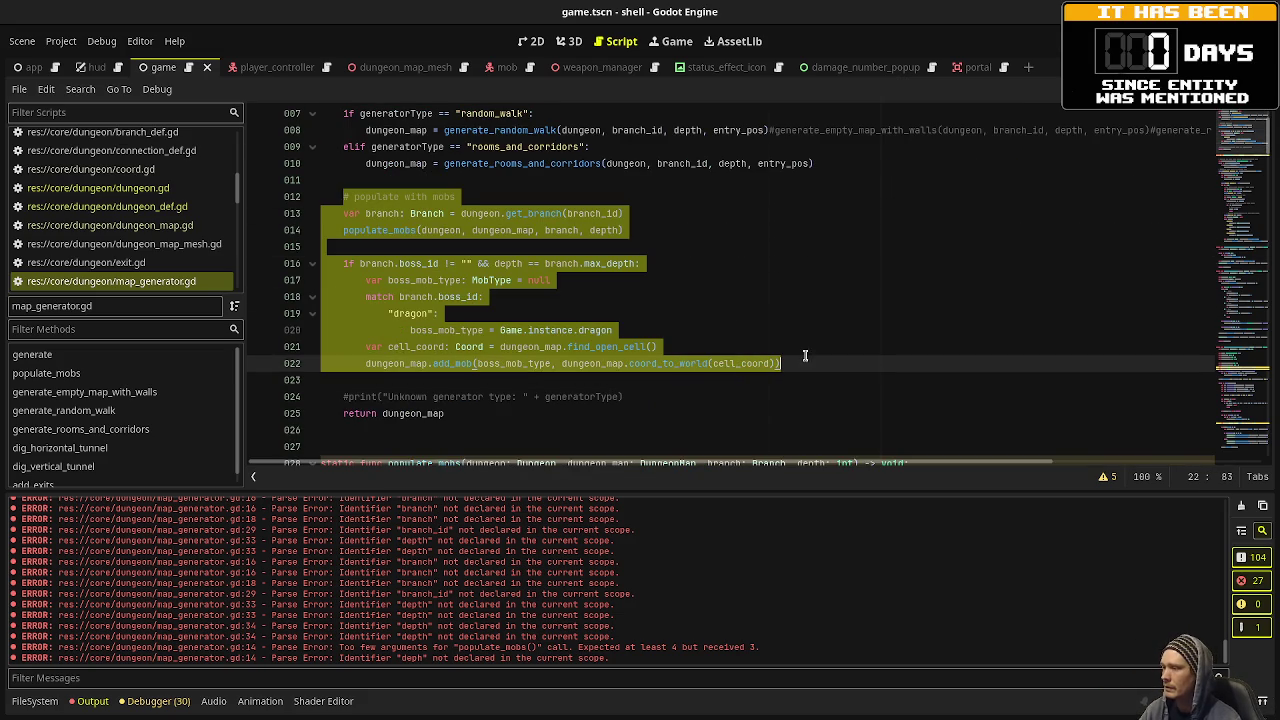
scroll(150, 210, "up", 4)
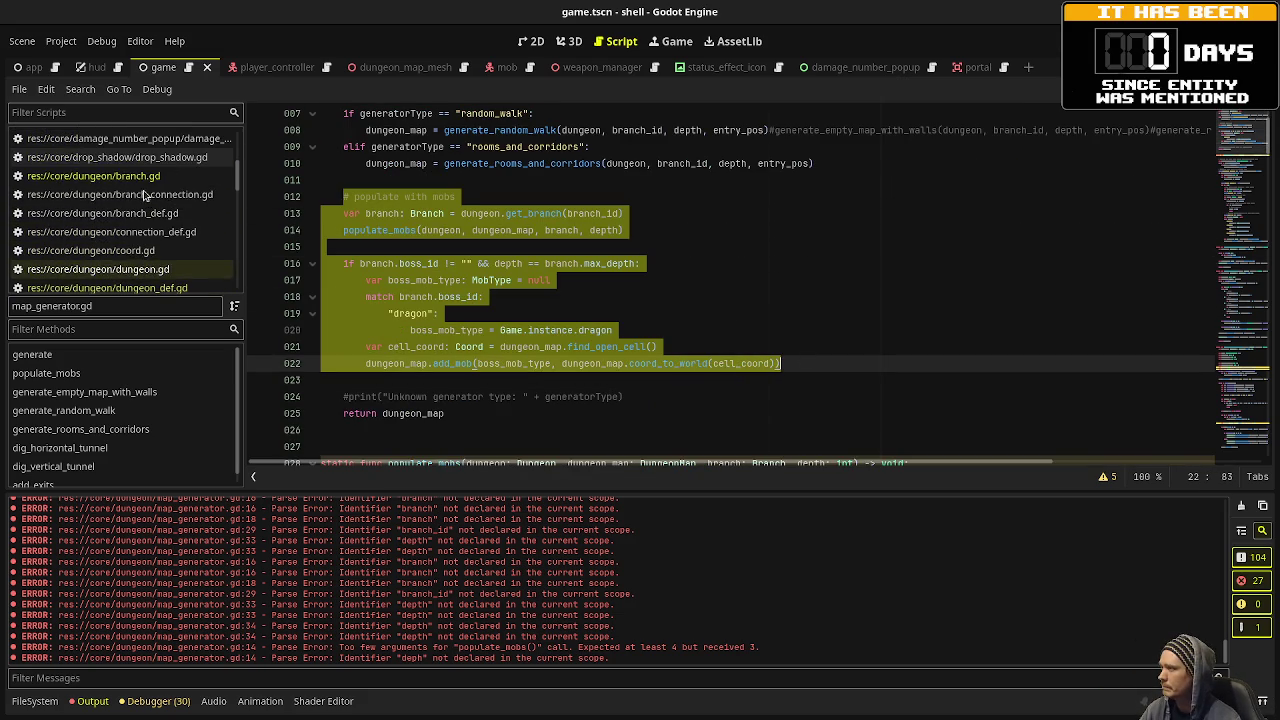
left_click(93, 176)
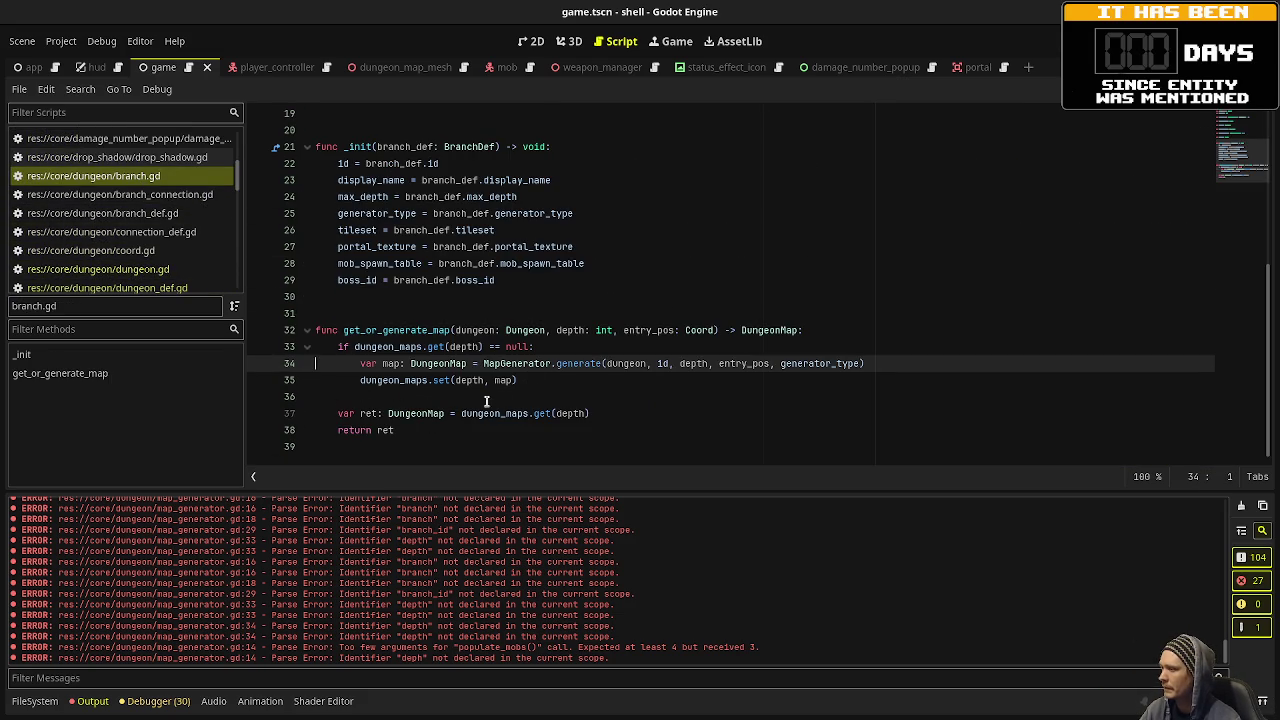
Add '# populate' and '# add exits' comments below the MapGenerator.generate call.
left_click(600, 381)
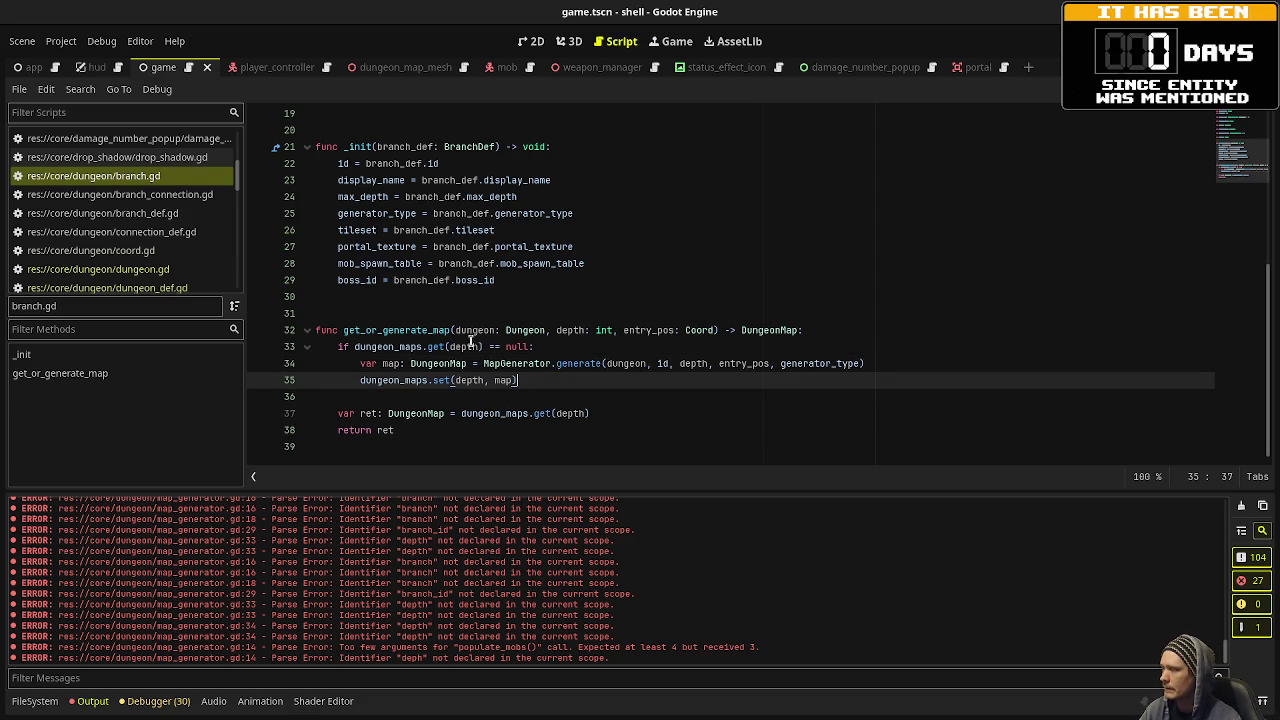
left_click_drag(352, 346, 449, 346)
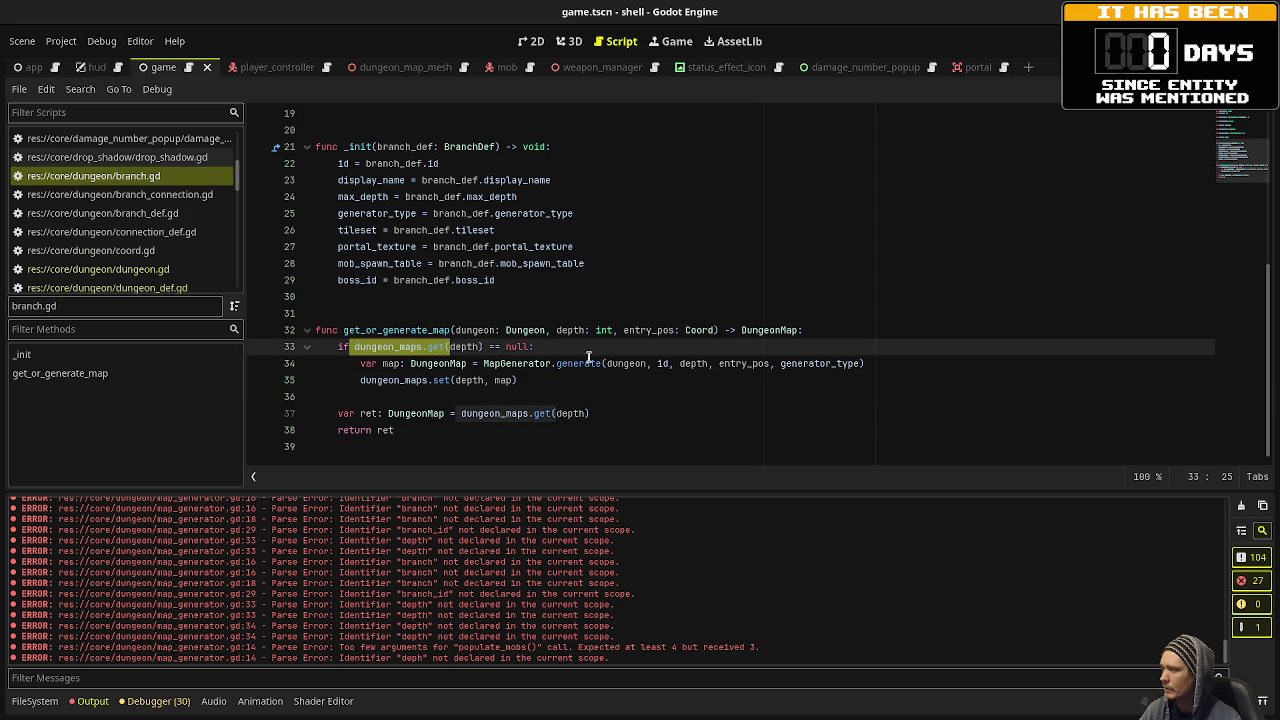
left_click(909, 363)
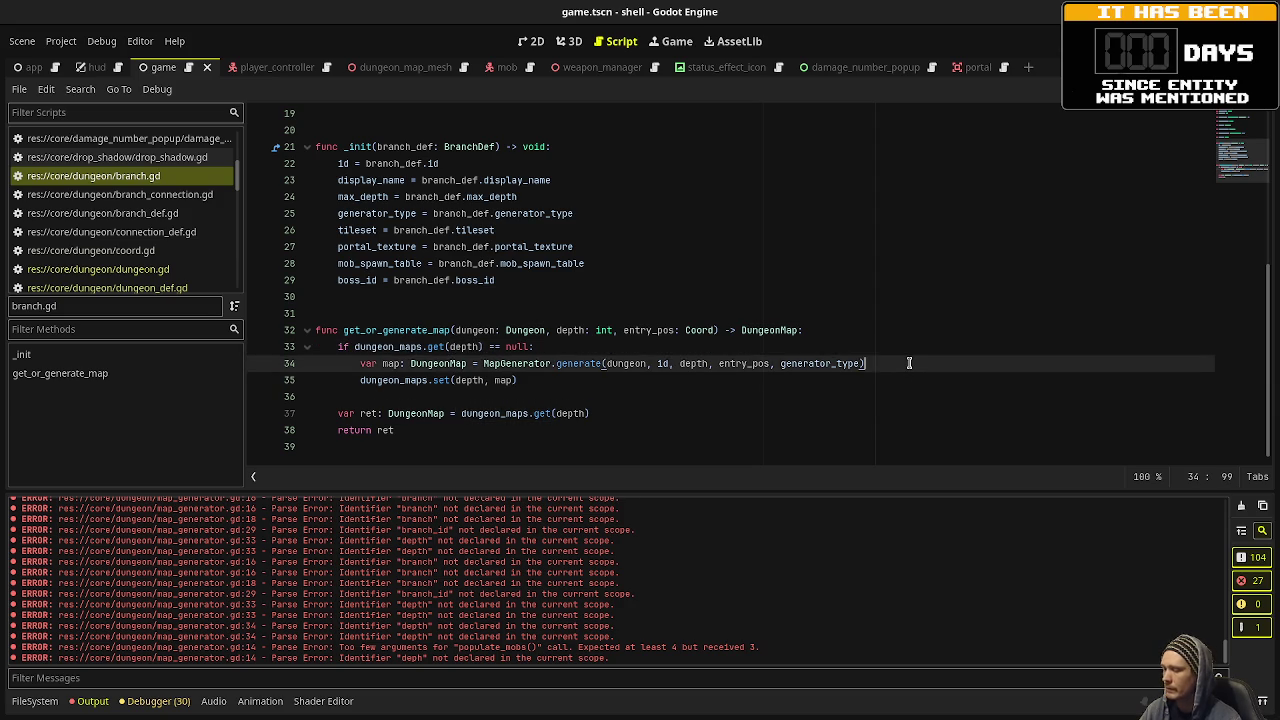
key("Return")
type("# populate")
key("Return")
type("# add exits")
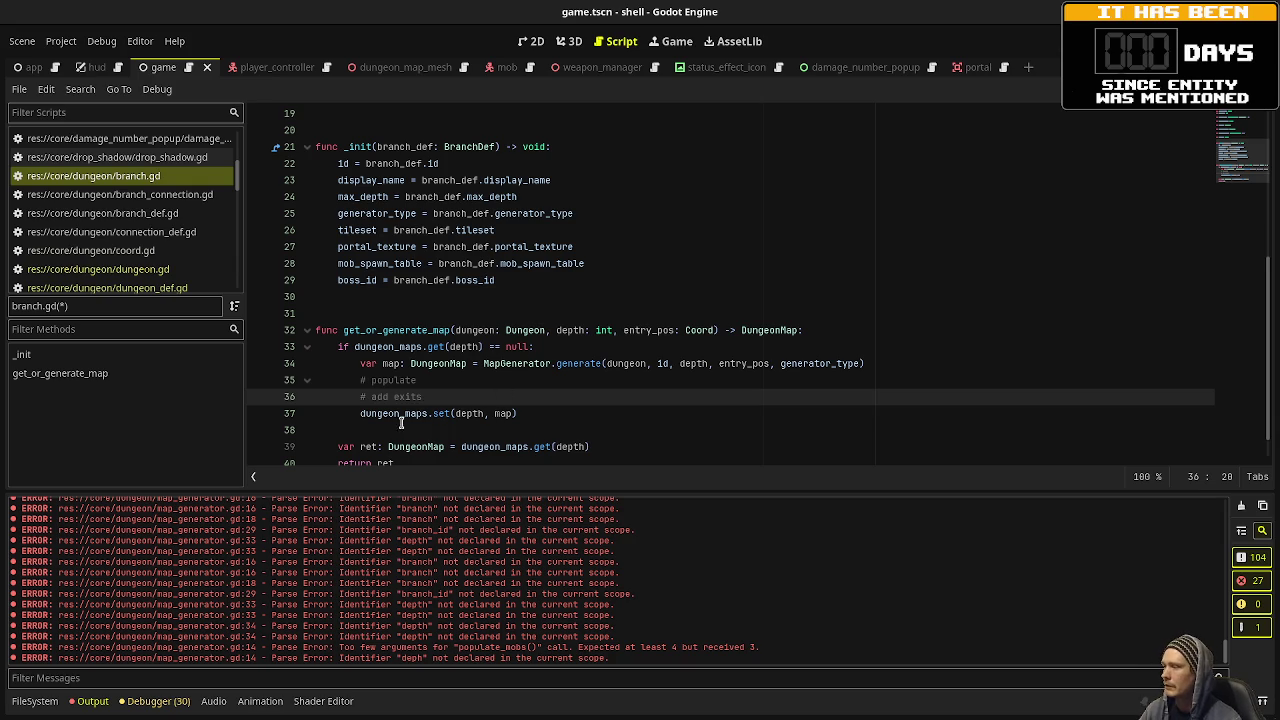
Add a commented-out else block noting to repopulate mobs after a time period, and save.
scroll(444, 377, "down", 1)
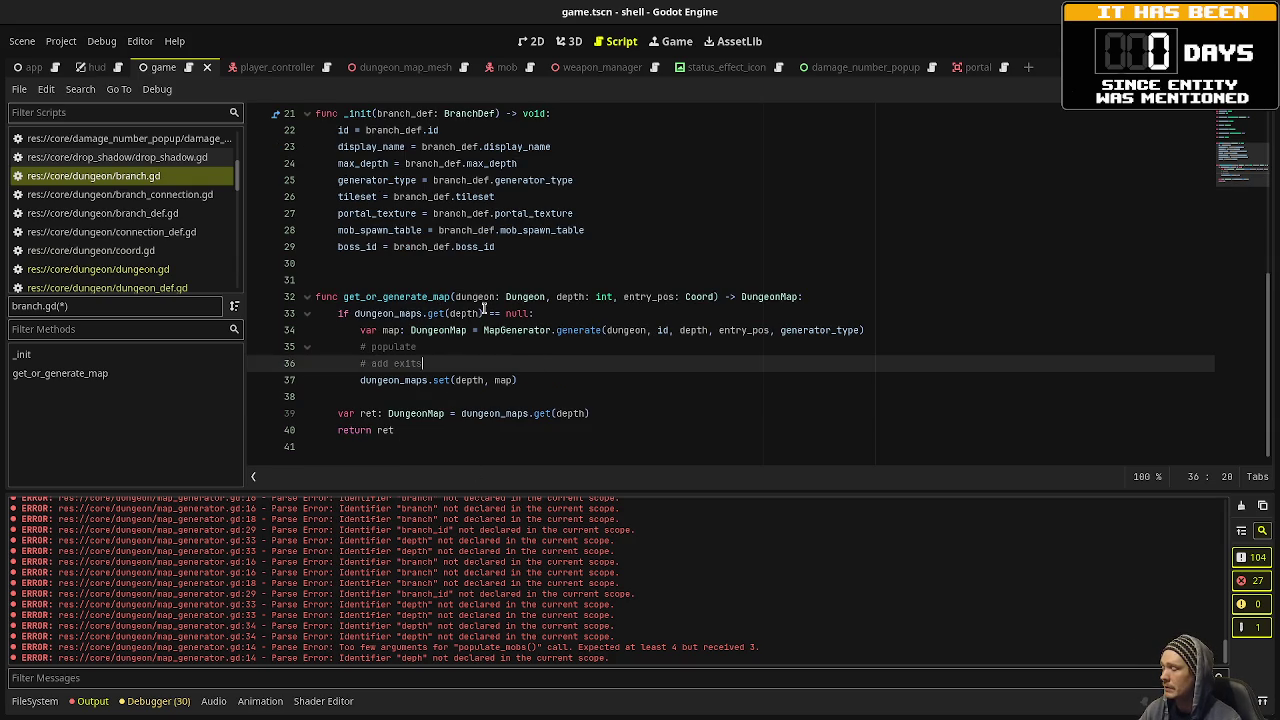
left_click(572, 380)
key("Return")
key("BackSpace")
type("else:")
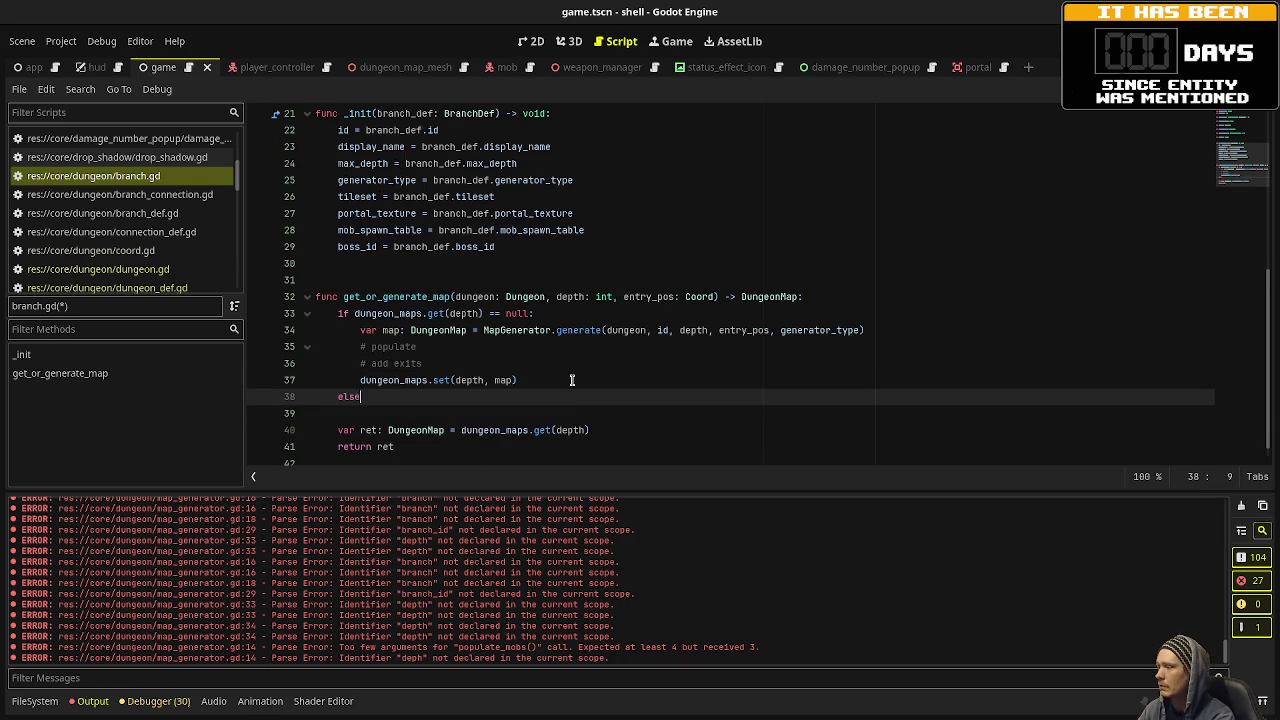
key("Return")
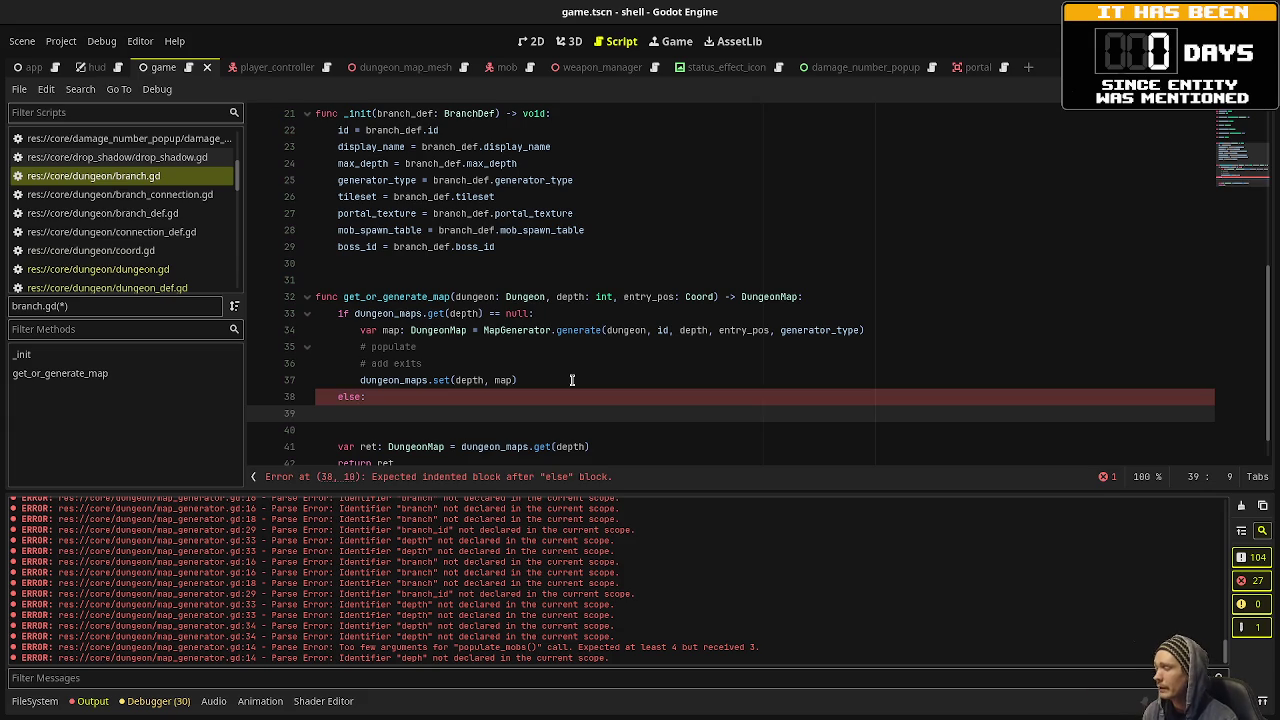
type("# ")
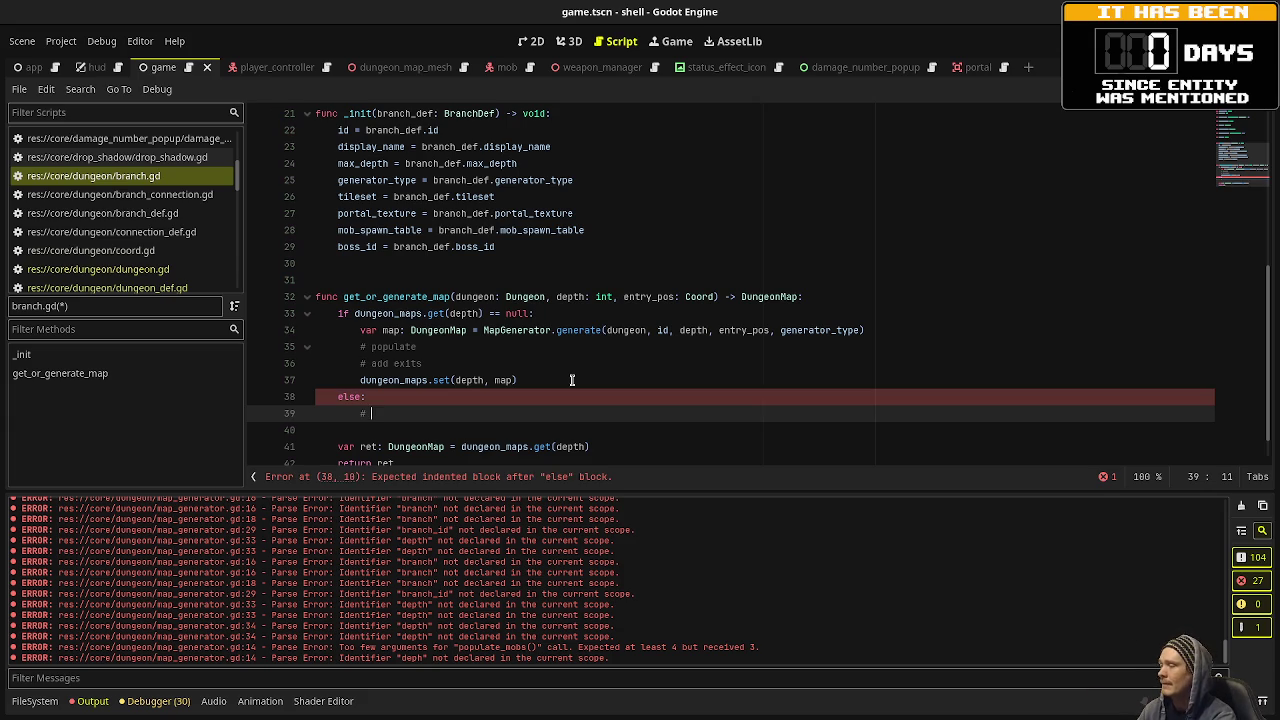
type("get last time")
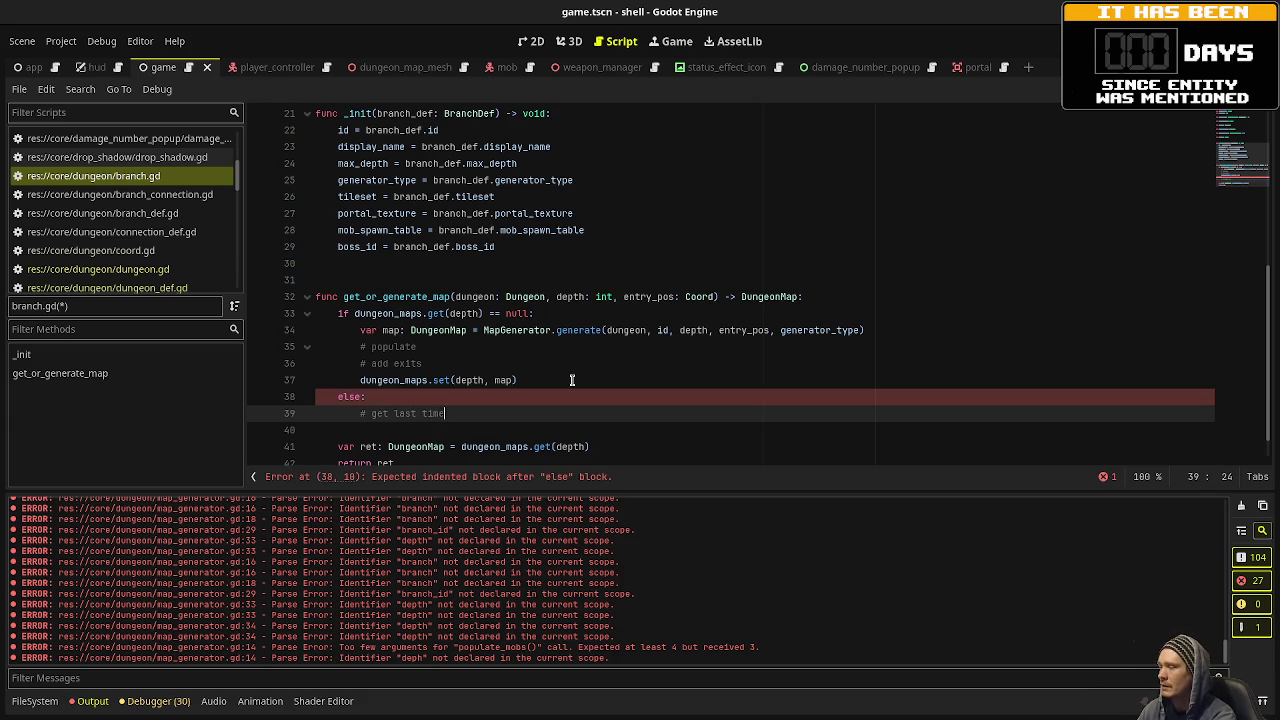
type(" map was ")
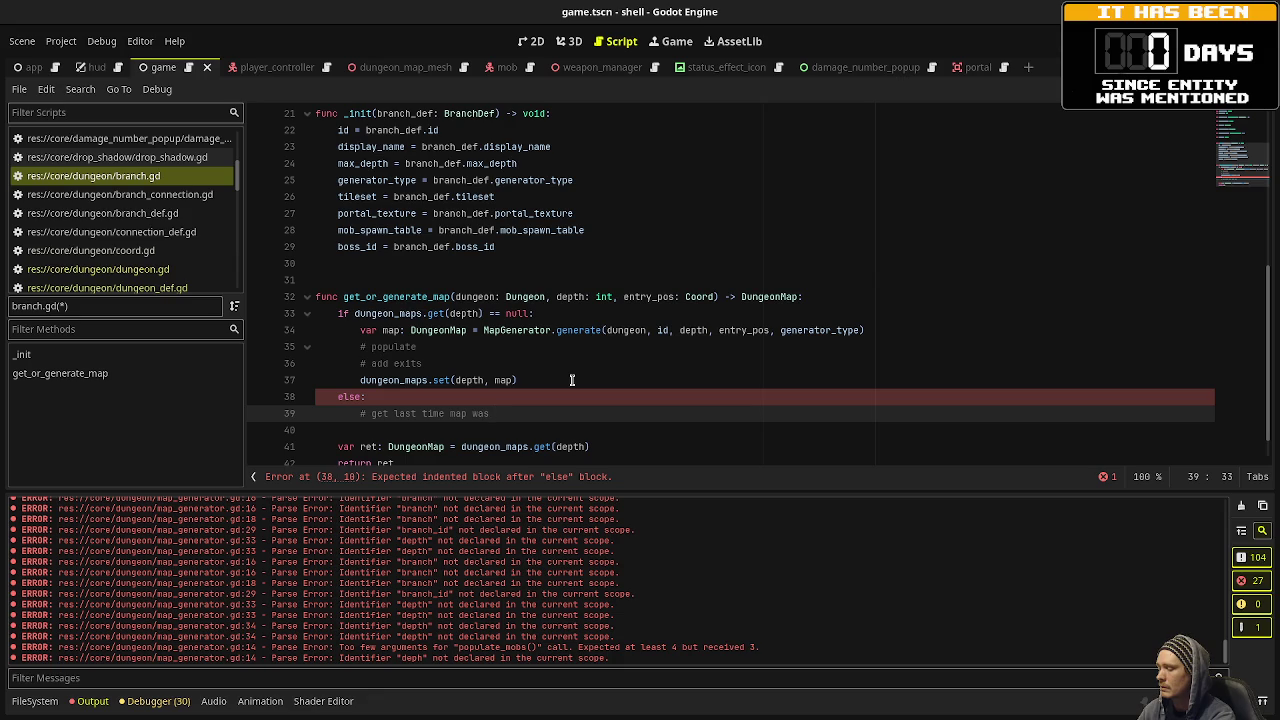
type("loaded, if")
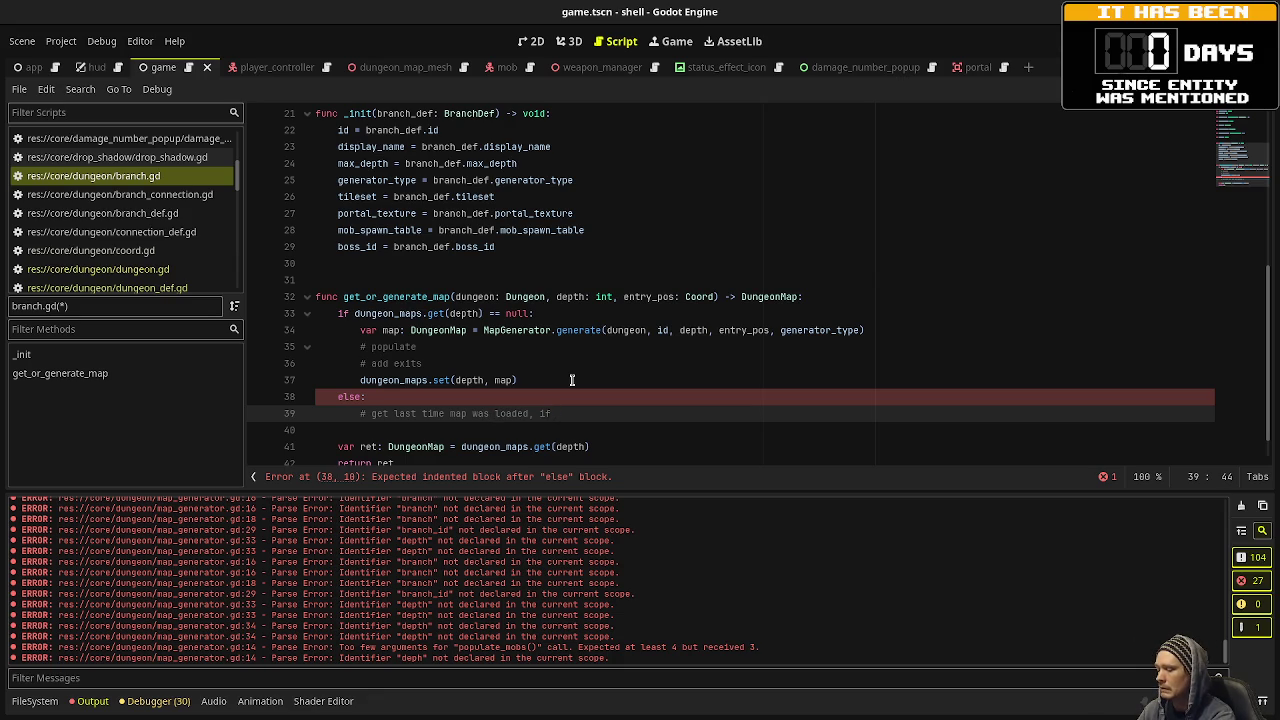
type(" certain ")
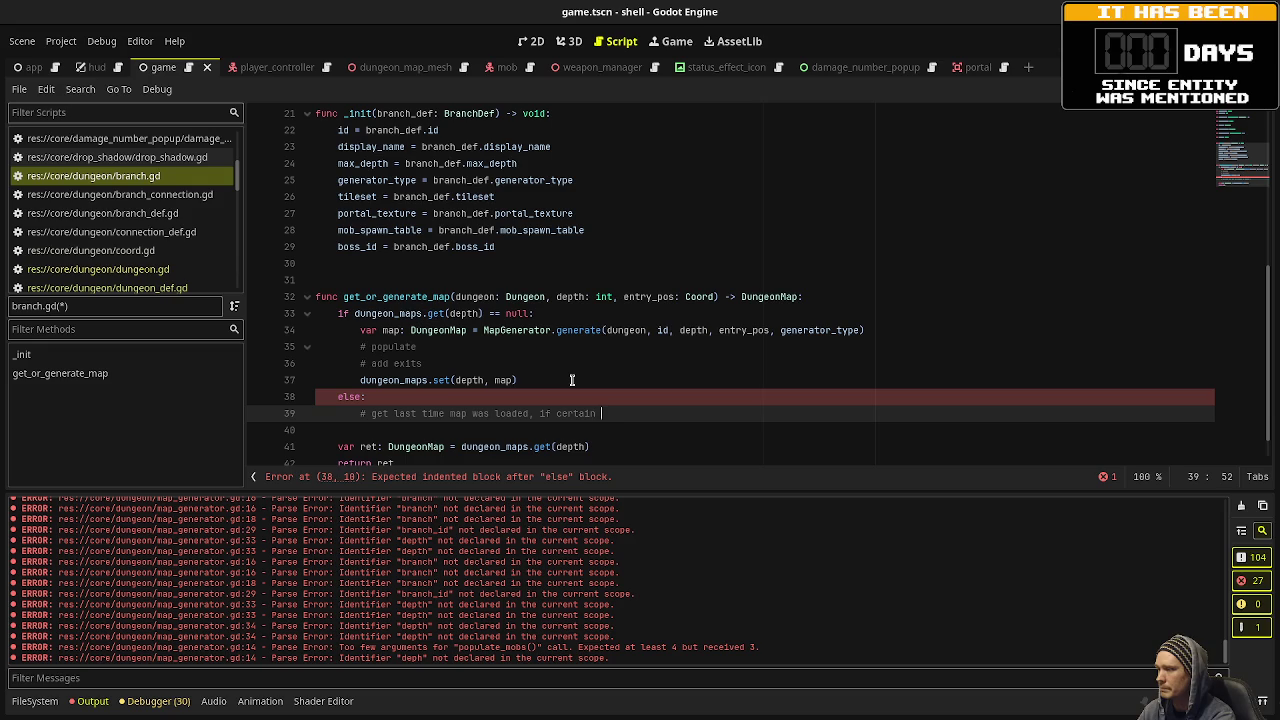
type("period of ti")
key("BackSpace")
key("BackSpace")
type("has passed repopulate")
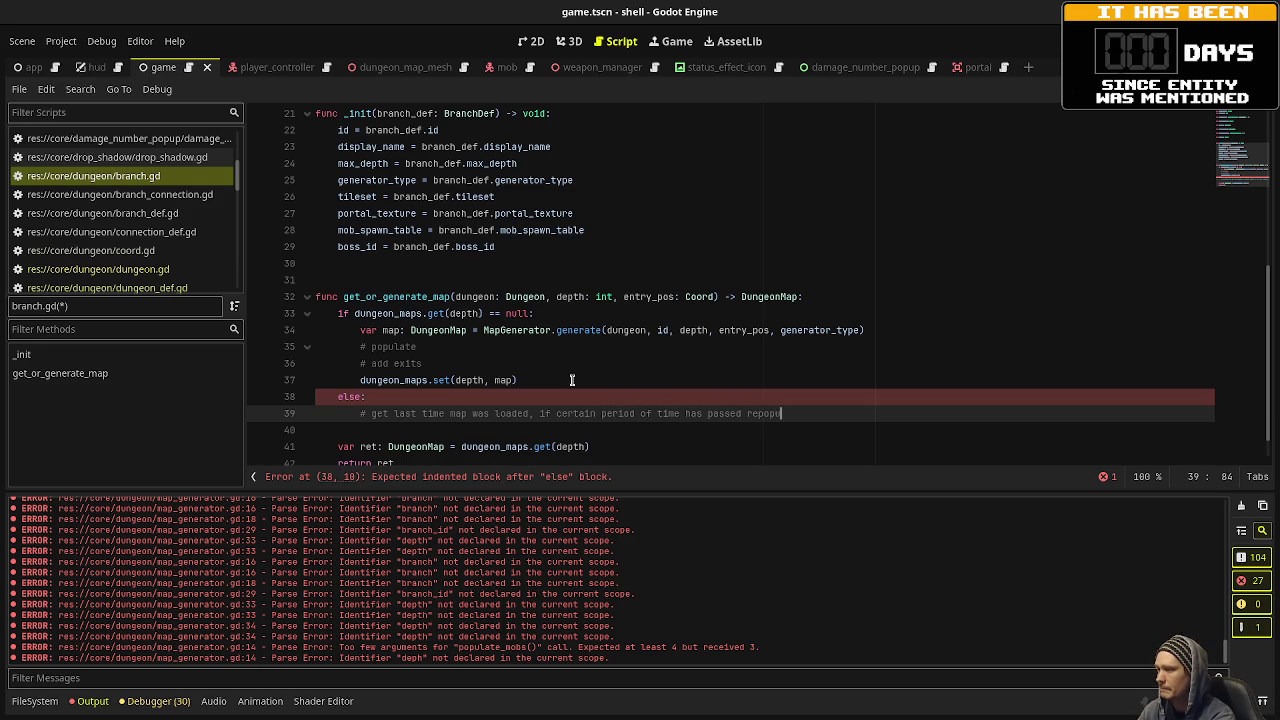
type(" mobs")
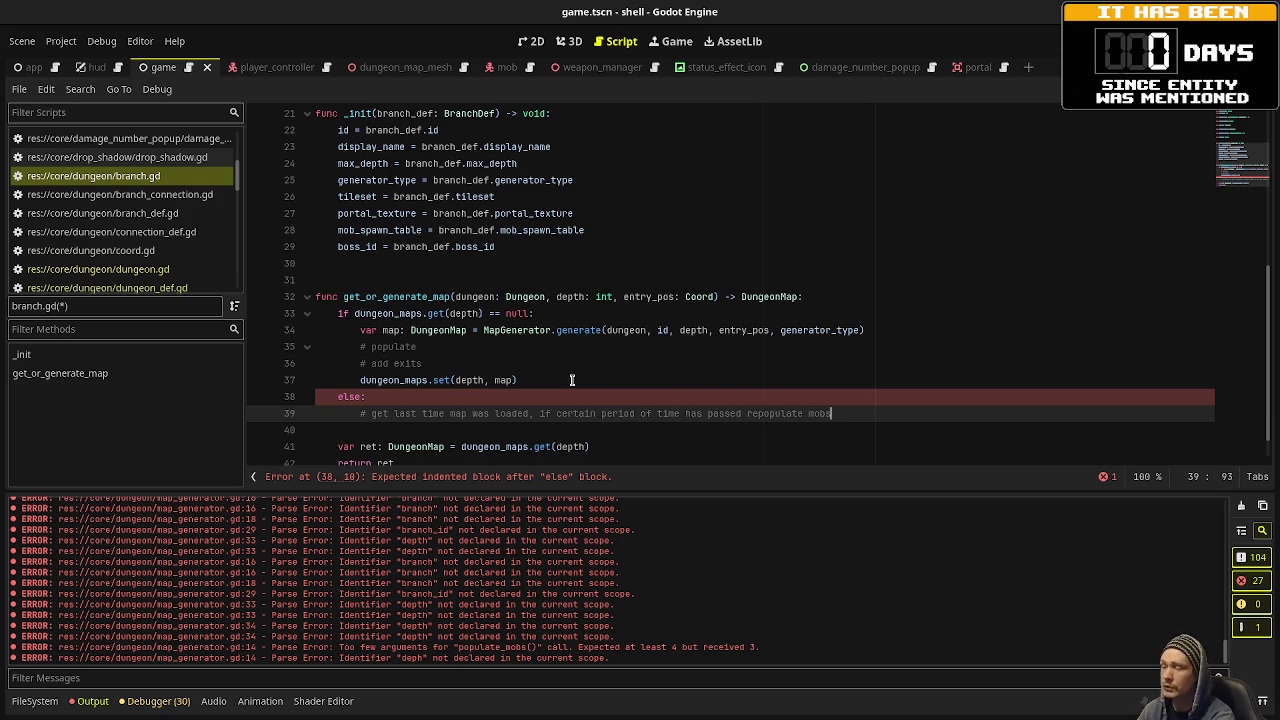
left_click(338, 396)
type("#")
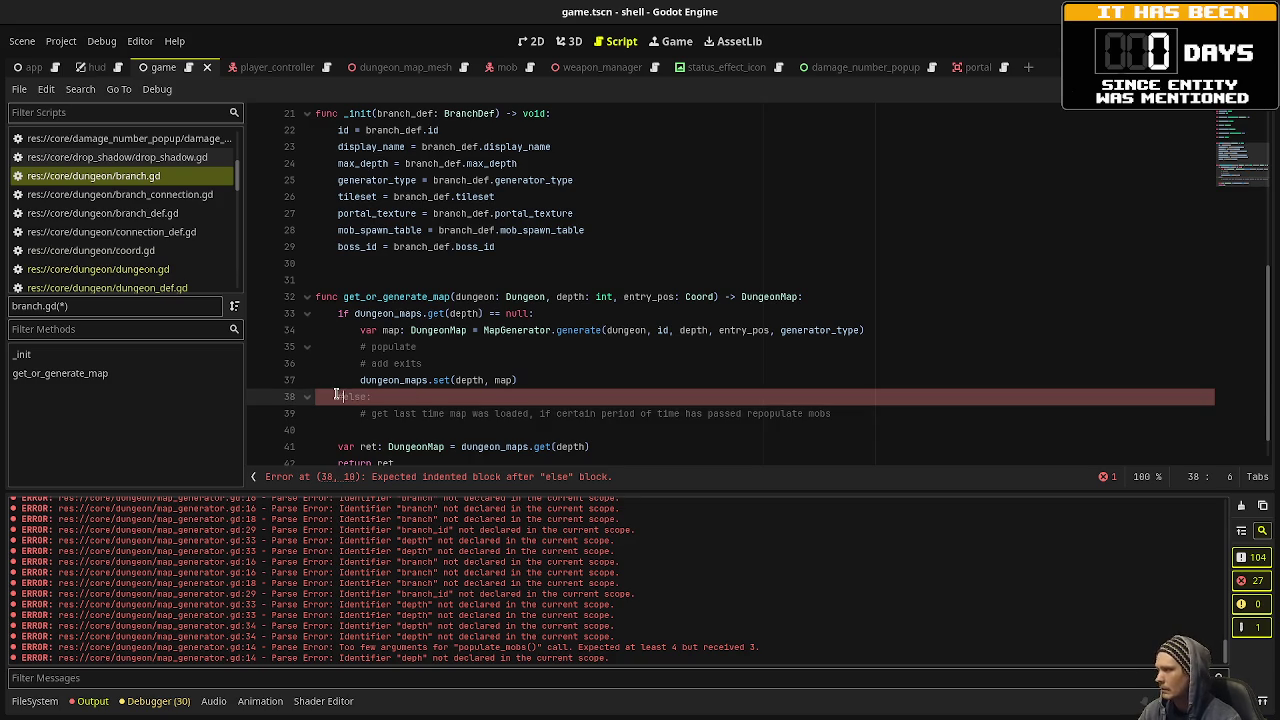
key("ctrl+s")
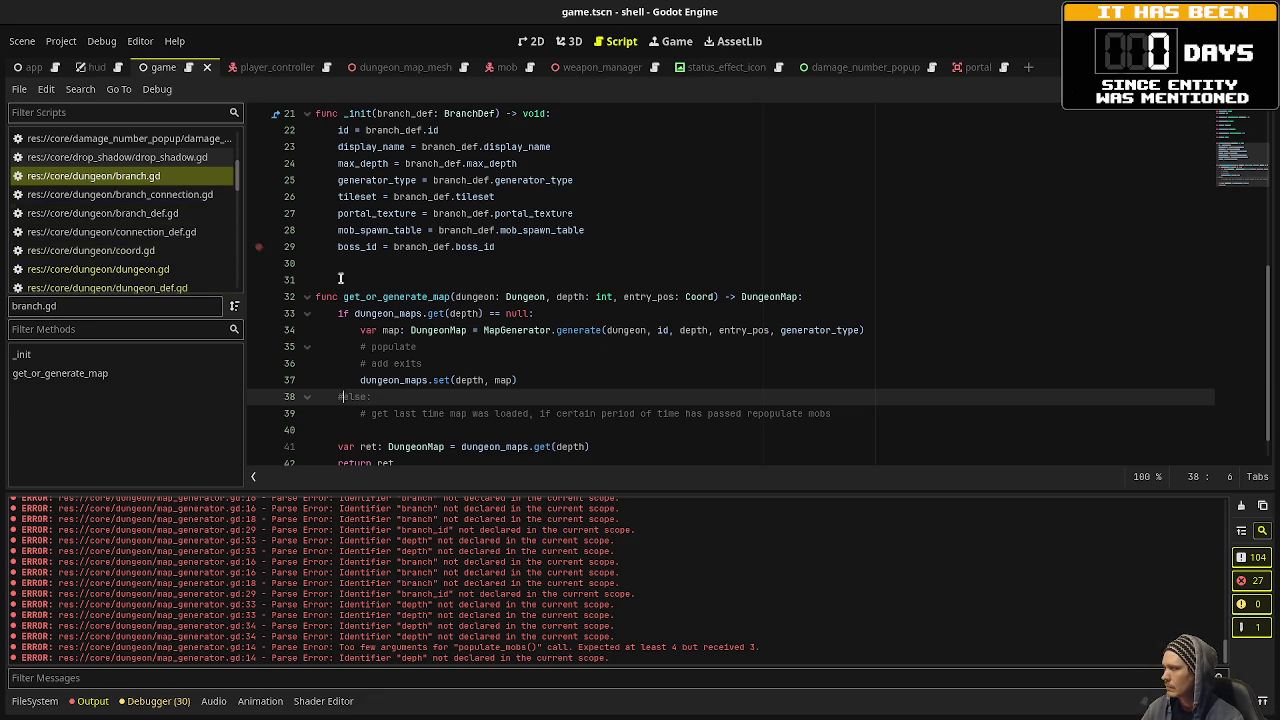
Clear the old errors from the output log and run the game with F5.
scroll(484, 366, "down", 1)
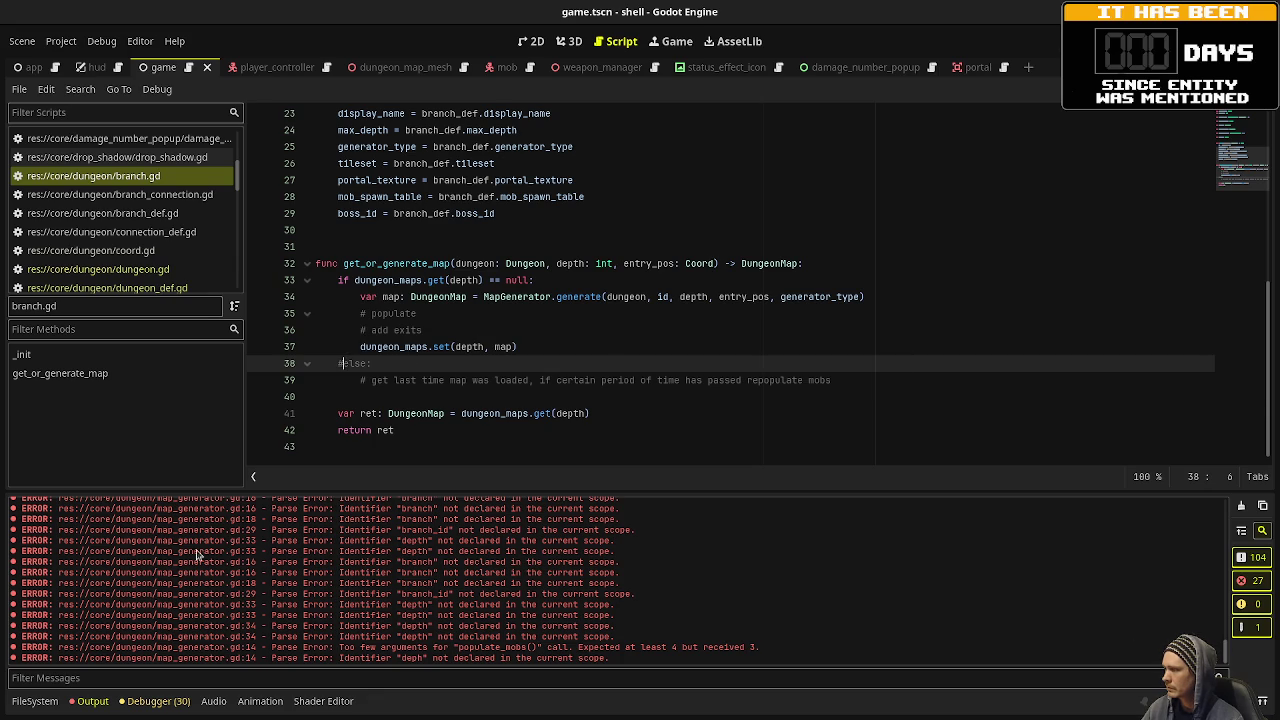
left_click(1241, 506)
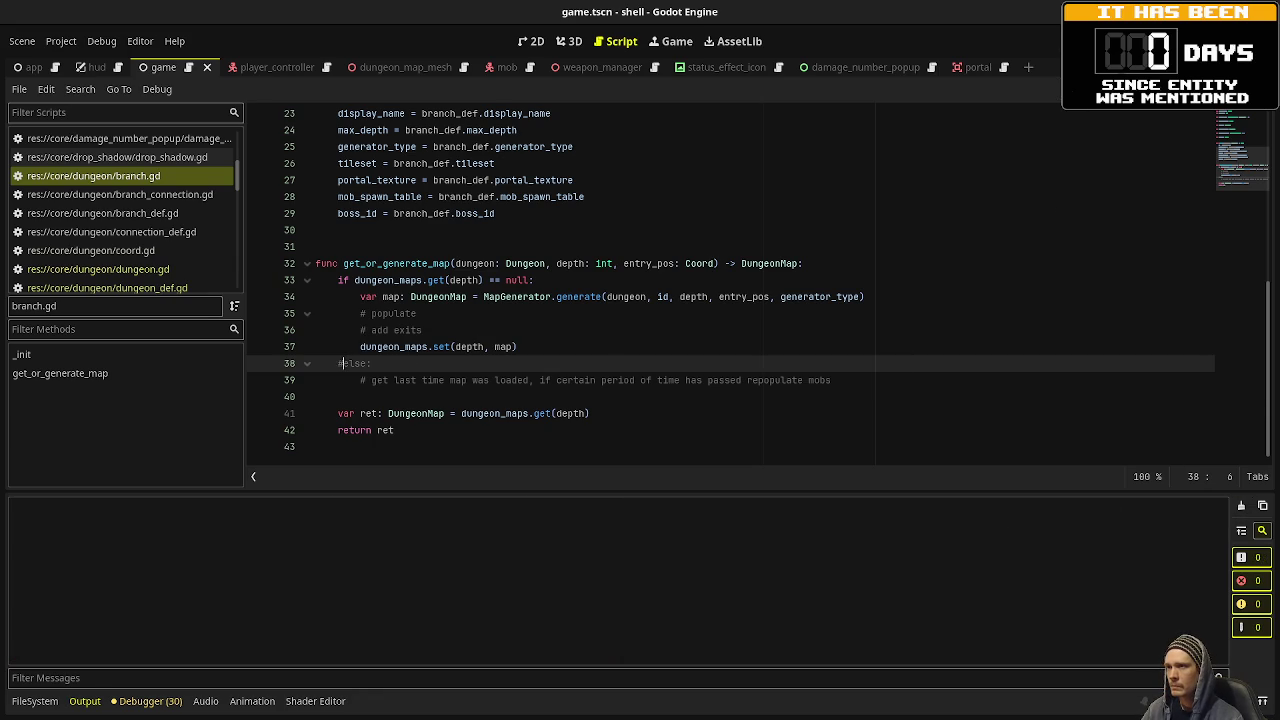
key("F5")
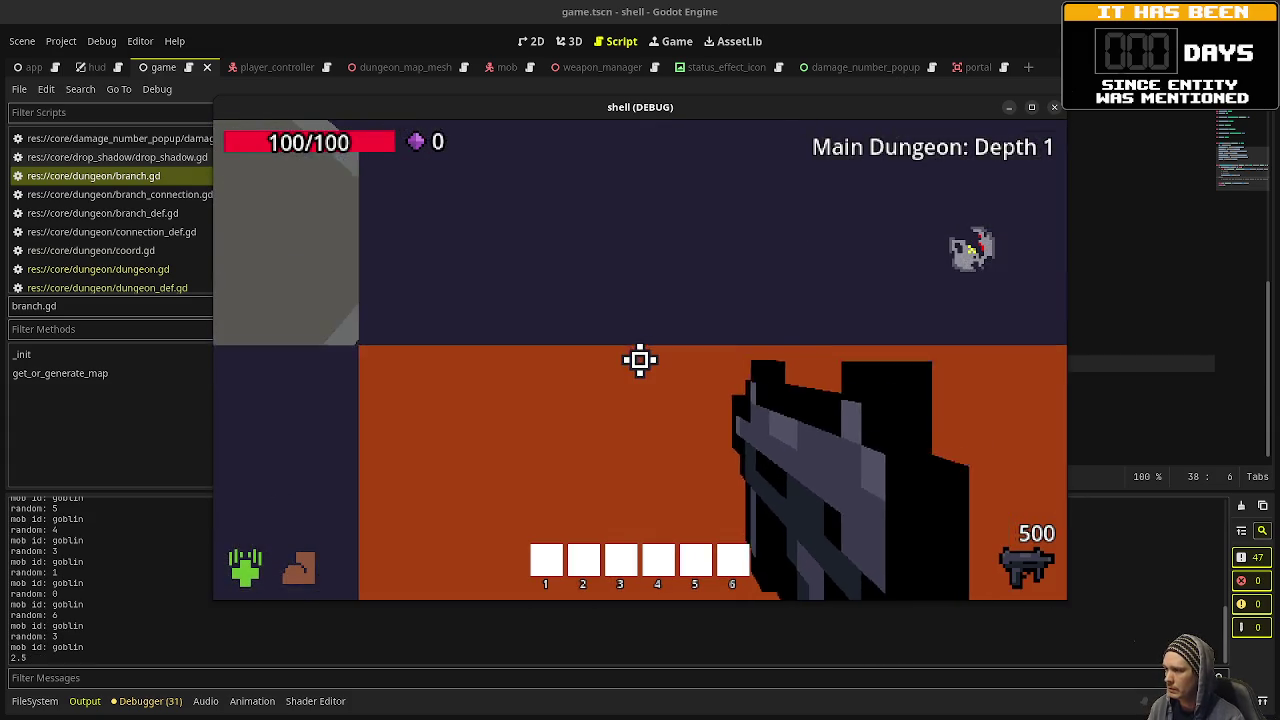
Walk into the goblin room while firing to confirm goblins spawn, then stop with F8.
left_click_drag(640, 360, 640, 360)
key("w")
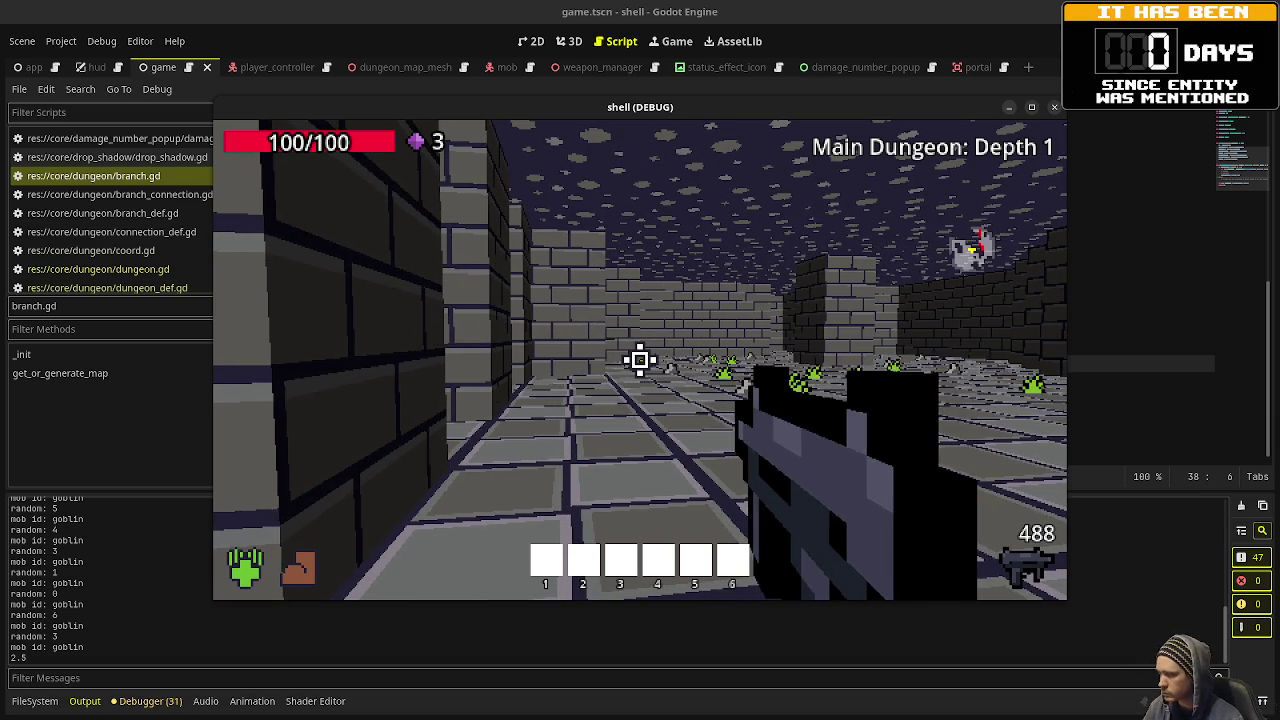
mouse_move(640, 360)
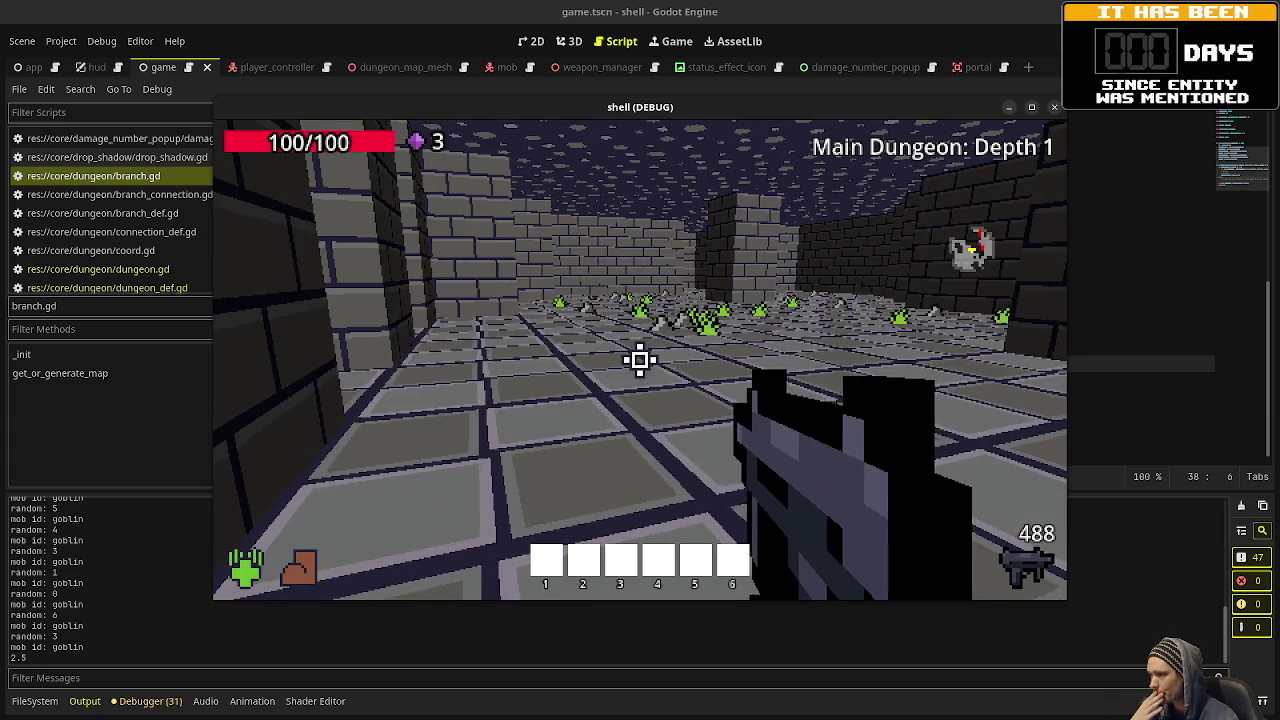
key("w")
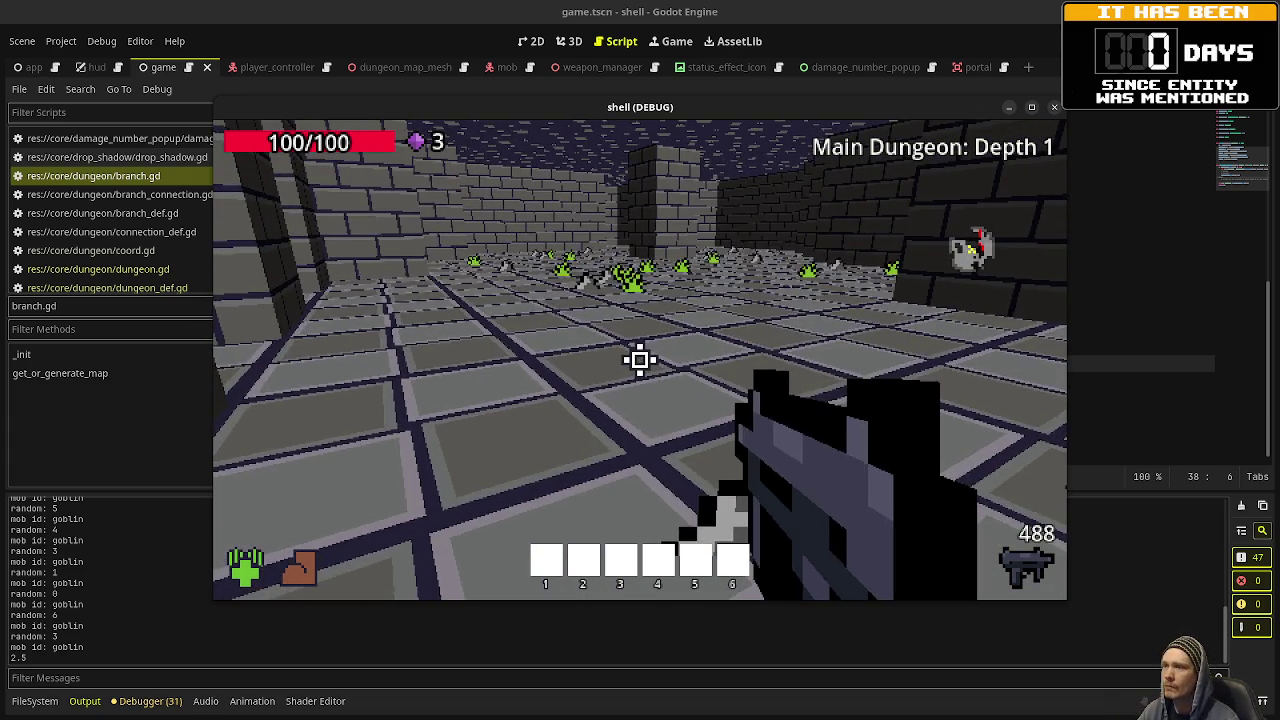
key("F8")
left_click(80, 89)
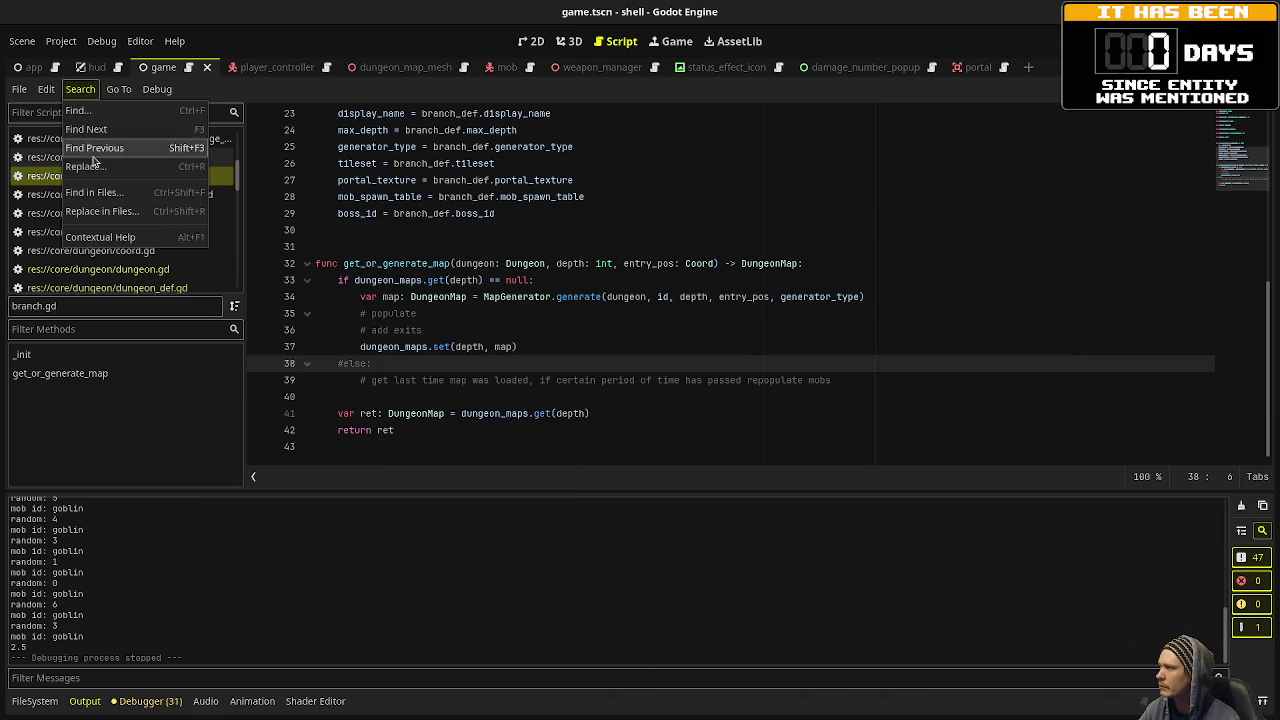
Find in Files for 'printl' and open the available entries print in map_generator.gd.
left_click(94, 192)
type("prin")
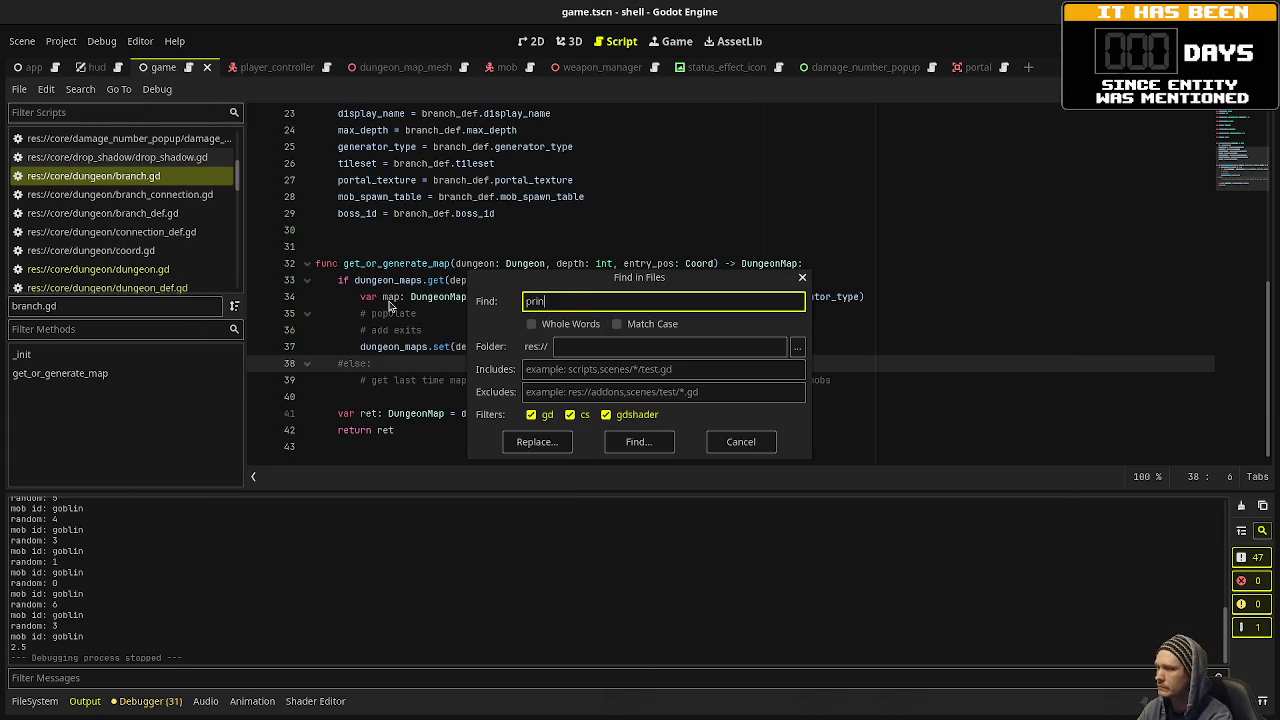
type("tl")
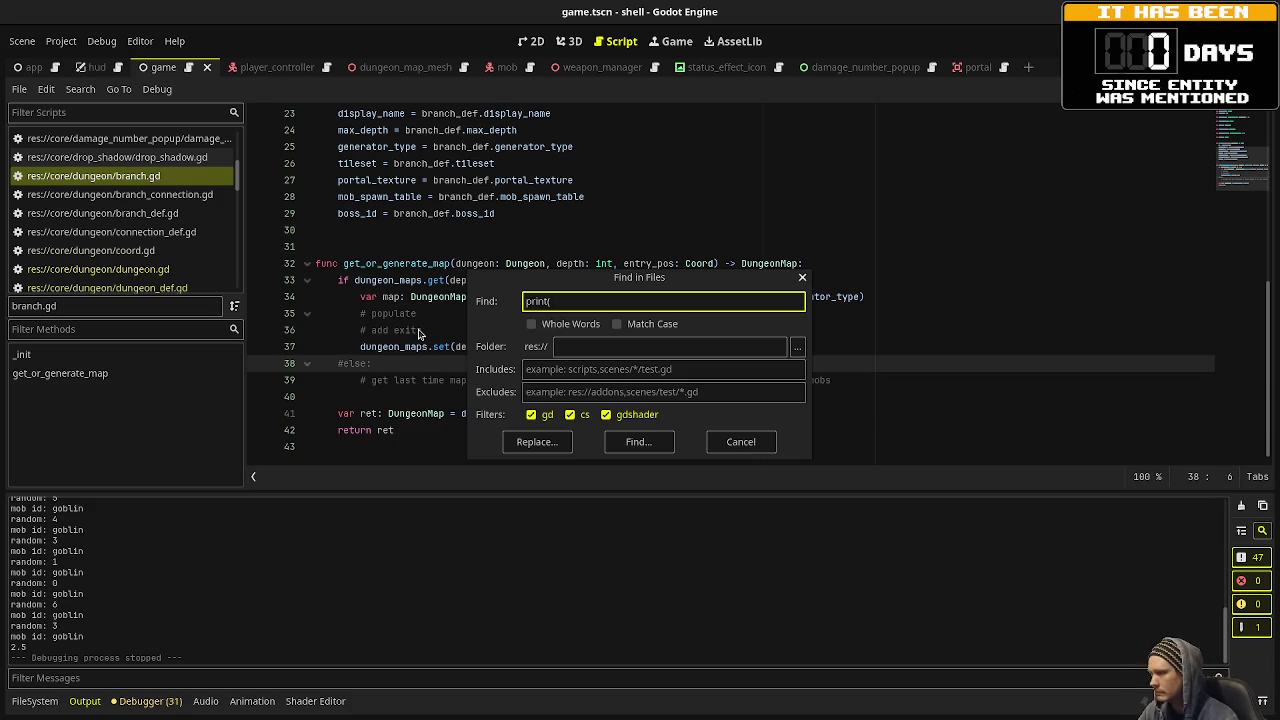
left_click(617, 447)
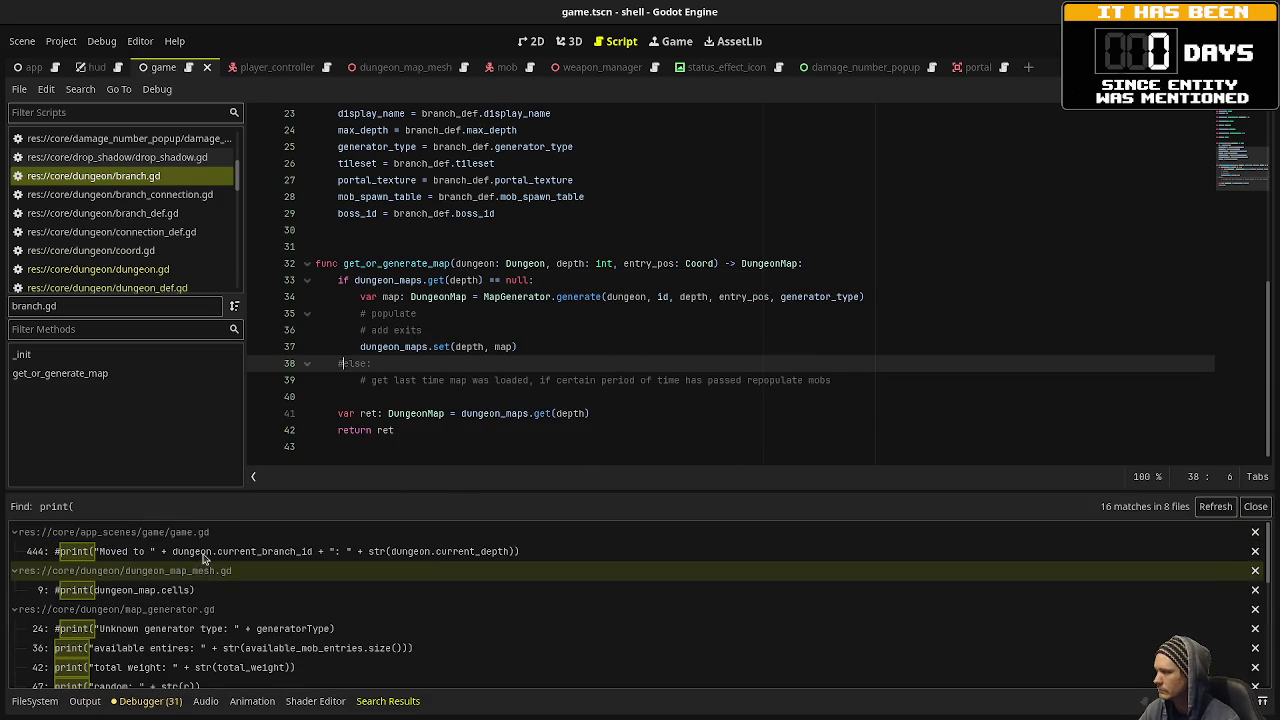
scroll(175, 560, "down", 3)
left_click(145, 550)
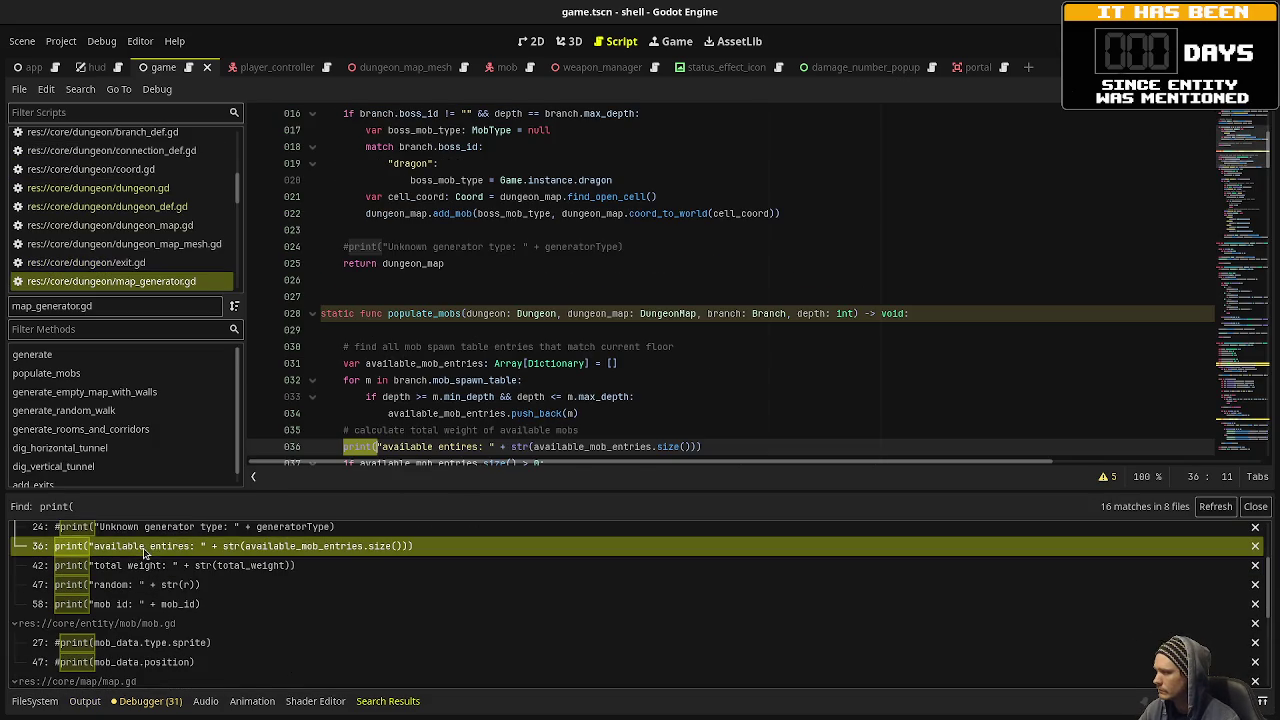
Comment out the line 36 available entries print, restoring it after an accidental deletion.
scroll(380, 345, "down", 1)
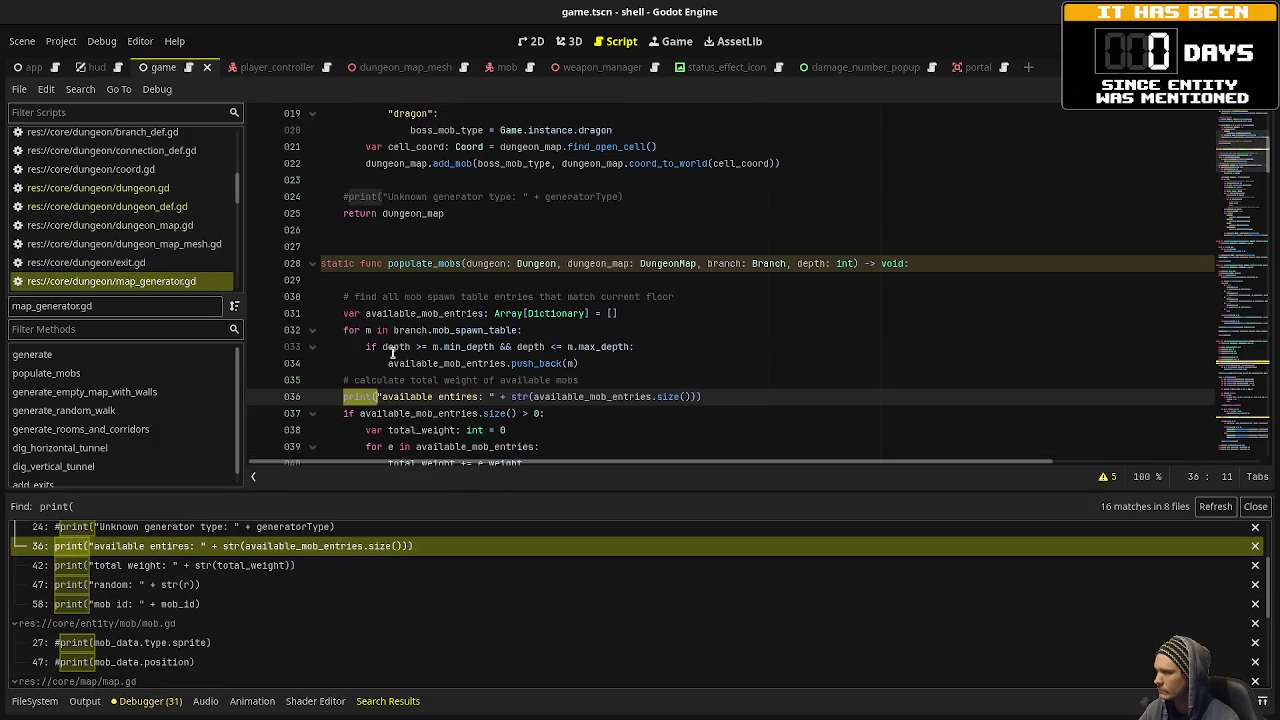
left_click(505, 313)
left_click(719, 396)
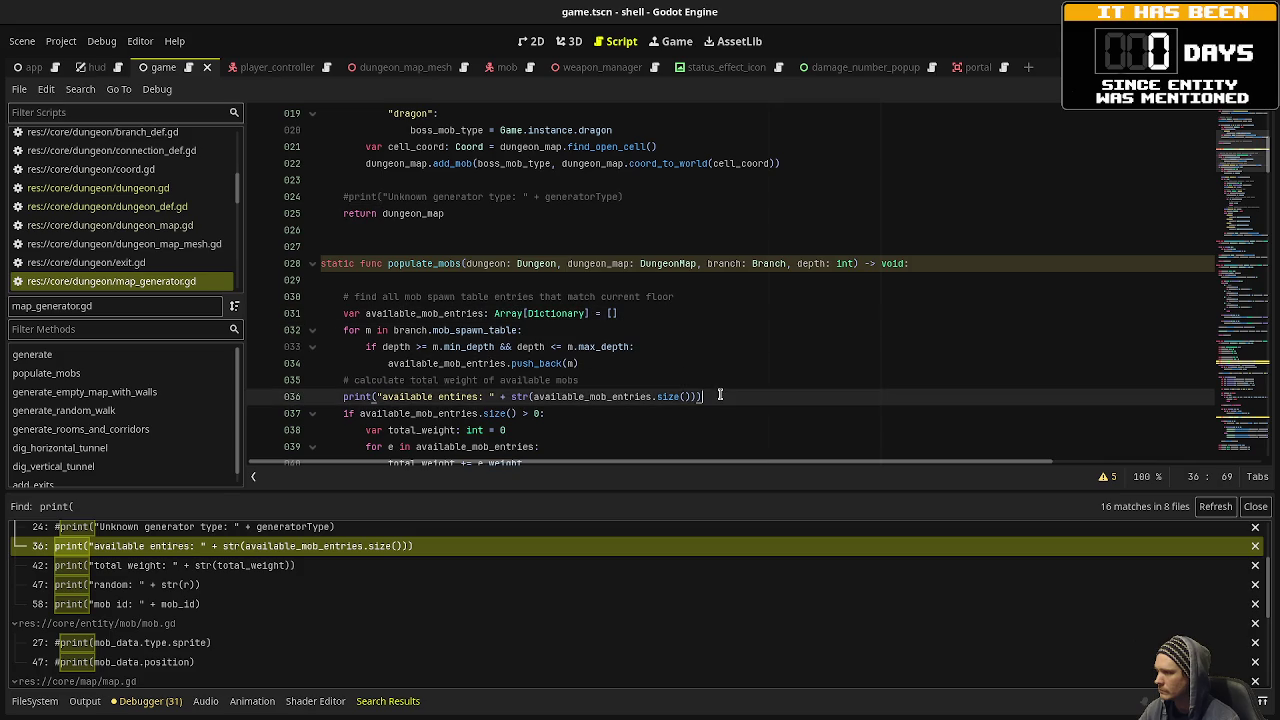
left_click_drag(719, 396, 729, 381)
key("BackSpace")
scroll(703, 390, "down", 2)
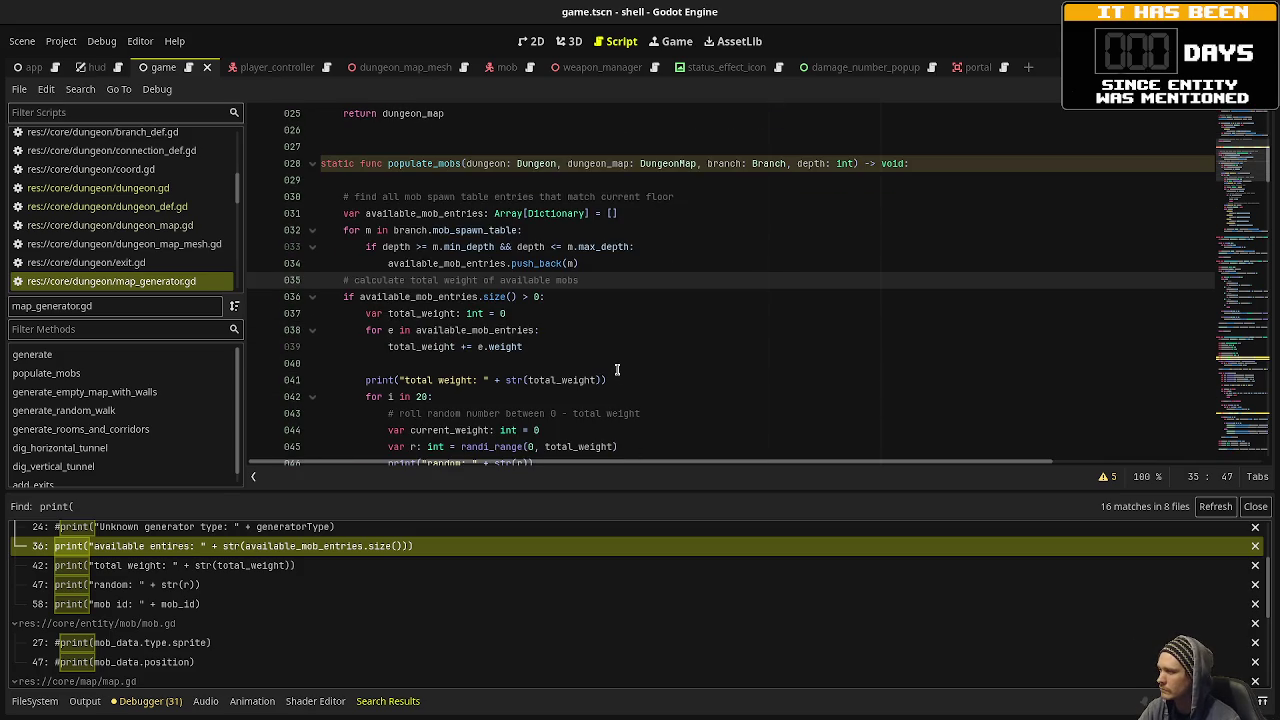
left_click_drag(618, 382, 622, 367)
key("BackSpace")
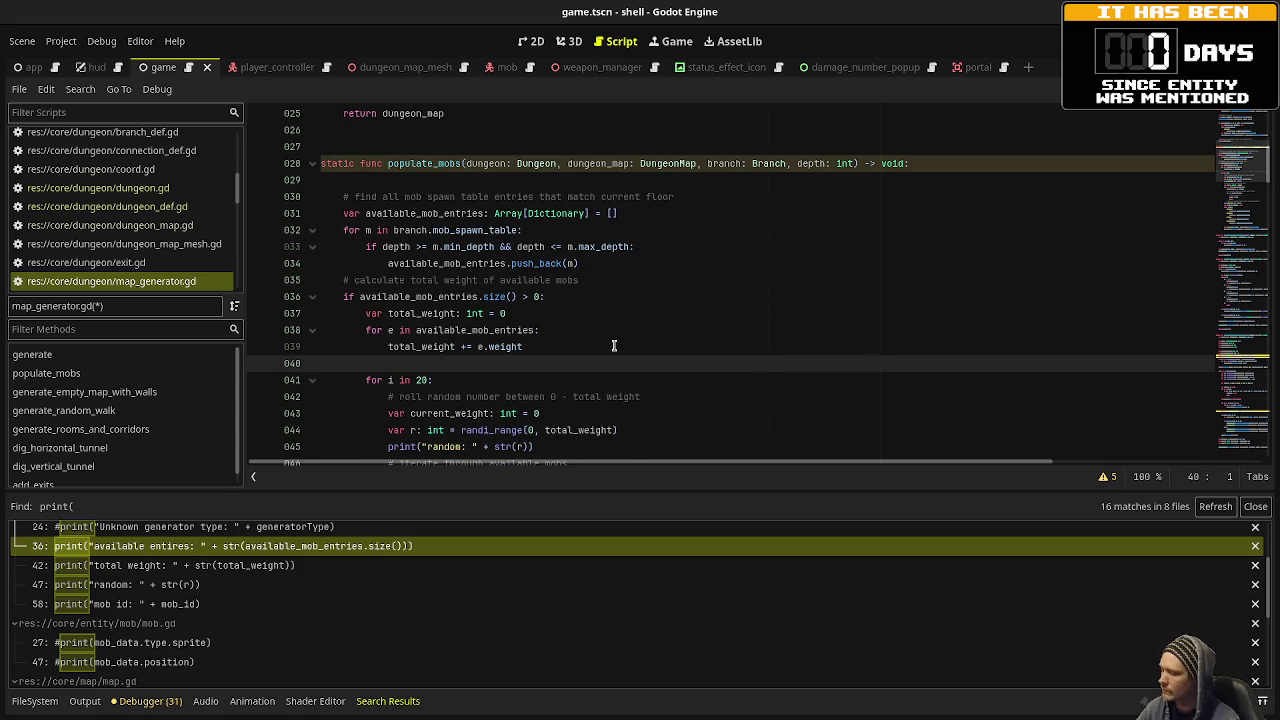
key("ctrl+z")
key("ctrl+z")
key("ctrl+k")
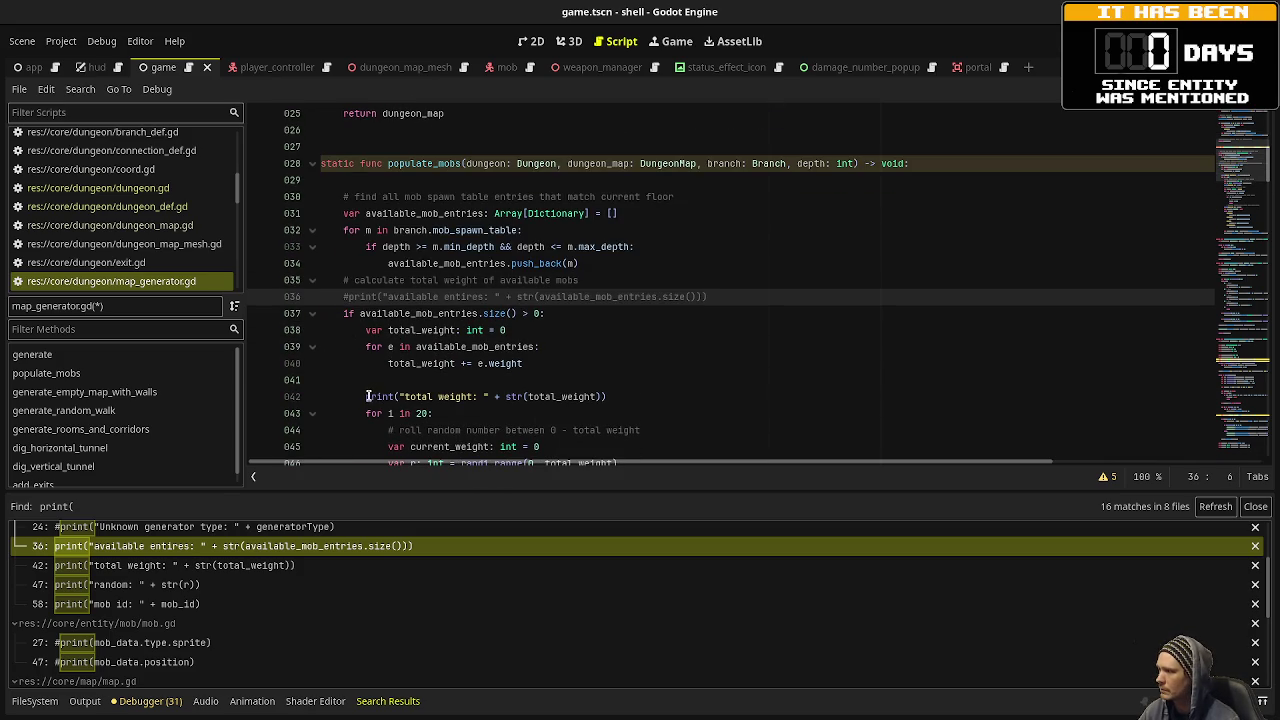
Comment out the total weight, random (line 47) and mob id (line 58) prints.
left_click(366, 396)
key("ctrl+k")
scroll(372, 373, "down", 4)
left_click(388, 281)
key("ctrl+k")
scroll(392, 324, "down", 2)
left_click(388, 363)
key("ctrl+k")
Comment out the print(final_damage) line in player_controller.gd.
scroll(450, 345, "down", 3)
scroll(451, 340, "down", 3)
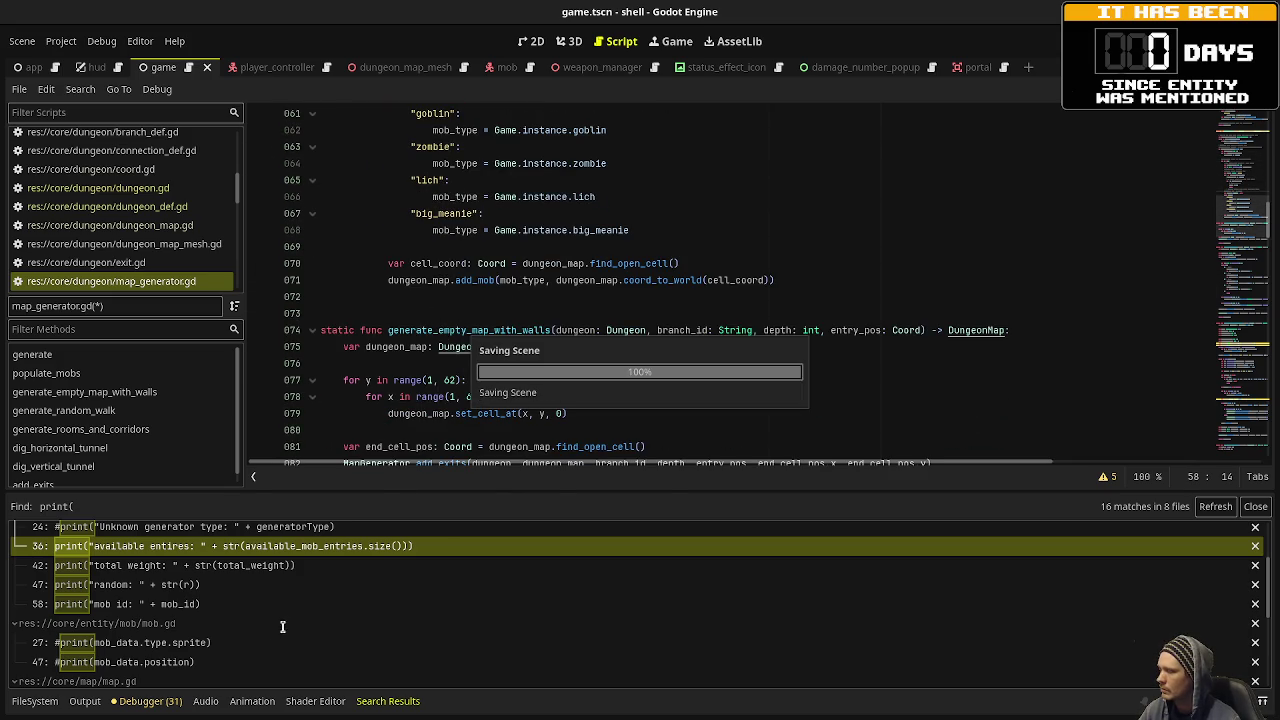
scroll(205, 590, "down", 2)
scroll(213, 598, "down", 2)
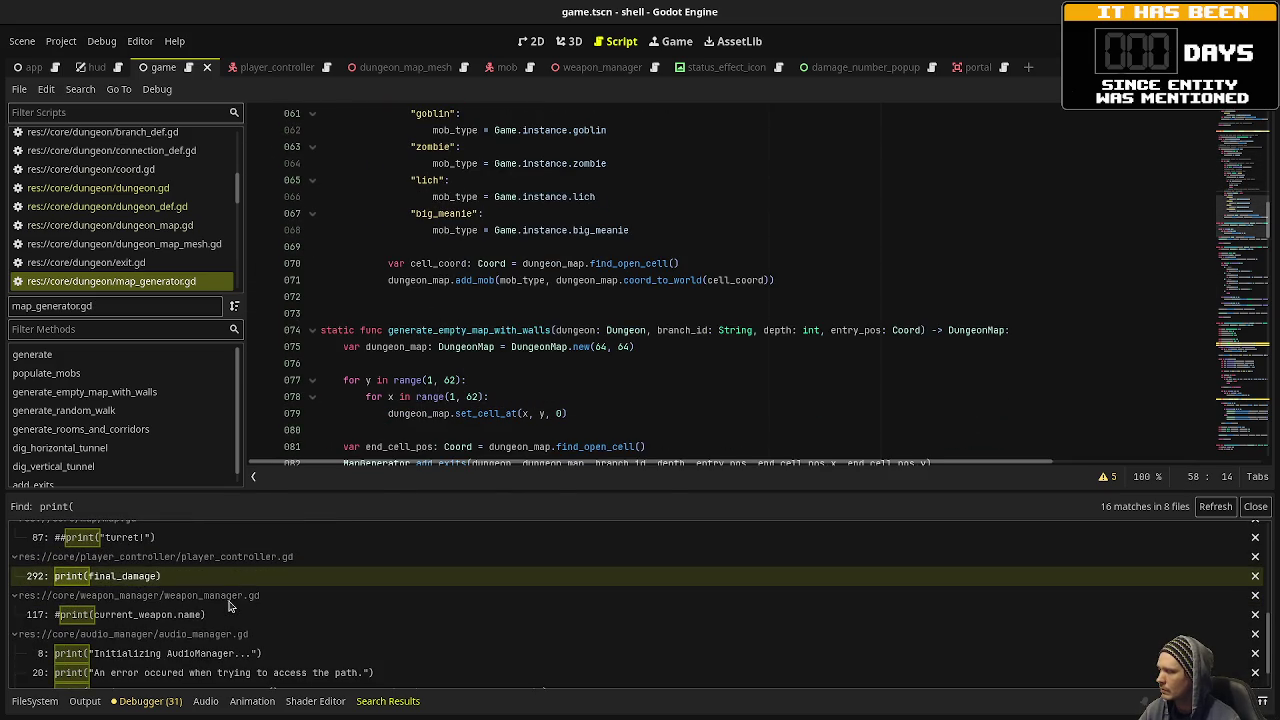
left_click(203, 577)
left_click(365, 446)
key("ctrl+k")
scroll(238, 587, "down", 1)
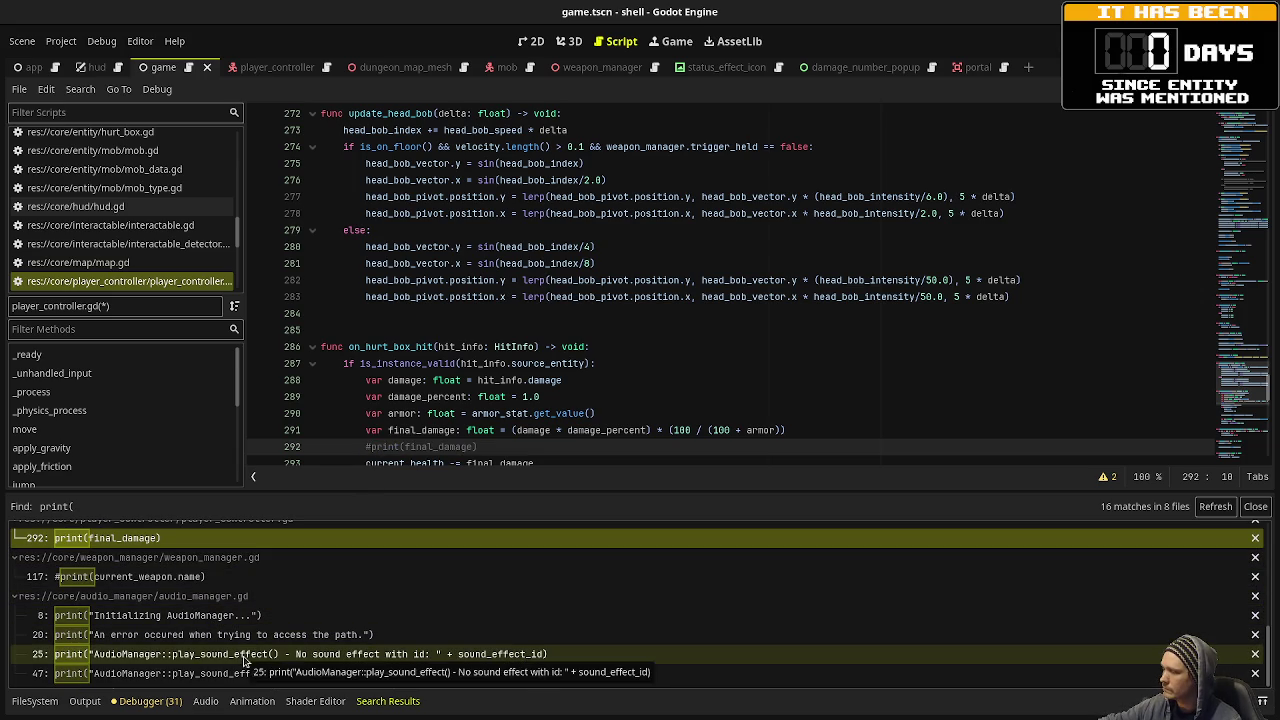
left_click(629, 430)
Save and play Main Dungeon Depth 1, shooting enemies and collecting gems and ammo.
key("ctrl+s")
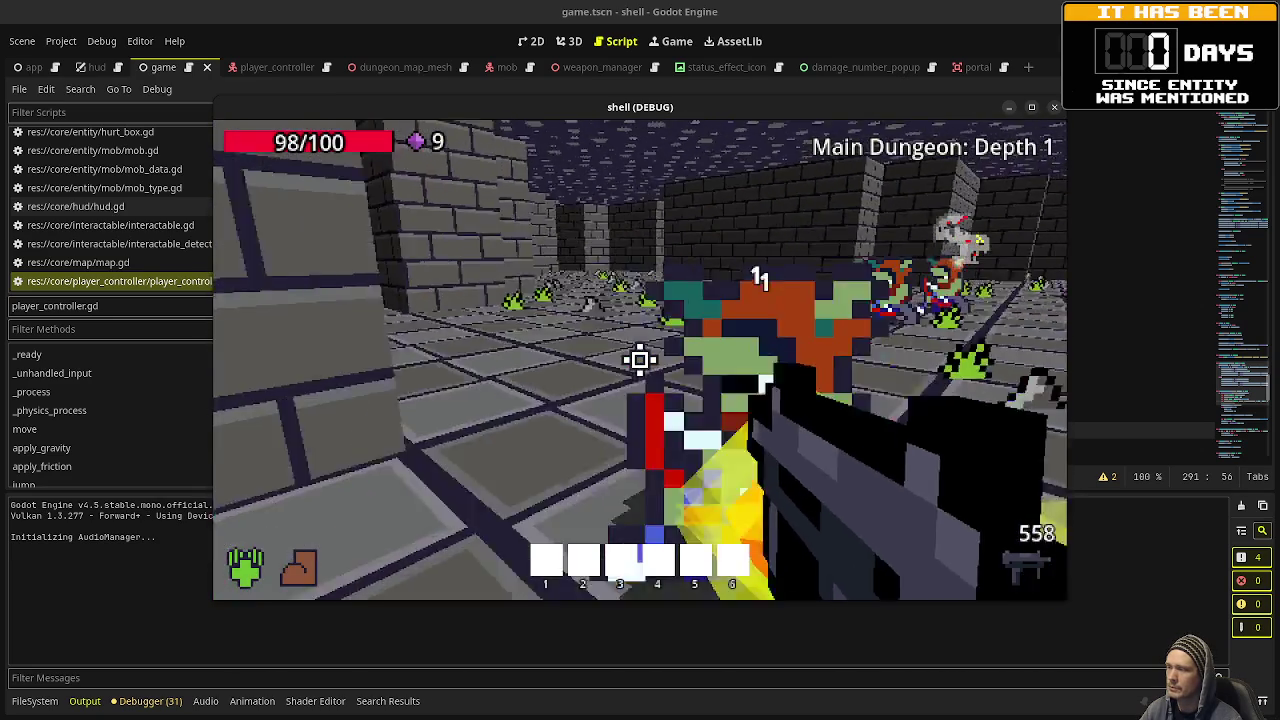
left_click(640, 360)
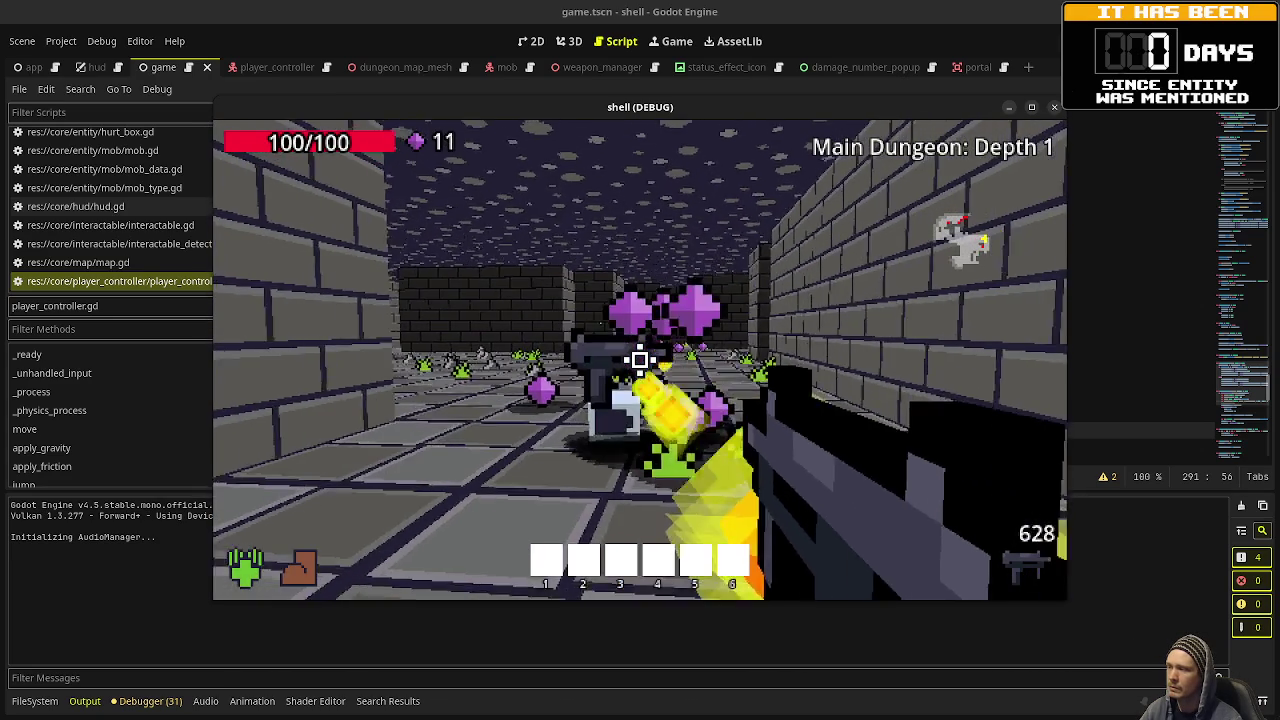
key("w")
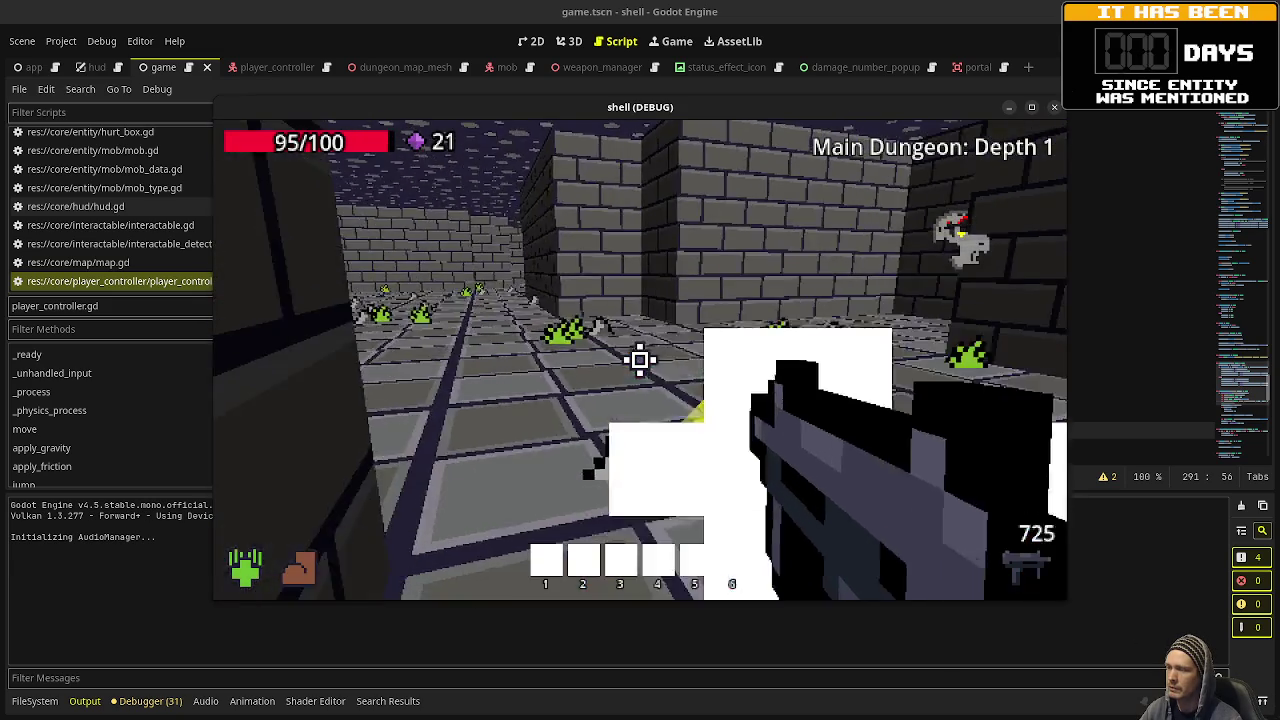
left_click(640, 360)
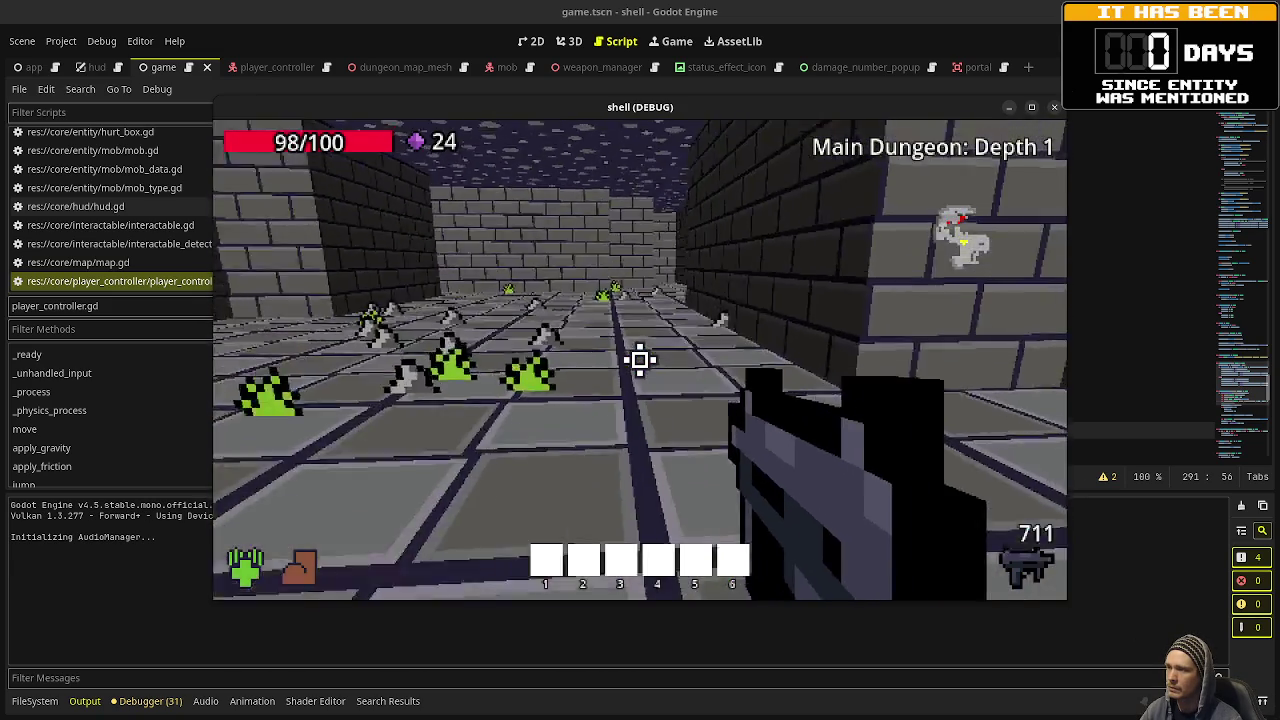
key("w")
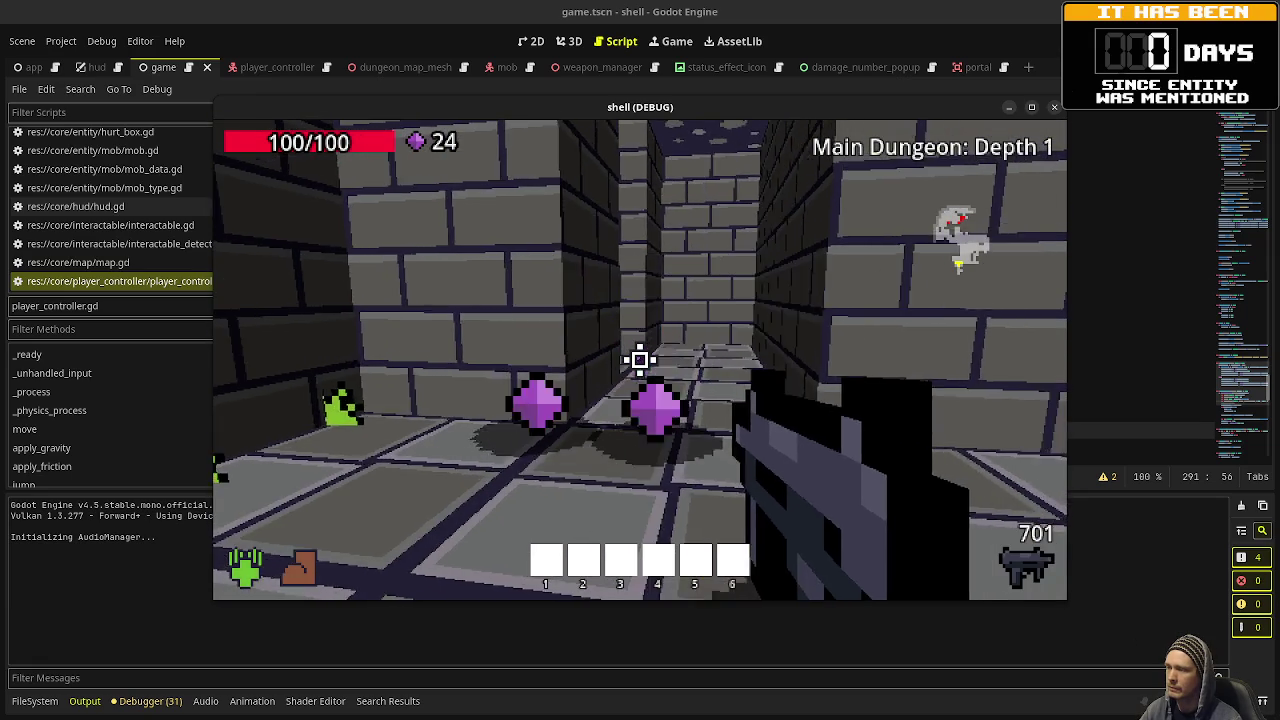
key("w")
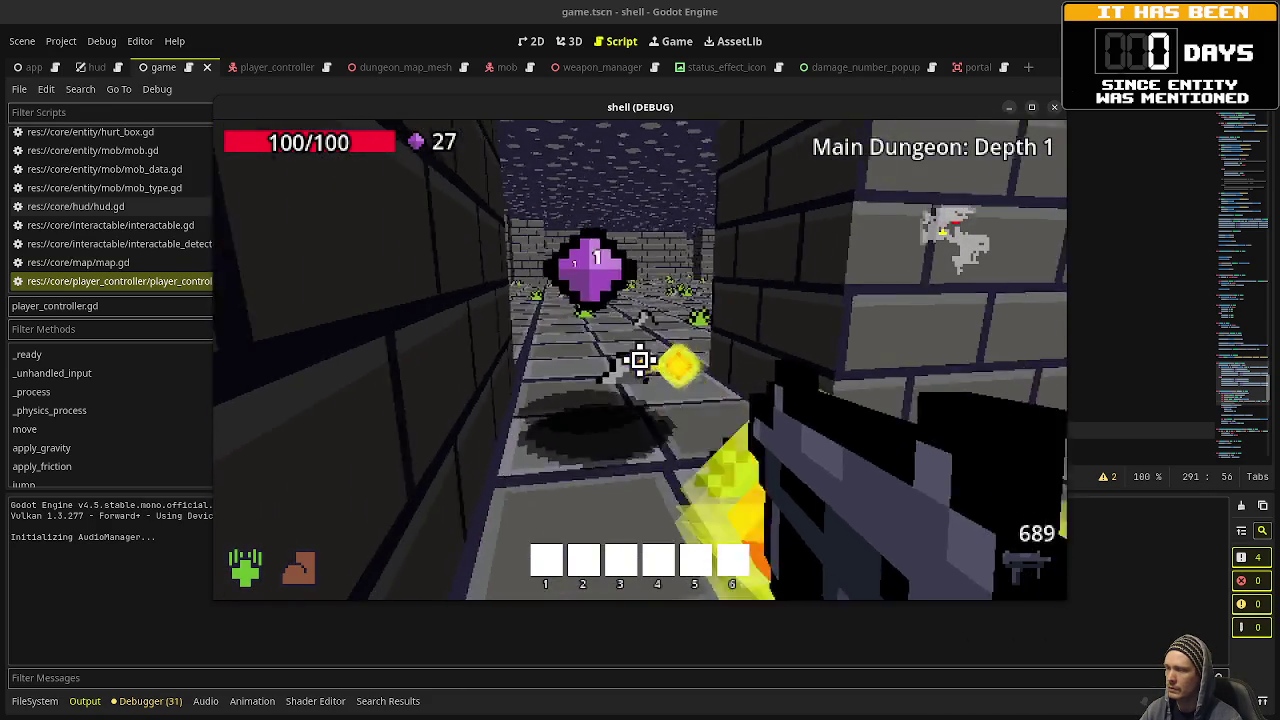
key("w")
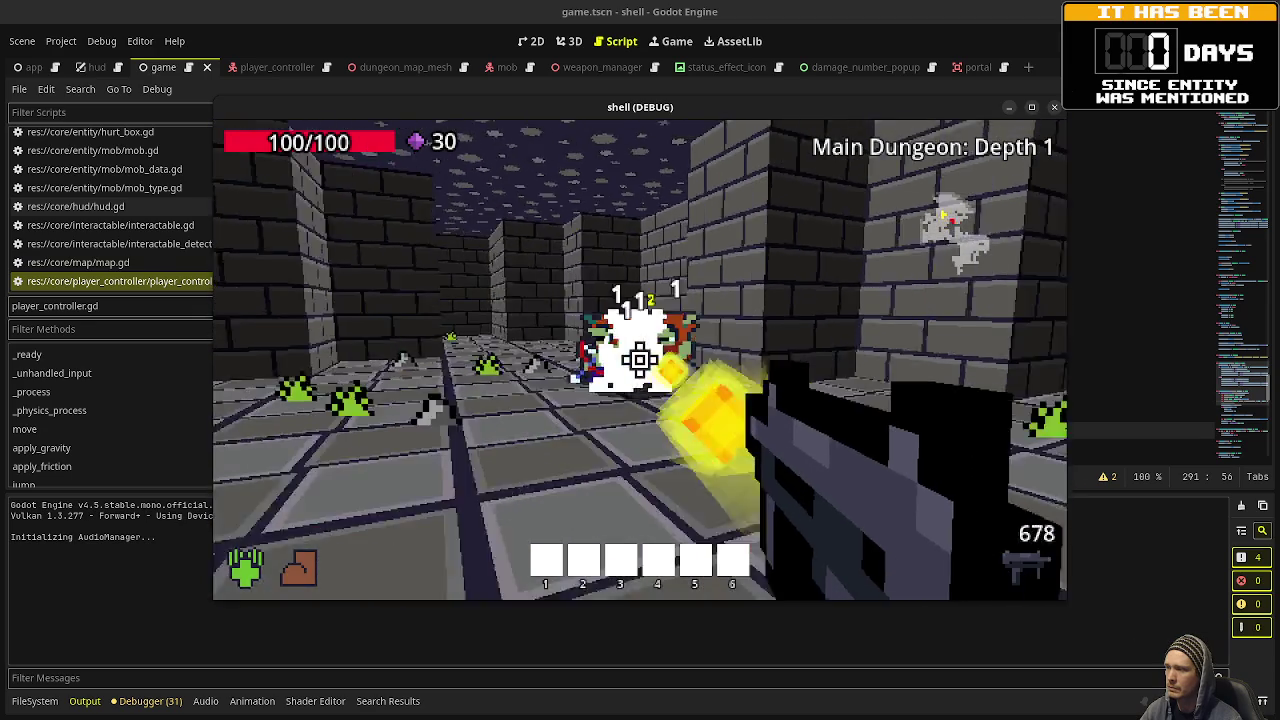
left_click_drag(640, 360, 640, 360)
key("w")
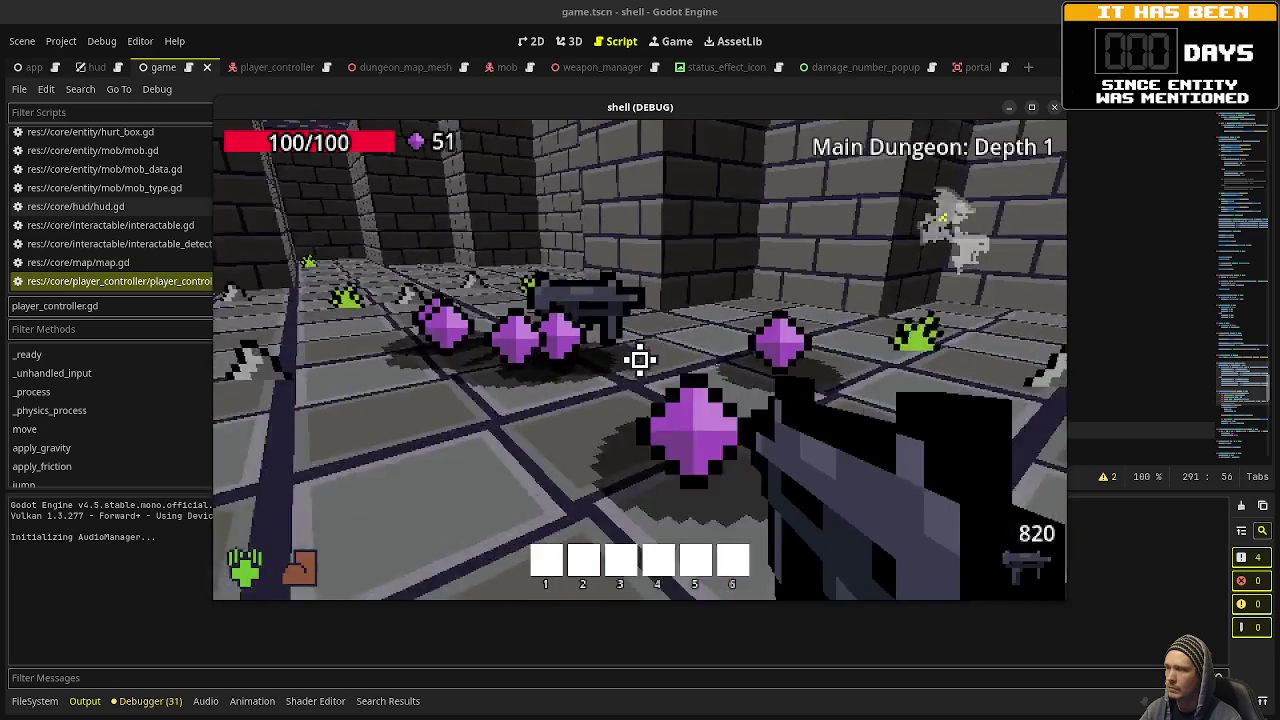
key("w")
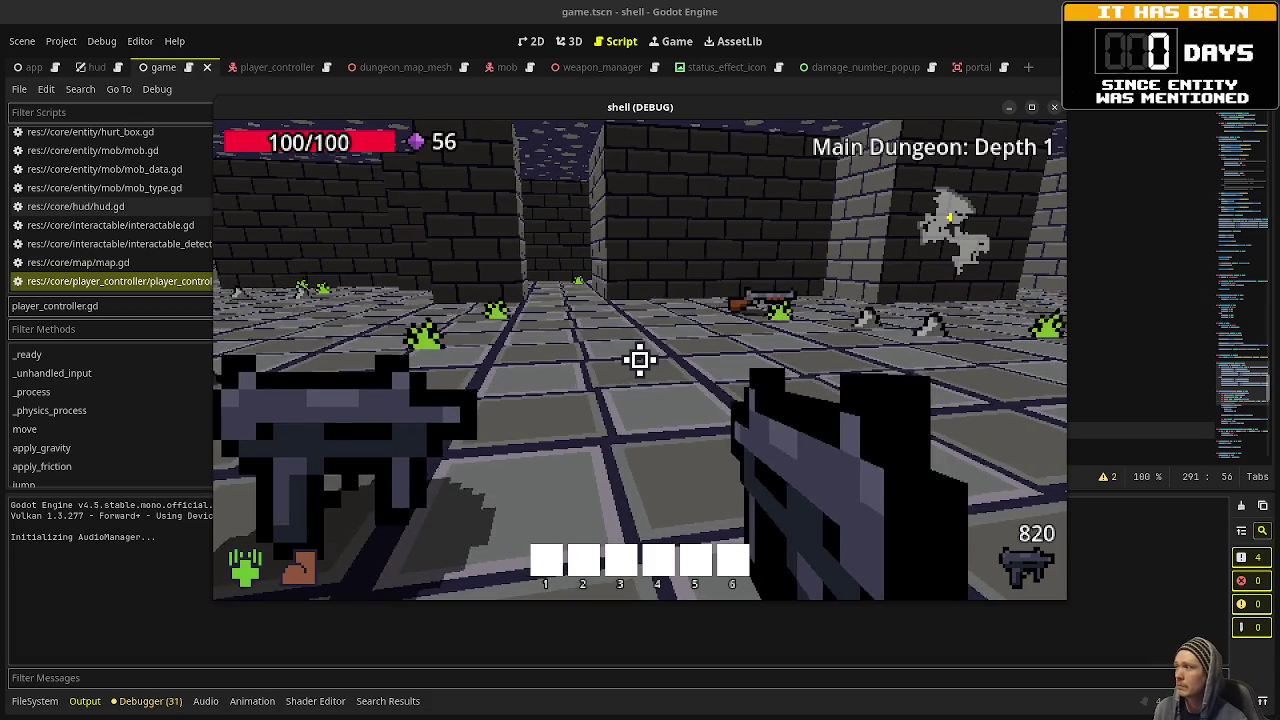
mouse_move(640, 360)
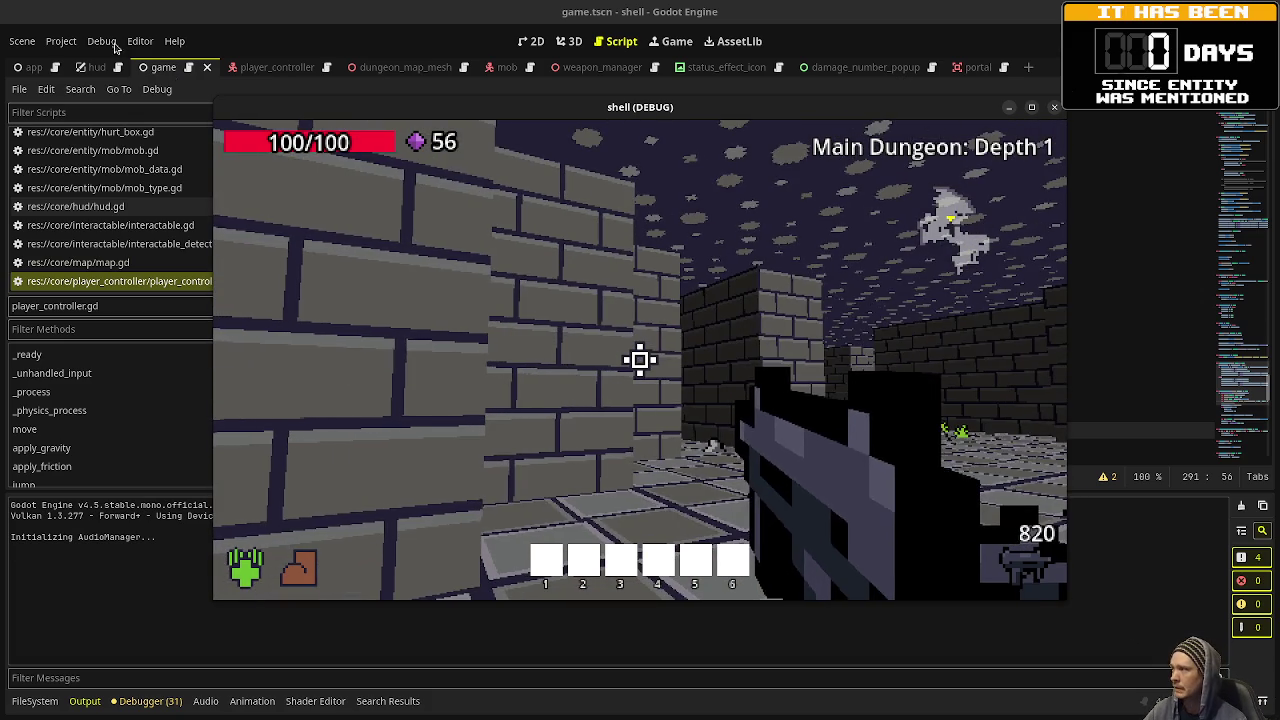
Stop the game with F8 and open Project Settings at the Input Map tab.
key("F8")
left_click(61, 41)
left_click(82, 62)
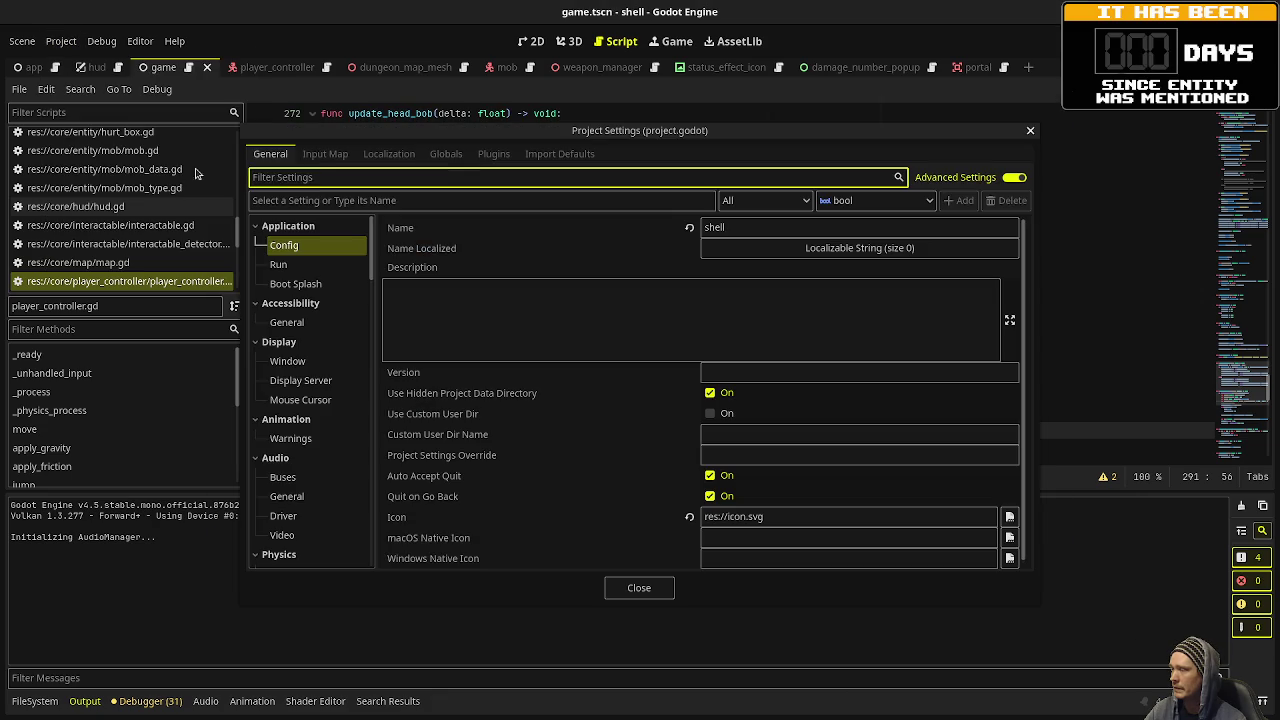
left_click(325, 158)
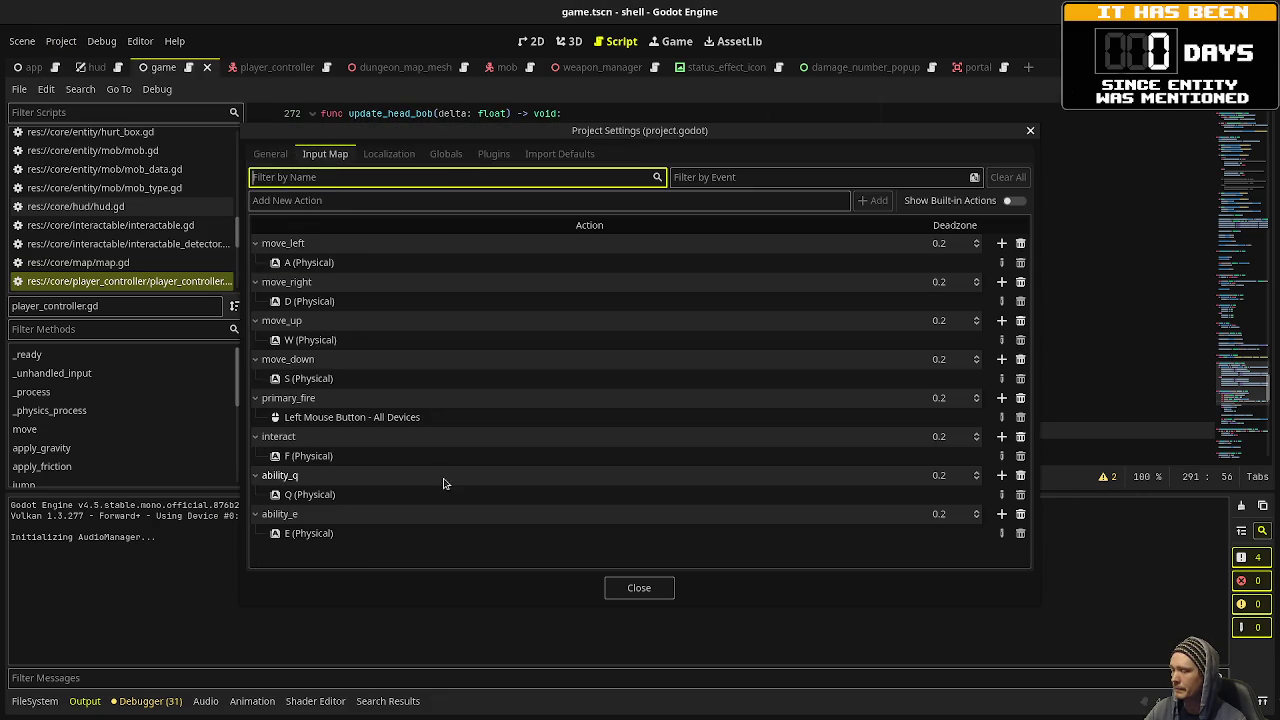
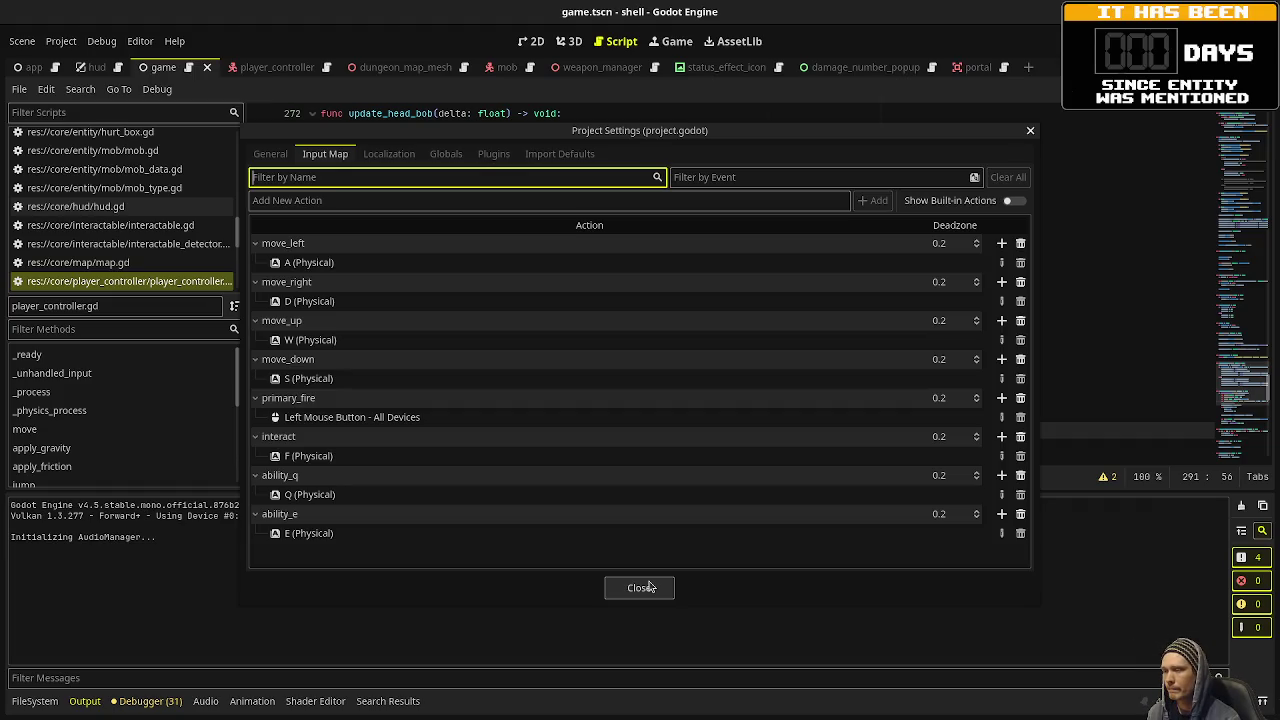
Close Project Settings, scroll player_controller.gd down from line 292, and stop the running game.
left_click(647, 586)
left_click(701, 447)
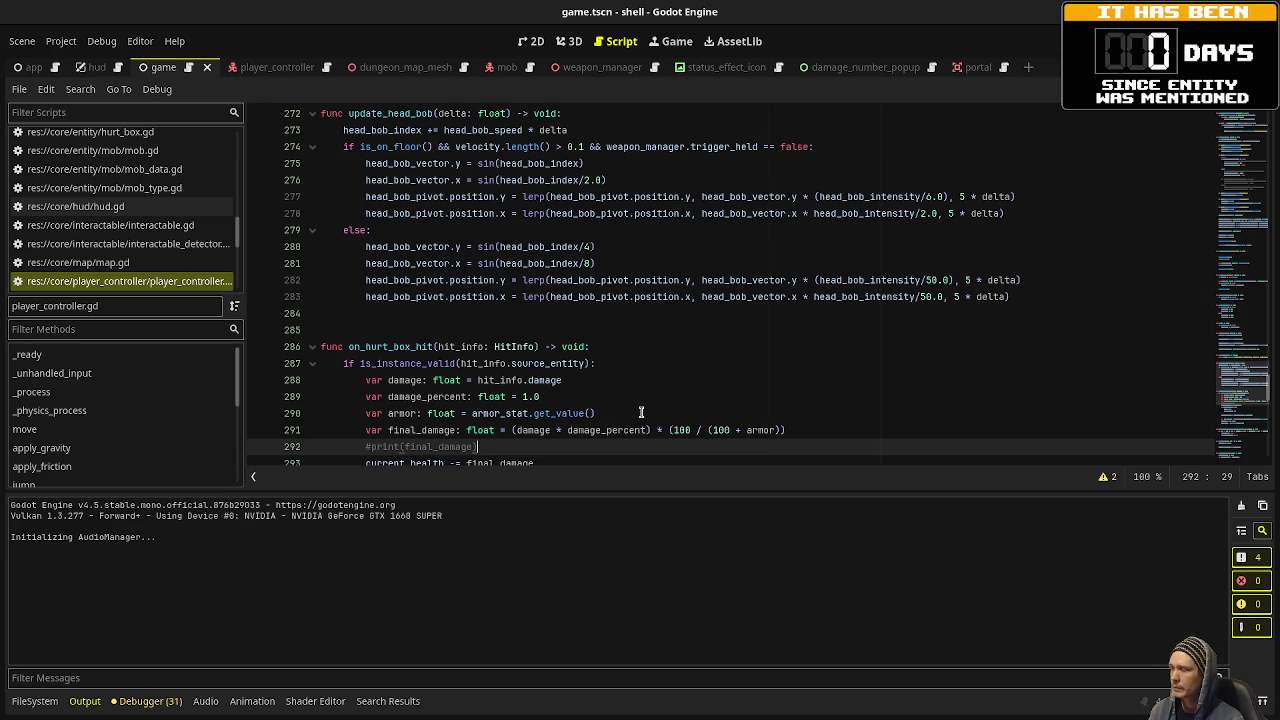
scroll(690, 362, "down", 2)
scroll(649, 365, "down", 2)
scroll(649, 365, "down", 2)
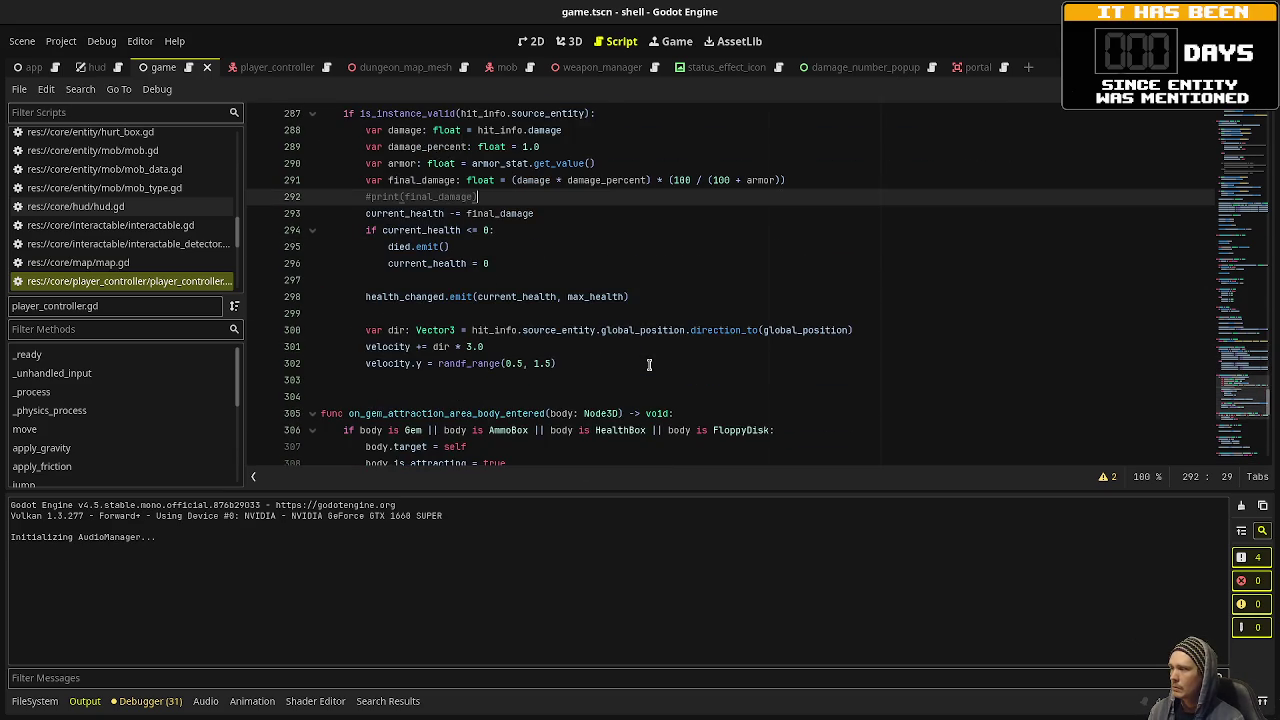
scroll(649, 365, "down", 3)
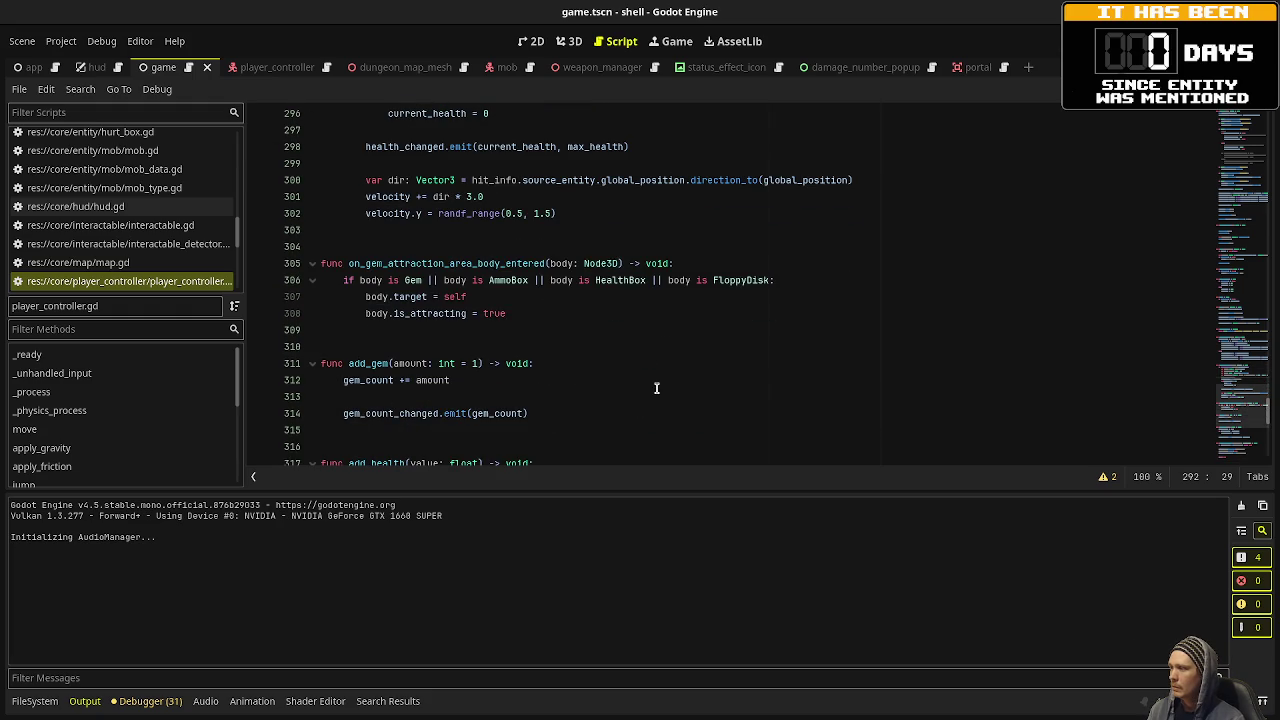
key("F8")
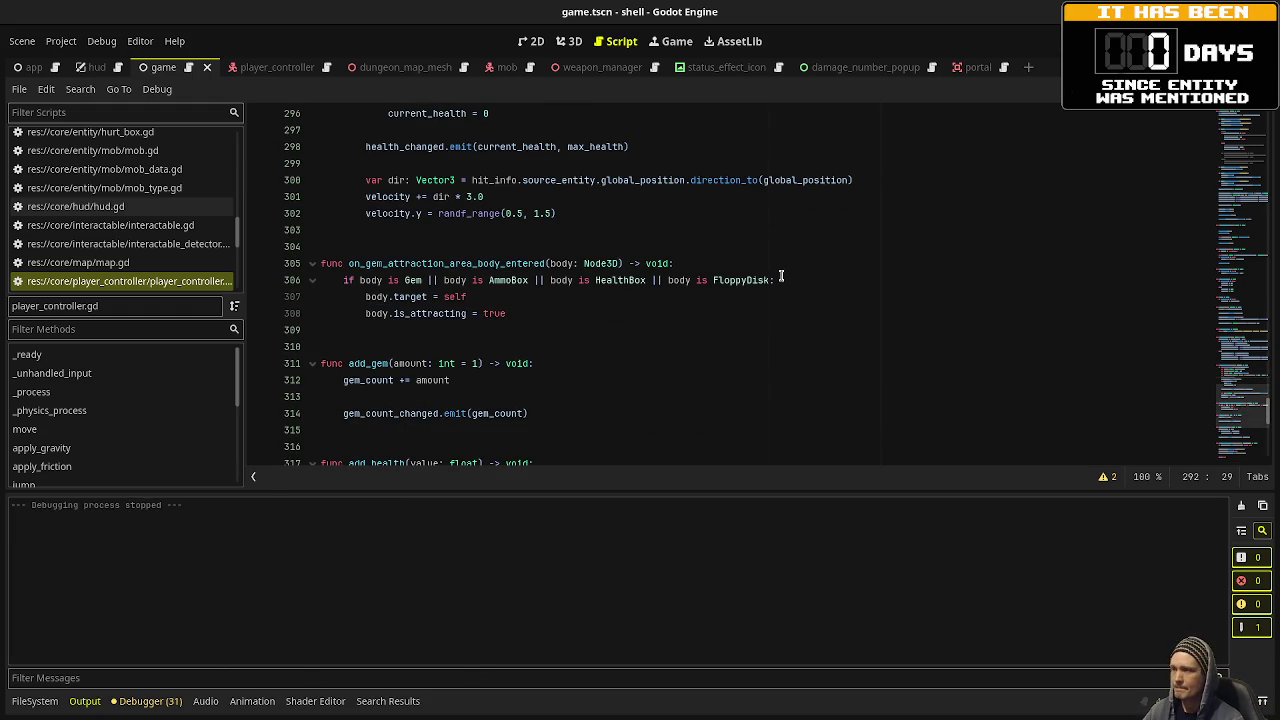
Relaunch the dungeon shooter and walk down the first corridor of Depth 1.
key("F5")
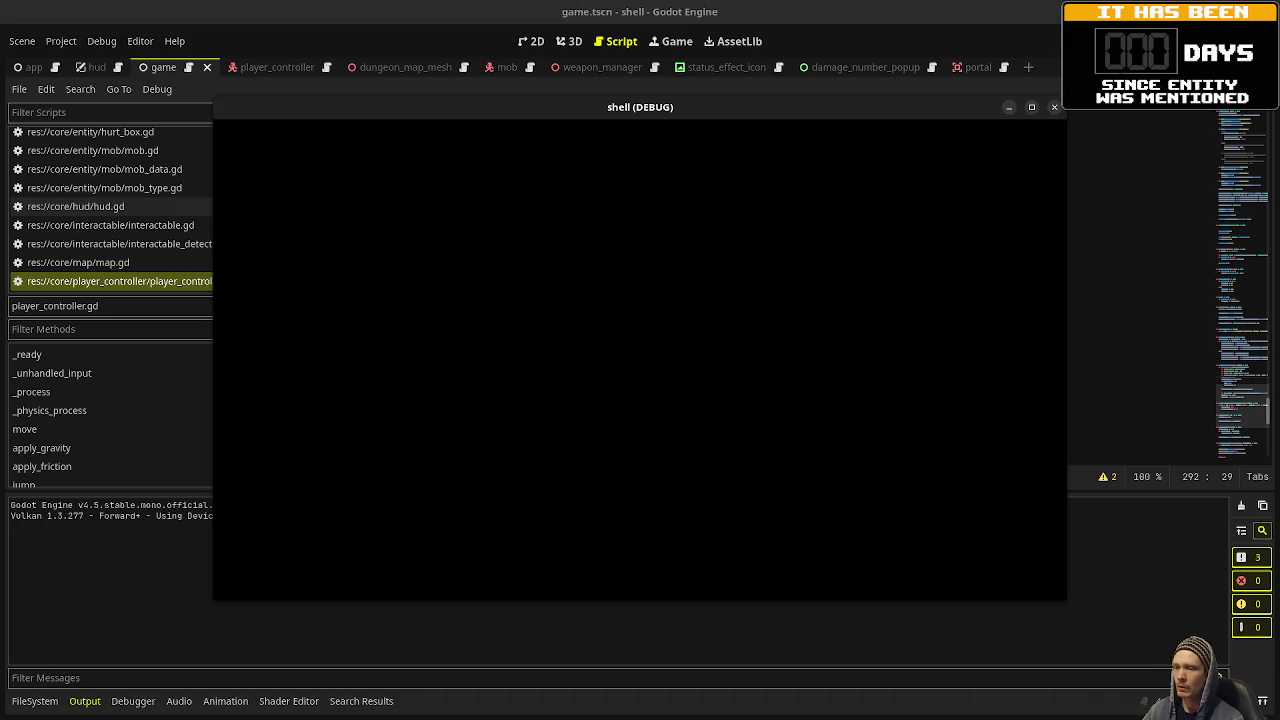
key("w")
key("w")
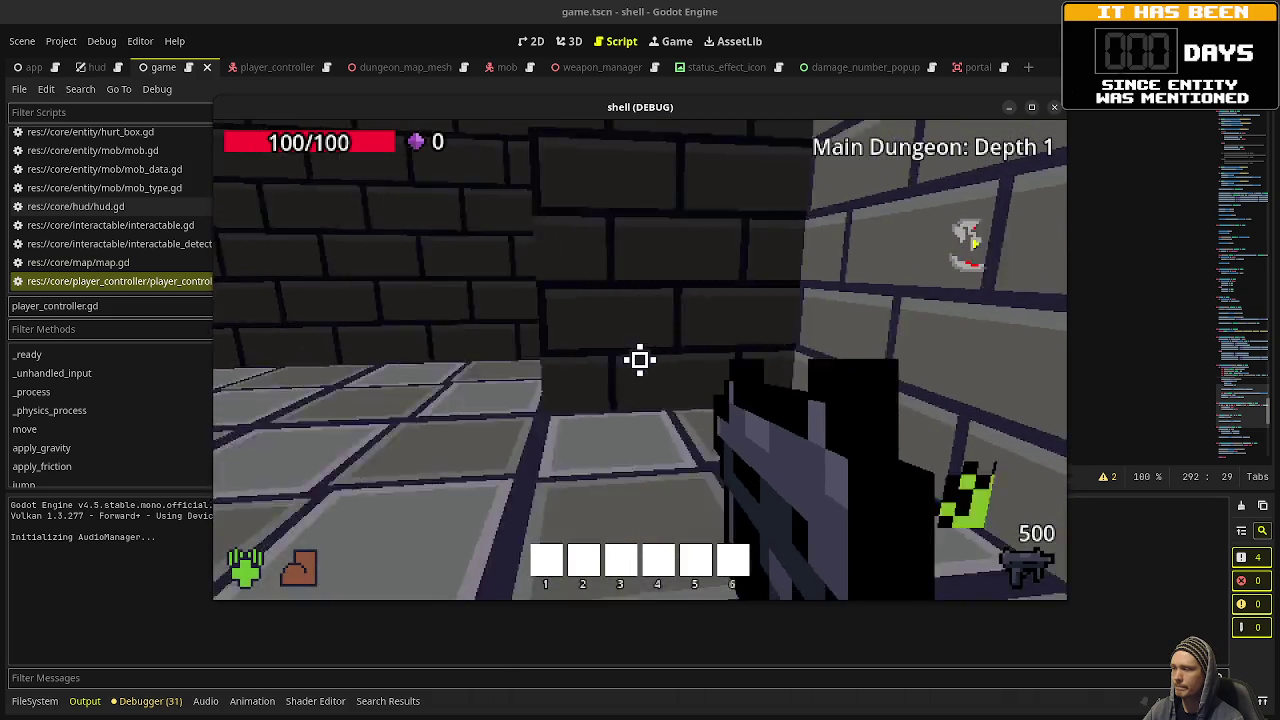
key("w")
key("w")
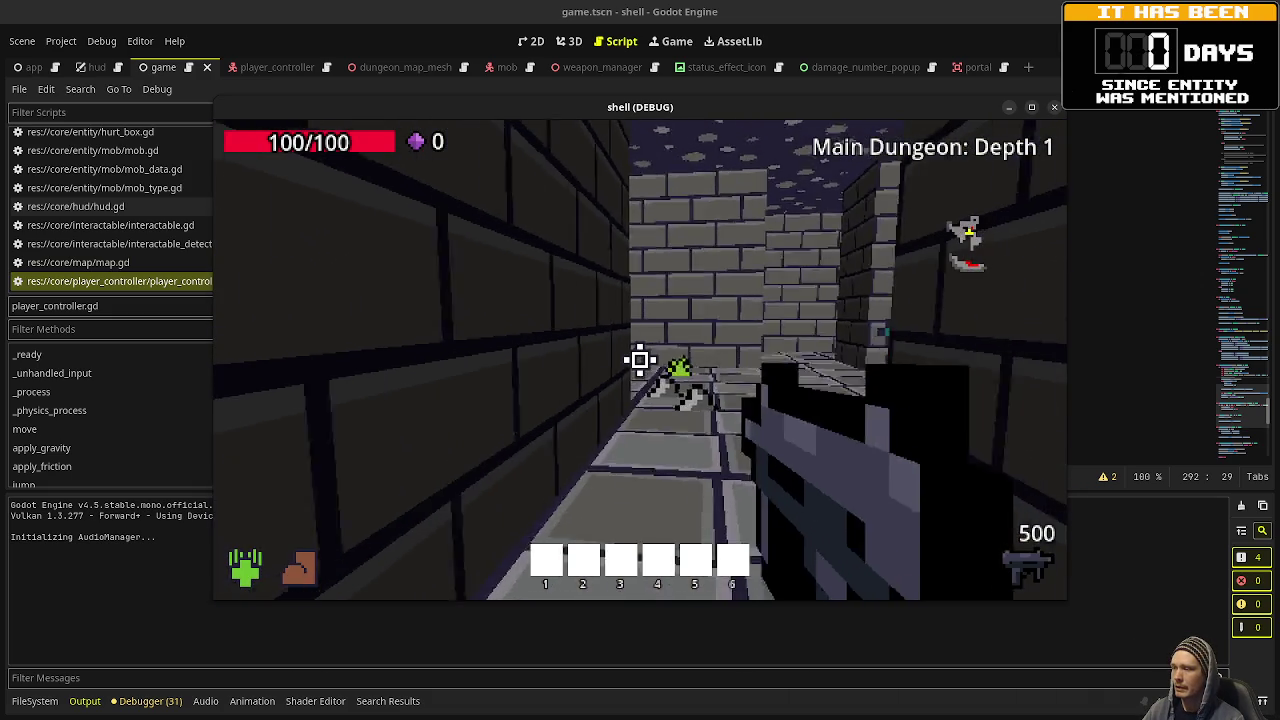
Shoot the enemy ahead and keep walking, turning left down the next corridor.
left_click_drag(640, 360, 640, 360)
left_click(640, 360)
key("w")
key("w")
key("w")
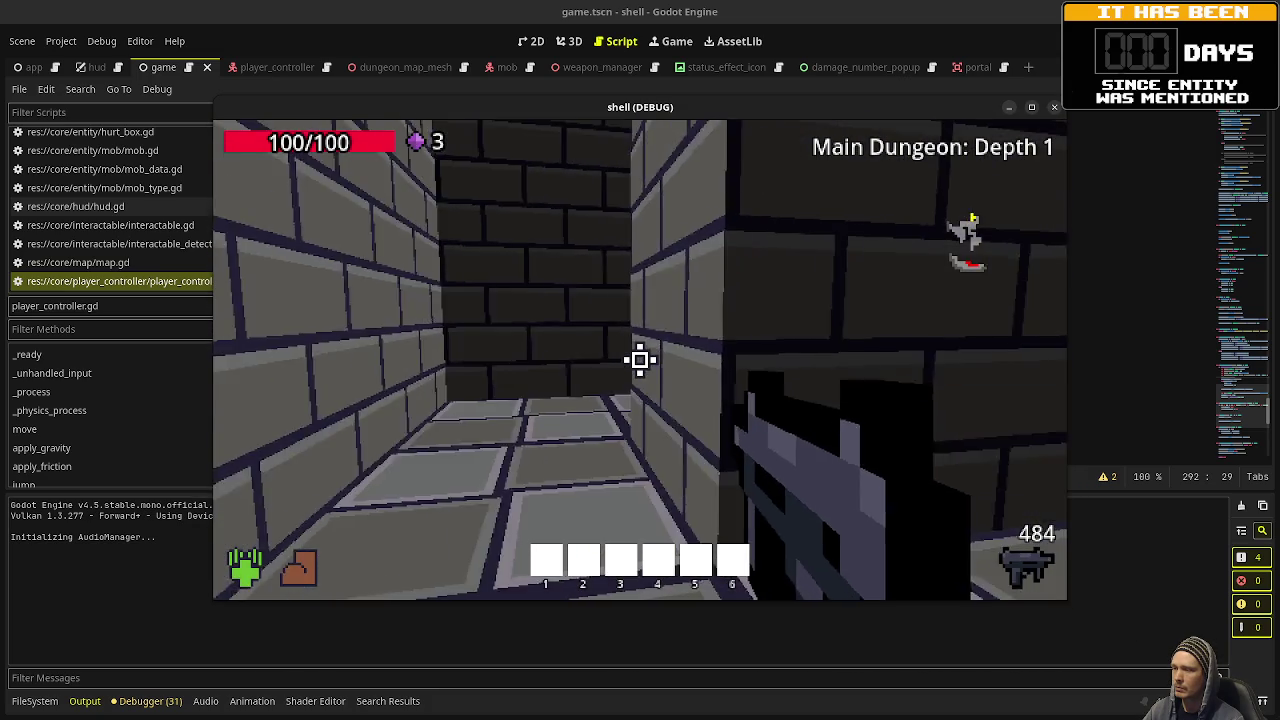
key("w")
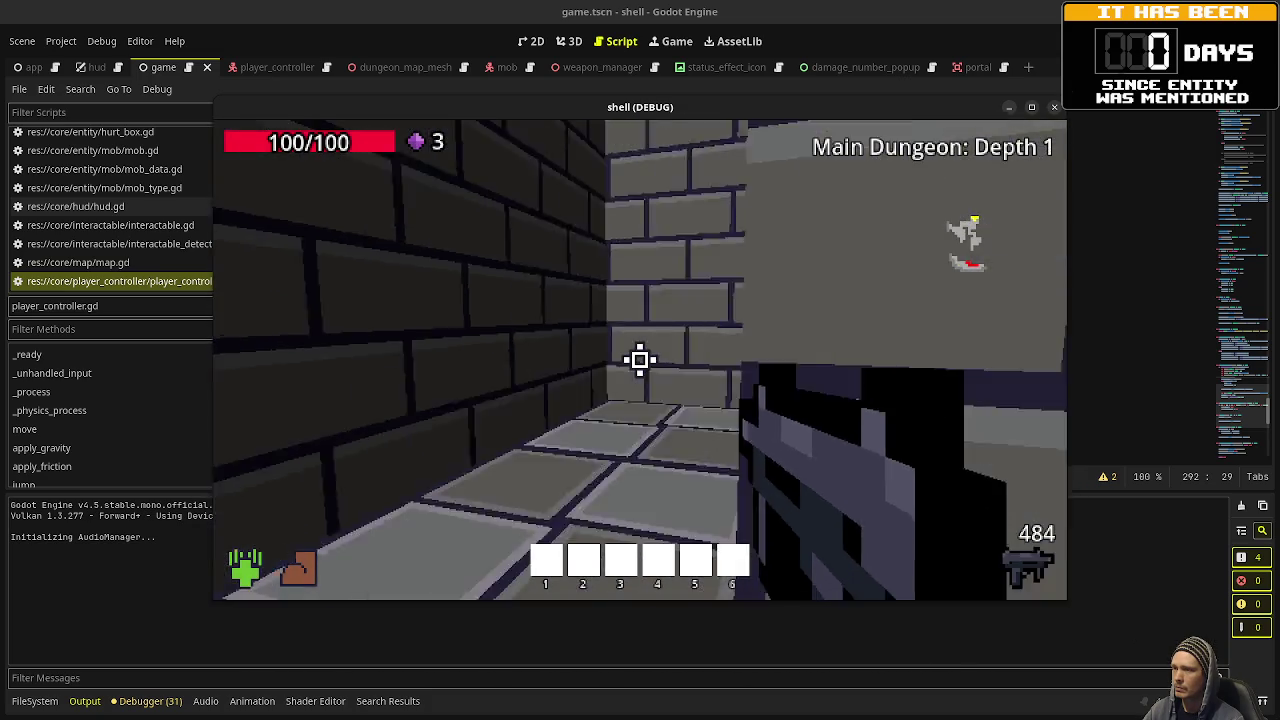
key("w")
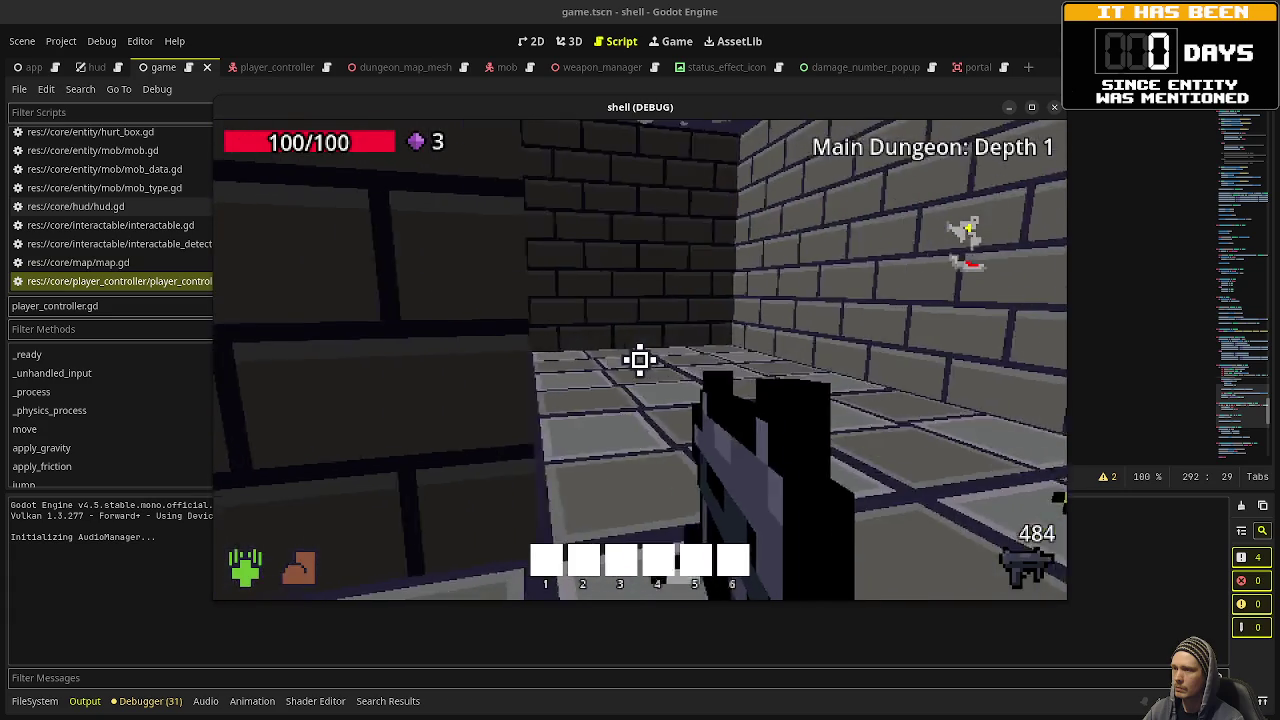
key("w")
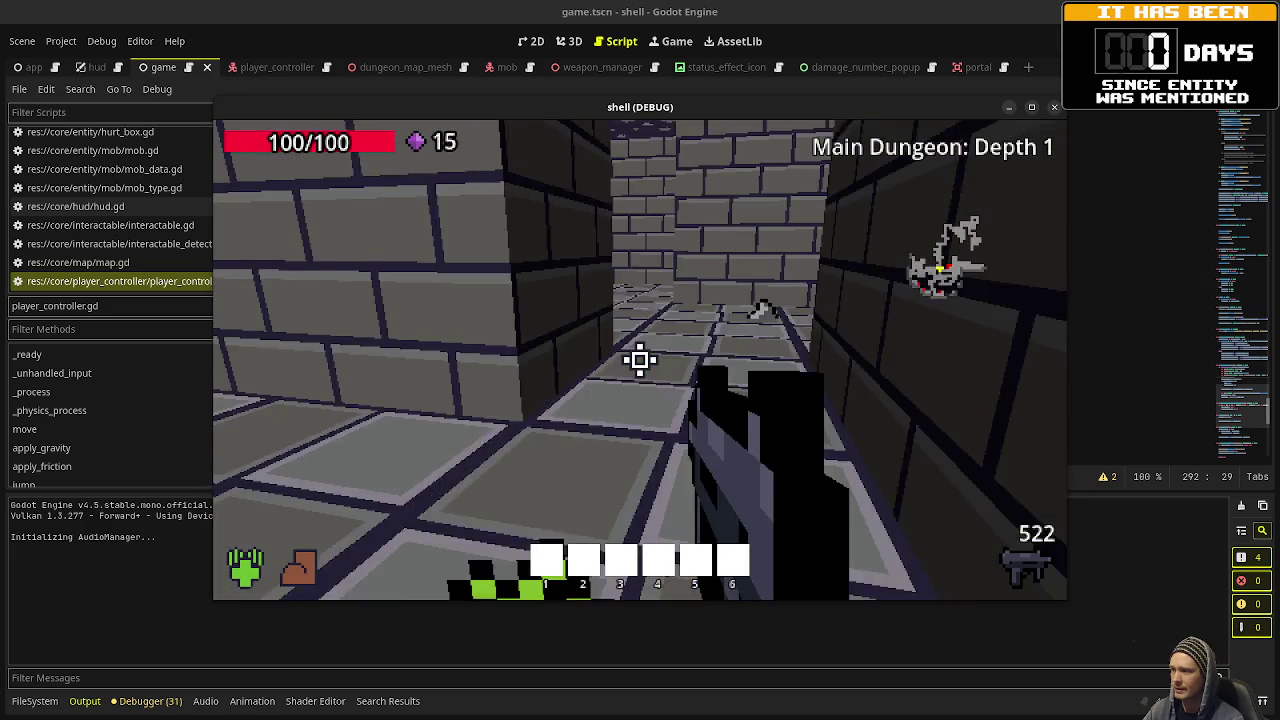
Fire repeatedly at the attacking enemy group until all are defeated.
key("w")
left_click(640, 360)
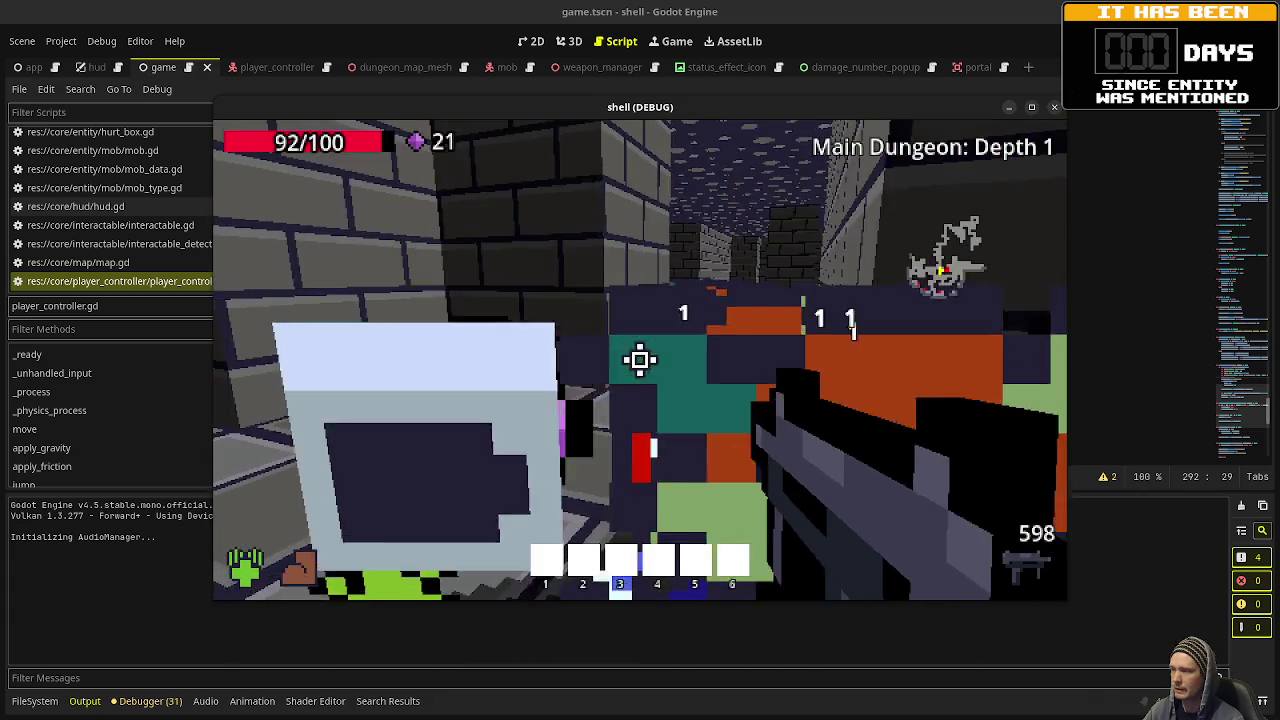
left_click(640, 360)
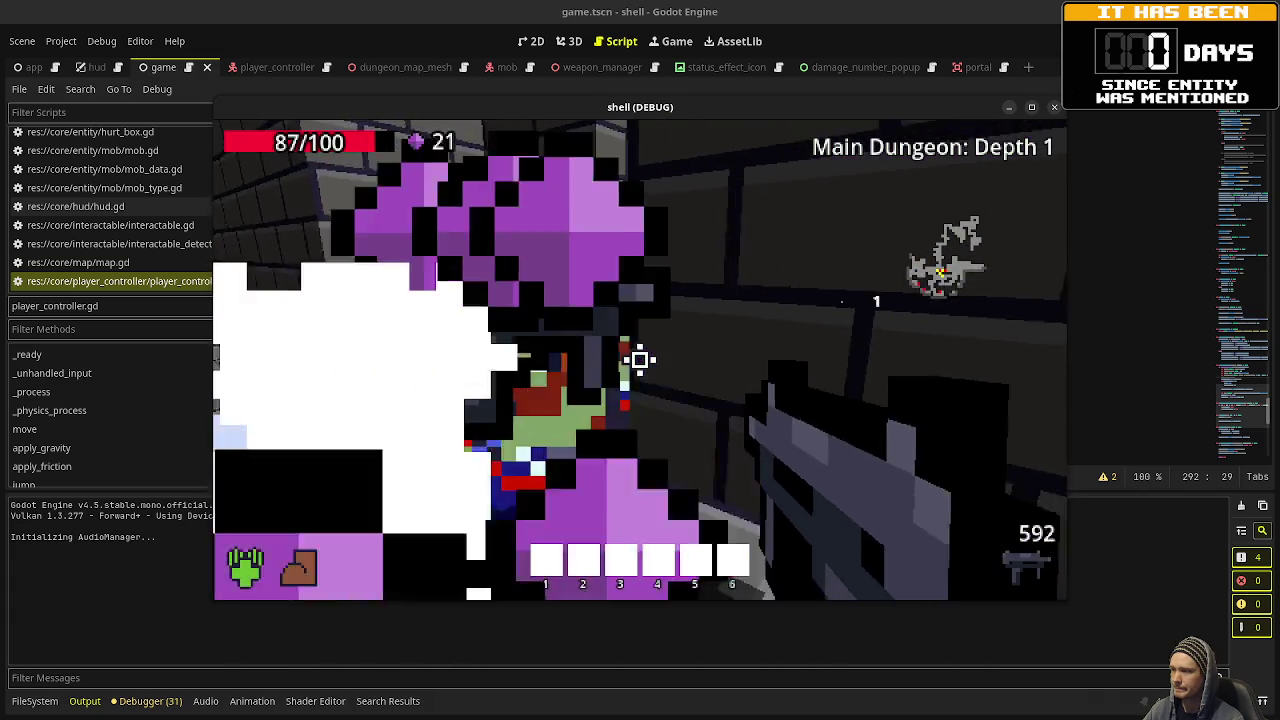
left_click(640, 360)
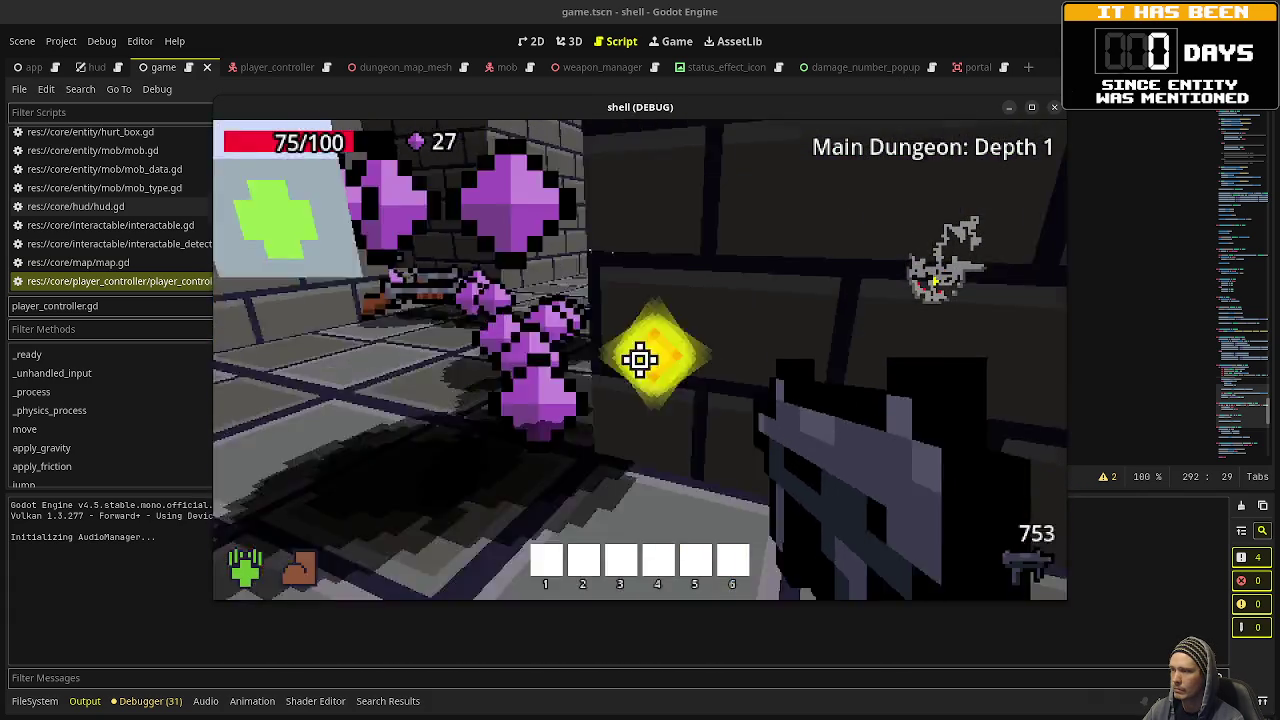
left_click(640, 360)
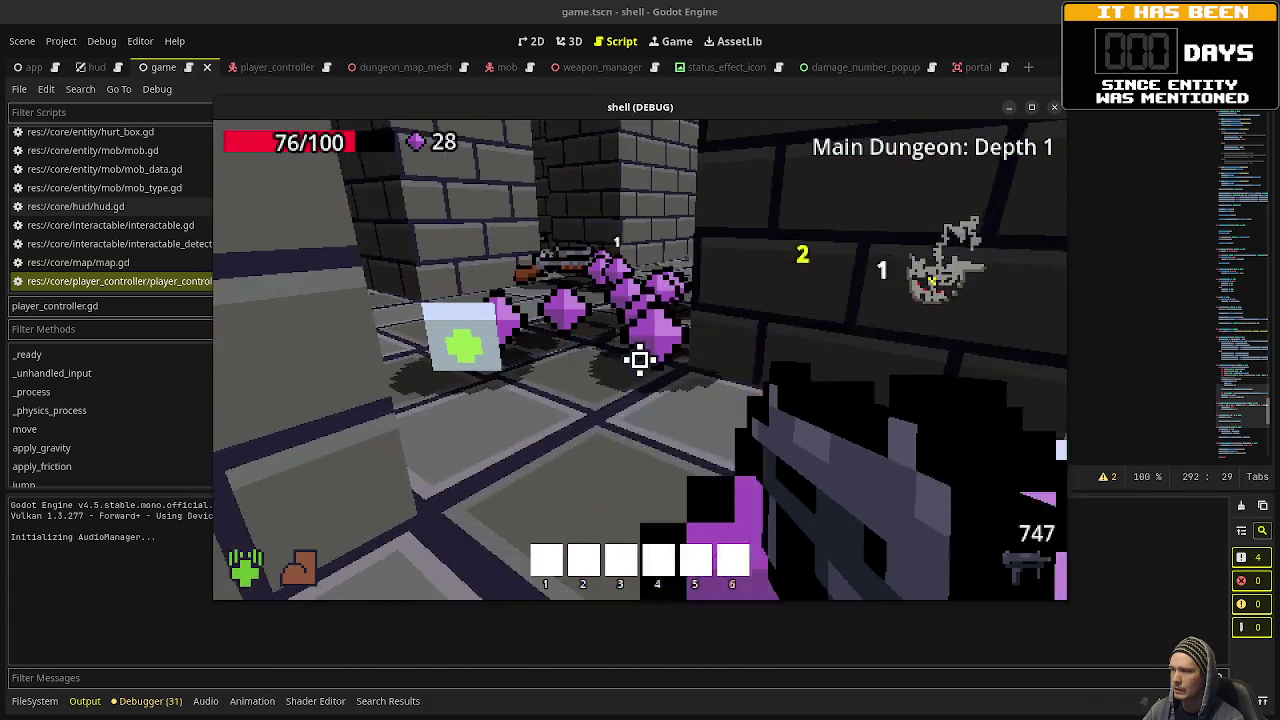
Collect the dropped gems and gun, then walk over the green item into slot 5.
key("w")
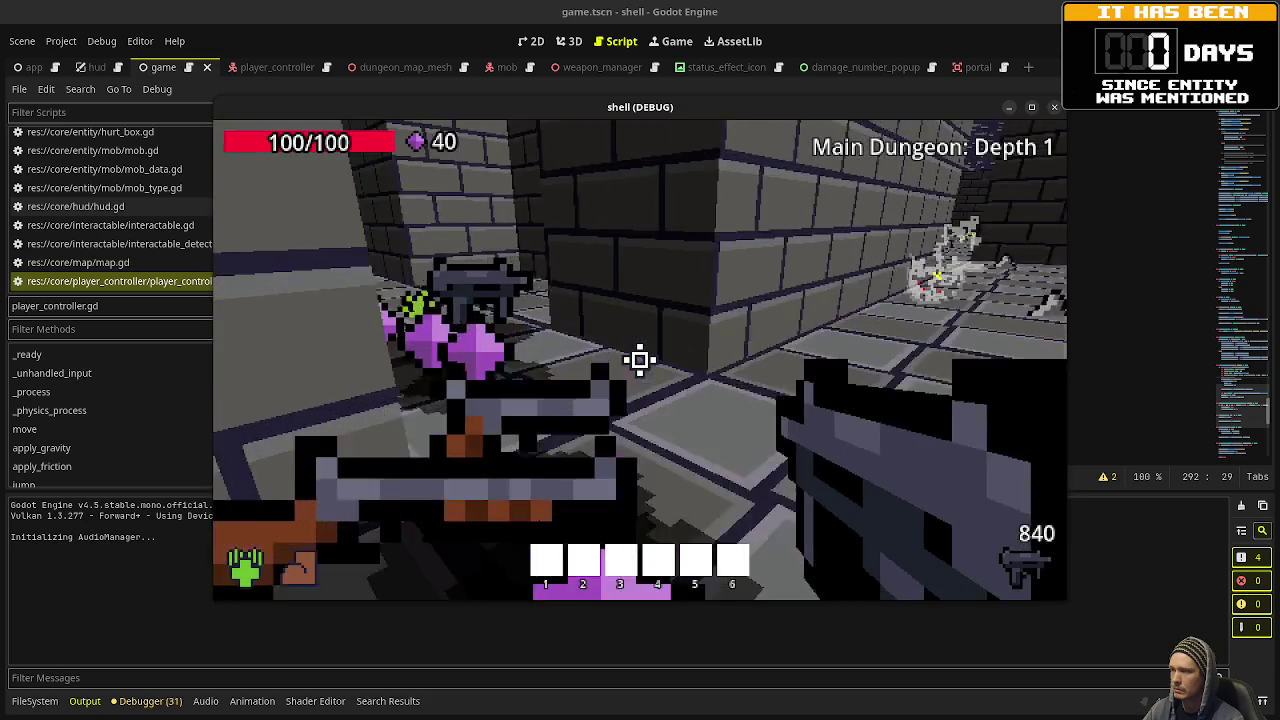
key("w")
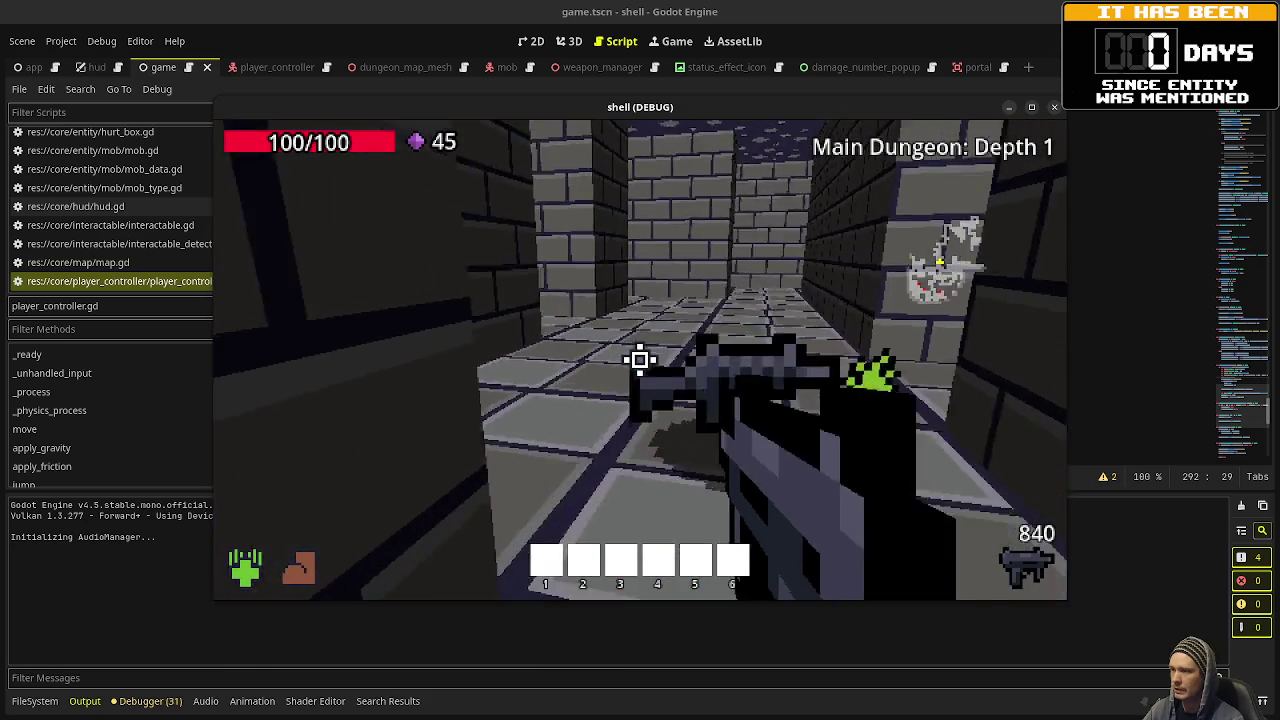
key("w")
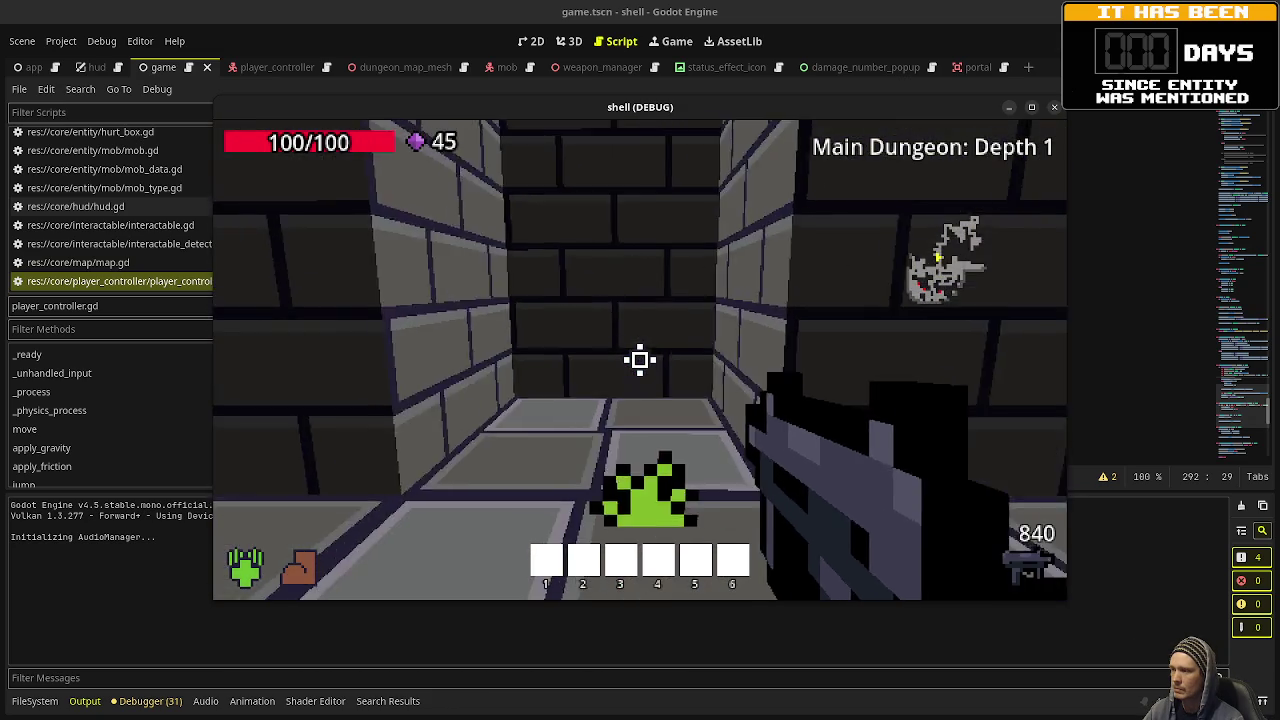
key("w")
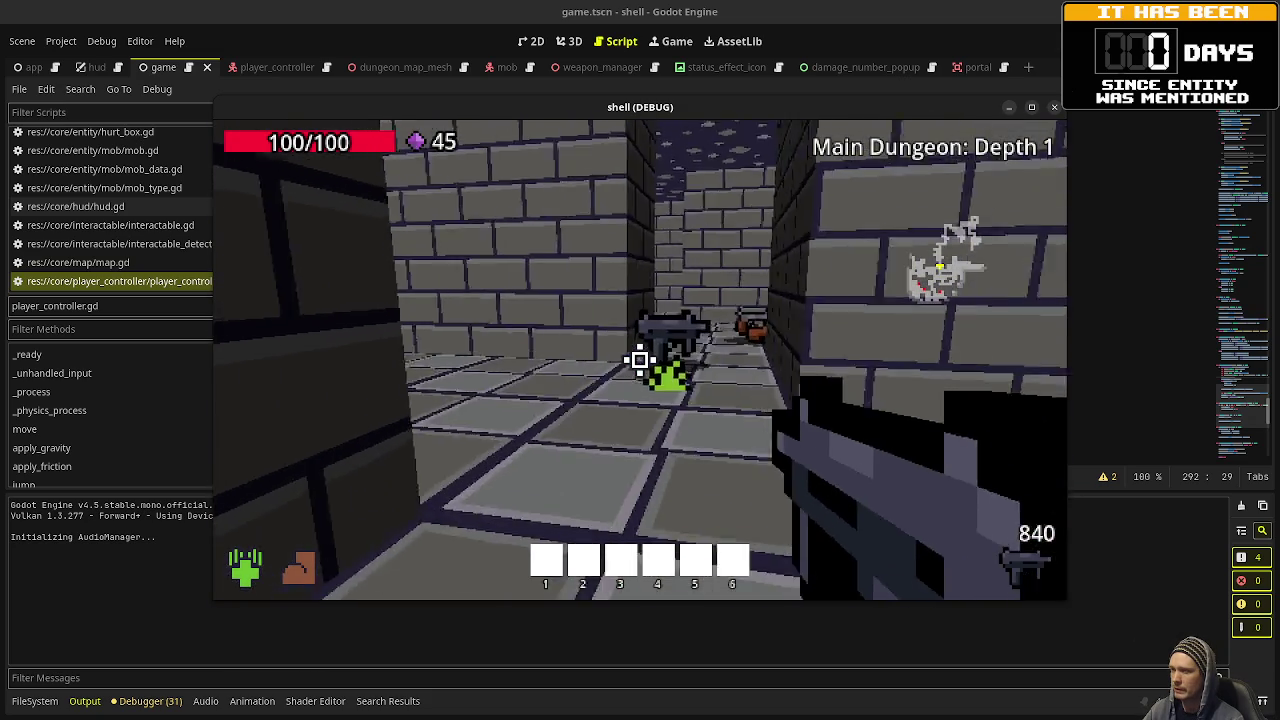
key("w")
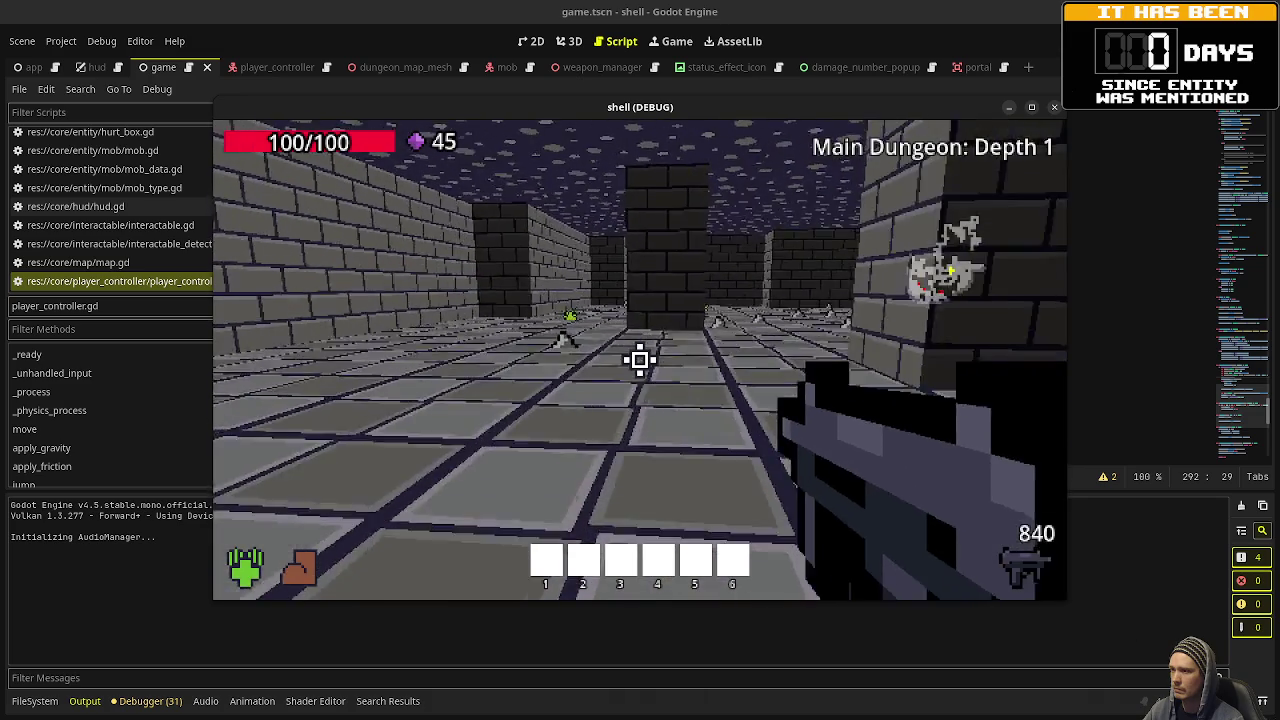
key("w")
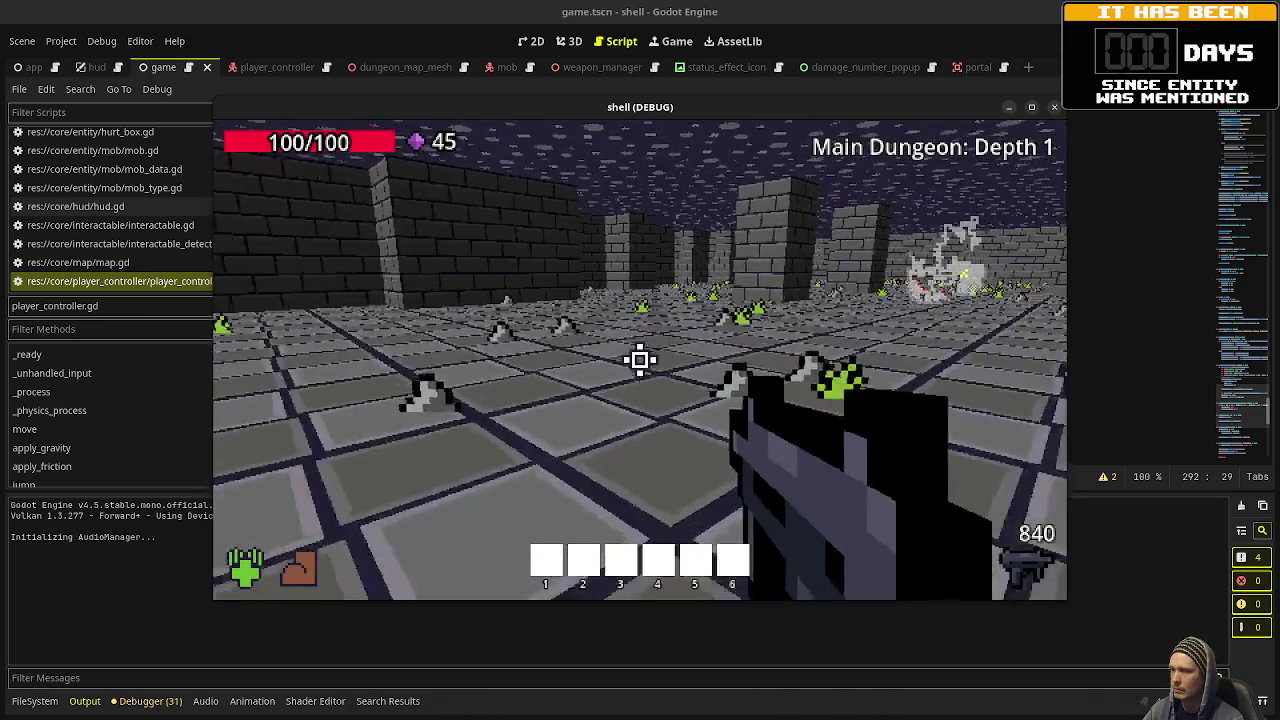
key("w")
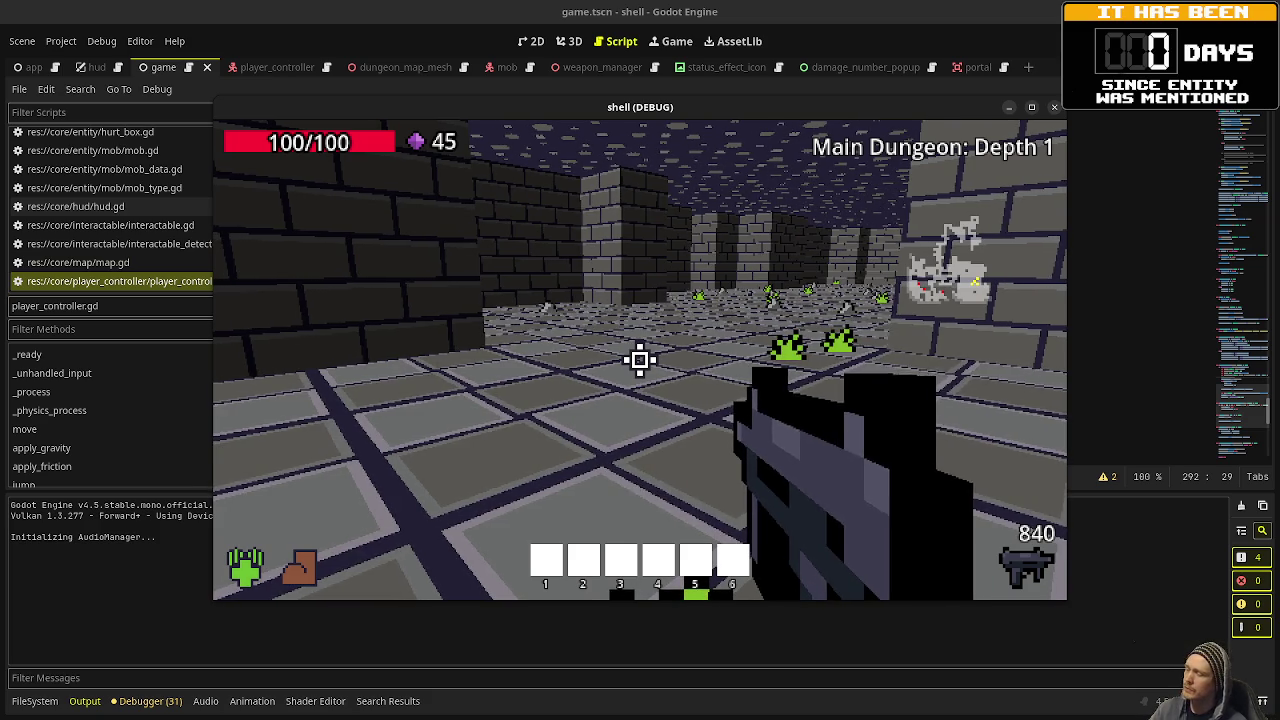
Recapture the mouse in the game, creep into the room, and fire two shots at the enemies.
key("w")
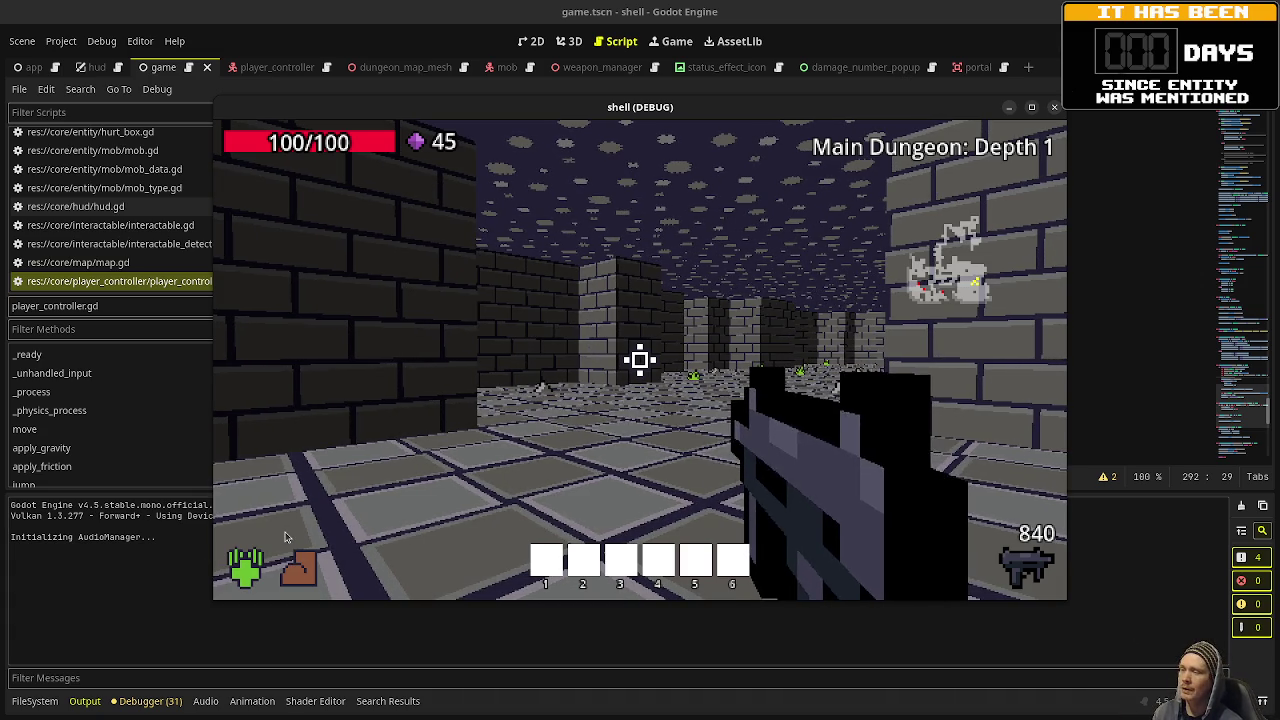
left_click(308, 557)
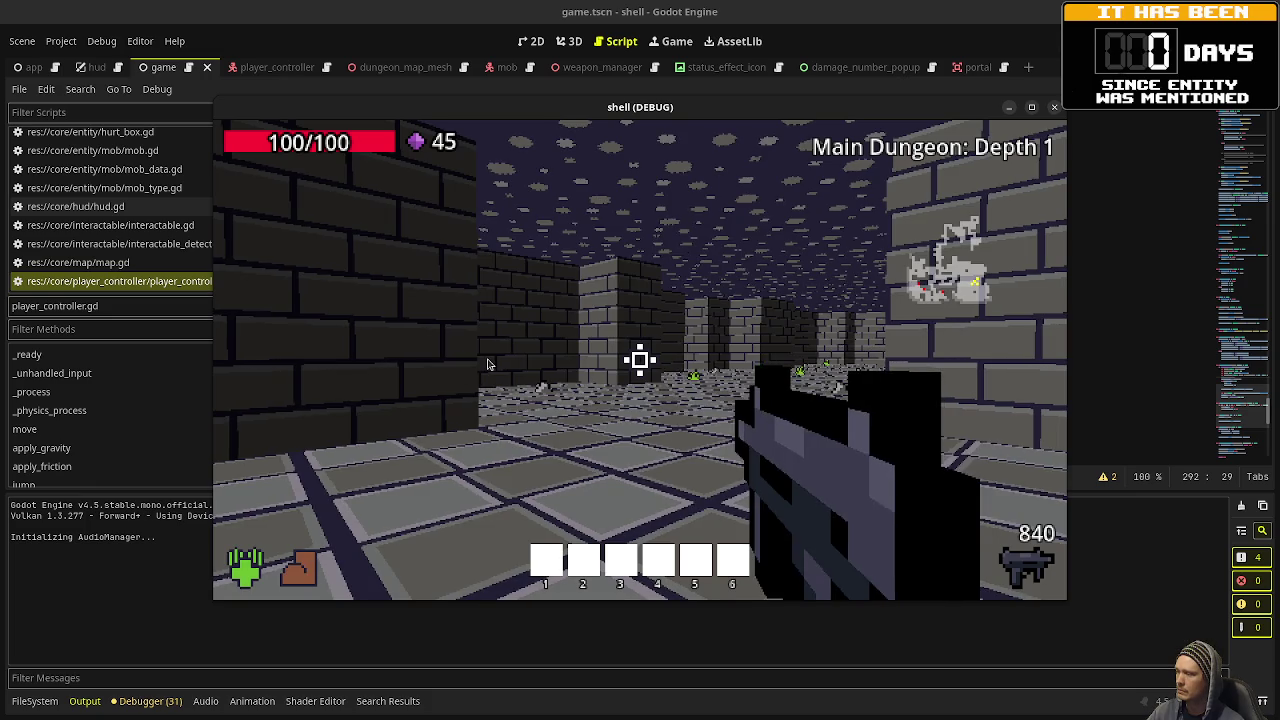
left_click(640, 360)
mouse_move(256, 568)
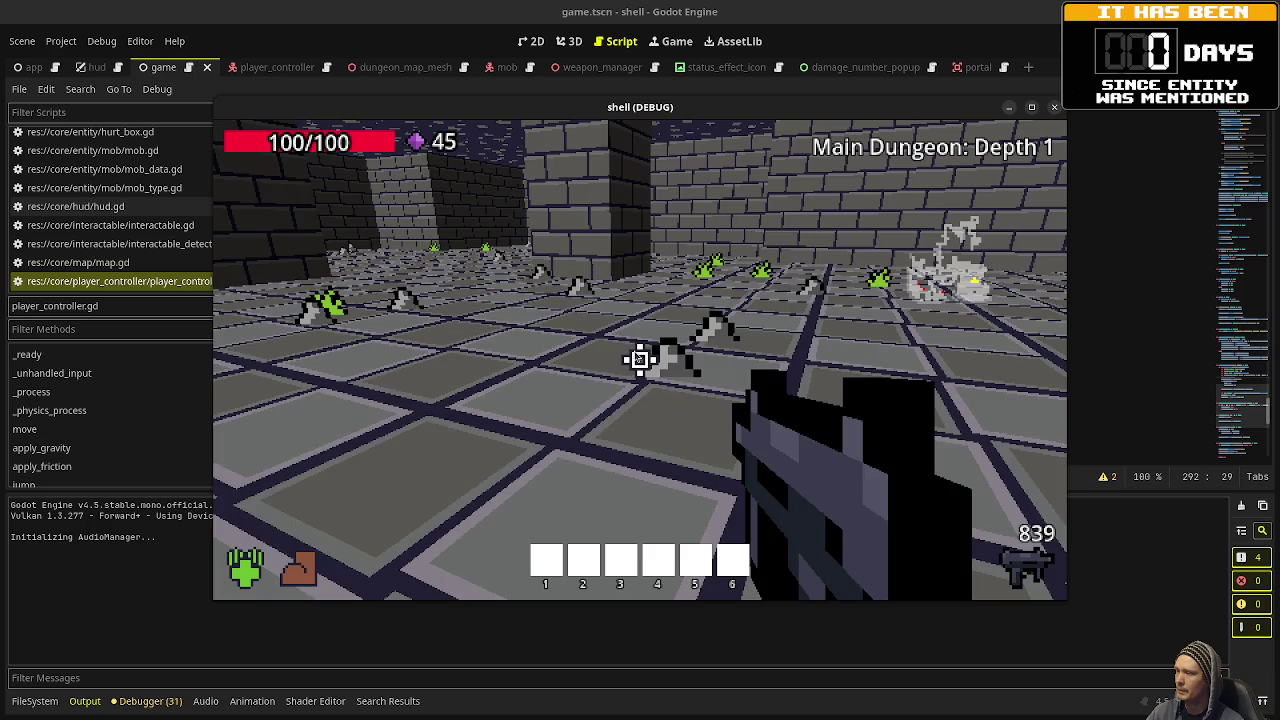
key("w")
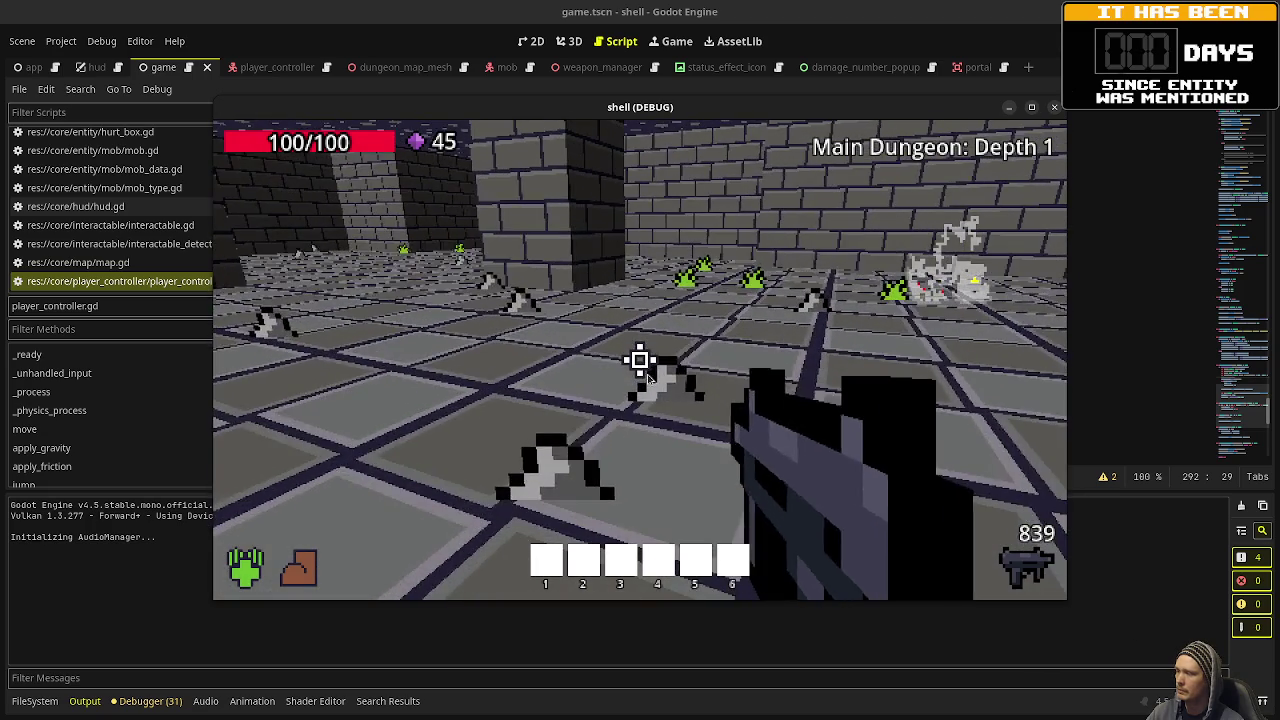
left_click(689, 428)
left_click(689, 428)
Walk past the pillar toward the mobs and fire two more shots, leaving 835 ammo.
key("w")
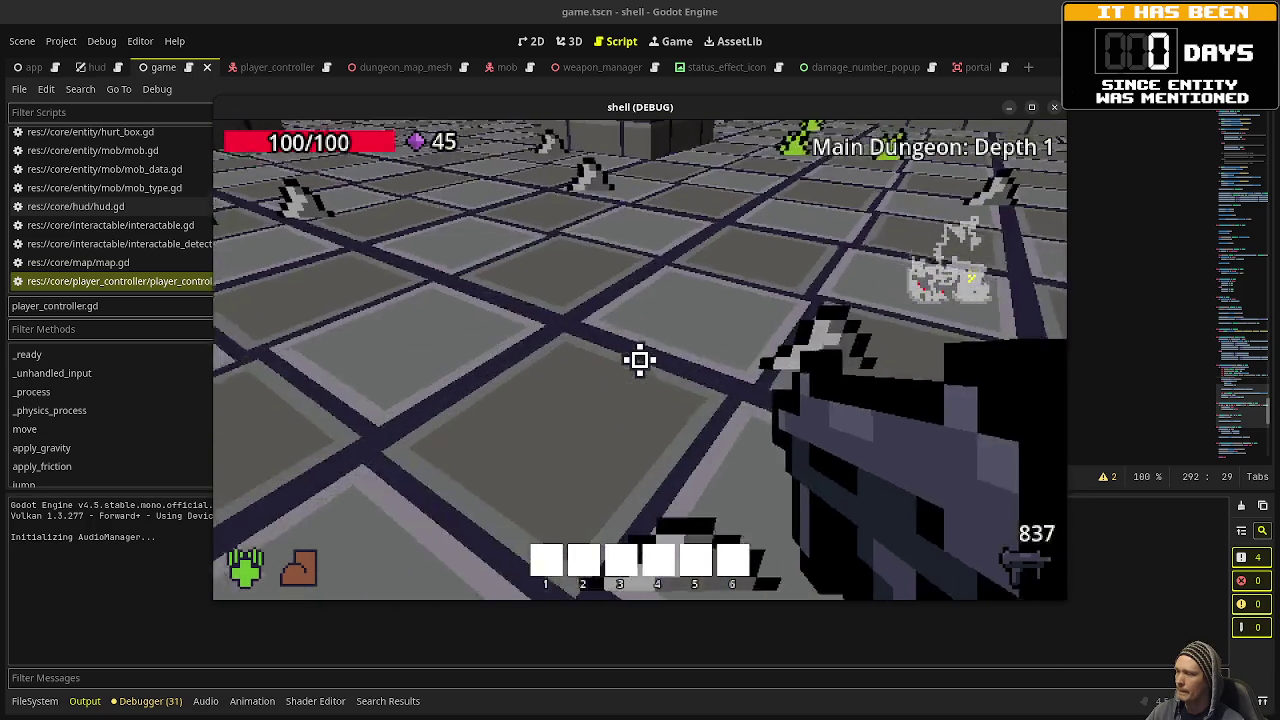
key("w")
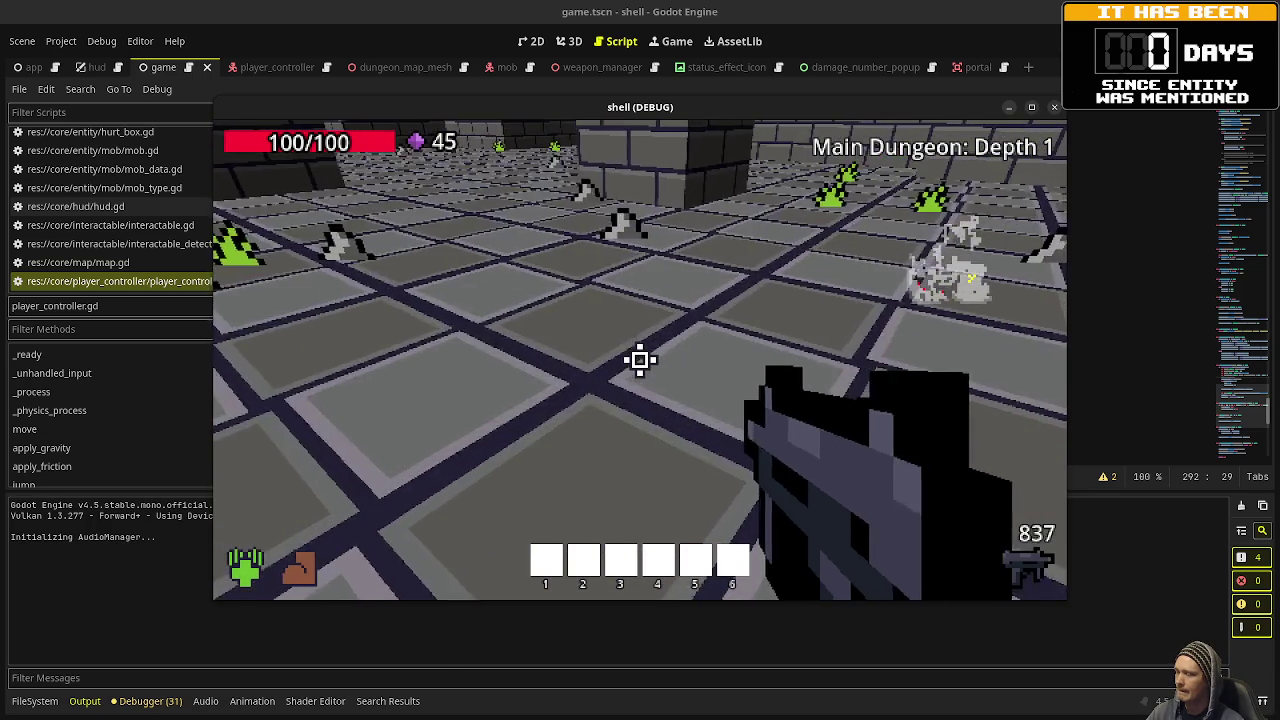
key("w")
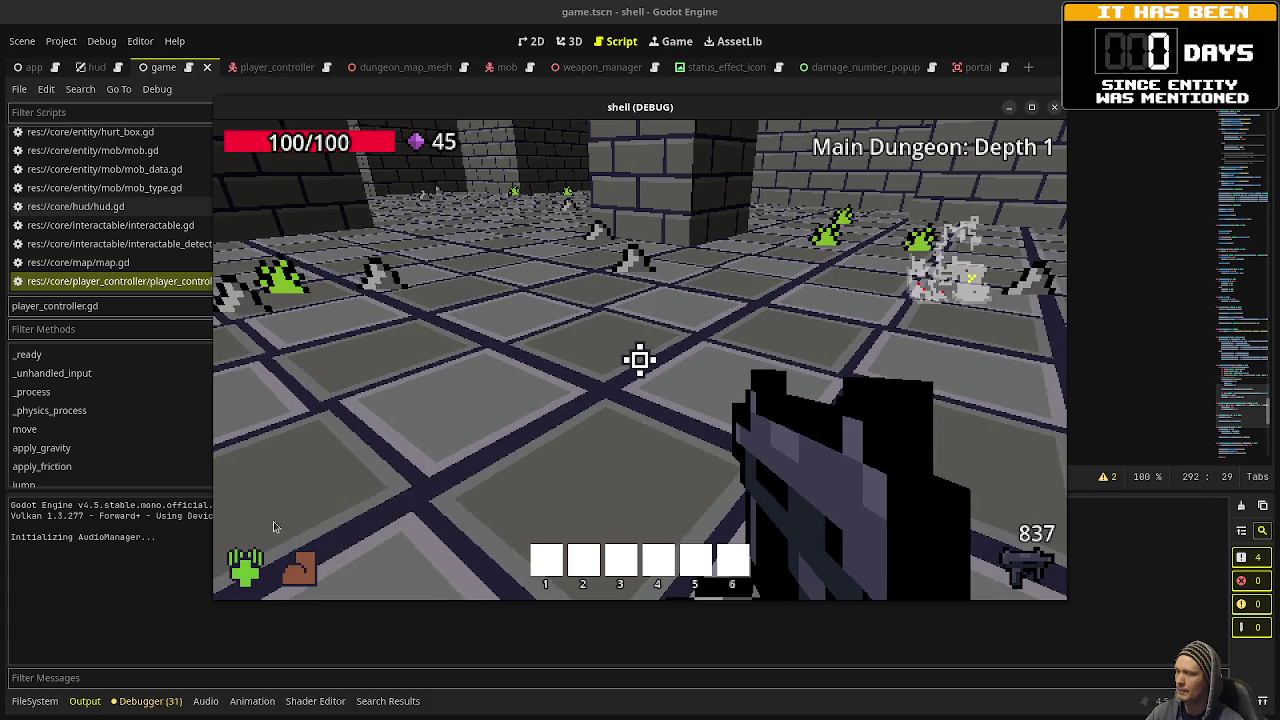
left_click(540, 388)
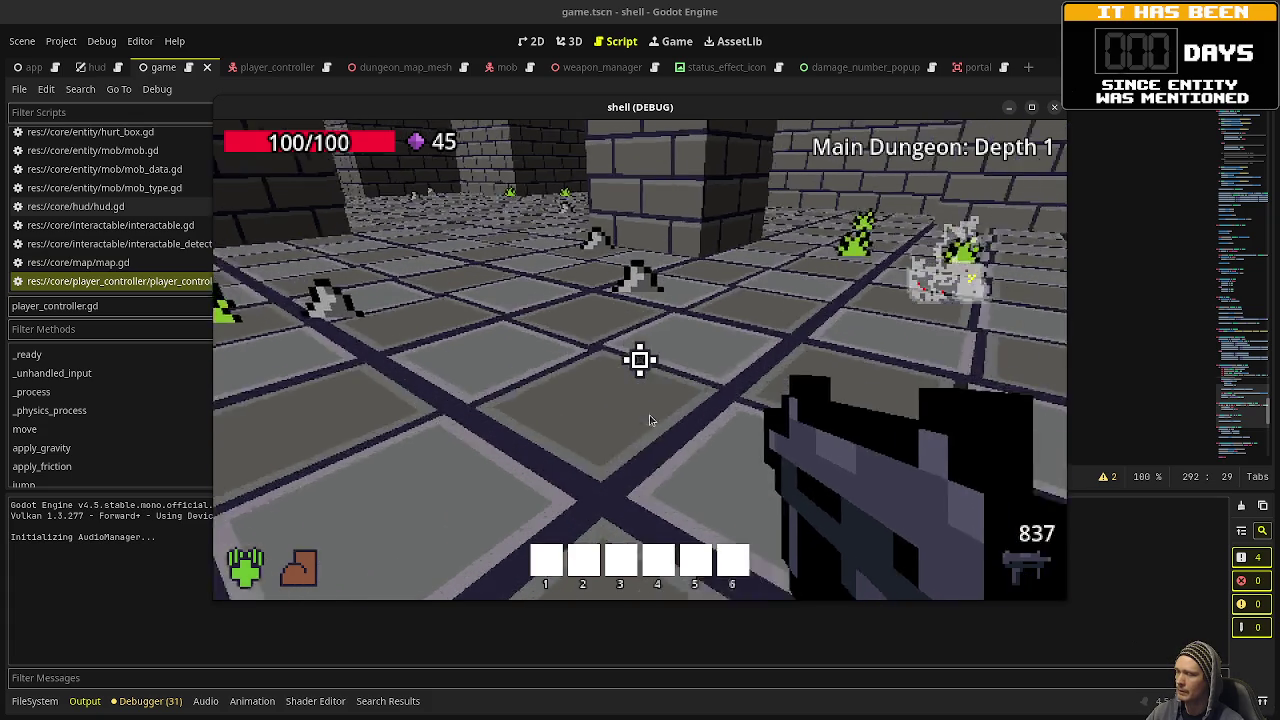
left_click(640, 360)
key("w")
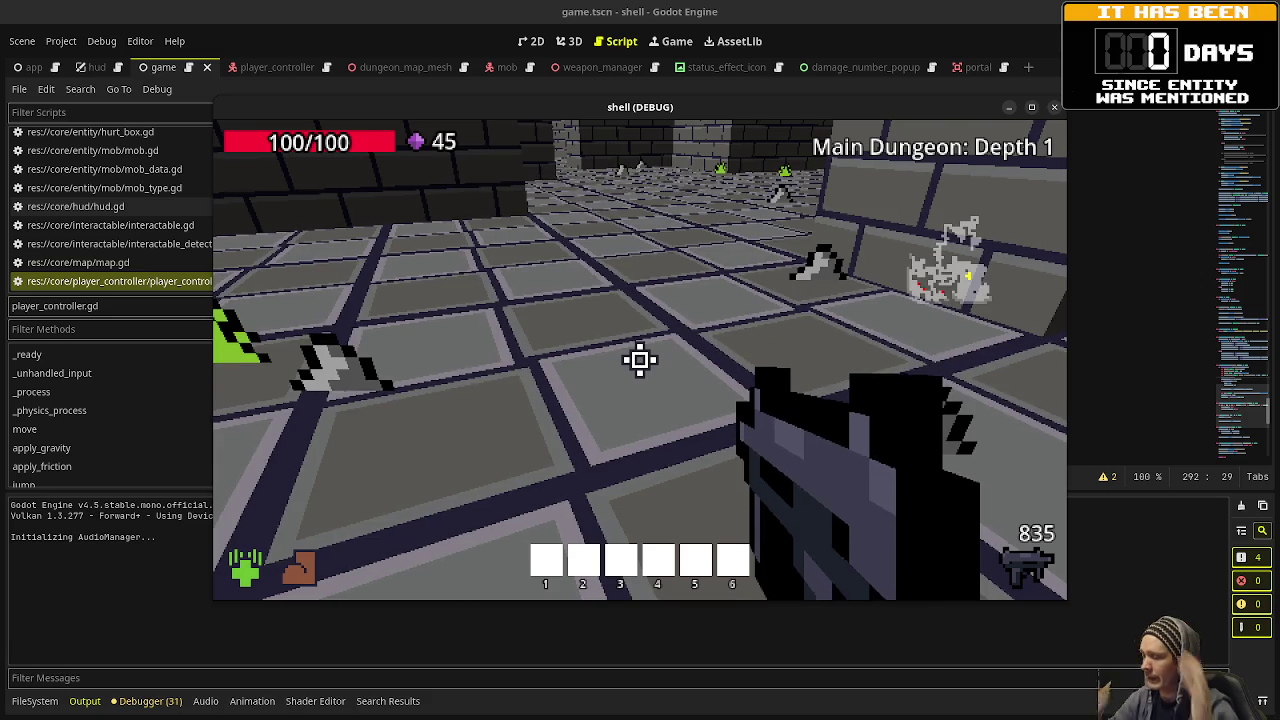
mouse_move(640, 360)
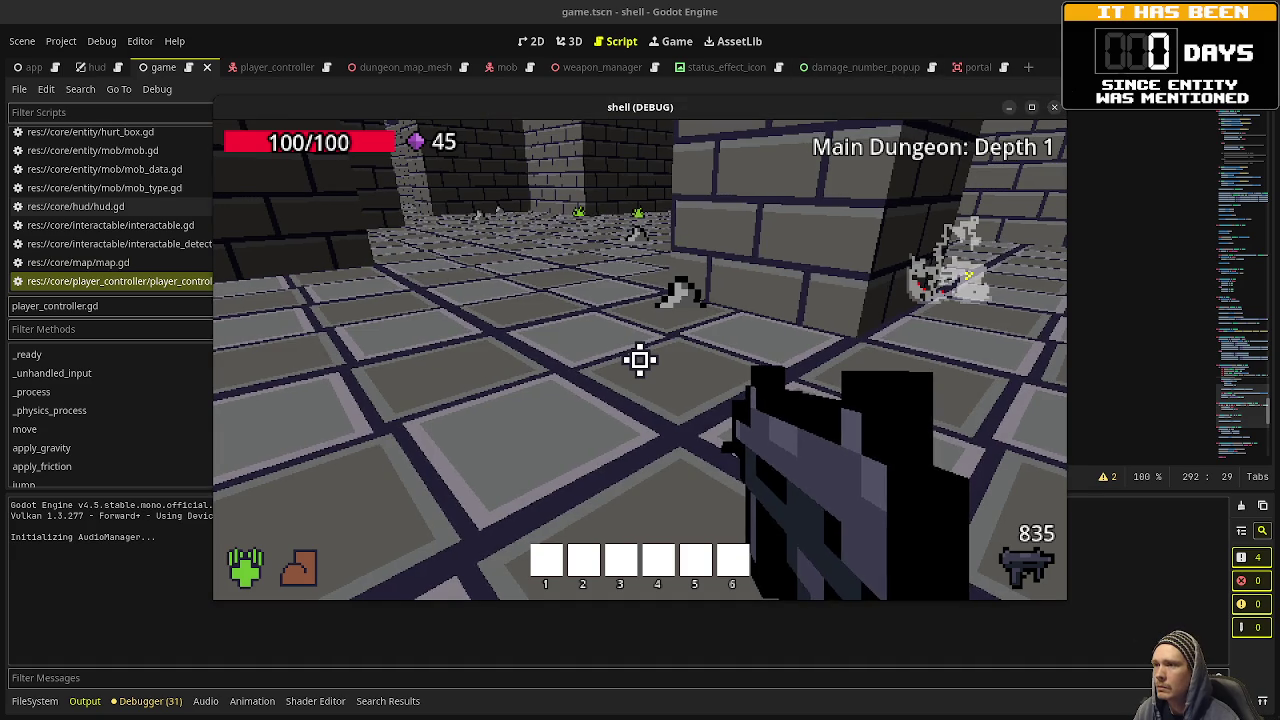
Close the DEBUG game window and switch to the Saposo Supimpa itch.io page.
left_click(1054, 107)
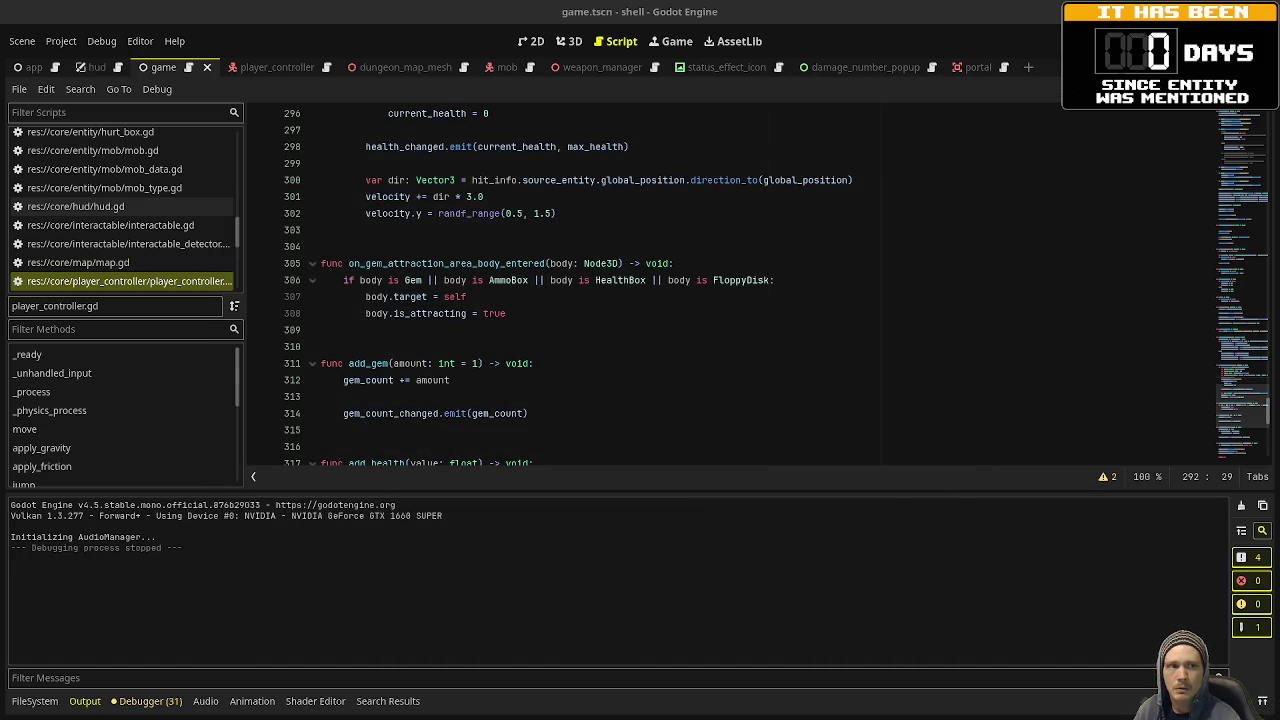
key("alt+Tab")
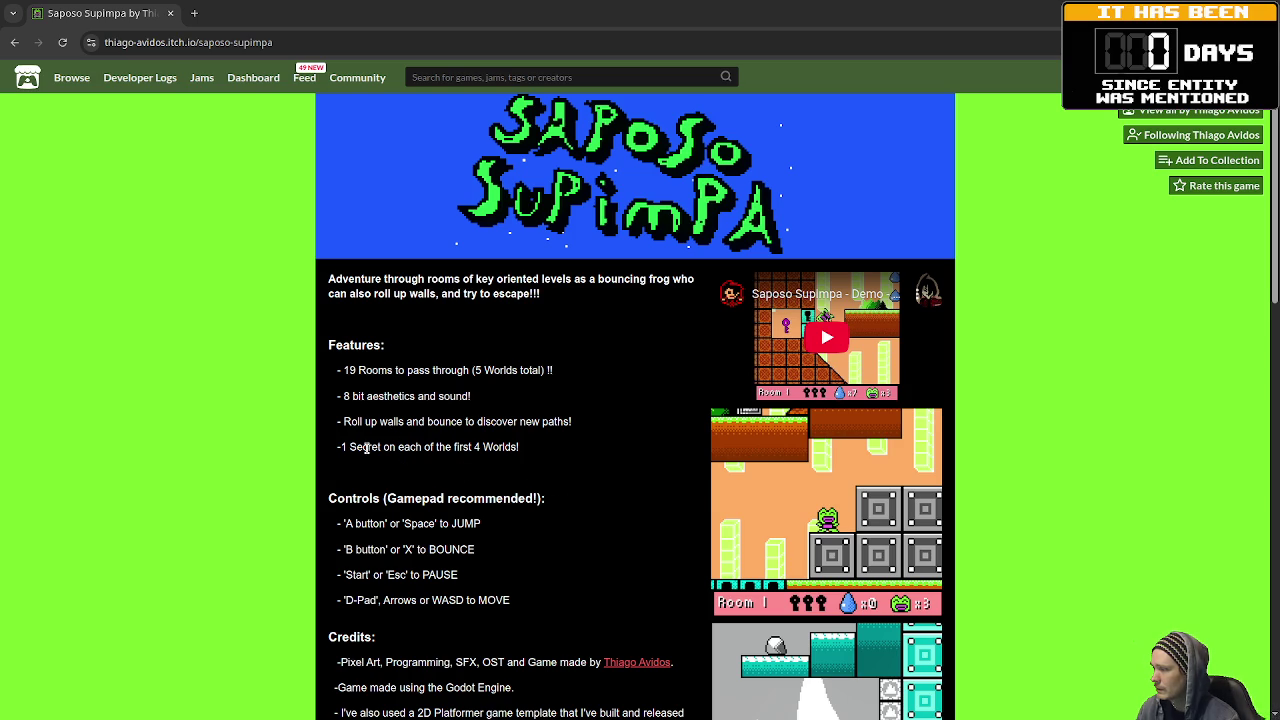
scroll(610, 538, "down", 1)
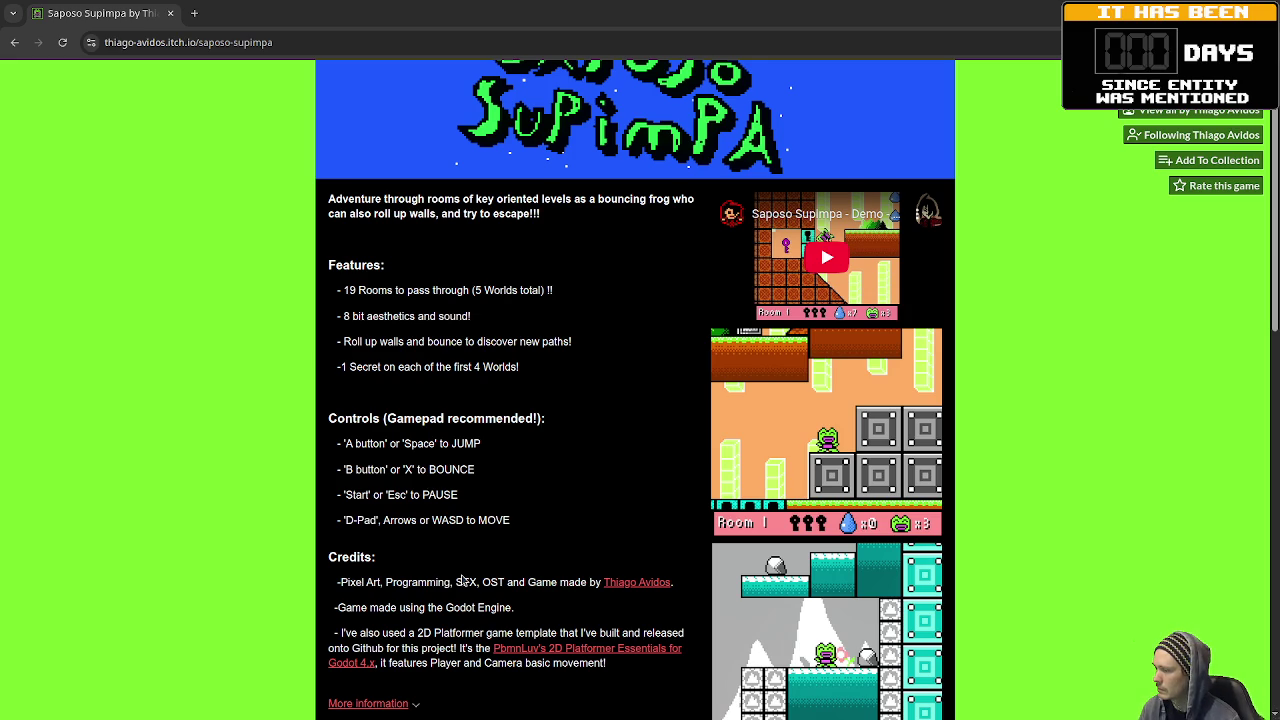
scroll(462, 580, "down", 3)
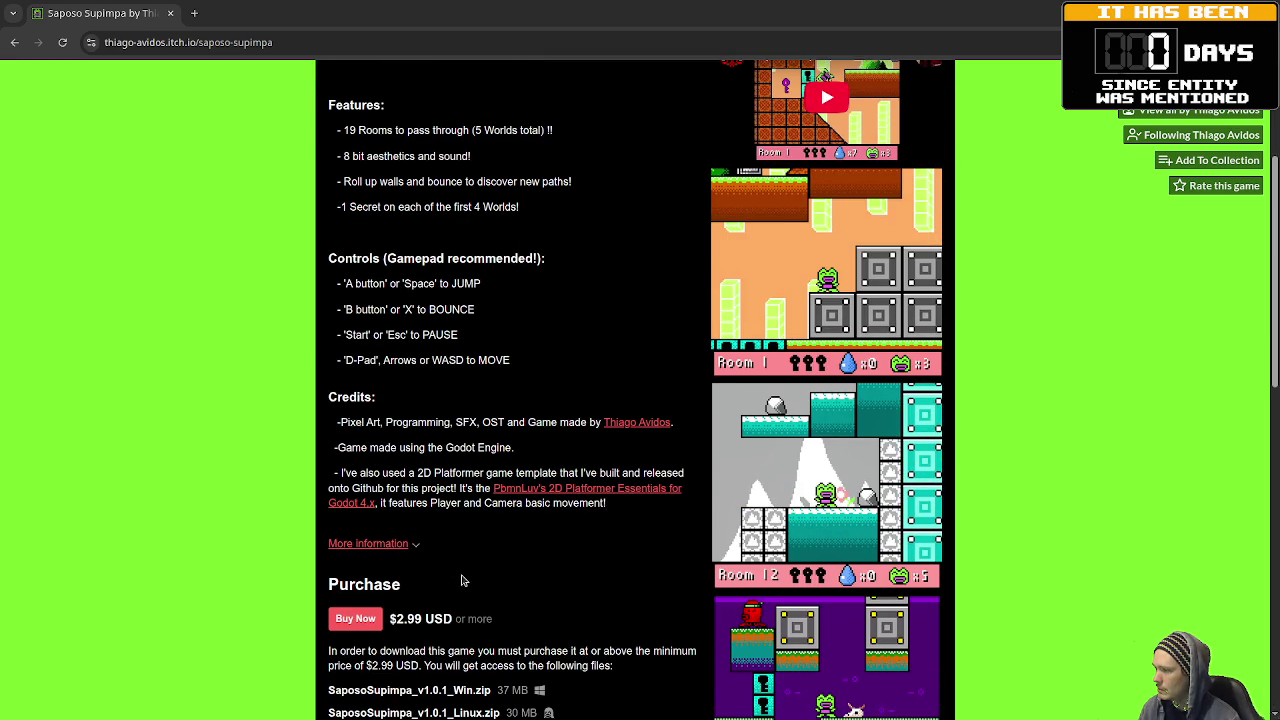
scroll(757, 148, "up", 5)
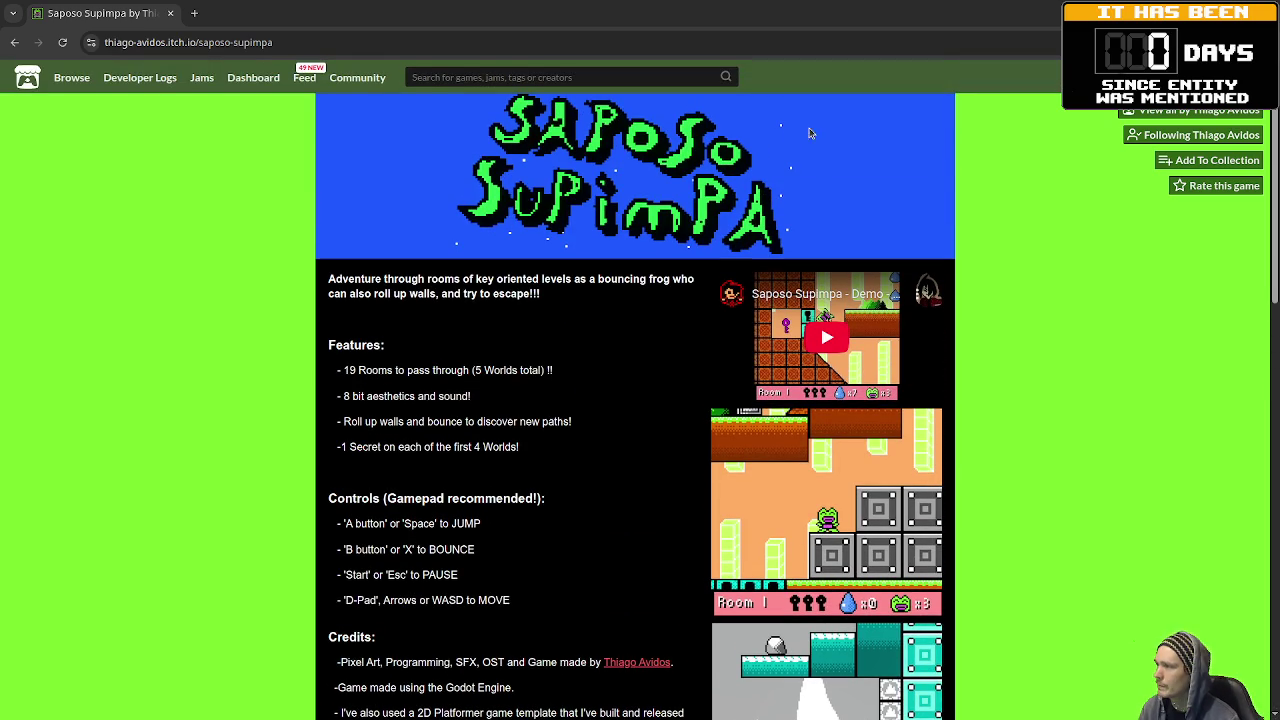
left_click(655, 41)
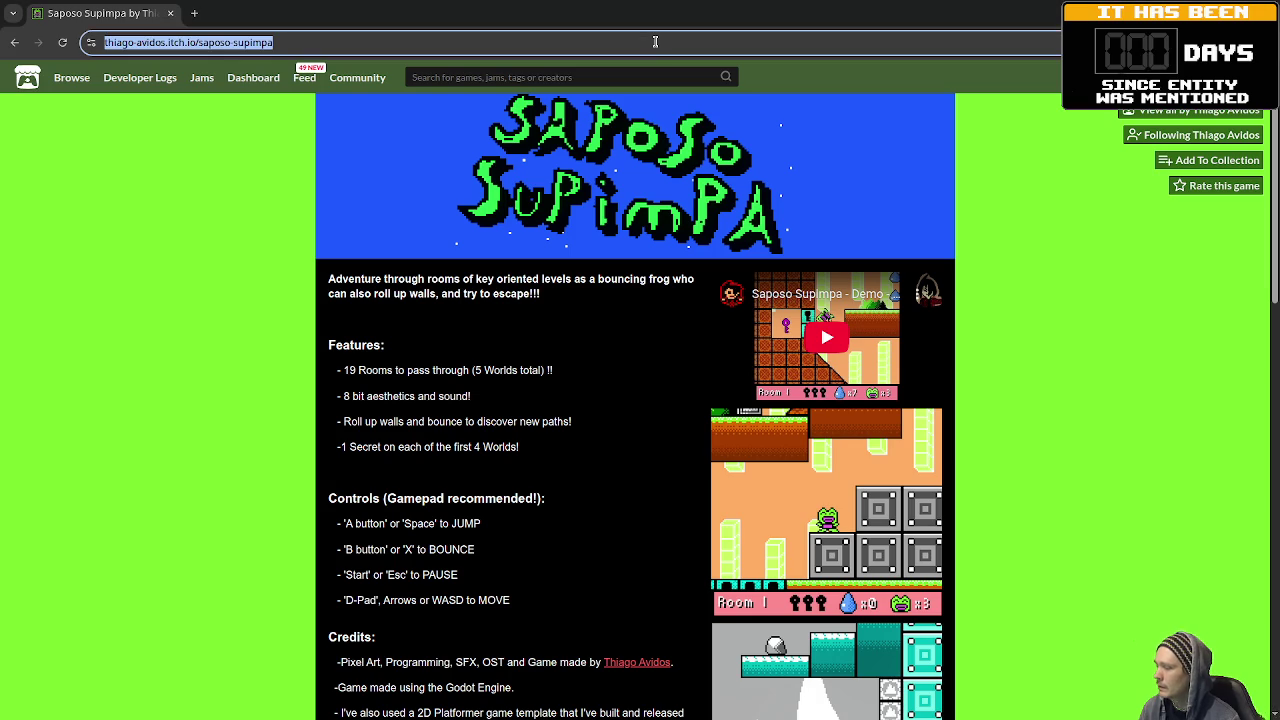
Switch windows with Alt+Tab to bring up Saposo Supimpa's PRESS START title screen.
key("alt+Tab")
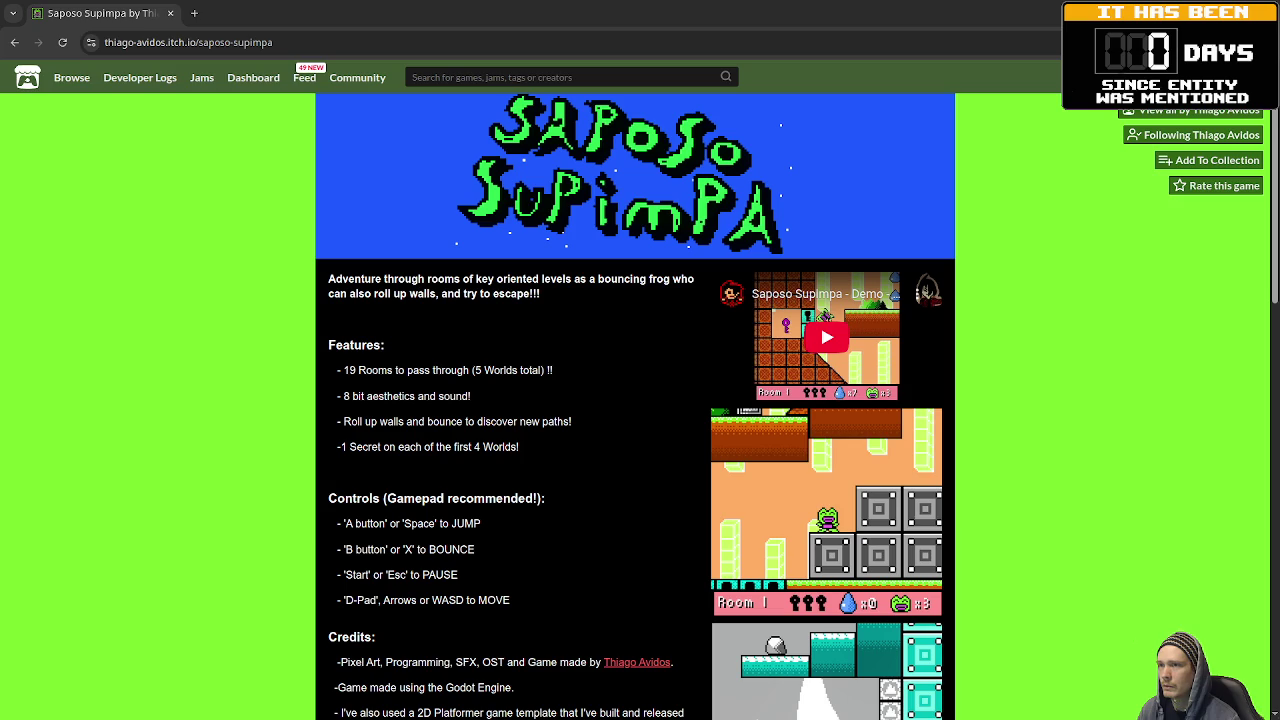
key("alt+Tab")
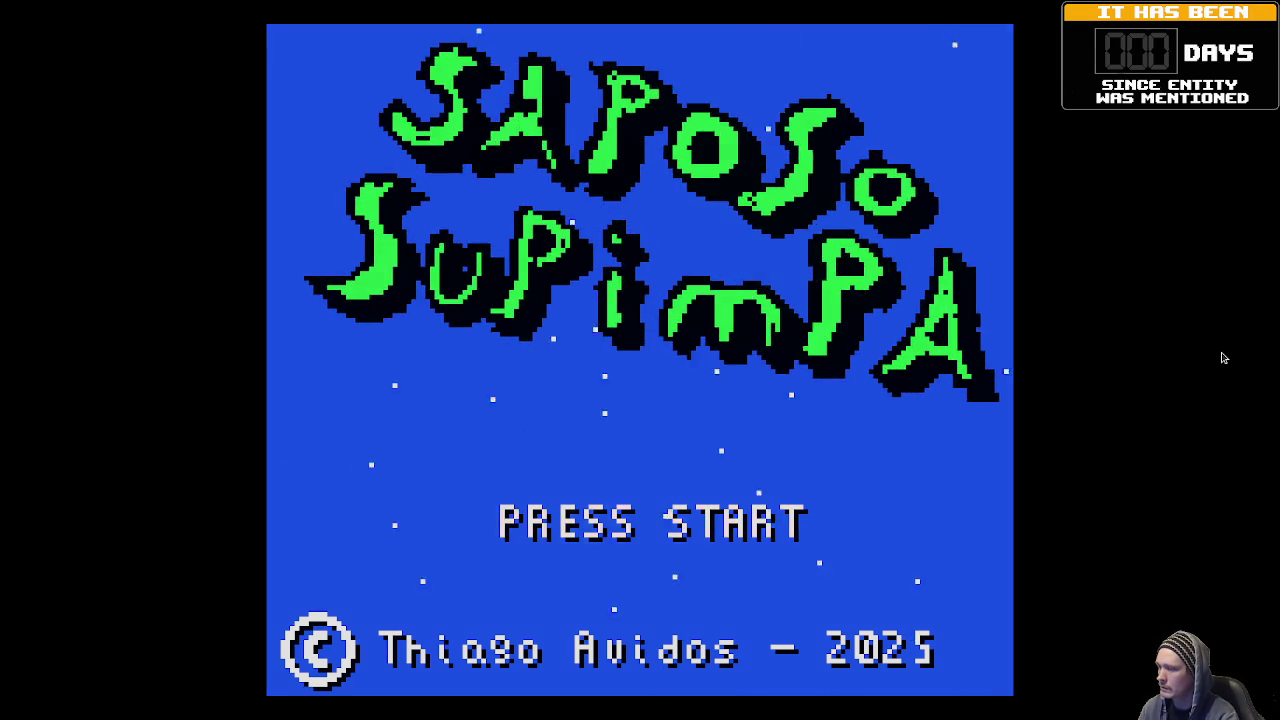
Leave the title screen and browse the Options sound settings before returning to the main menu.
key("Return")
key("Down")
key("Down")
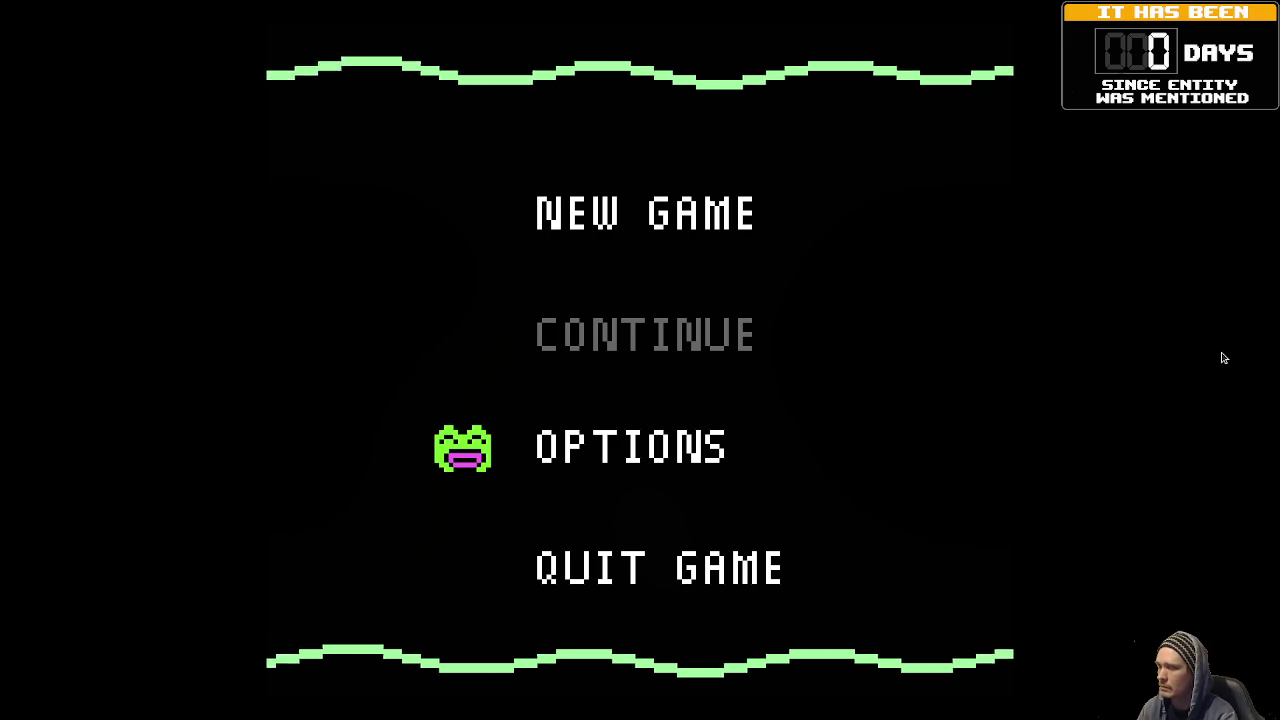
key("Return")
key("Down")
key("Down")
key("Down")
key("Down")
key("Down")
key("Down")
key("Down")
key("Return")
Start a New Game and skip the intro story.
key("Up")
key("Up")
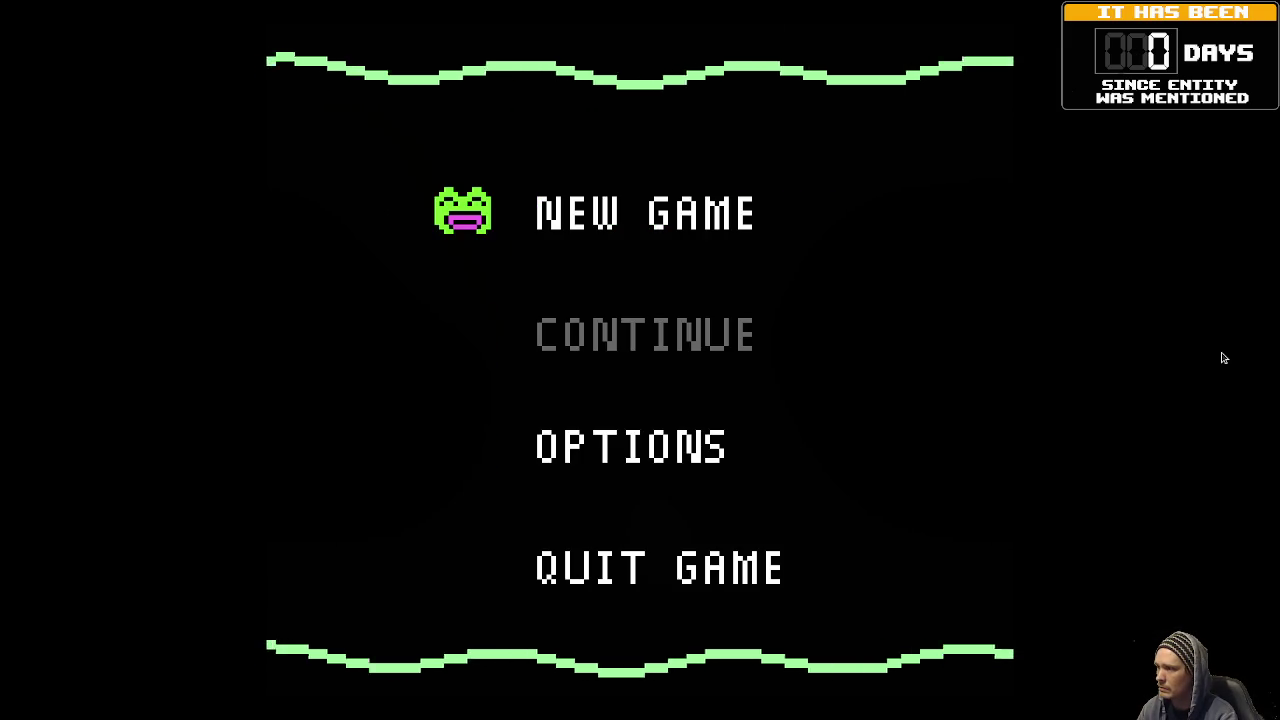
key("Return")
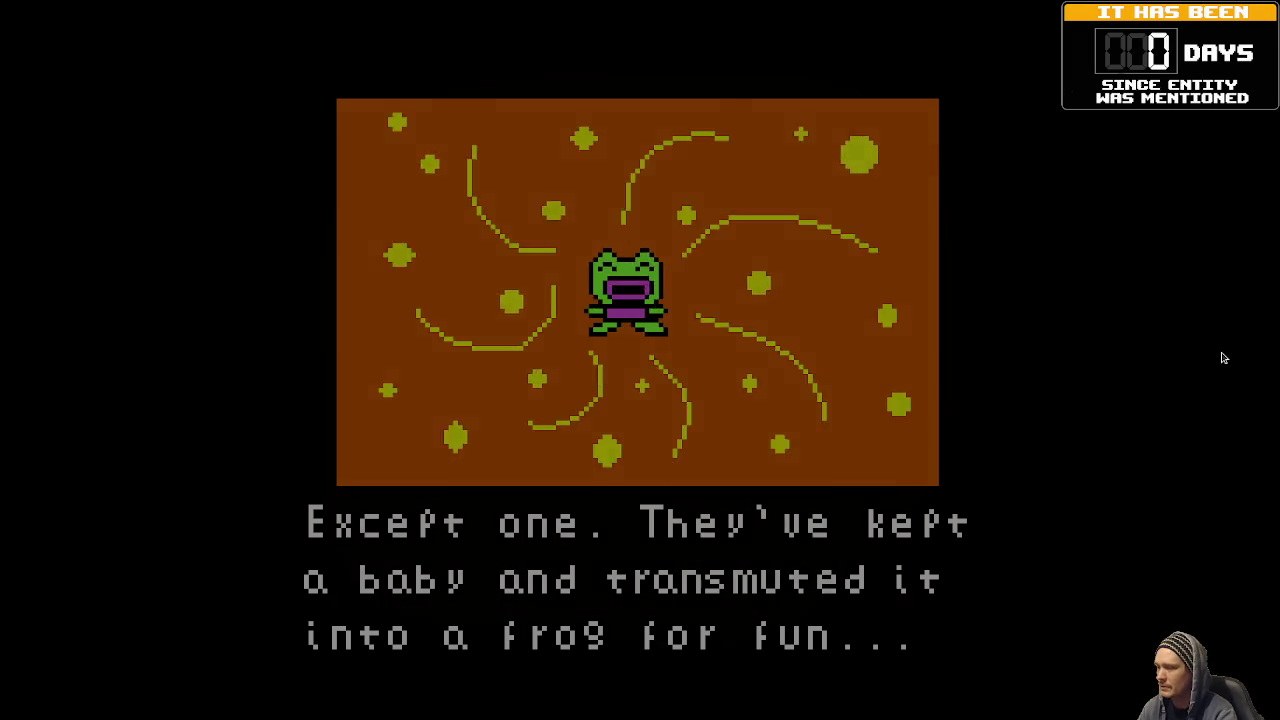
key("z")
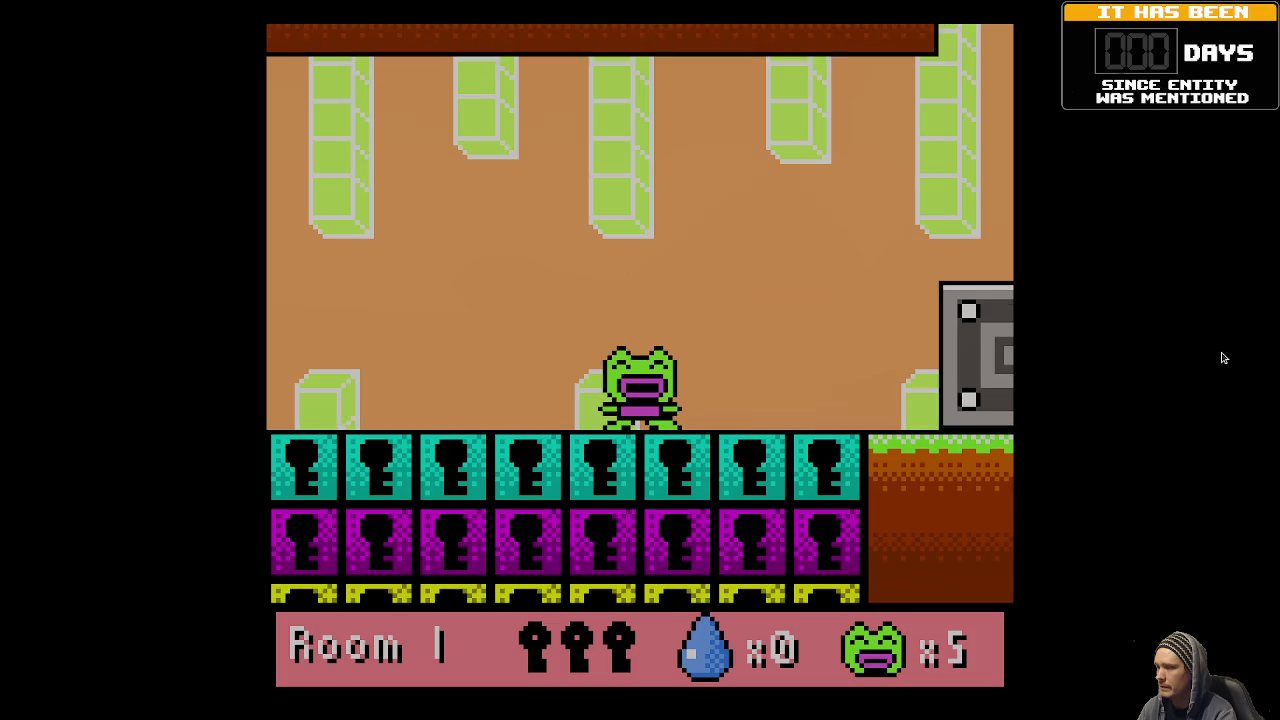
Climb the frog up the left slope and jump for drops beside the keyhole blocks.
key("Left")
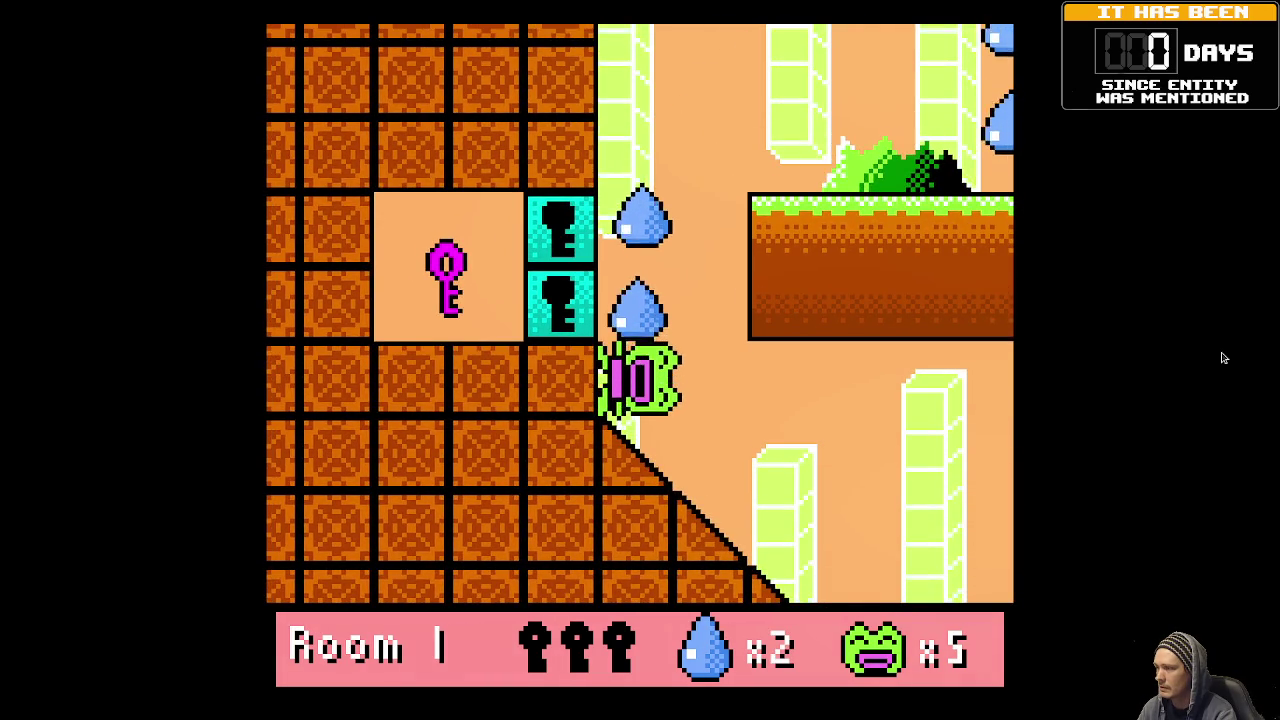
key("space")
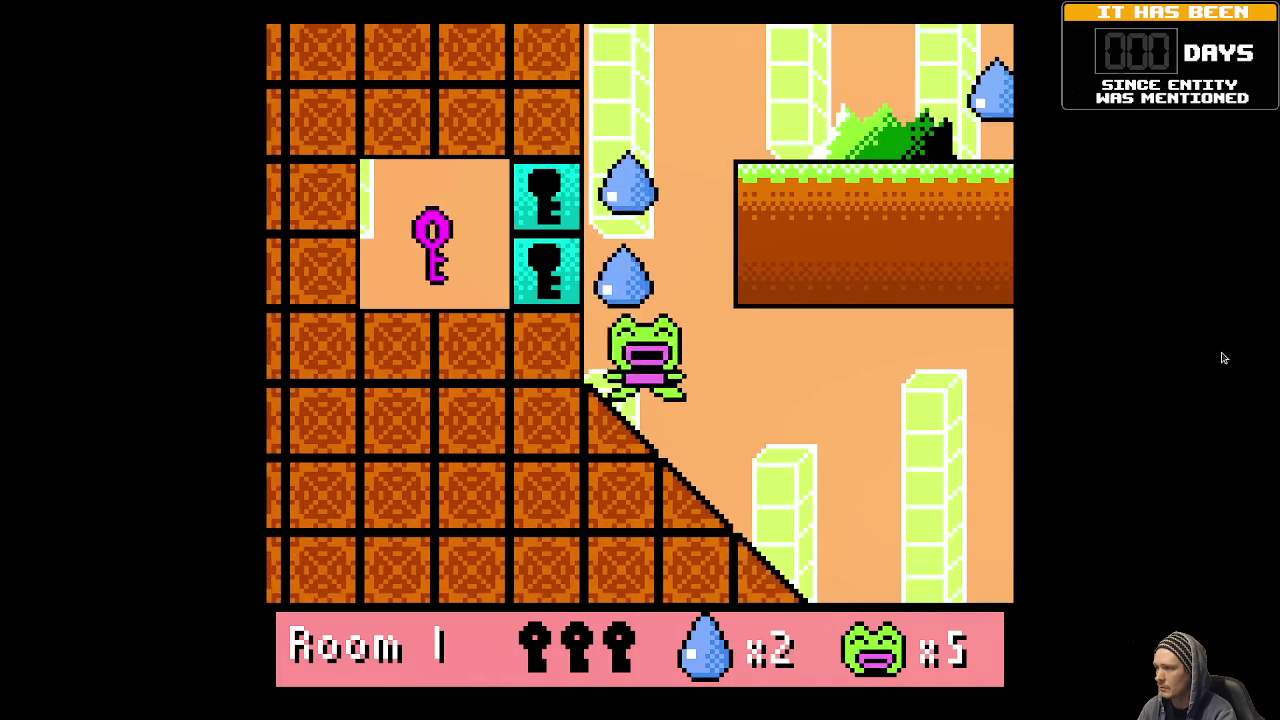
key("space")
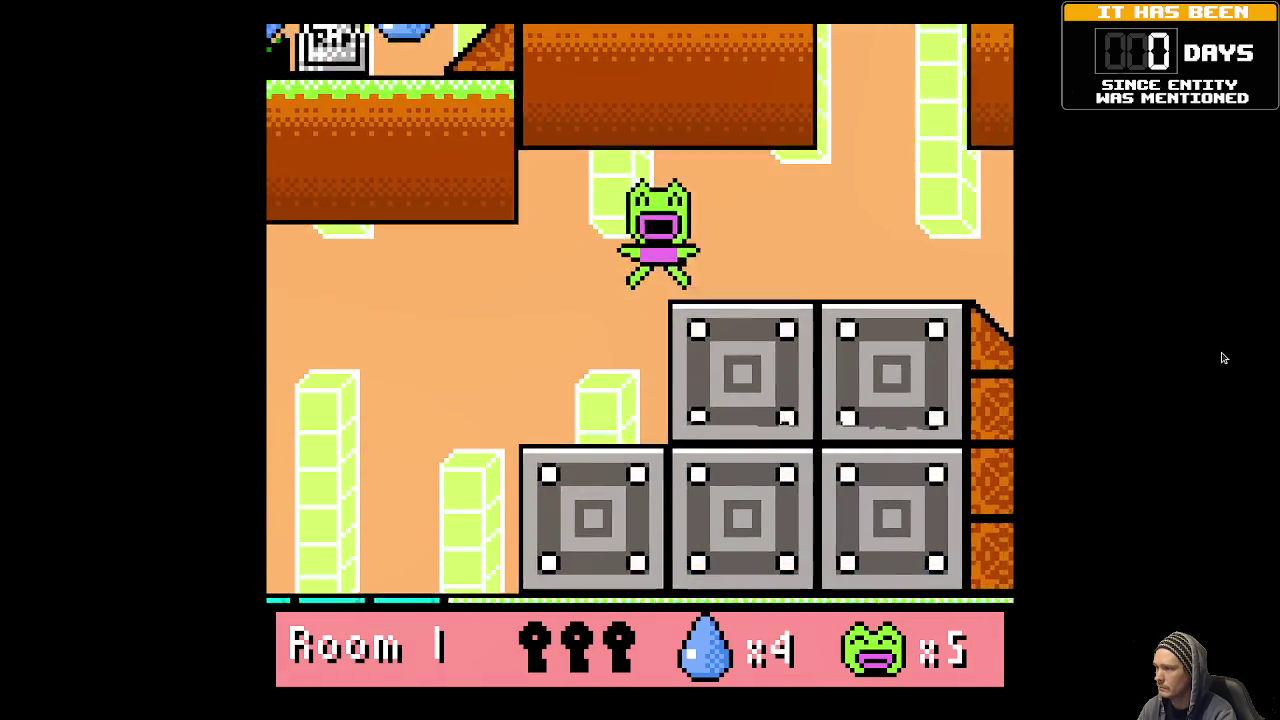
Drop off the metal platform, climb back, and jump through the drop cluster up to 19 drops.
key("Left")
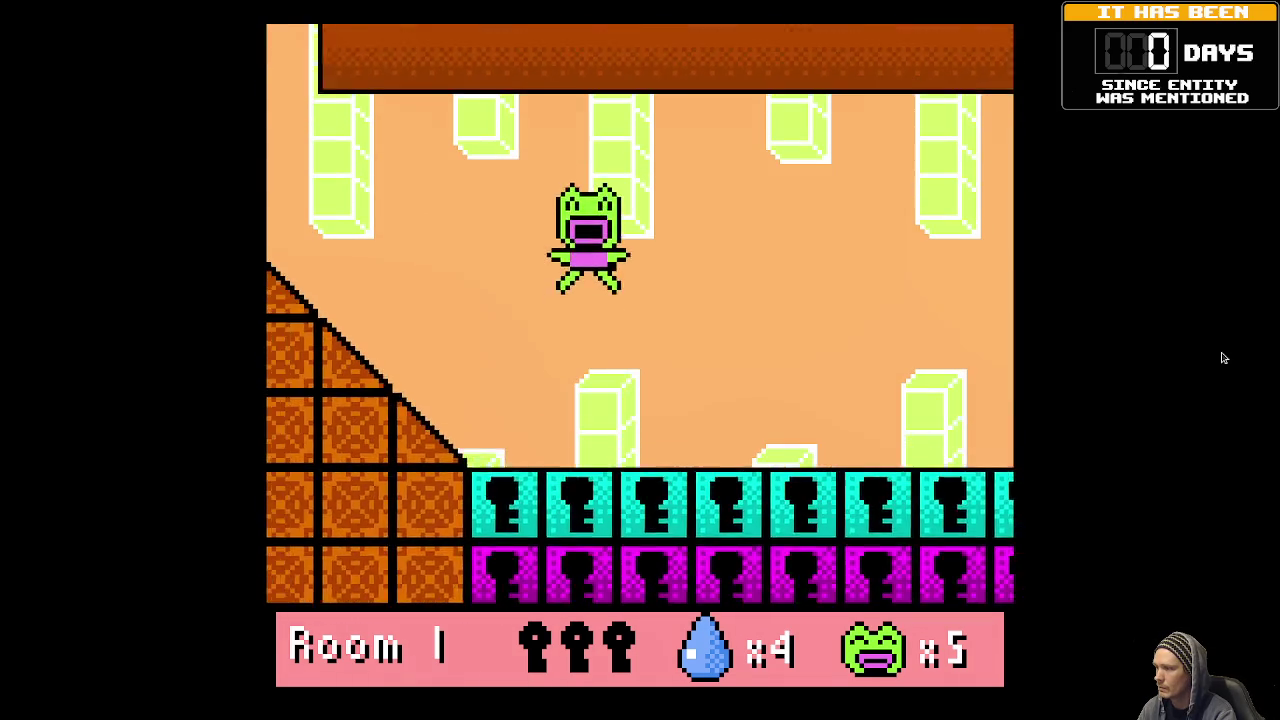
key("Left")
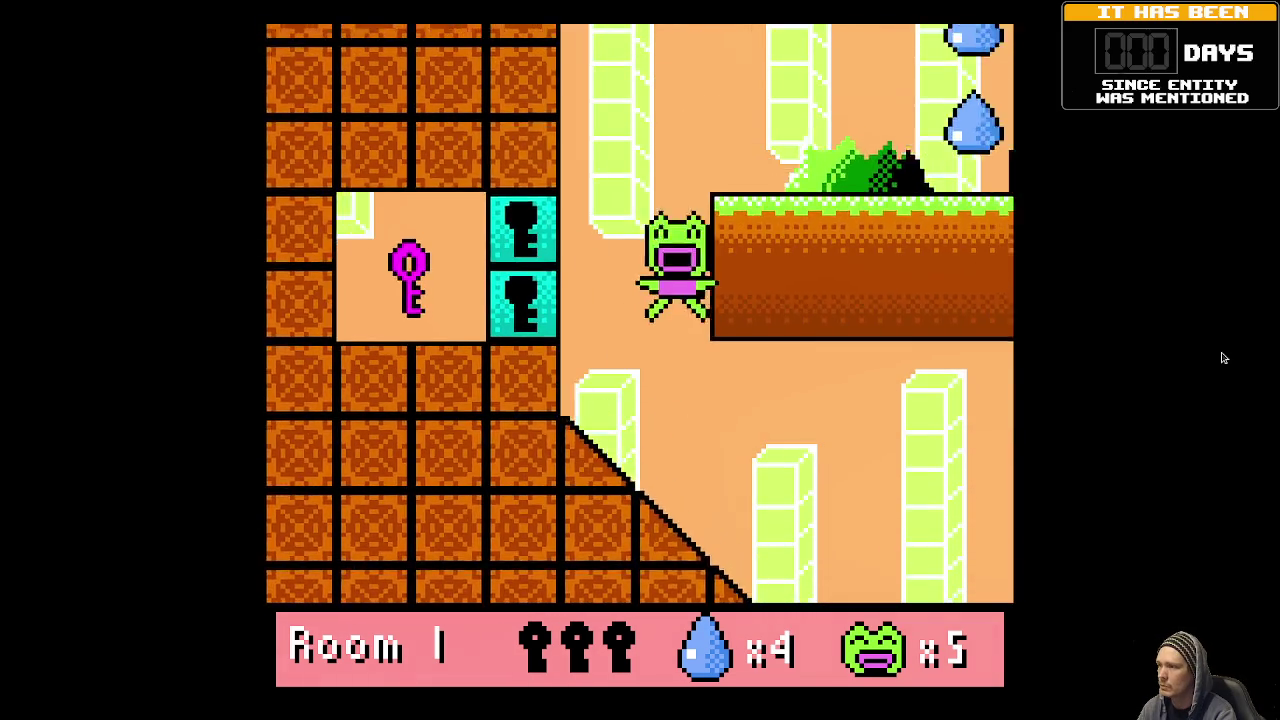
key("Left")
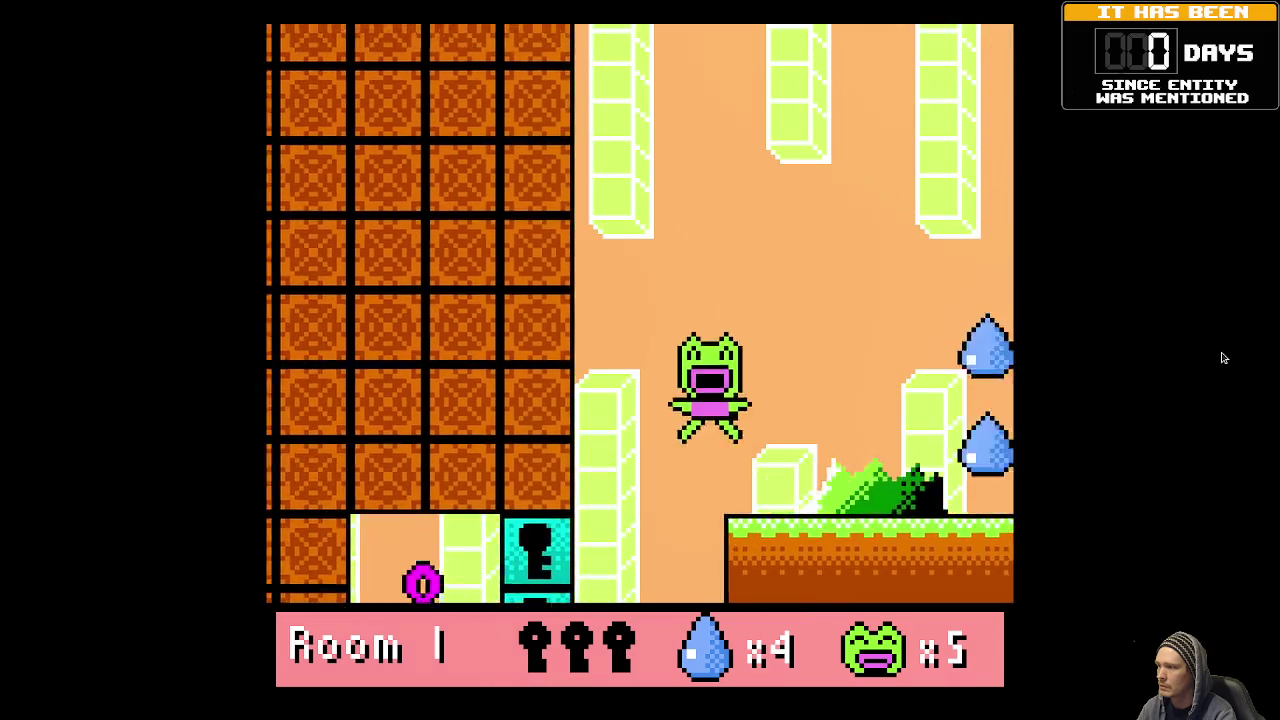
key("Right")
key("space")
key("space")
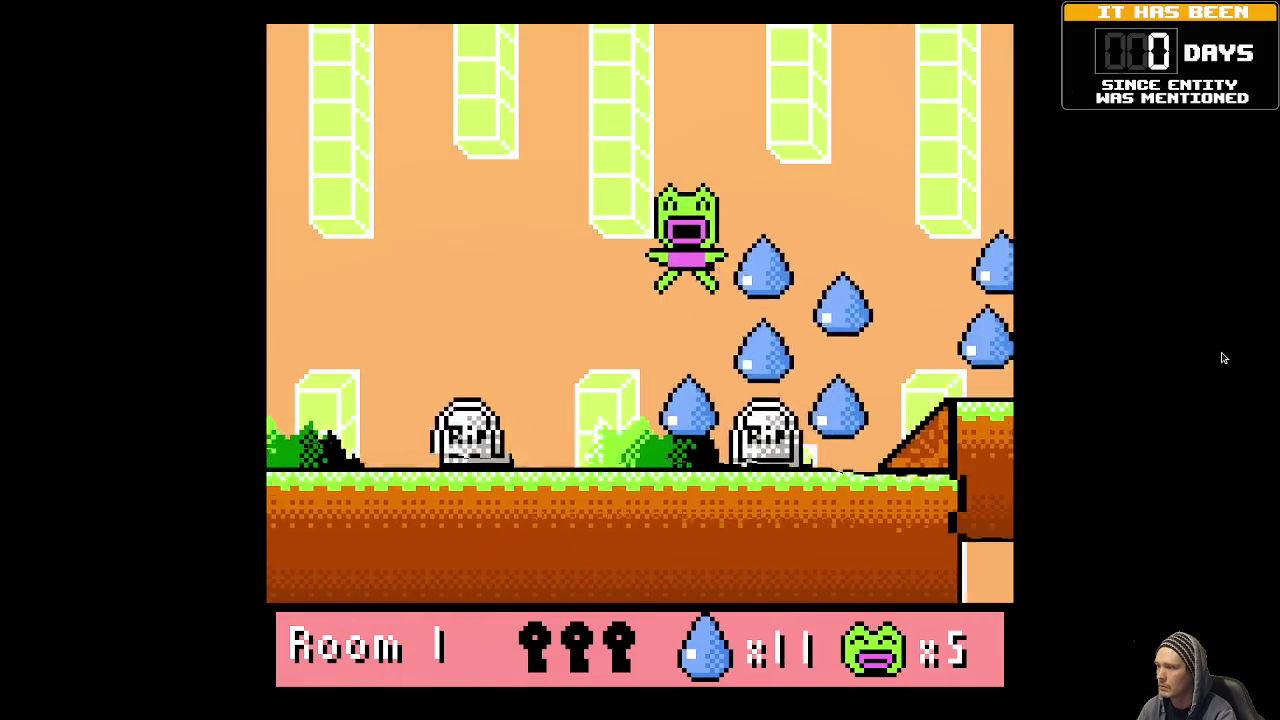
key("Right")
key("space")
key("Left")
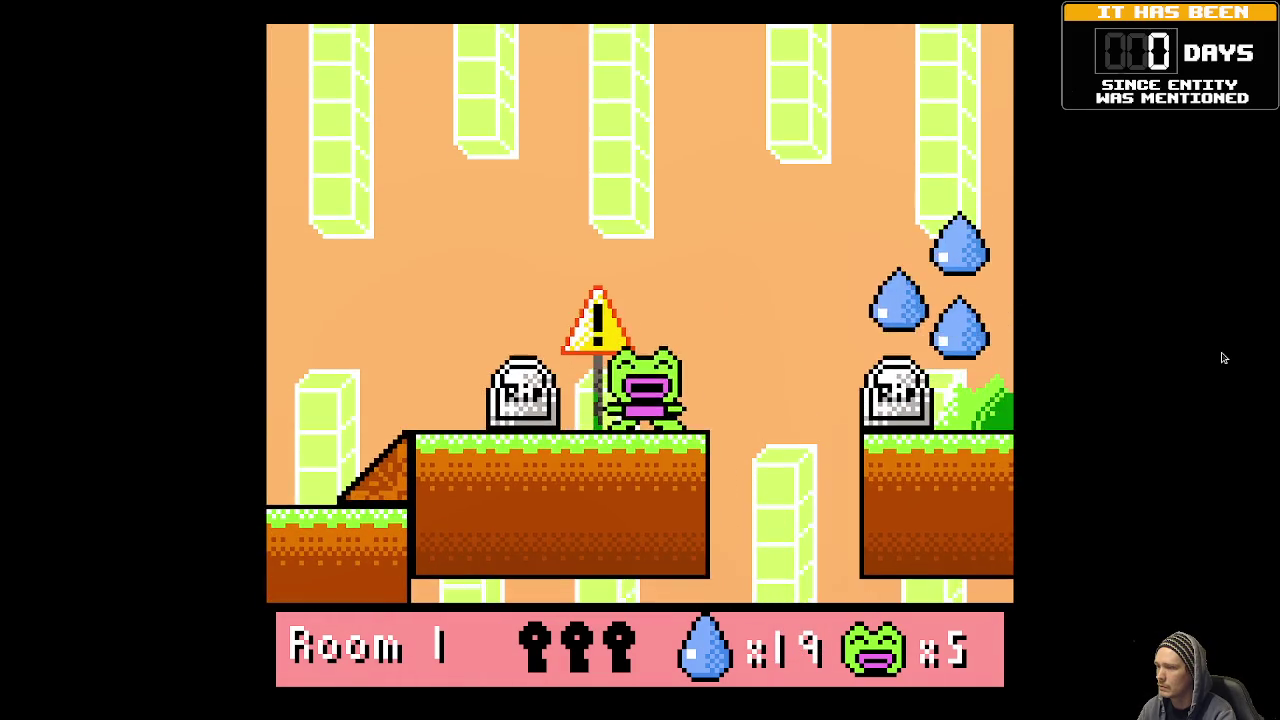